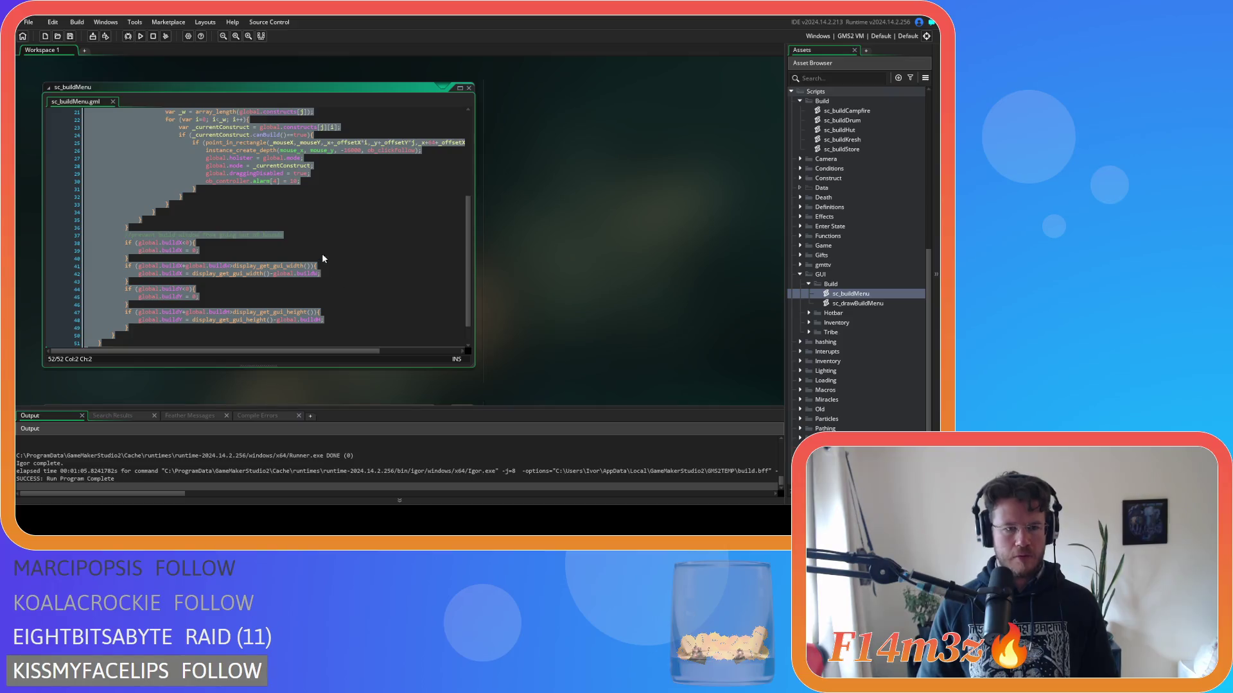
# Indent the buildMenu function body from line 41 onward by one level.
pyautogui.scroll(5, 115, 284)
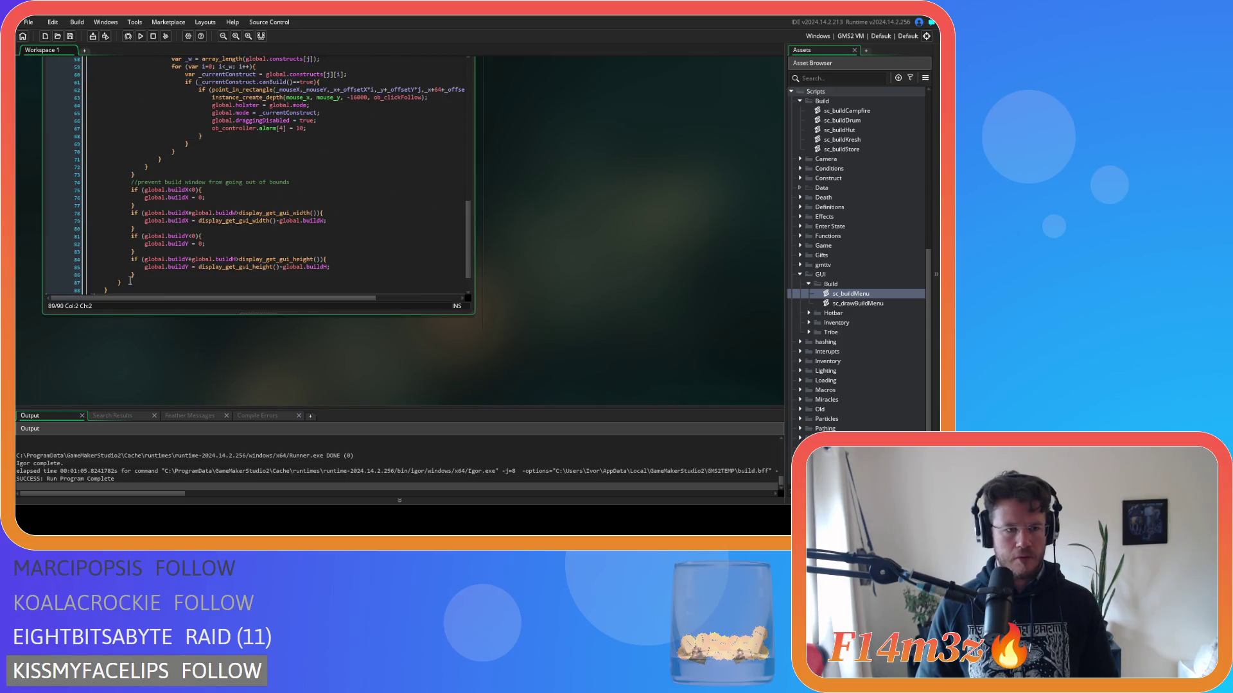
pyautogui.scroll(5, 98, 232)
pyautogui.moveTo(97, 228); pyautogui.dragTo(75, 152)
pyautogui.press('Tab')
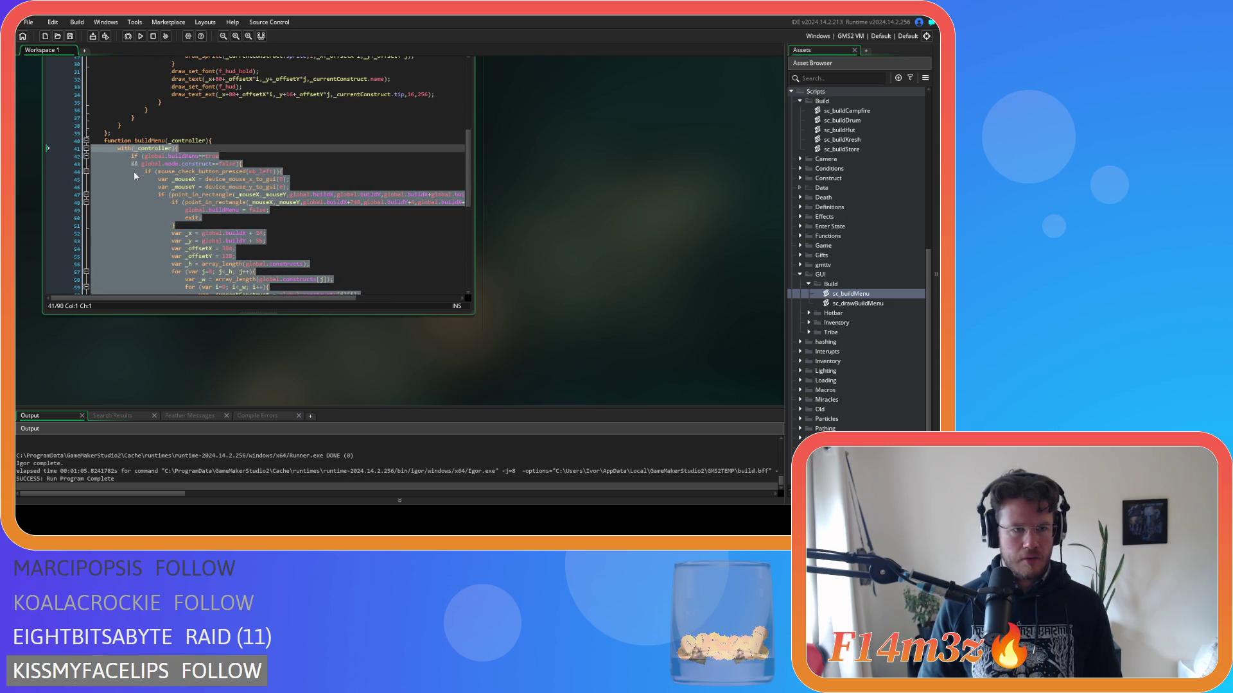
# Replace the buildMenu name on line 40 so it reads input = function (_controller).
pyautogui.click(145, 133)
pyautogui.doubleClick(147, 140)
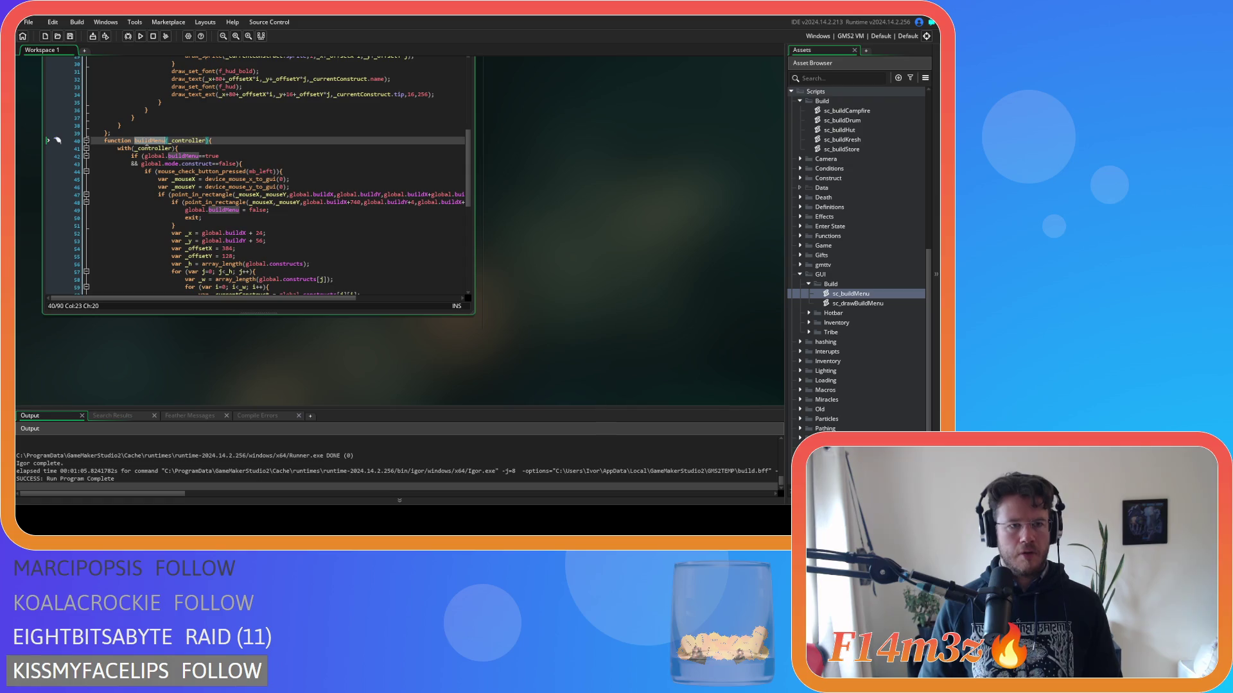
pyautogui.press('BackSpace')
pyautogui.press('Home')
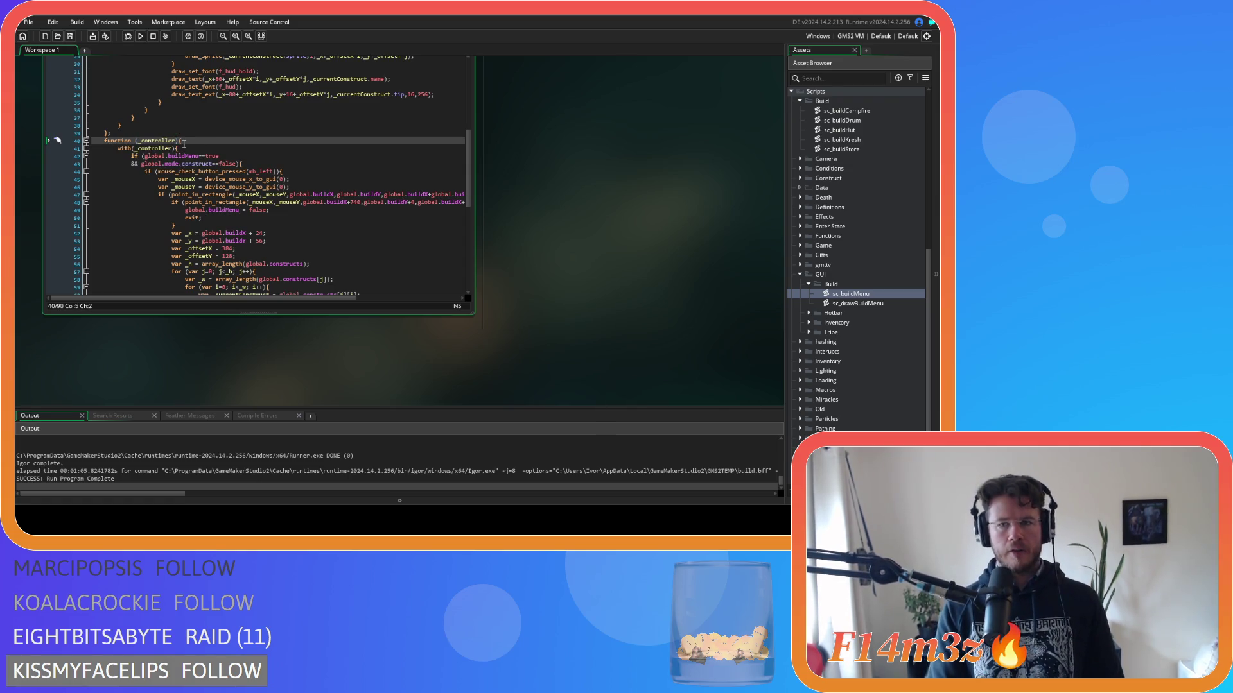
pyautogui.write('input')
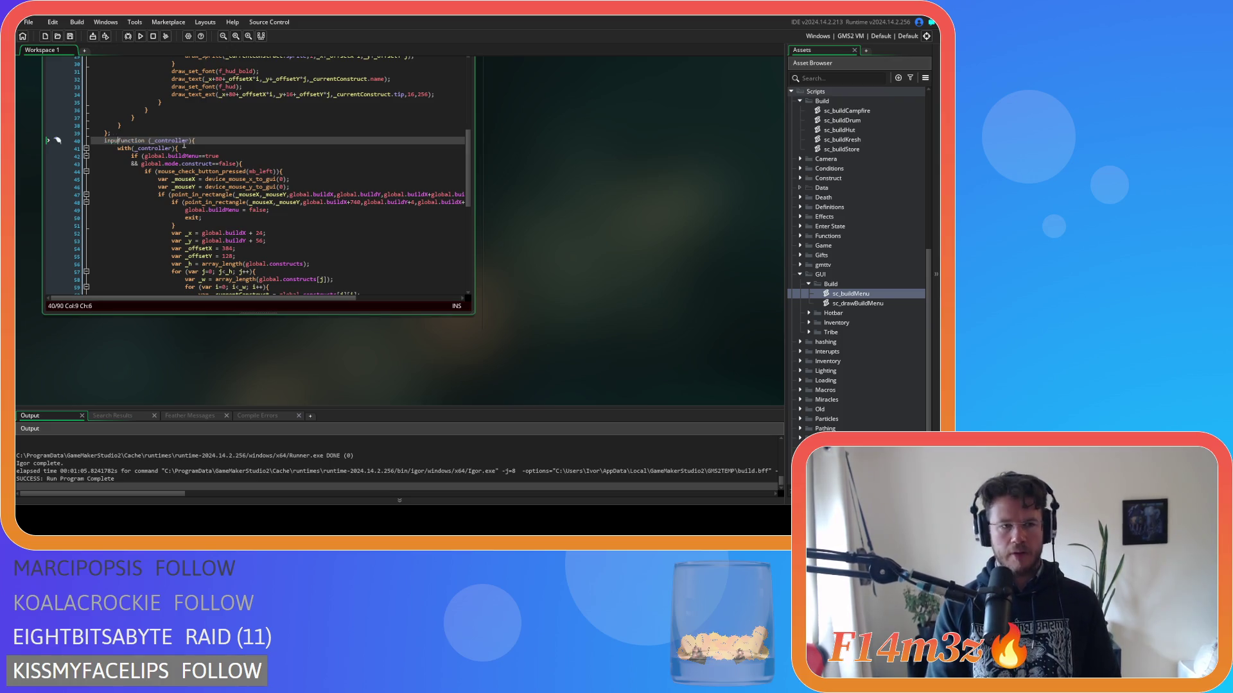
pyautogui.write(' =')
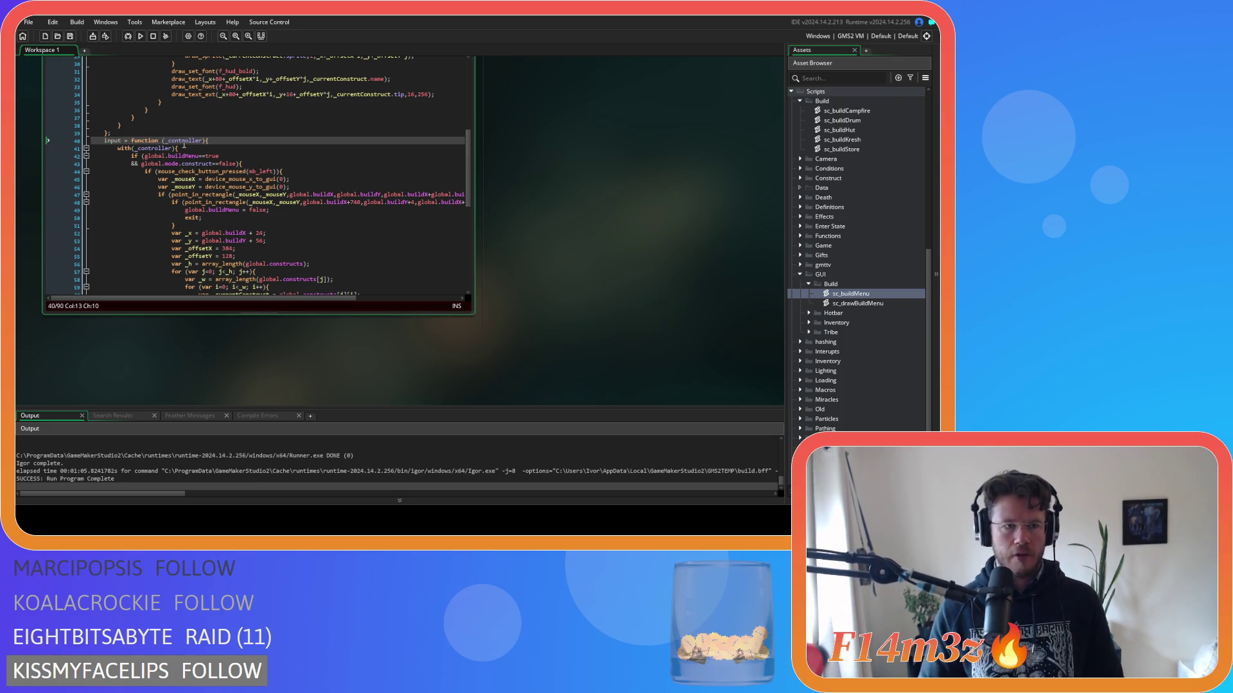
pyautogui.click(272, 138)
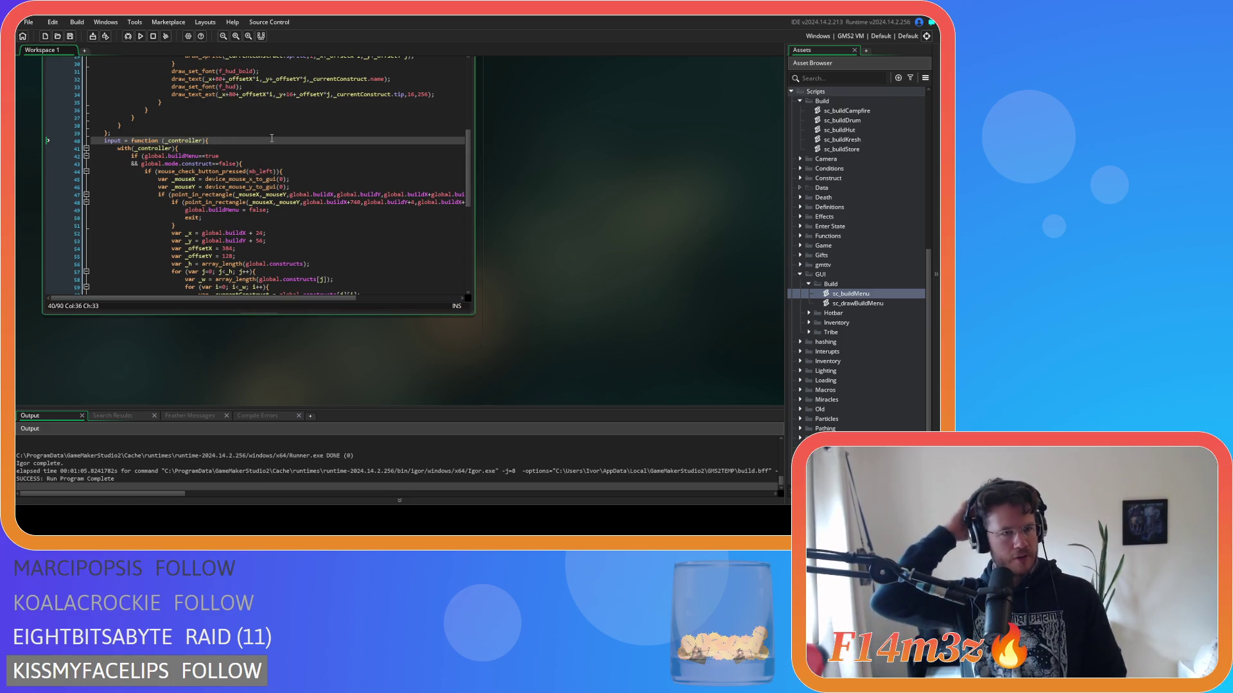
pyautogui.click(242, 158)
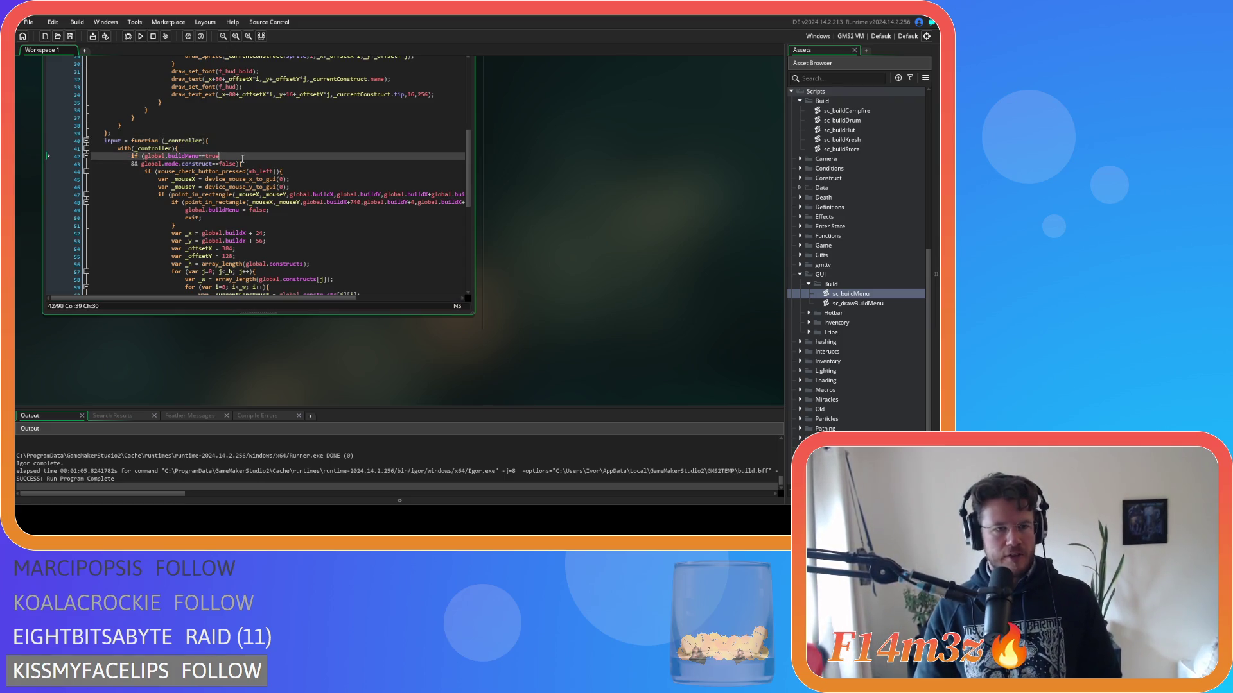
pyautogui.click(163, 141)
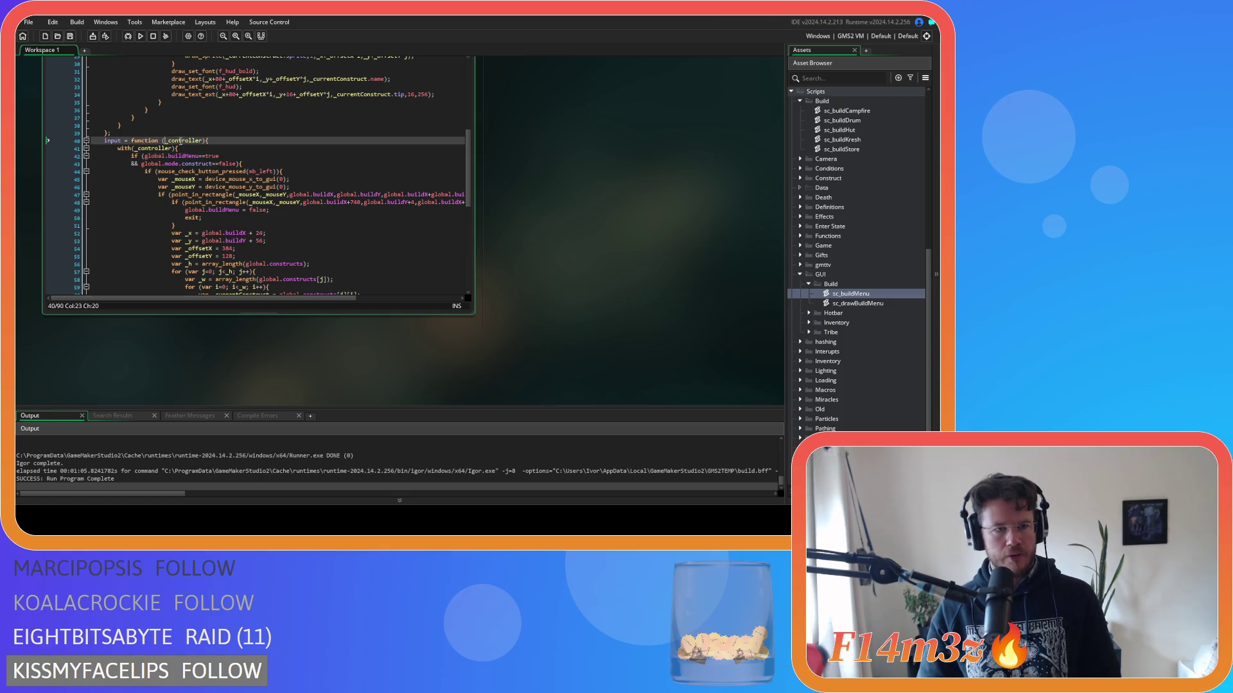
pyautogui.scroll(5, 307, 206)
pyautogui.scroll(3, 307, 206)
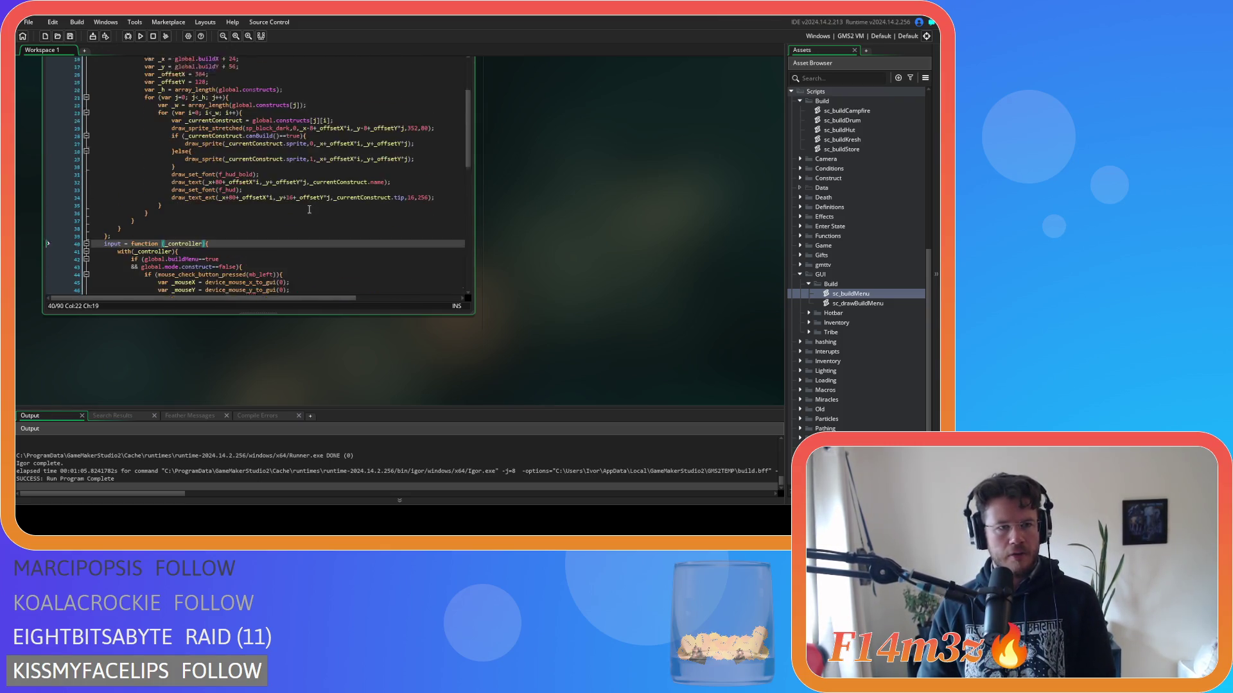
pyautogui.scroll(-10, 270, 160)
pyautogui.click(225, 100)
pyautogui.click(233, 90)
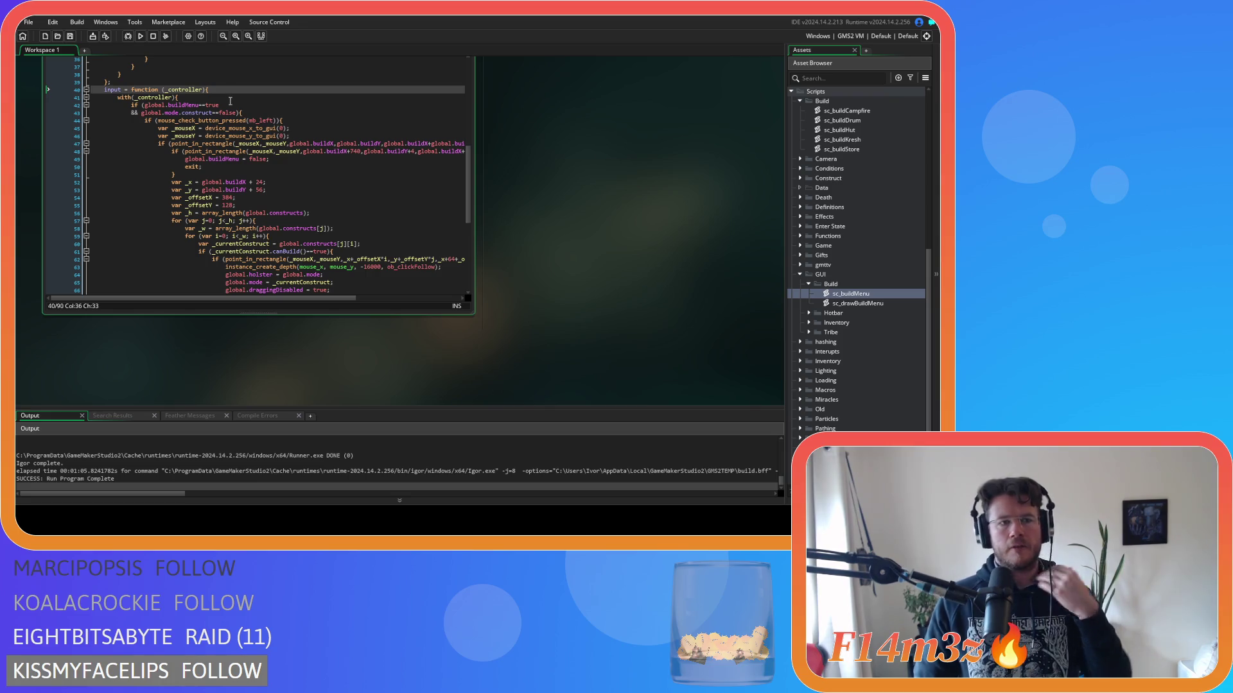
pyautogui.scroll(10, 229, 116)
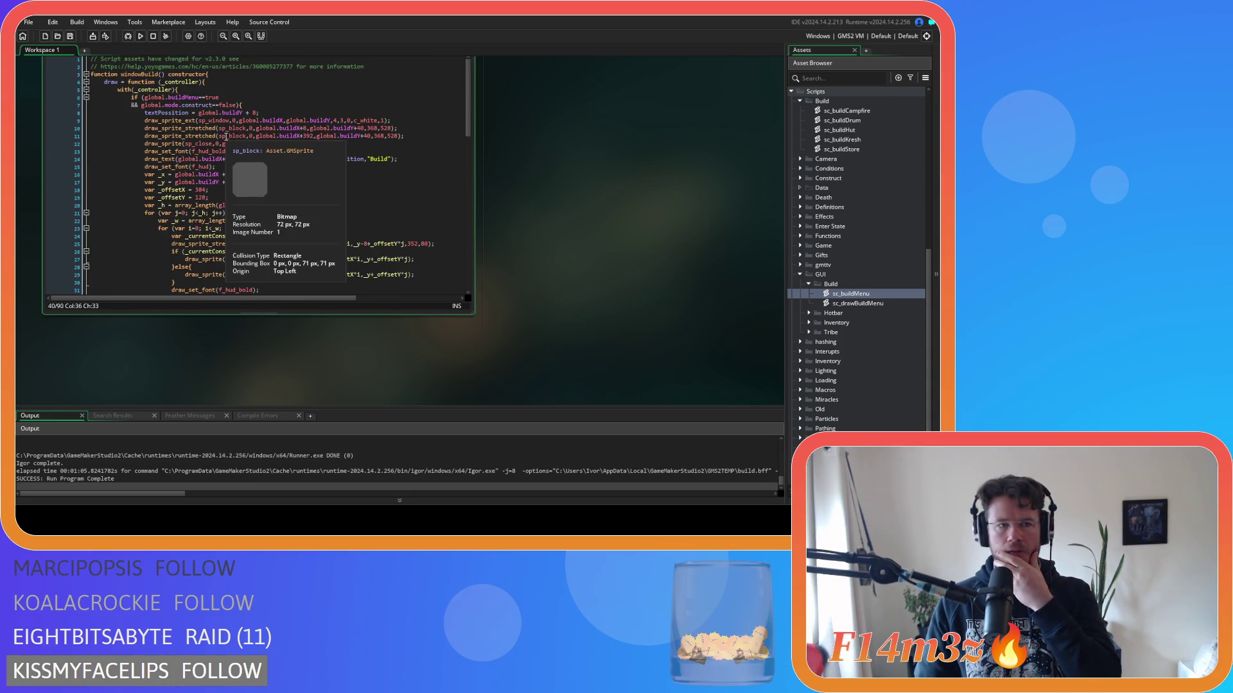
pyautogui.scroll(2, 564, 258)
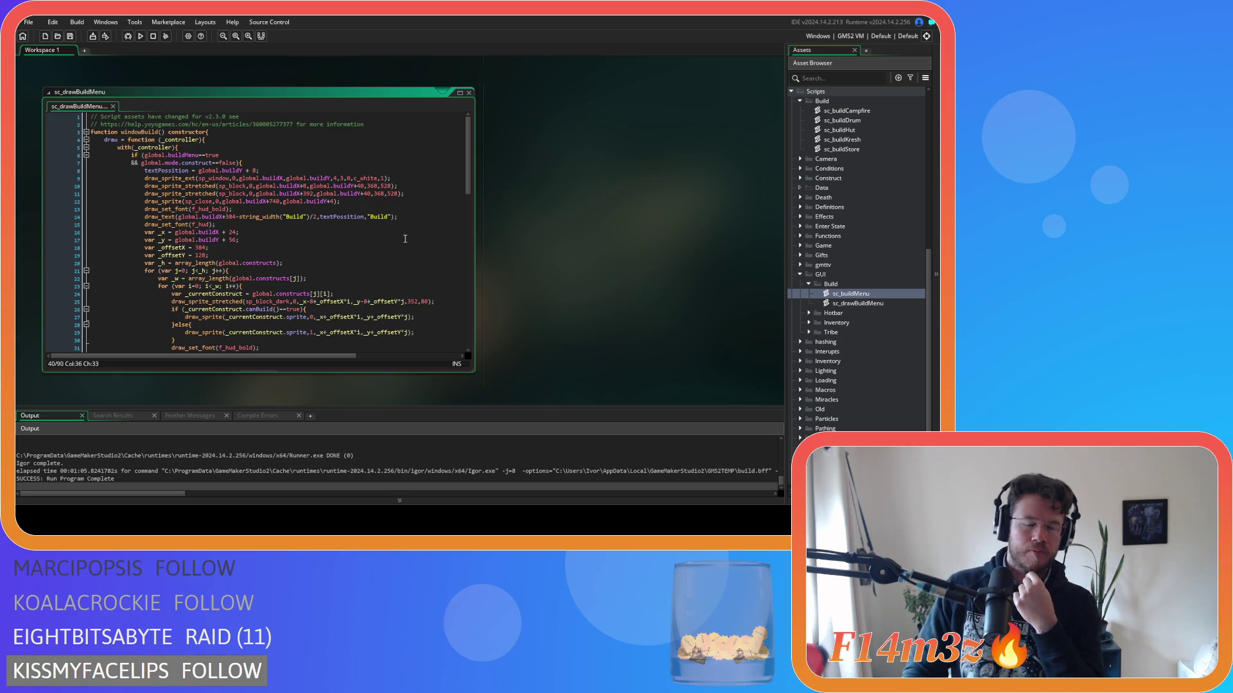
pyautogui.moveTo(306, 301)
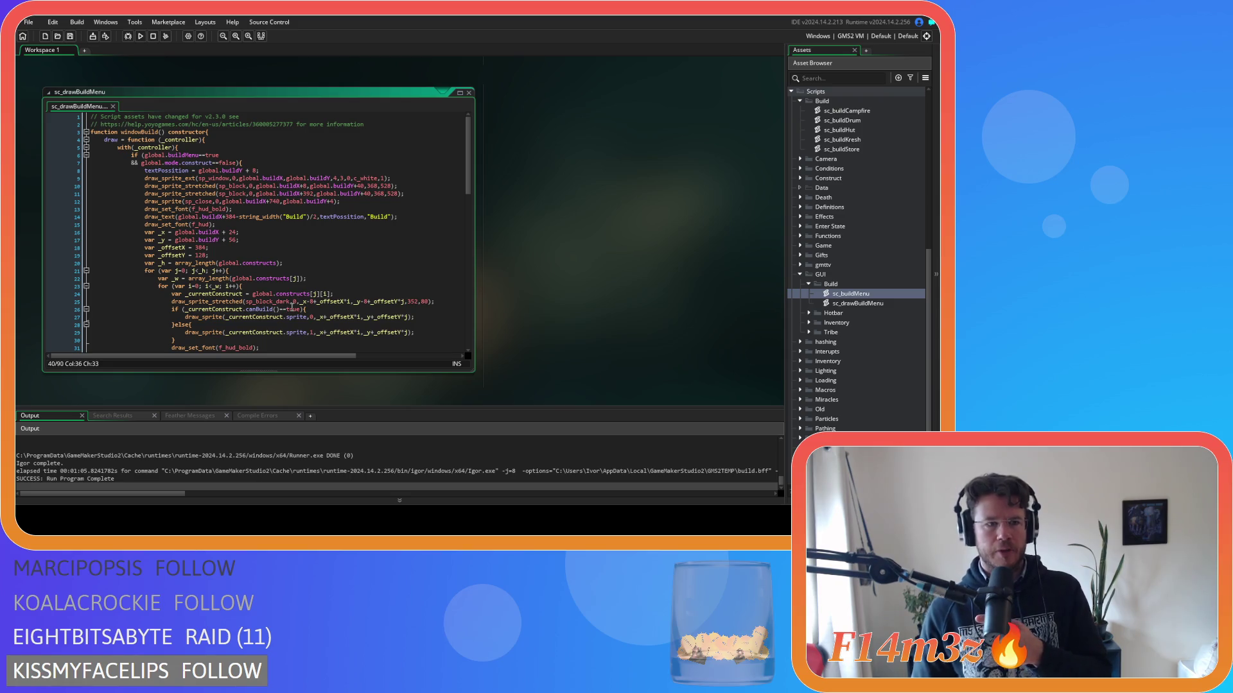
pyautogui.scroll(-5, 293, 307)
pyautogui.click(105, 263)
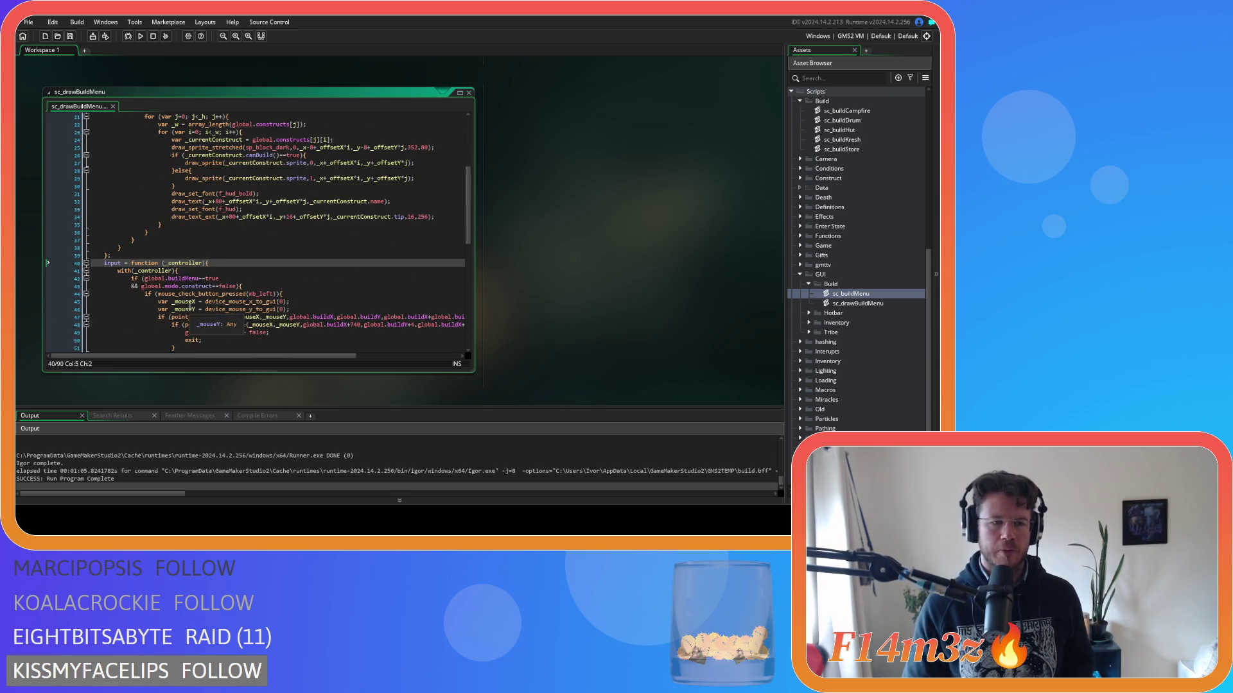
pyautogui.scroll(-4, 191, 307)
pyautogui.click(309, 252)
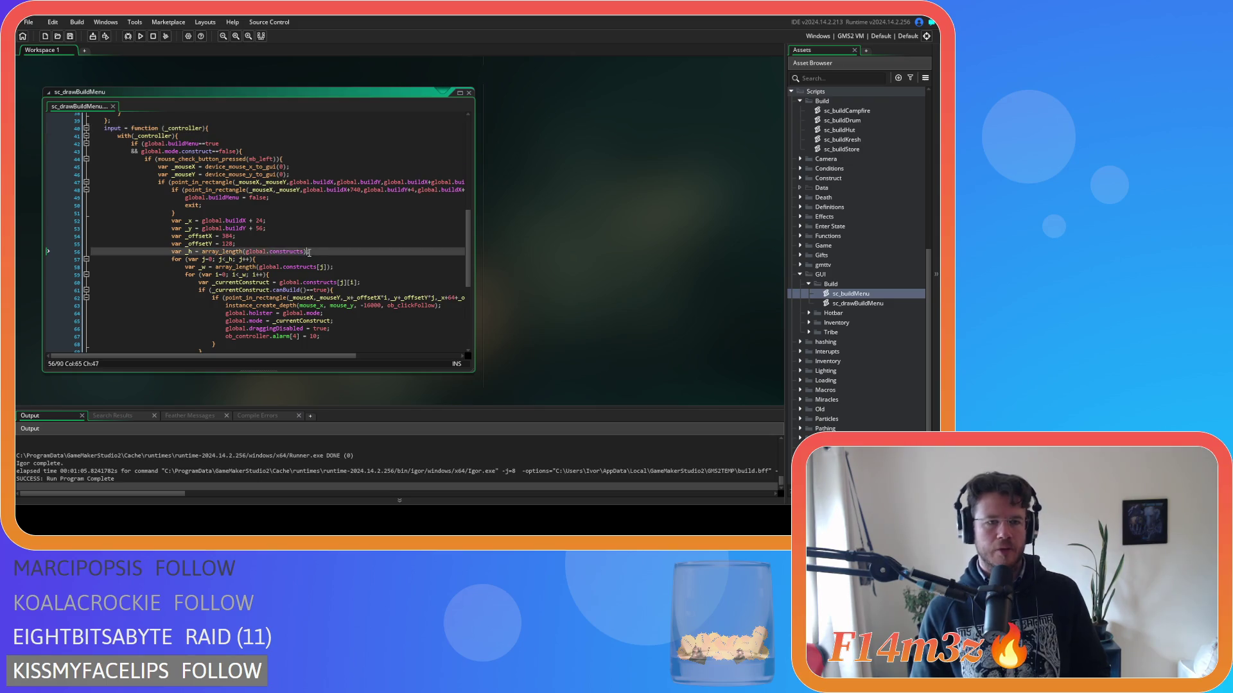
pyautogui.scroll(-5, 387, 278)
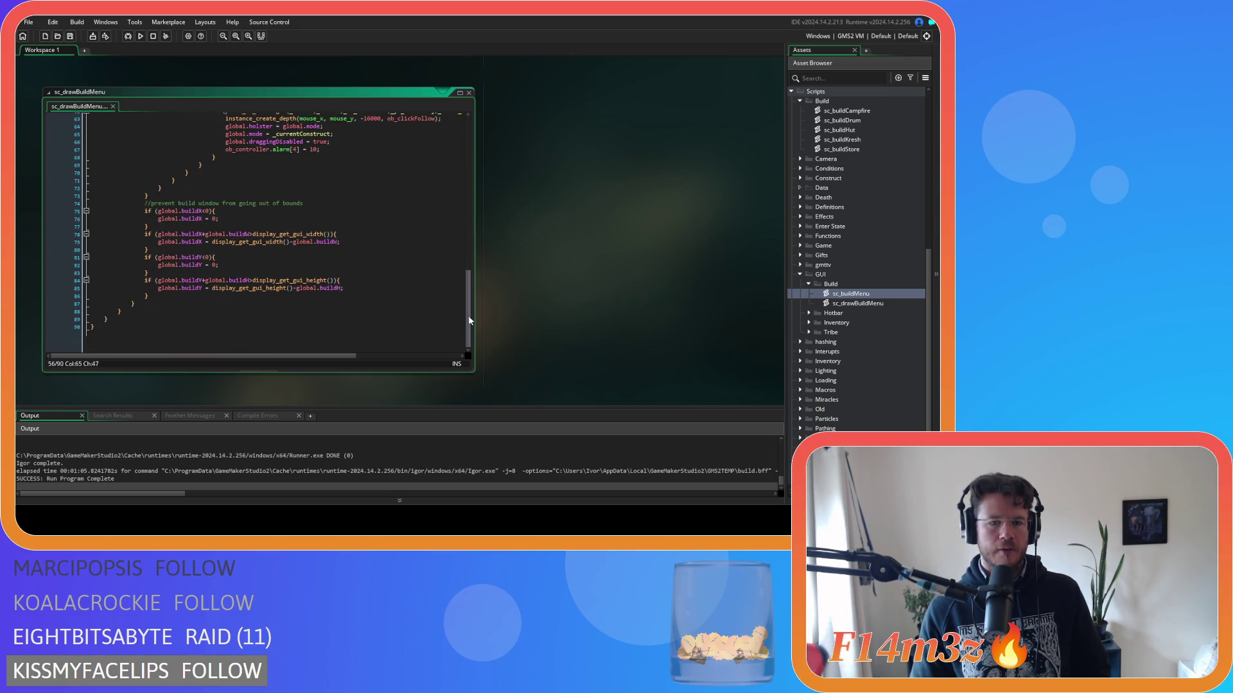
pyautogui.moveTo(468, 315); pyautogui.dragTo(468, 160)
pyautogui.click(345, 133)
pyautogui.click(343, 142)
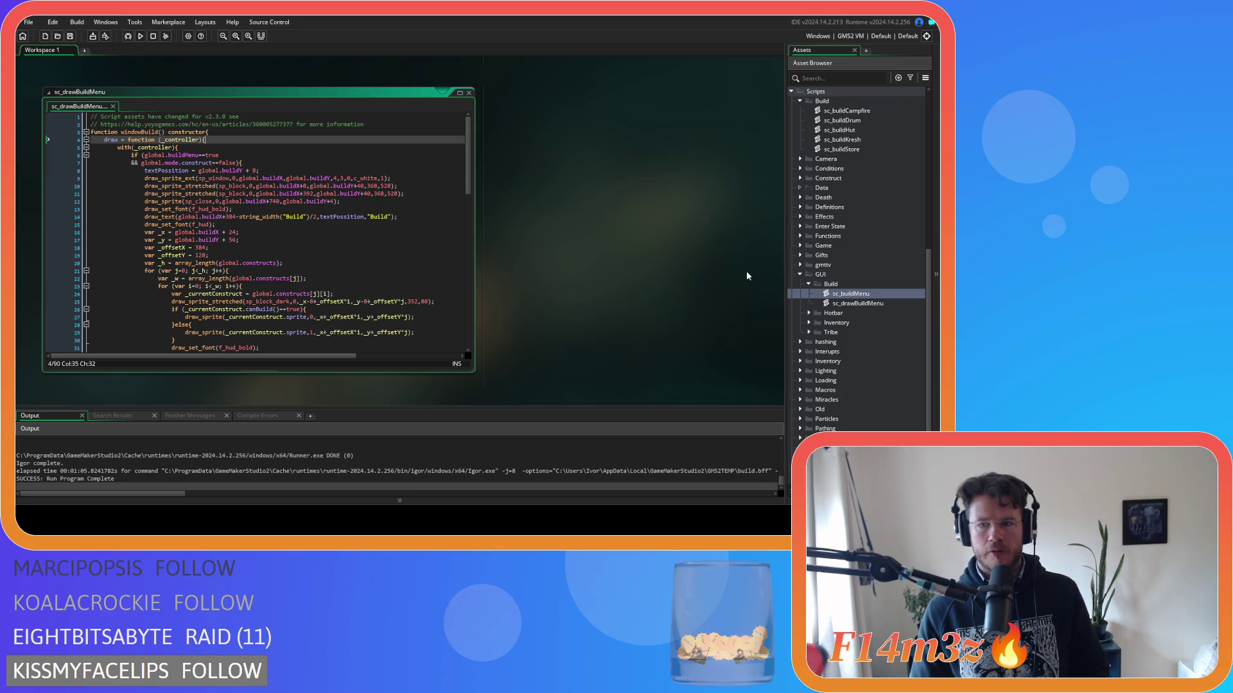
# Rename the sc_drawBuildMenu script asset to sc_windowBuild.
pyautogui.click(137, 132)
pyautogui.doubleClick(136, 132)
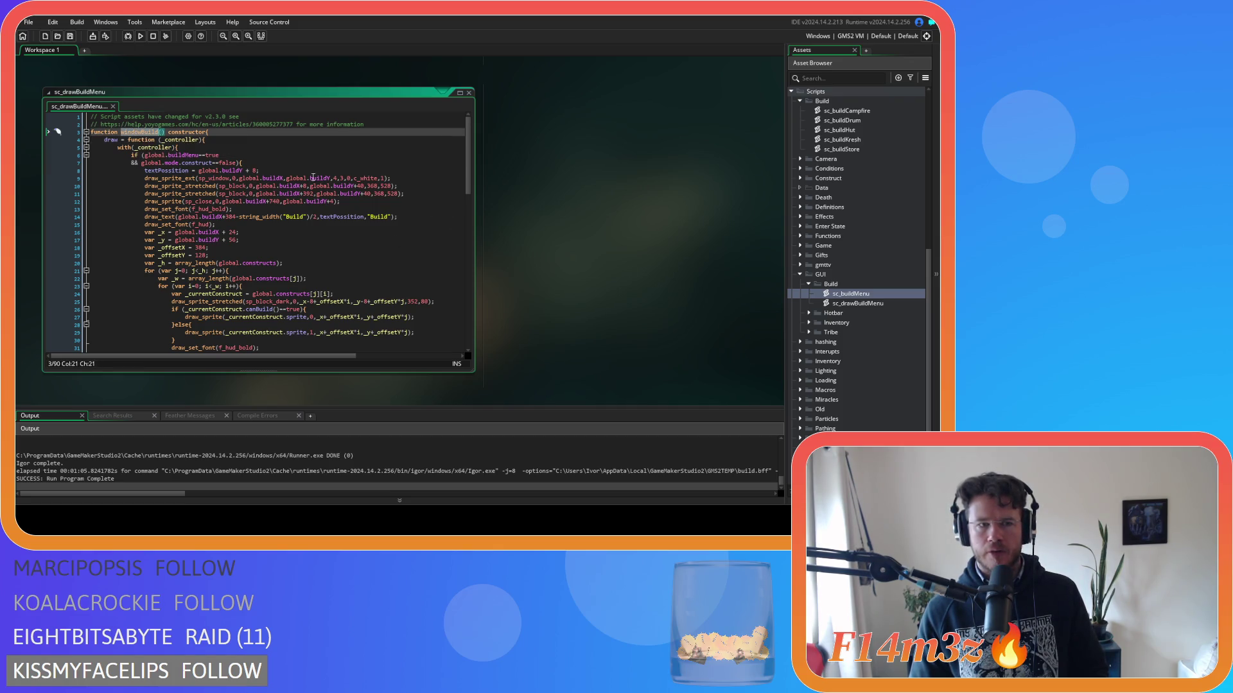
pyautogui.click(849, 303)
pyautogui.click(849, 304)
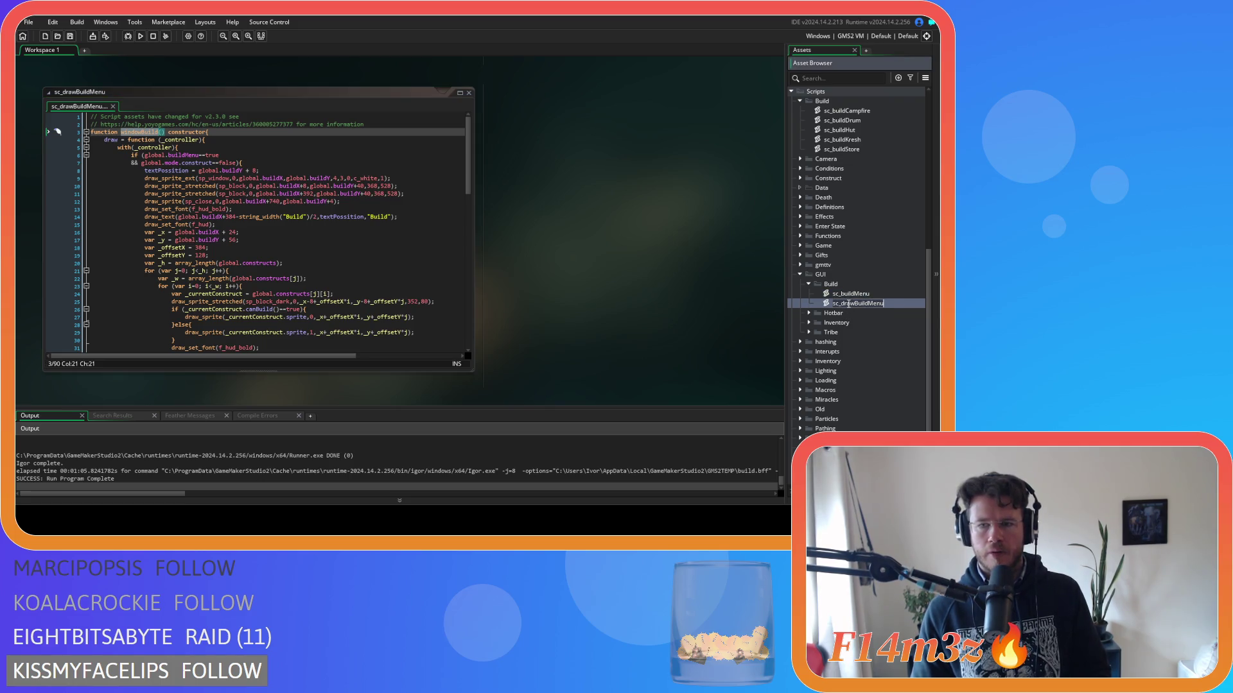
pyautogui.write('sc_windowBuild')
pyautogui.press('Return')
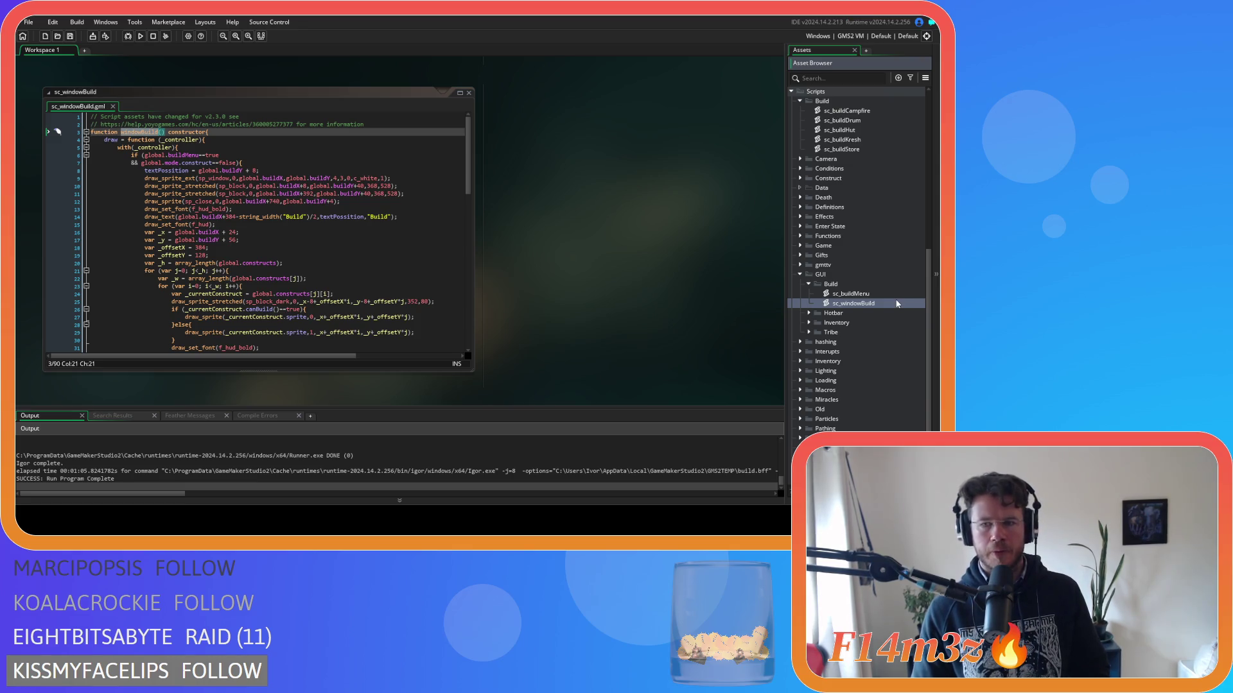
# Delete the old sc_buildMenu script from the Asset Browser.
pyautogui.click(354, 223)
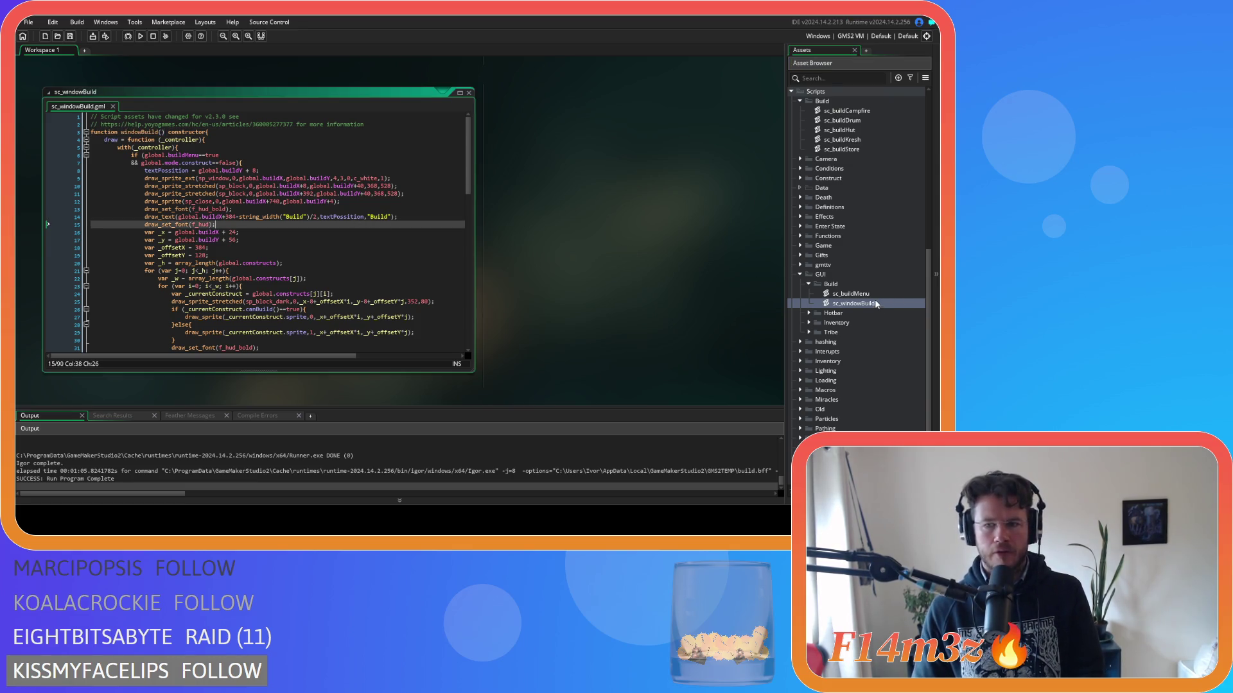
pyautogui.click(851, 294)
pyautogui.press('Delete')
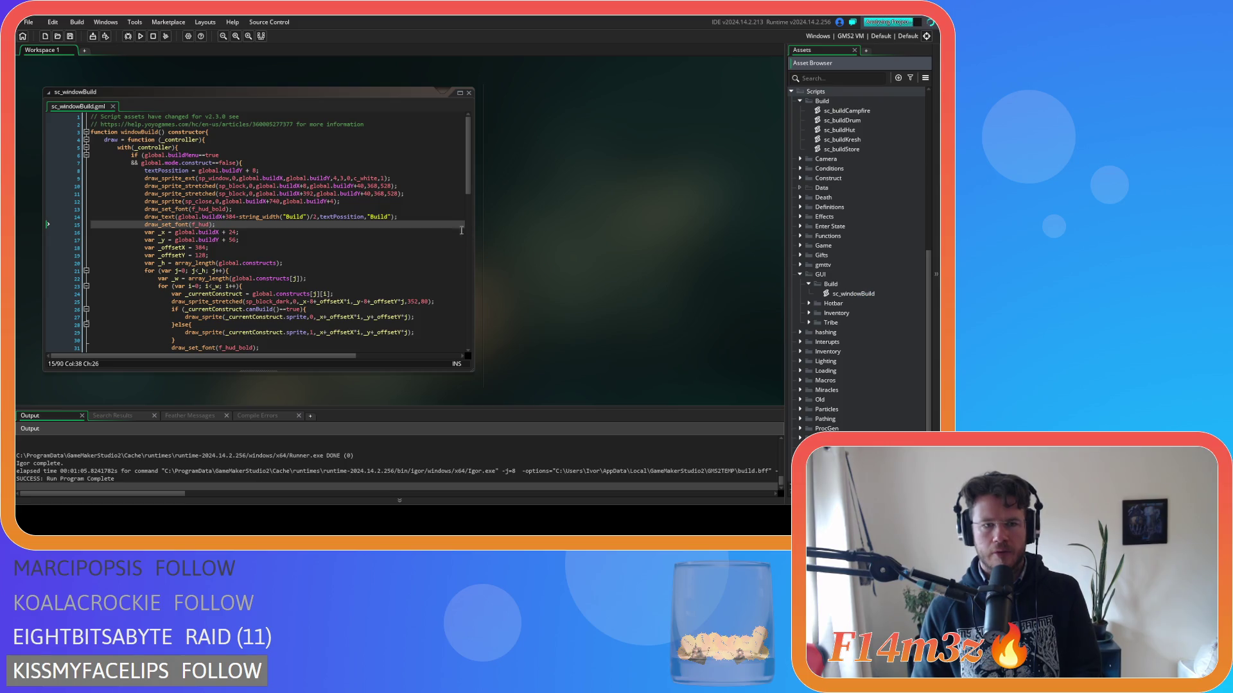
# Add a semicolon after the constructor's closing brace on line 89.
pyautogui.scroll(-8, 462, 225)
pyautogui.scroll(8, 462, 223)
pyautogui.scroll(-6, 316, 202)
pyautogui.scroll(-6, 316, 202)
pyautogui.click(219, 159)
pyautogui.scroll(-9, 166, 271)
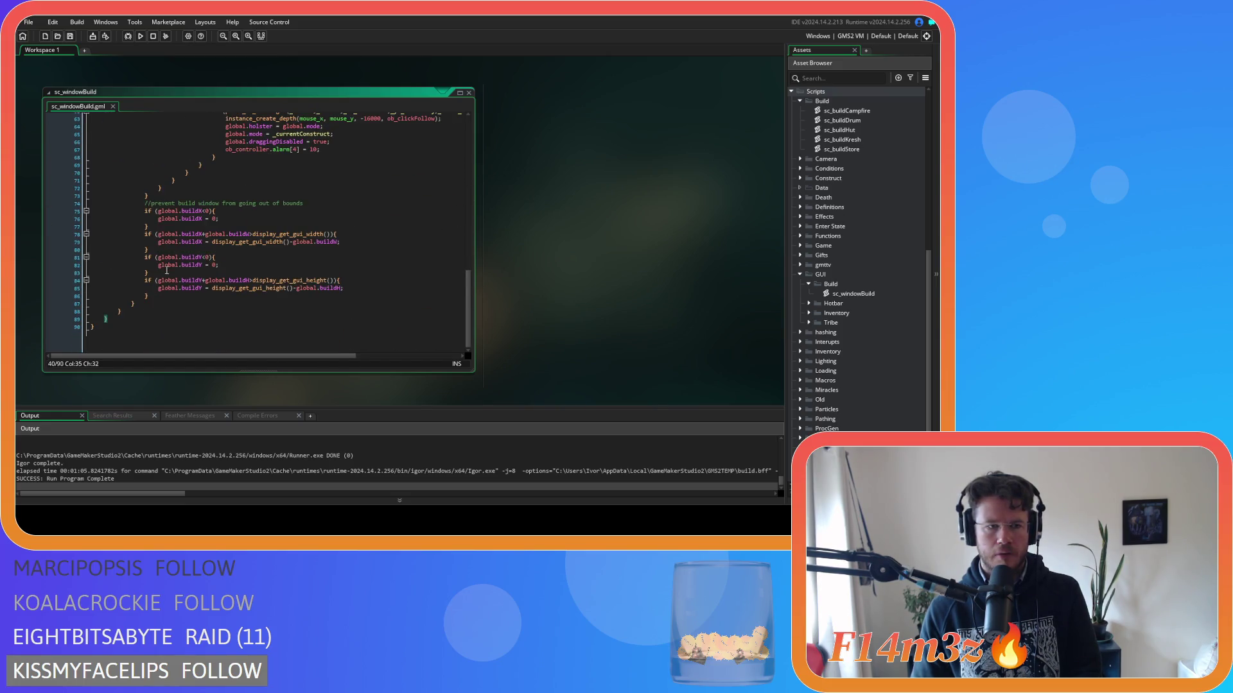
pyautogui.click(125, 322)
pyautogui.write(';')
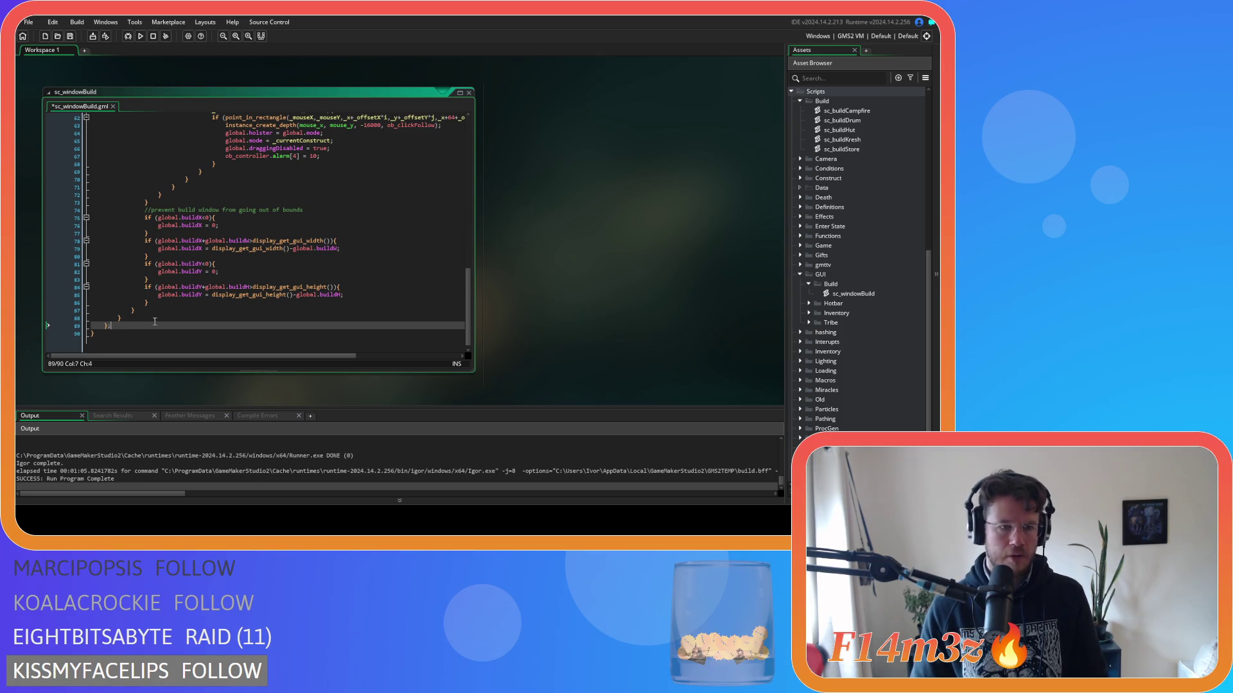
pyautogui.scroll(9, 350, 267)
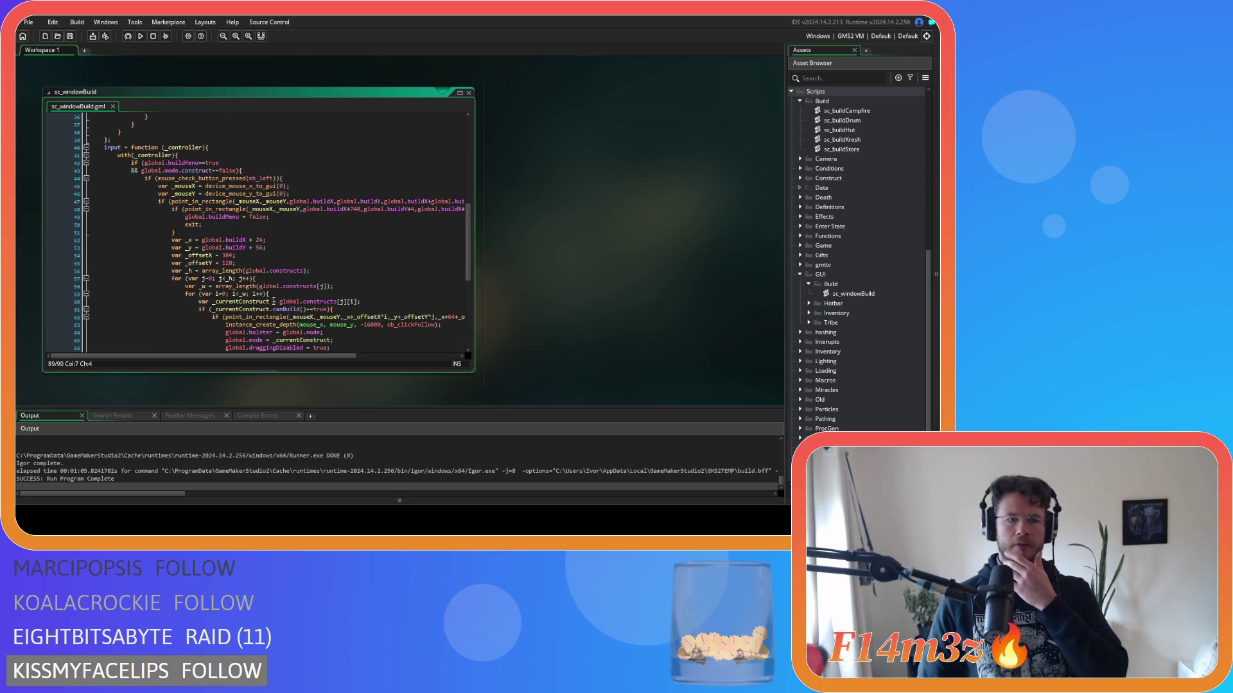
pyautogui.scroll(-3, 266, 305)
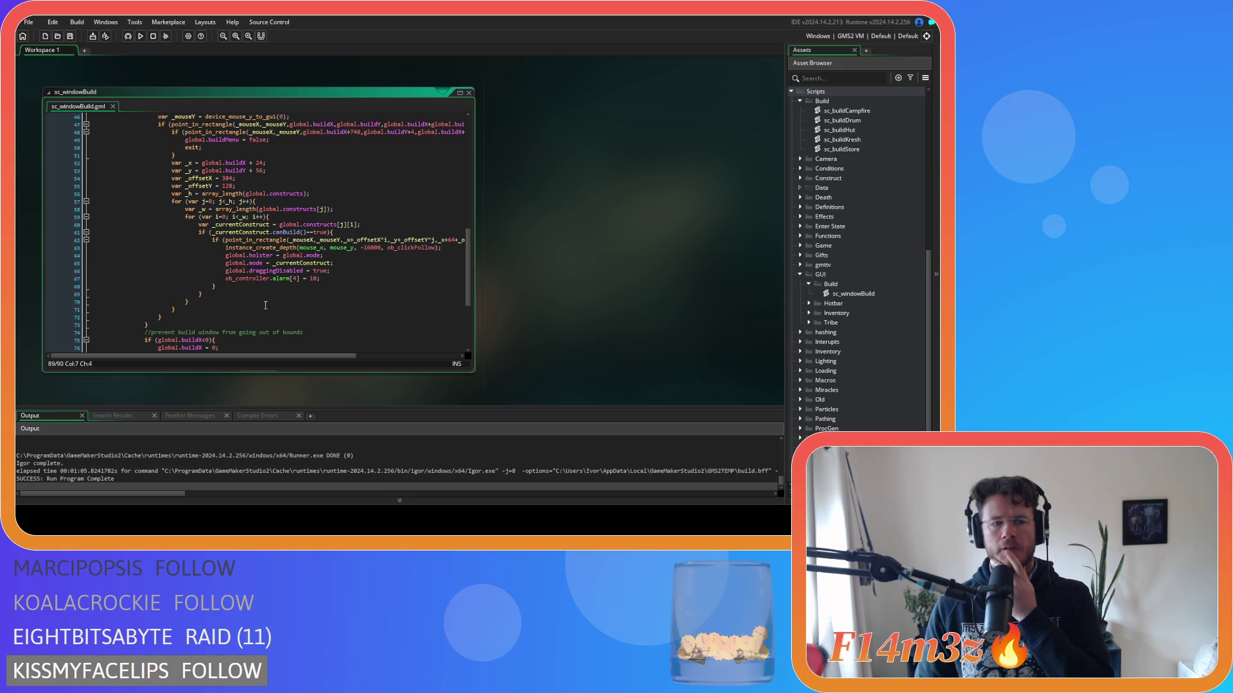
pyautogui.scroll(-4, 265, 305)
pyautogui.scroll(14, 267, 307)
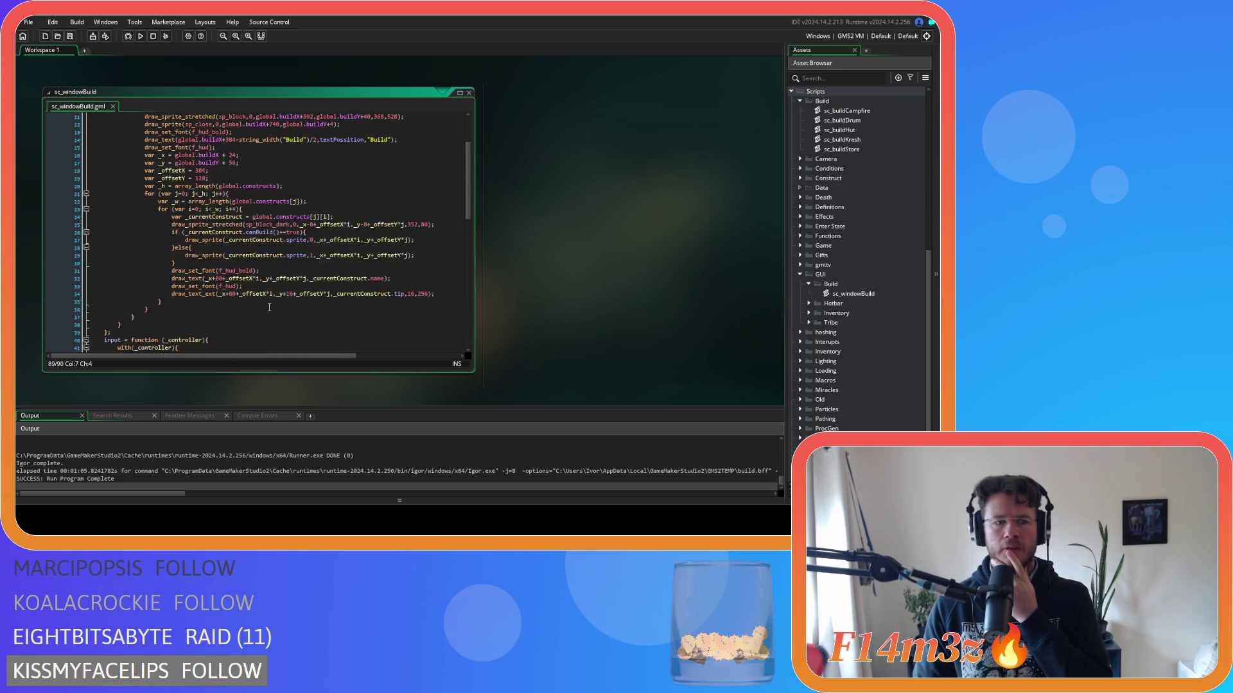
pyautogui.scroll(3, 269, 307)
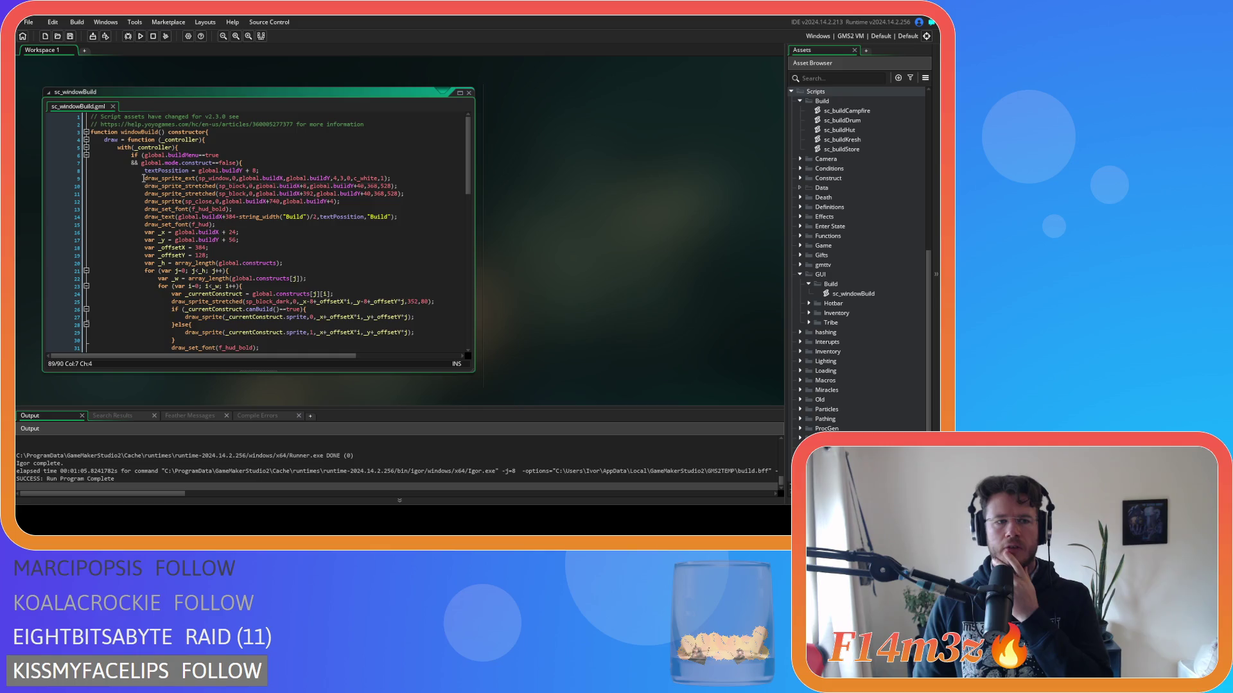
pyautogui.click(110, 140)
pyautogui.scroll(-10, 186, 238)
pyautogui.scroll(-3, 186, 238)
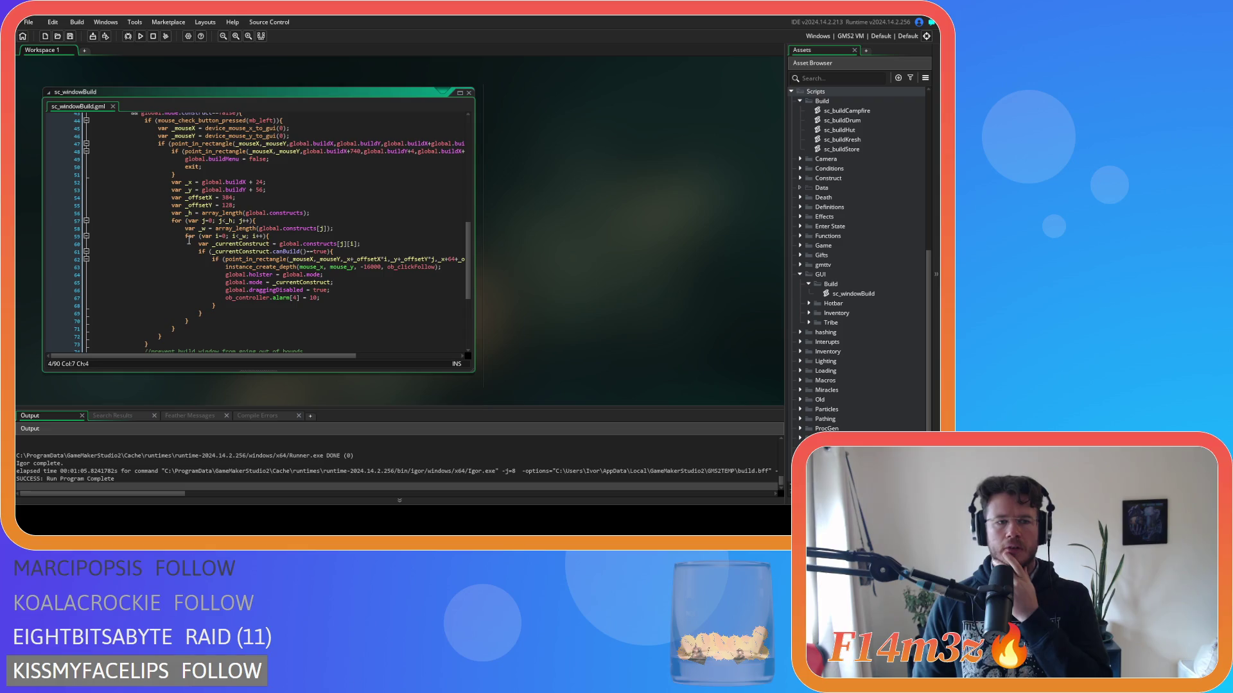
pyautogui.scroll(5, 189, 241)
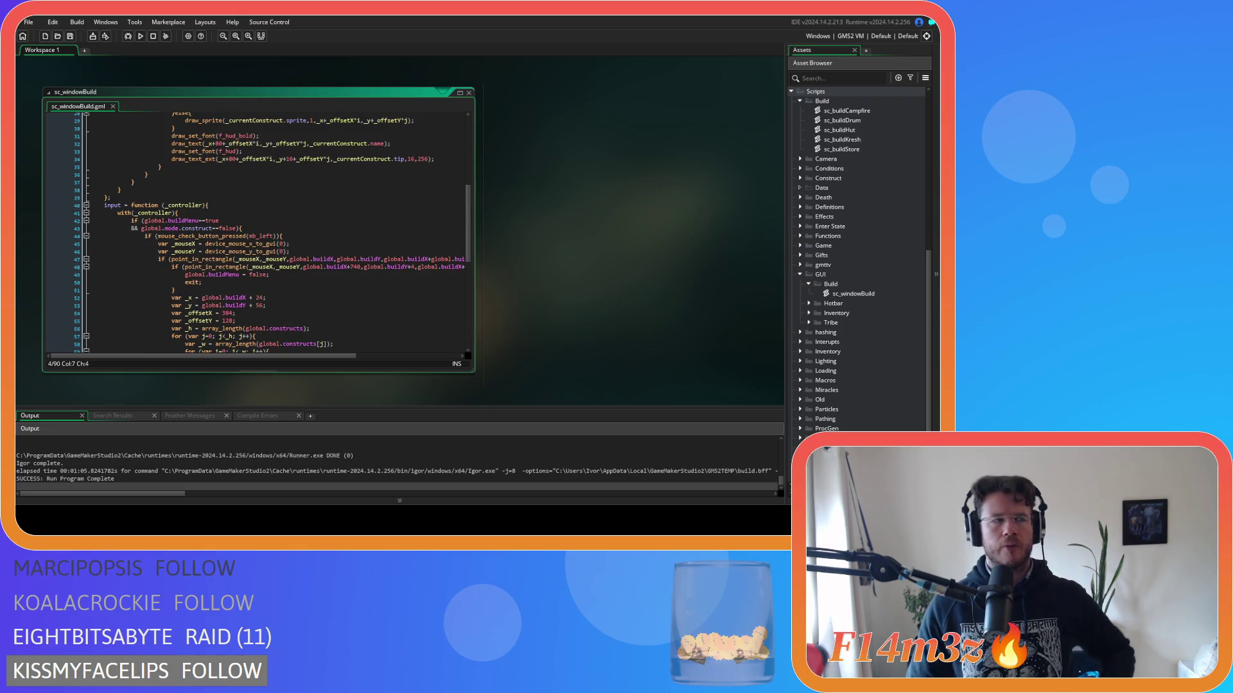
pyautogui.scroll(9, 377, 180)
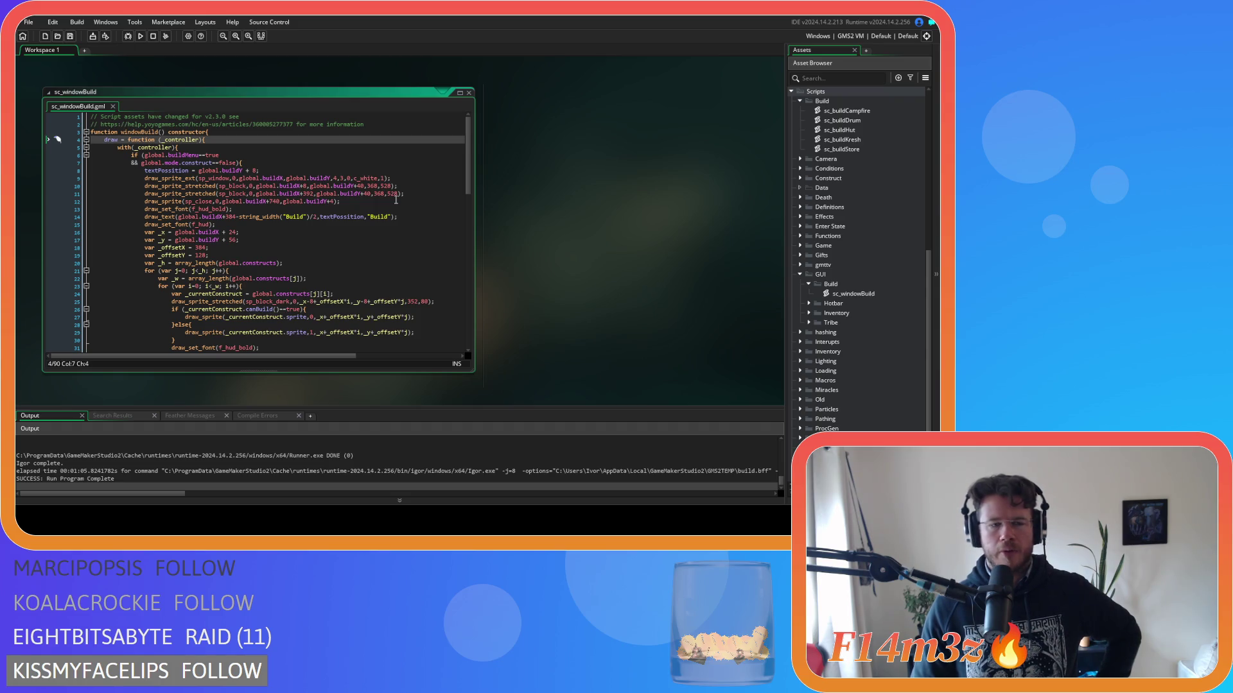
pyautogui.click(404, 188)
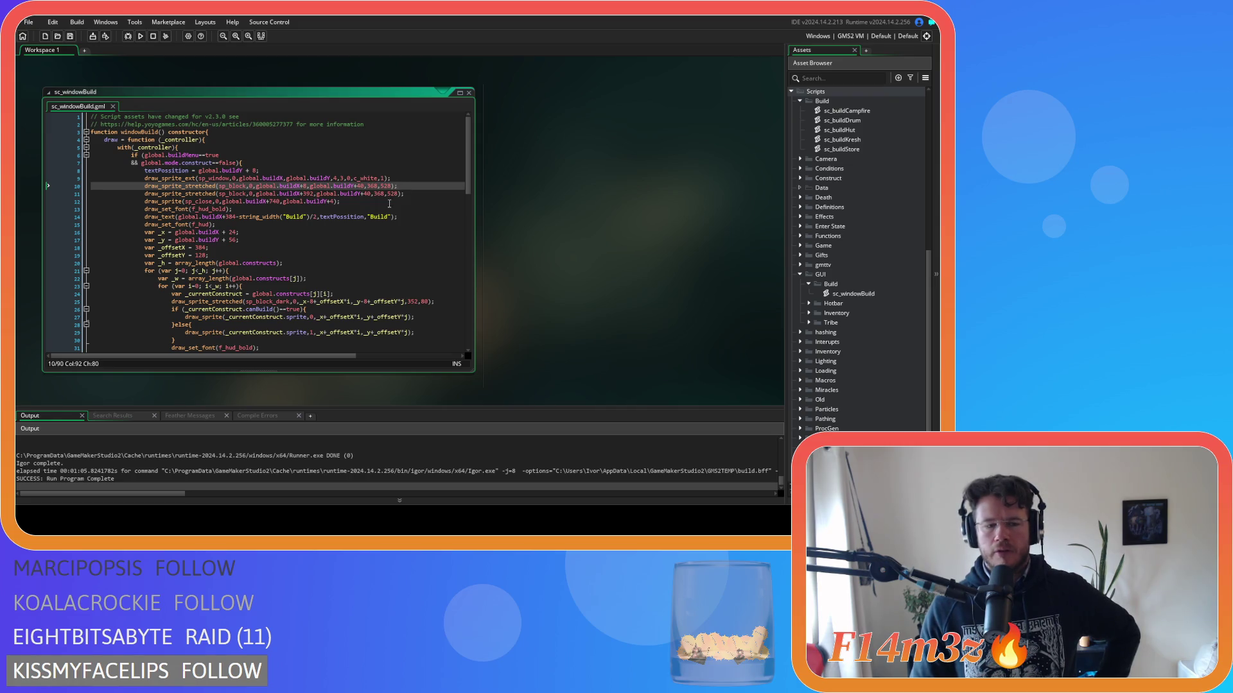
pyautogui.click(304, 202)
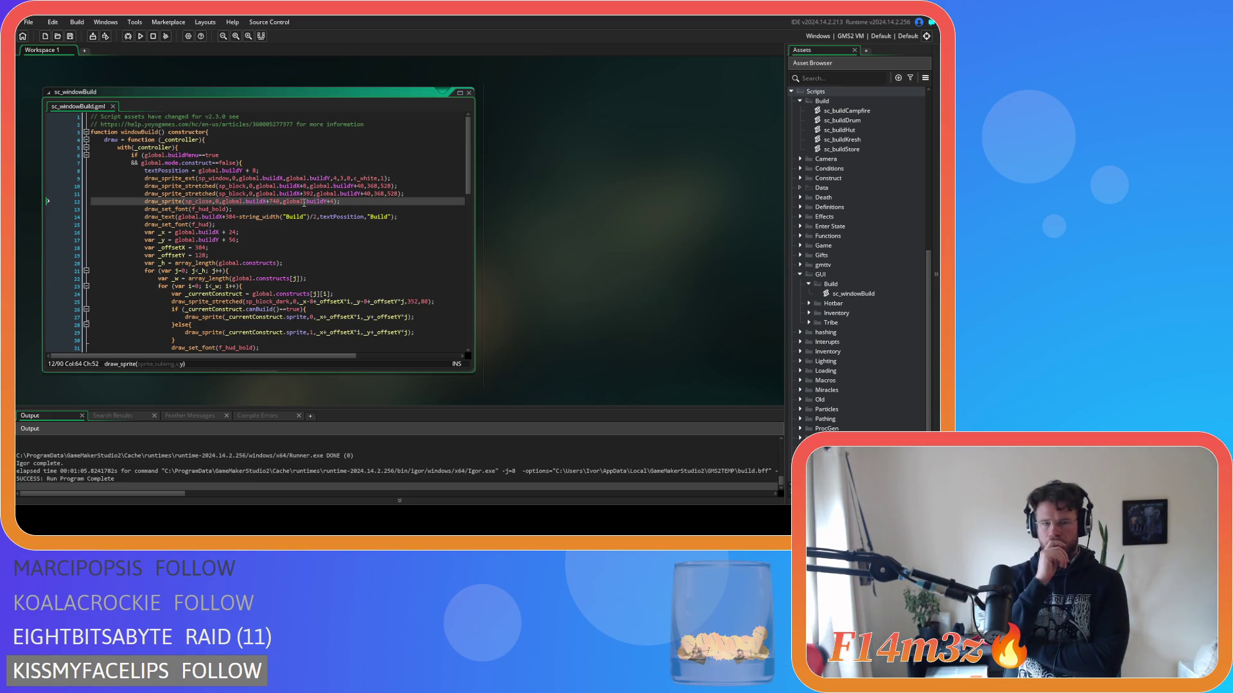
pyautogui.moveTo(164, 140); pyautogui.dragTo(193, 247)
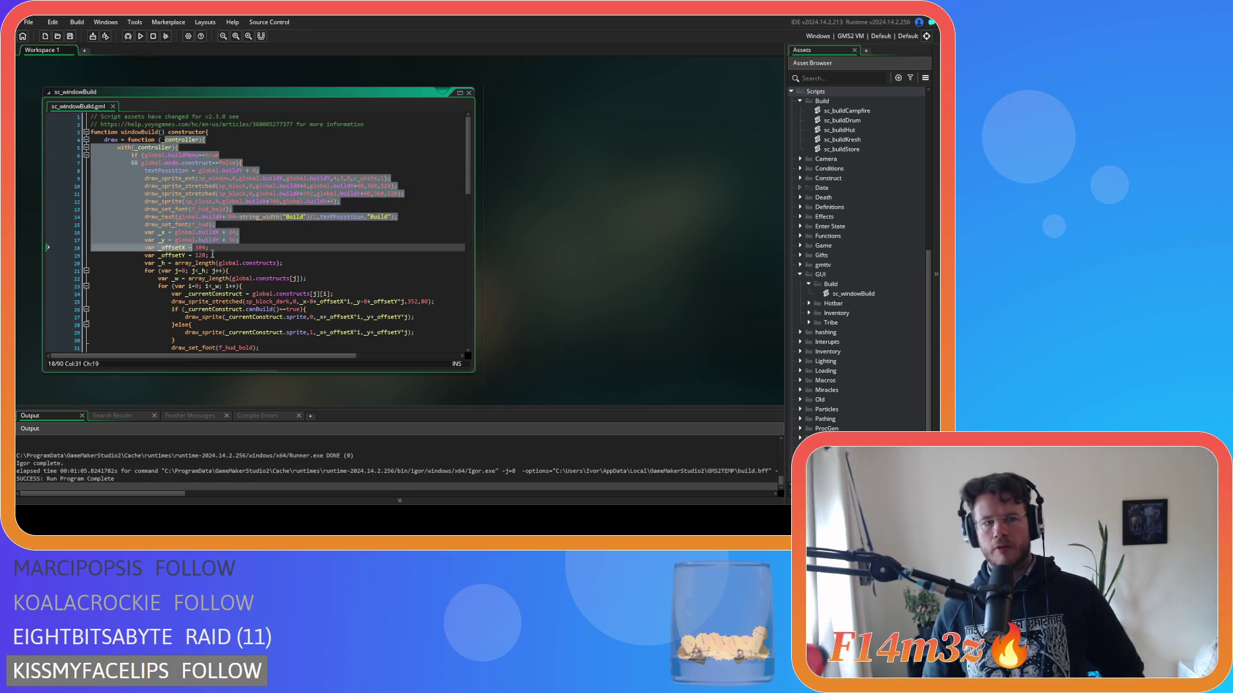
# Close the sc_windowBuild script and collapse the GUI Build and Hotbar folders.
pyautogui.click(469, 92)
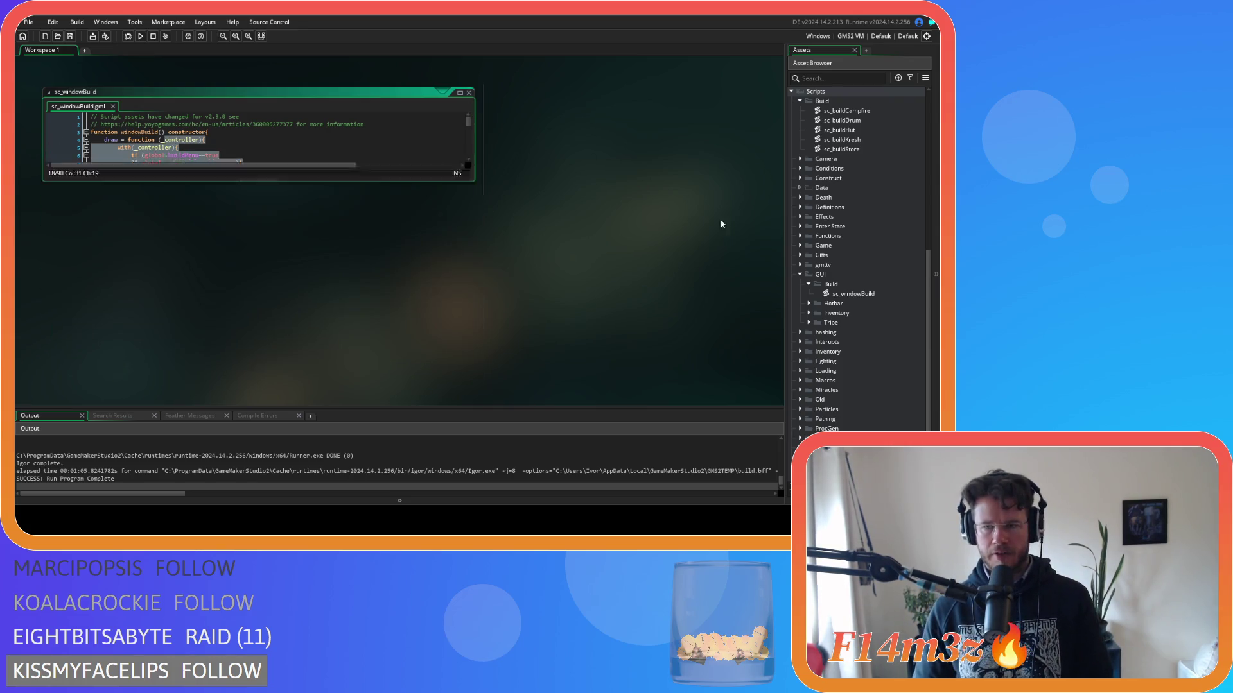
pyautogui.click(809, 284)
pyautogui.click(809, 293)
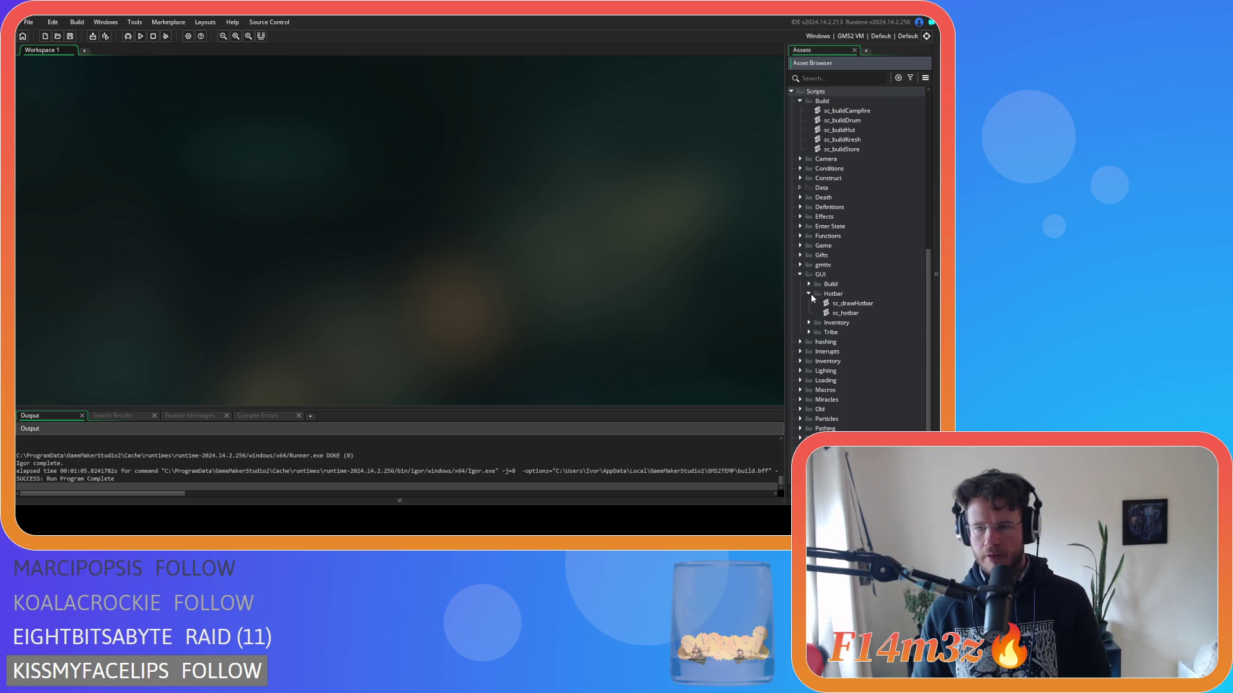
pyautogui.click(810, 294)
pyautogui.click(810, 295)
pyautogui.click(811, 295)
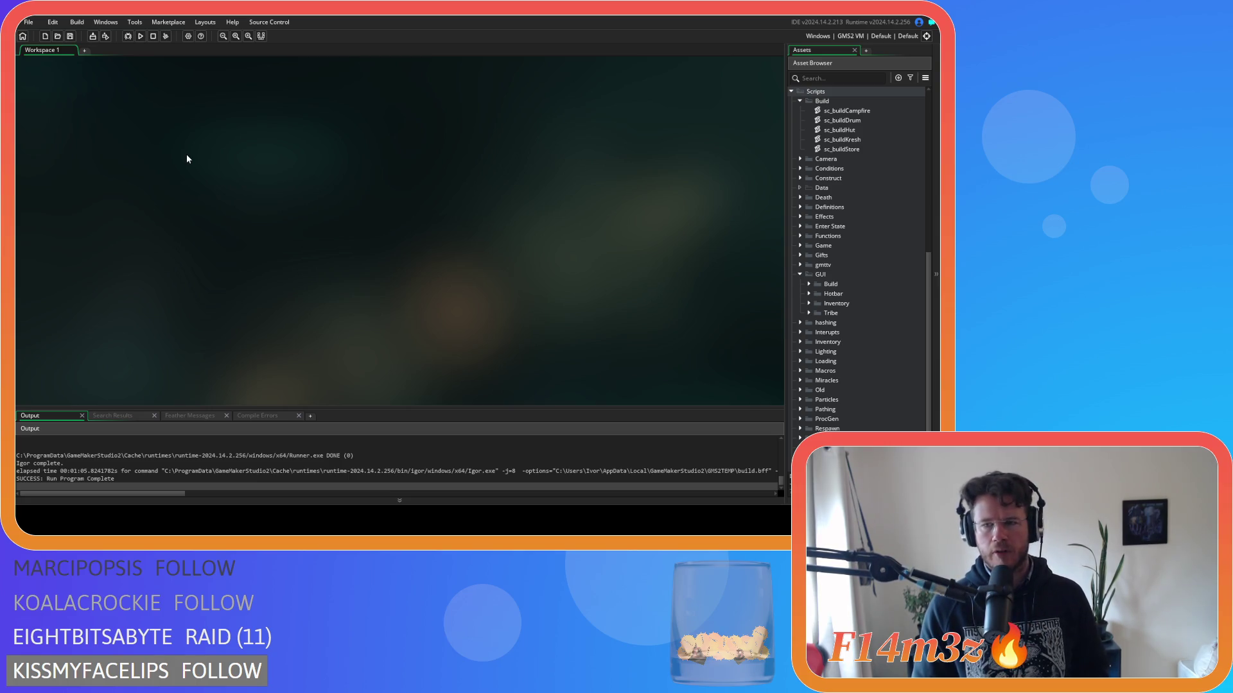
# Expand the GUI Inventory folder and select sc_drawInventoryWindow.
pyautogui.scroll(1, 796, 211)
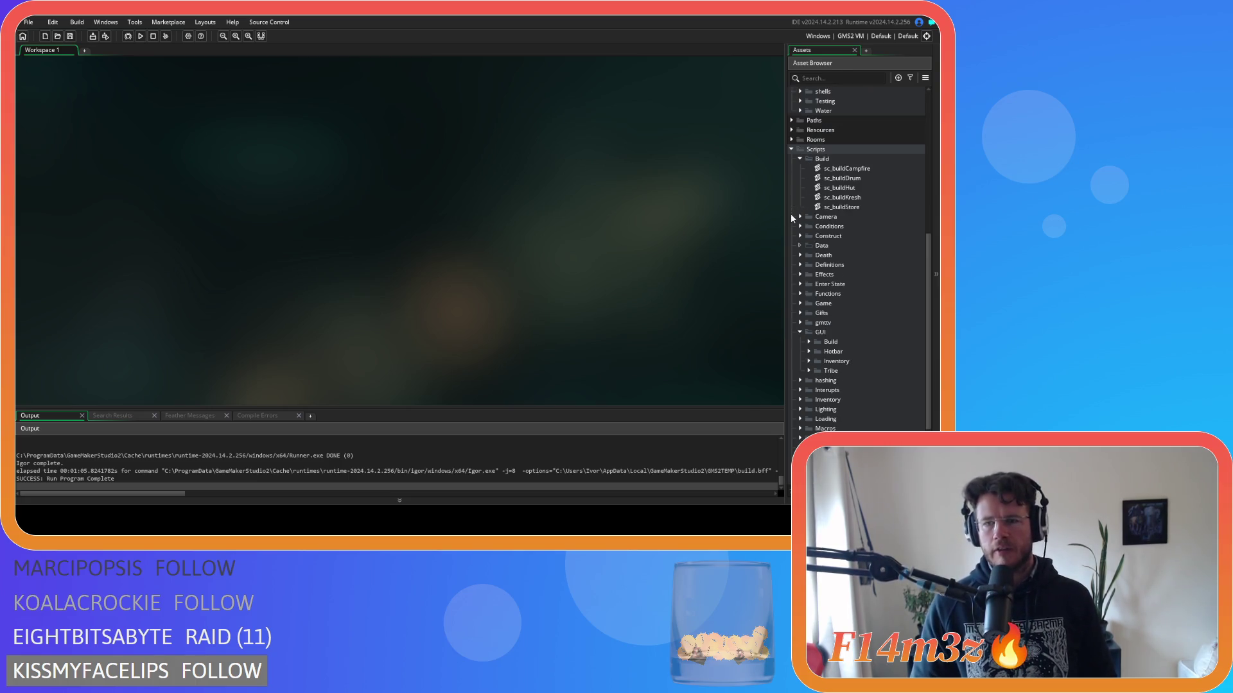
pyautogui.scroll(1, 891, 329)
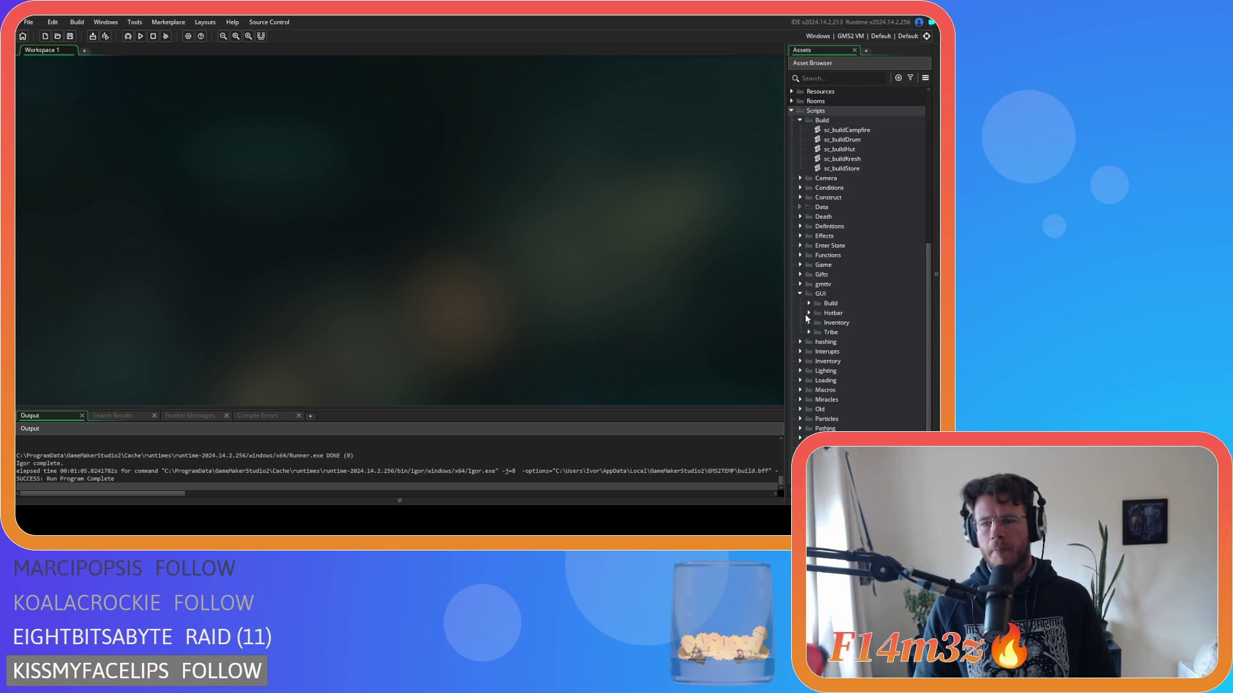
pyautogui.click(808, 323)
pyautogui.click(864, 343)
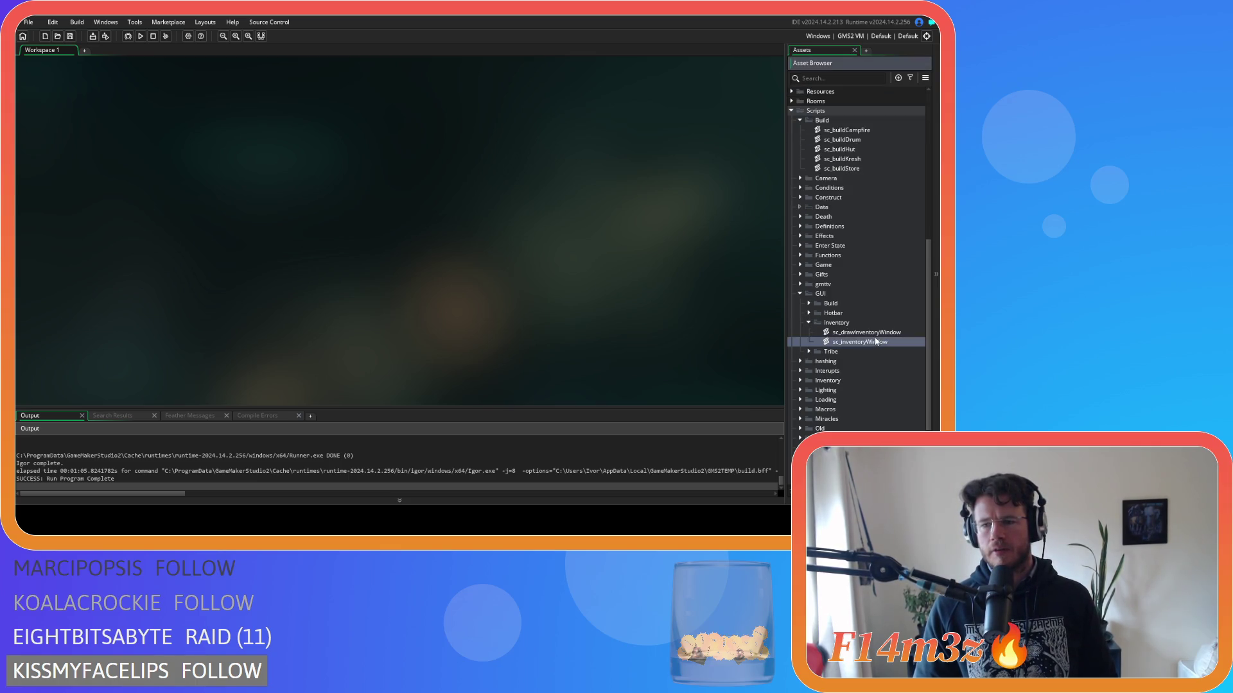
pyautogui.press('Up')
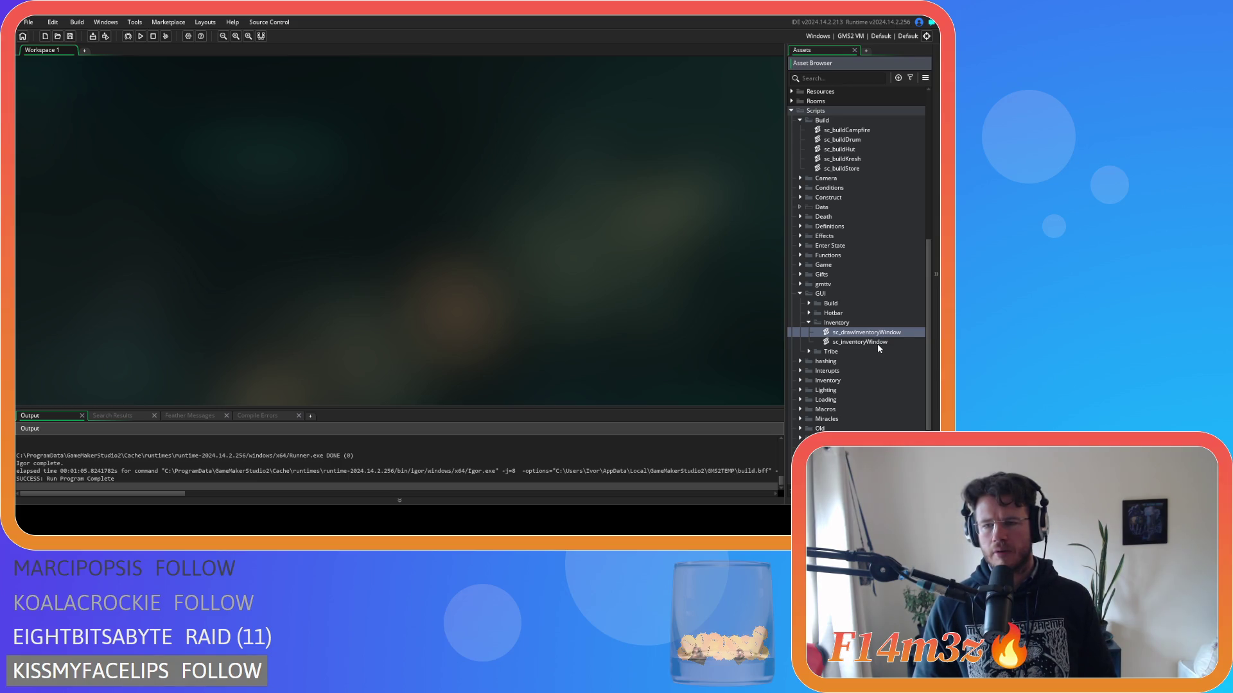
# Open sc_drawInventoryWindow and read its code, checking lines 5, 6 and 11 (global.inventoryY).
pyautogui.doubleClick(877, 333)
pyautogui.scroll(-15, 321, 188)
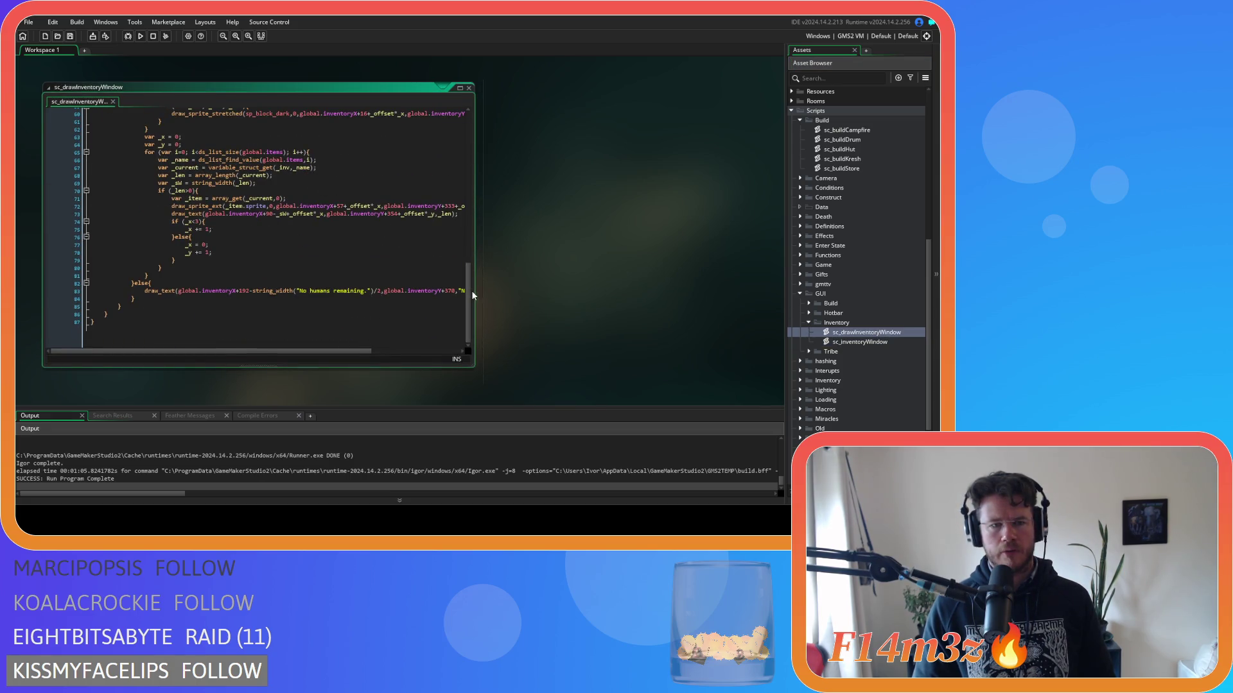
pyautogui.moveTo(469, 294); pyautogui.dragTo(464, 136)
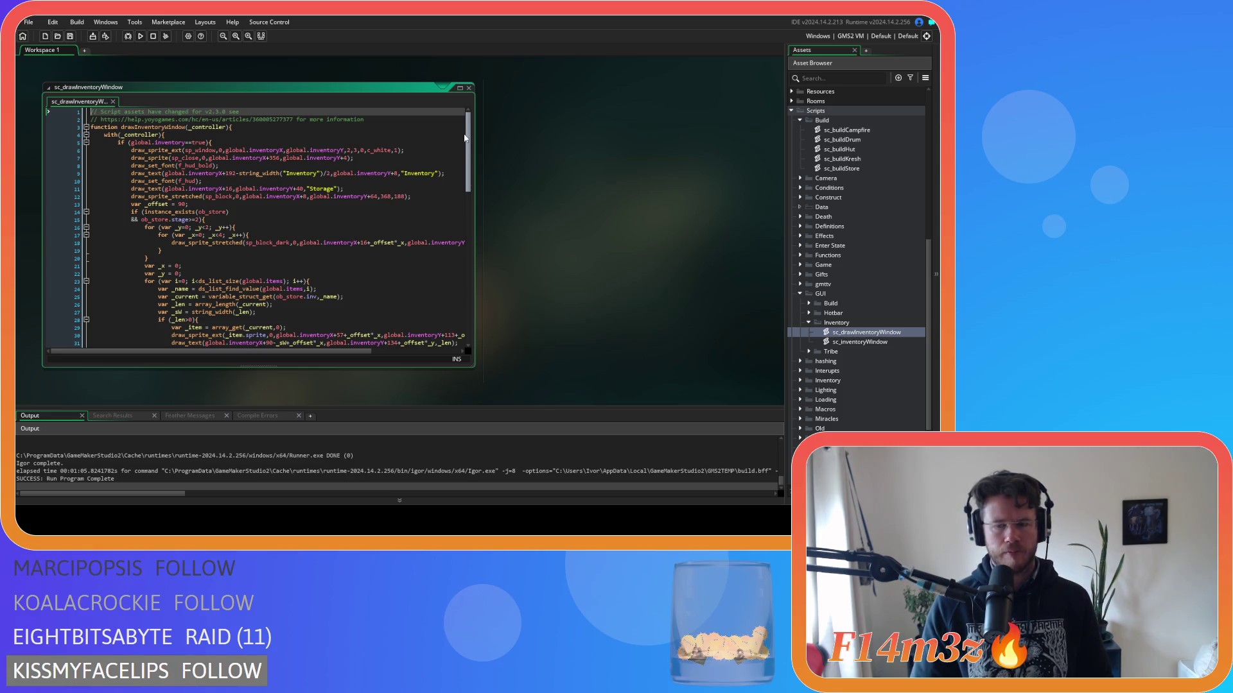
pyautogui.click(375, 150)
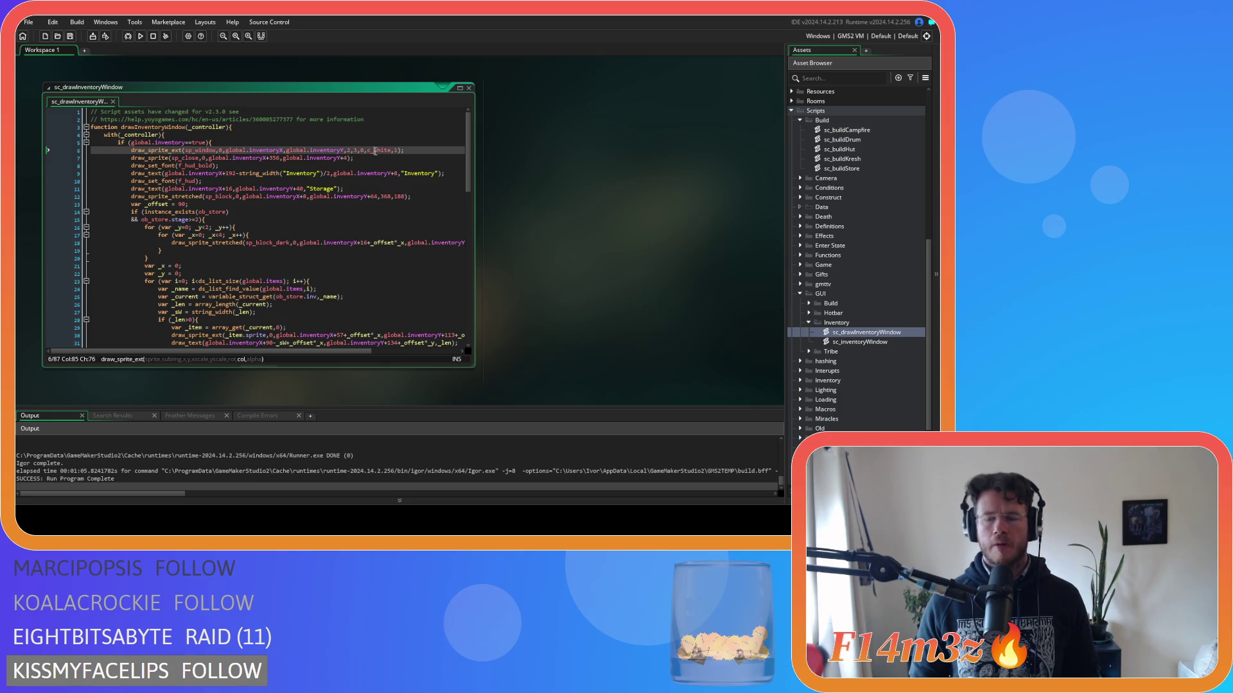
pyautogui.click(249, 146)
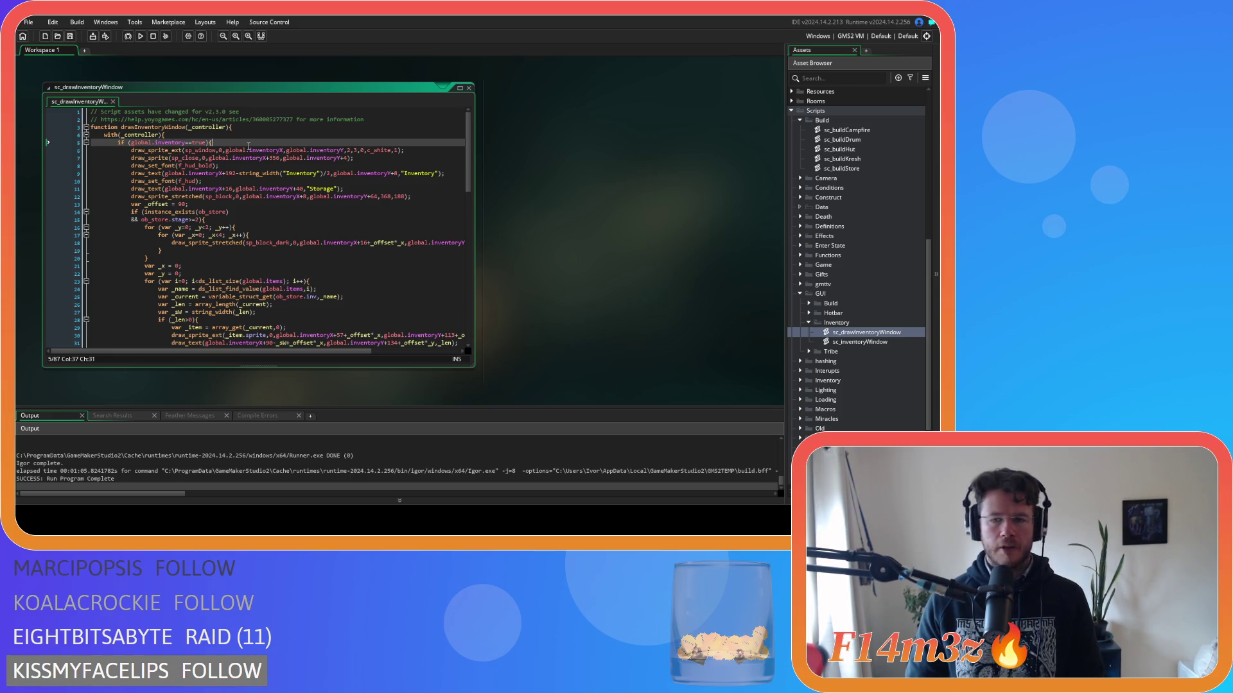
pyautogui.click(209, 188)
pyautogui.scroll(-2, 280, 192)
pyautogui.scroll(2, 281, 192)
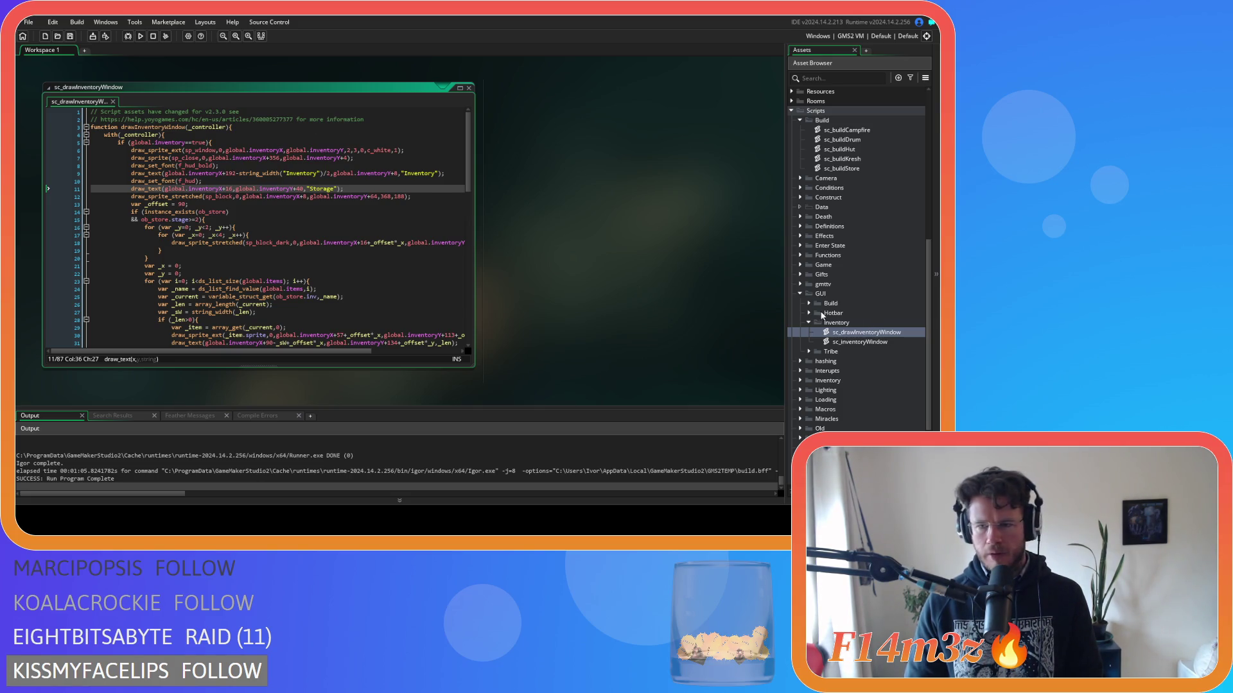
pyautogui.click(810, 303)
# Open sc_windowBuild to view its constructor declaration for reference, then close it.
pyautogui.doubleClick(849, 312)
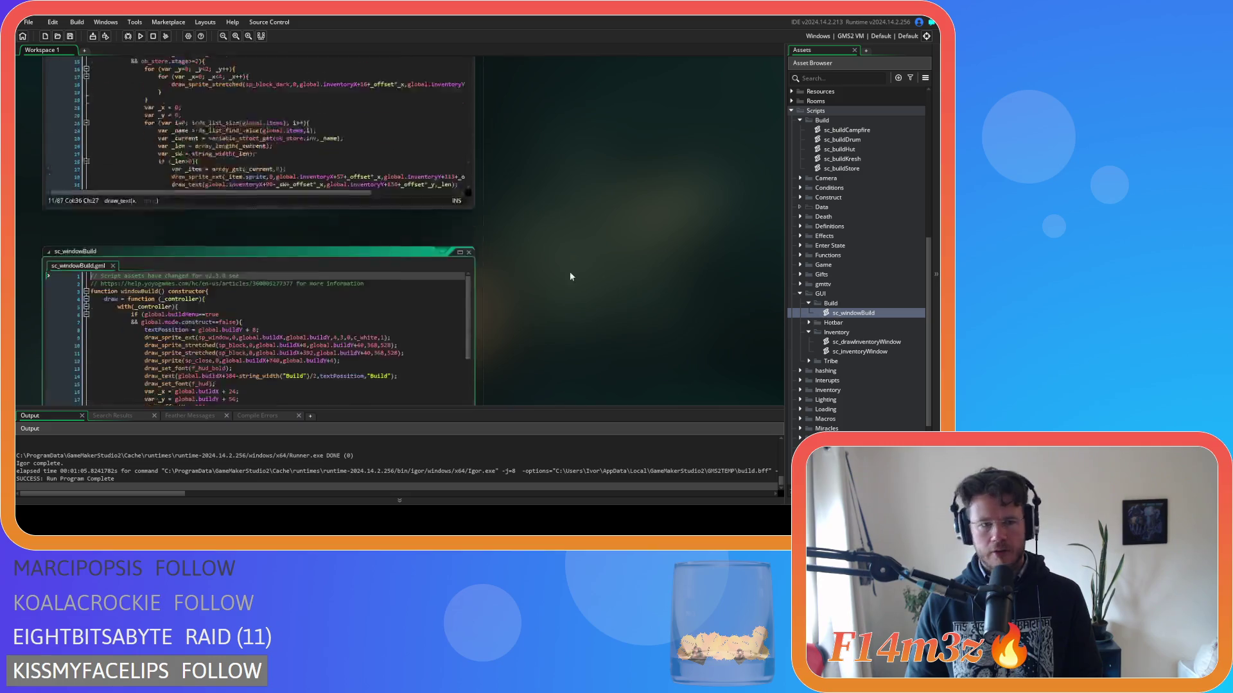
pyautogui.click(224, 196)
pyautogui.click(218, 135)
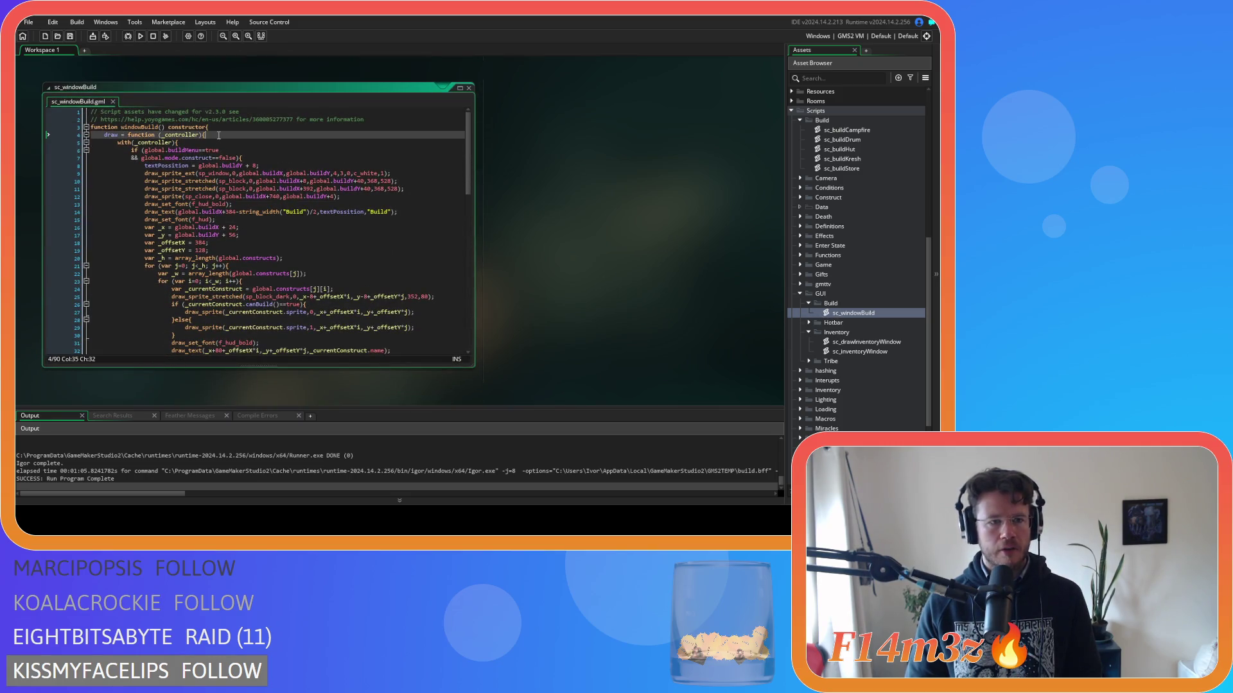
pyautogui.click(468, 87)
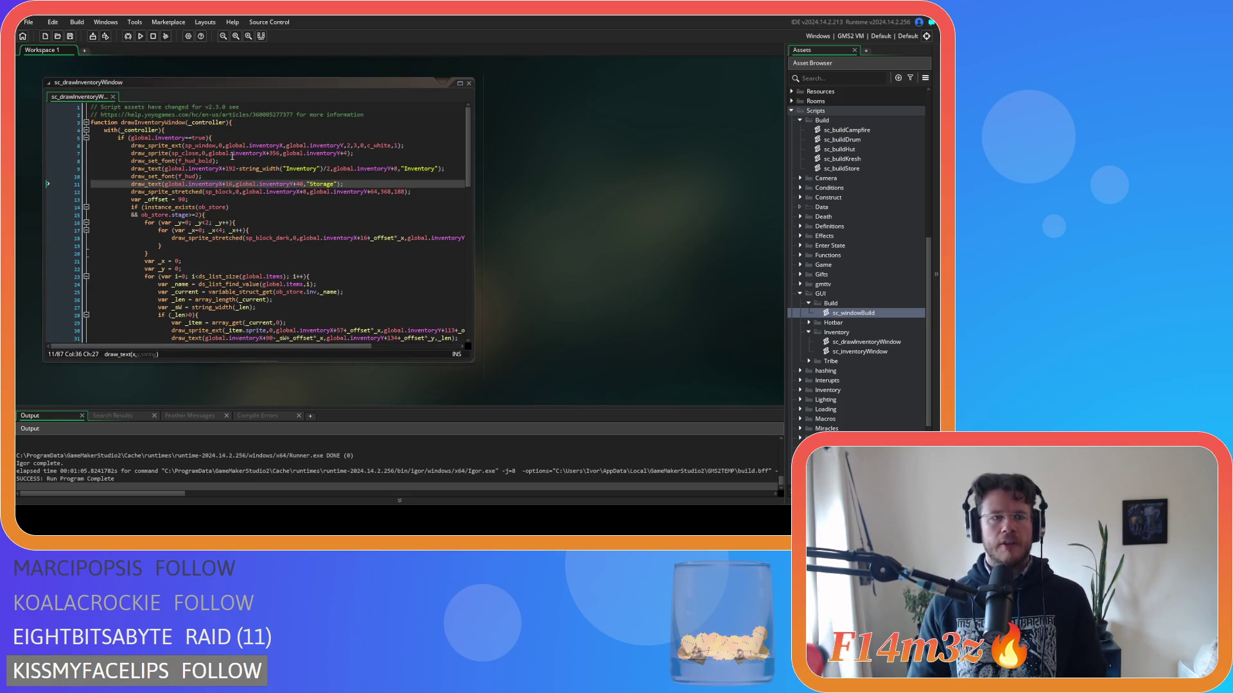
# Insert a blank line after line 2 of sc_drawInventoryWindow.
pyautogui.click(250, 124)
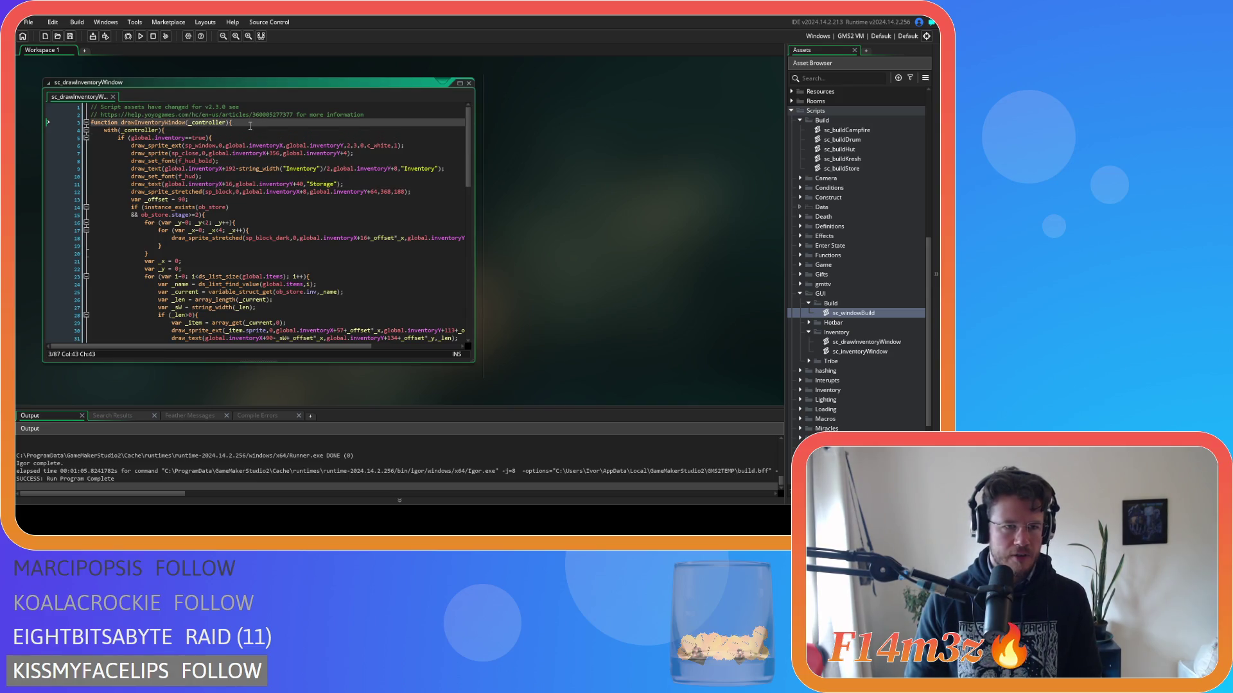
pyautogui.click(380, 116)
pyautogui.scroll(-15, 360, 193)
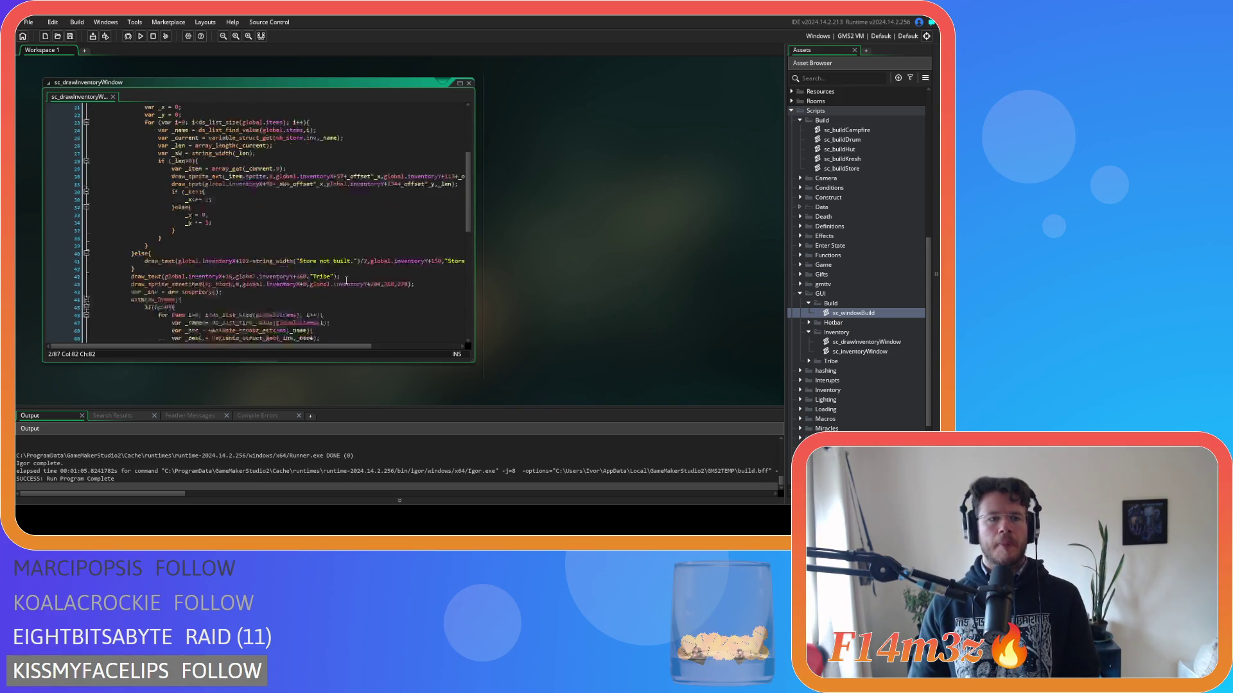
pyautogui.scroll(15, 336, 275)
pyautogui.press('Return')
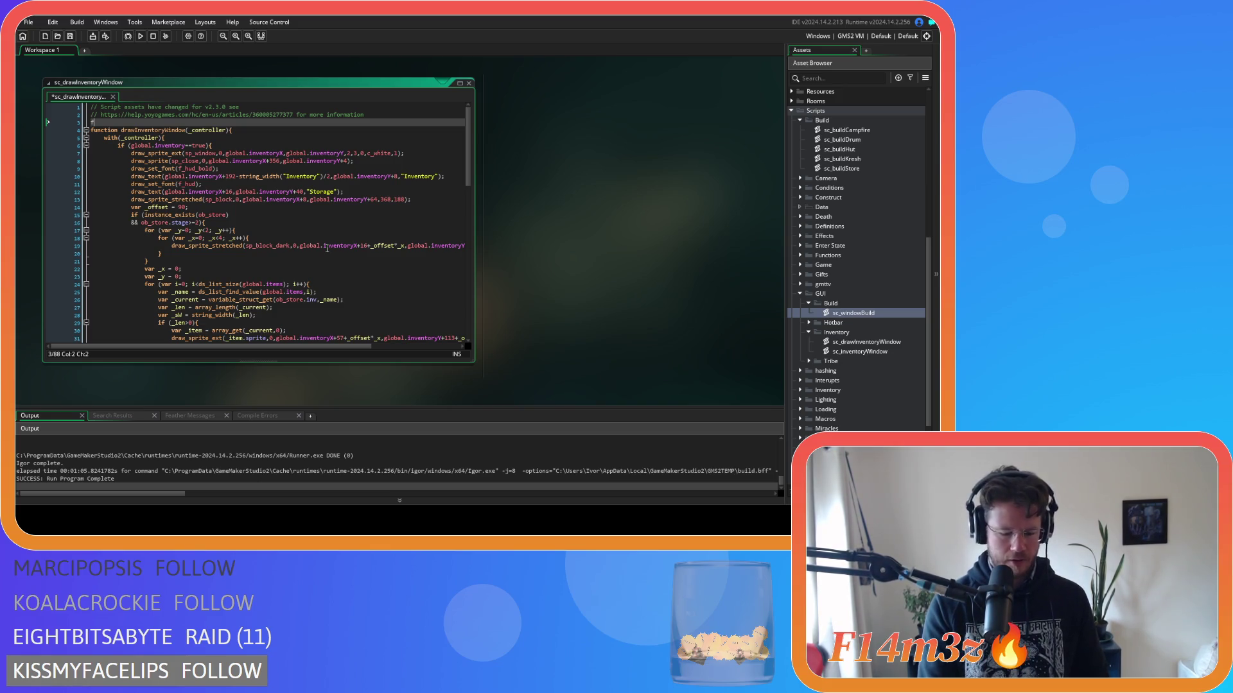
# Wrap the drawing code in a windowInventory() constructor, adding a closing brace at the end.
pyautogui.write('unction w')
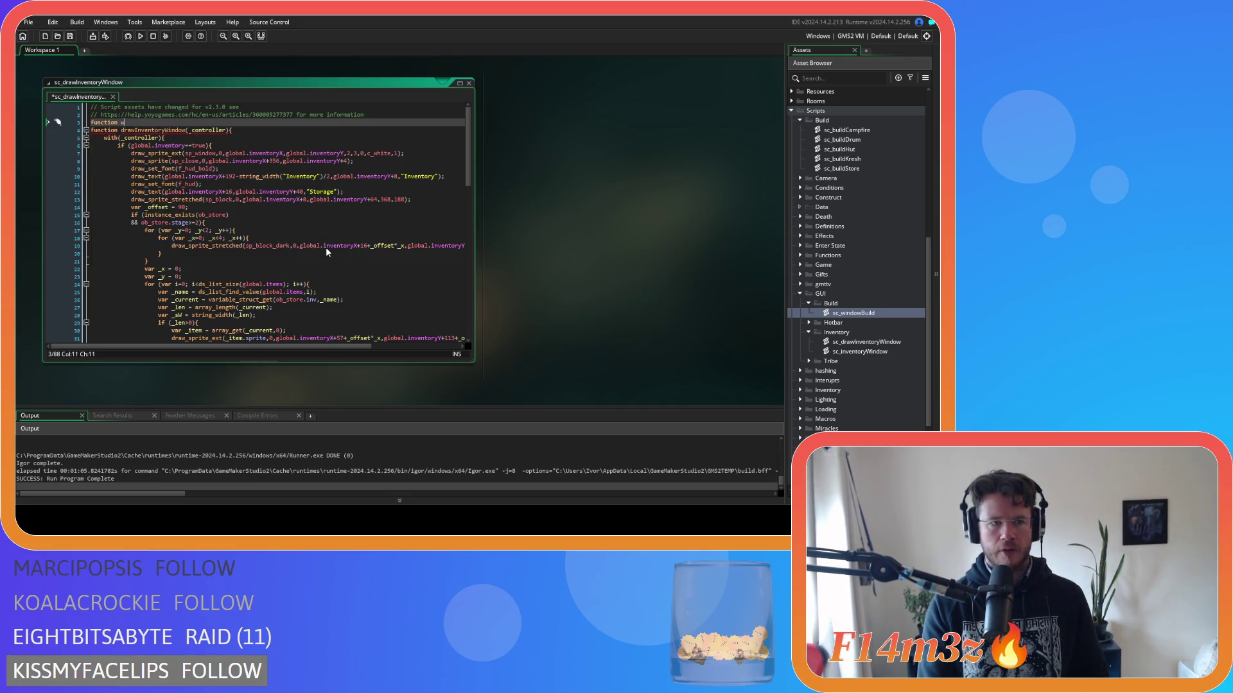
pyautogui.write('indowInventory')
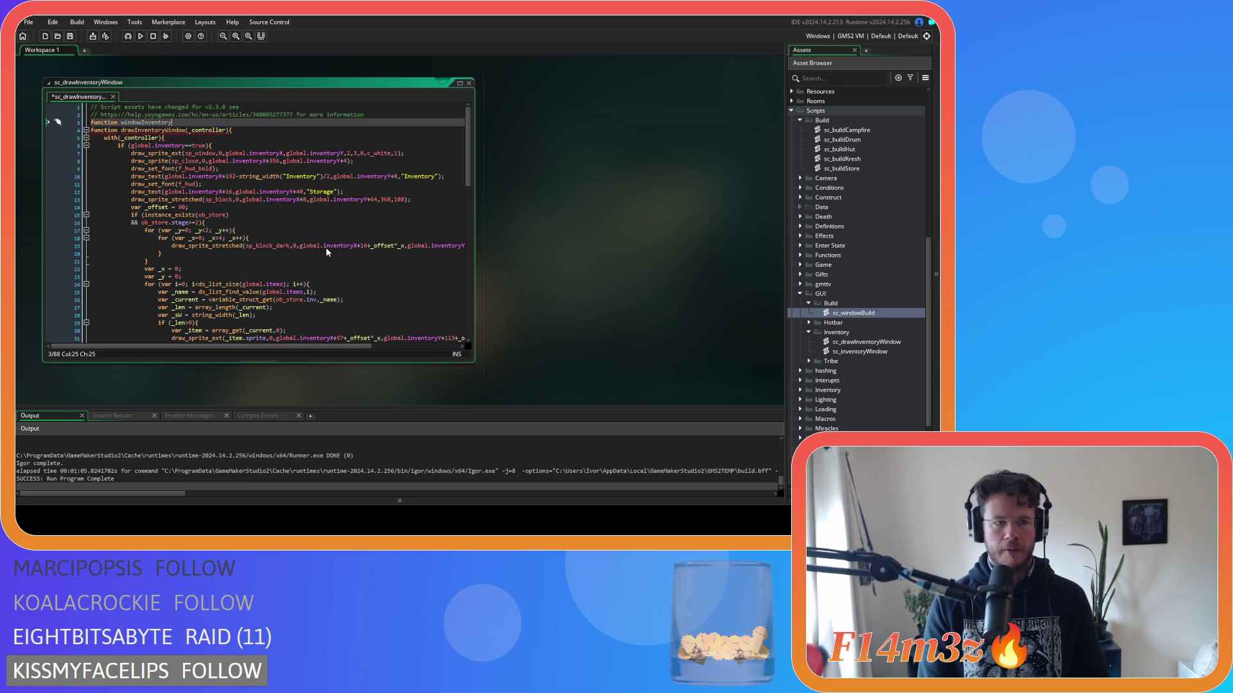
pyautogui.write('() constr')
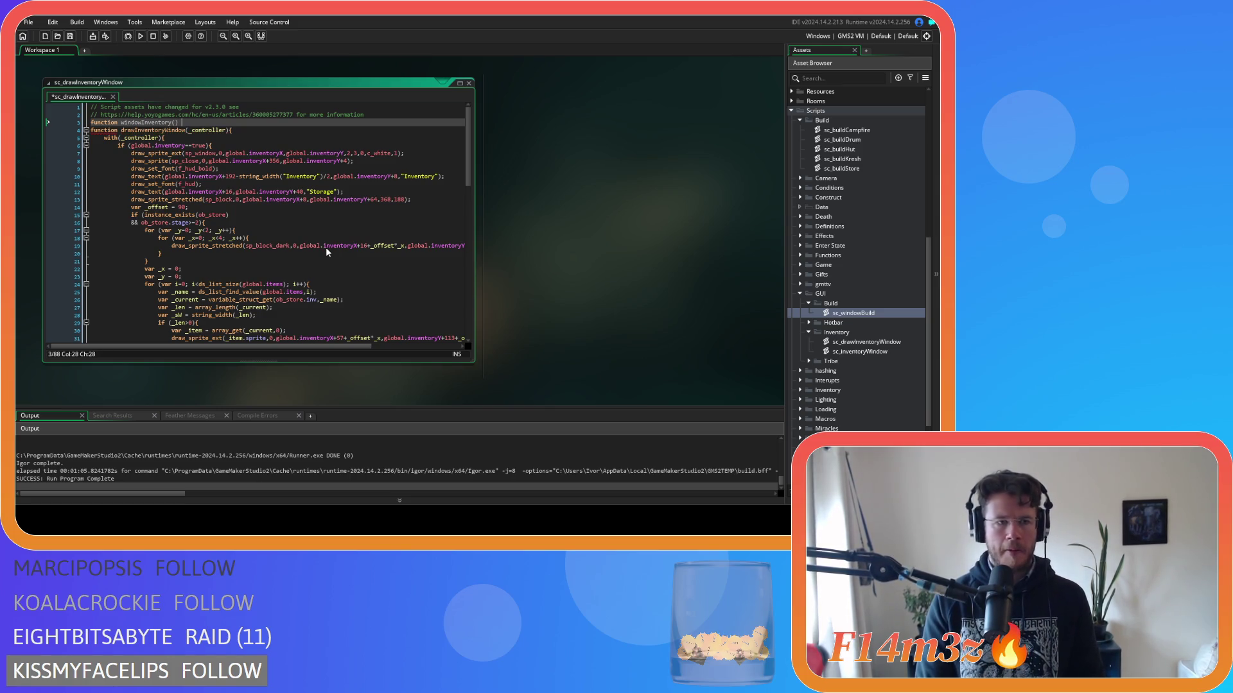
pyautogui.write('uctor')
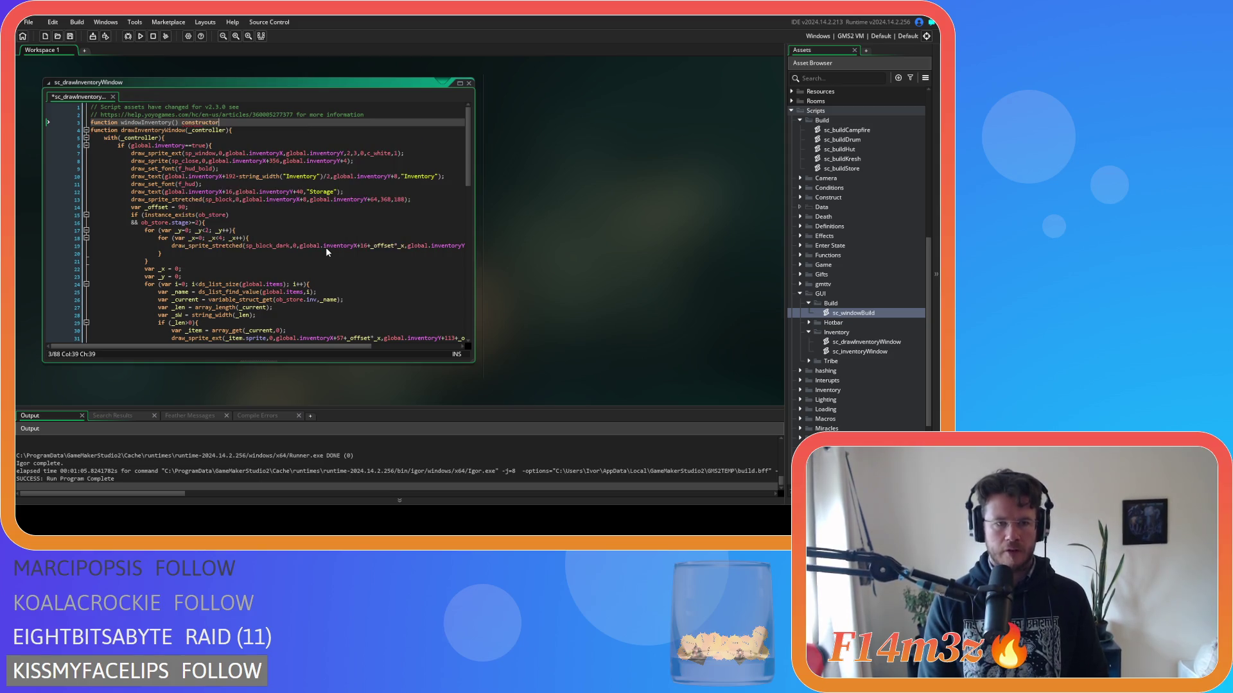
pyautogui.write('{}')
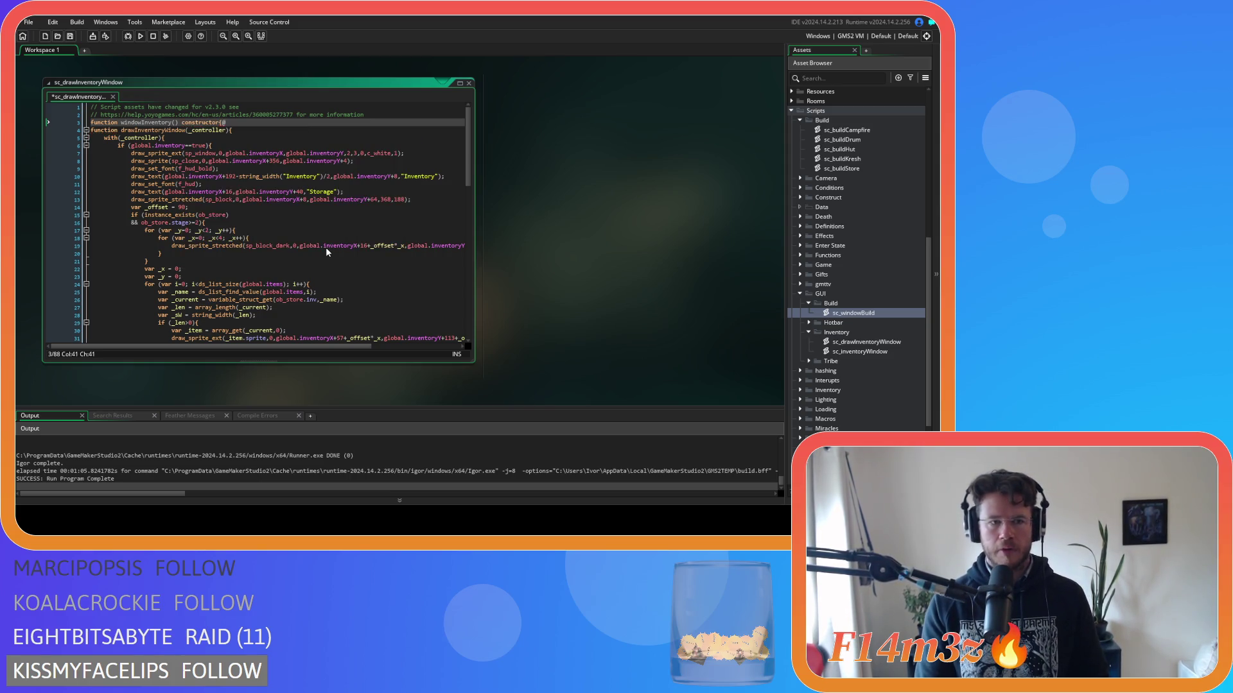
pyautogui.moveTo(98, 132)
pyautogui.mouseDown()
pyautogui.moveTo(141, 158)
pyautogui.moveTo(205, 344)
pyautogui.moveTo(240, 376)
pyautogui.moveTo(199, 337)
pyautogui.mouseUp()
pyautogui.click(199, 337)
pyautogui.press('Return')
pyautogui.write('}')
pyautogui.scroll(19, 262, 296)
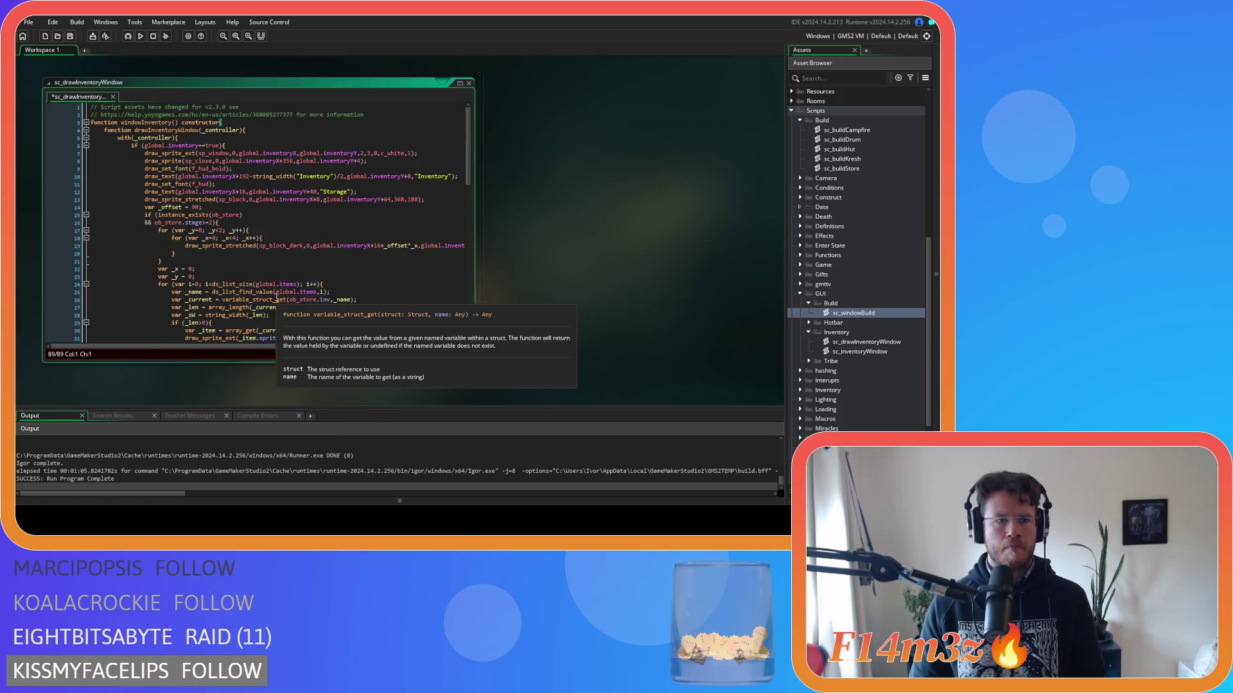
# Replace the drawInventoryWindow name with 'draw =' to make a draw method, and save.
pyautogui.doubleClick(174, 133)
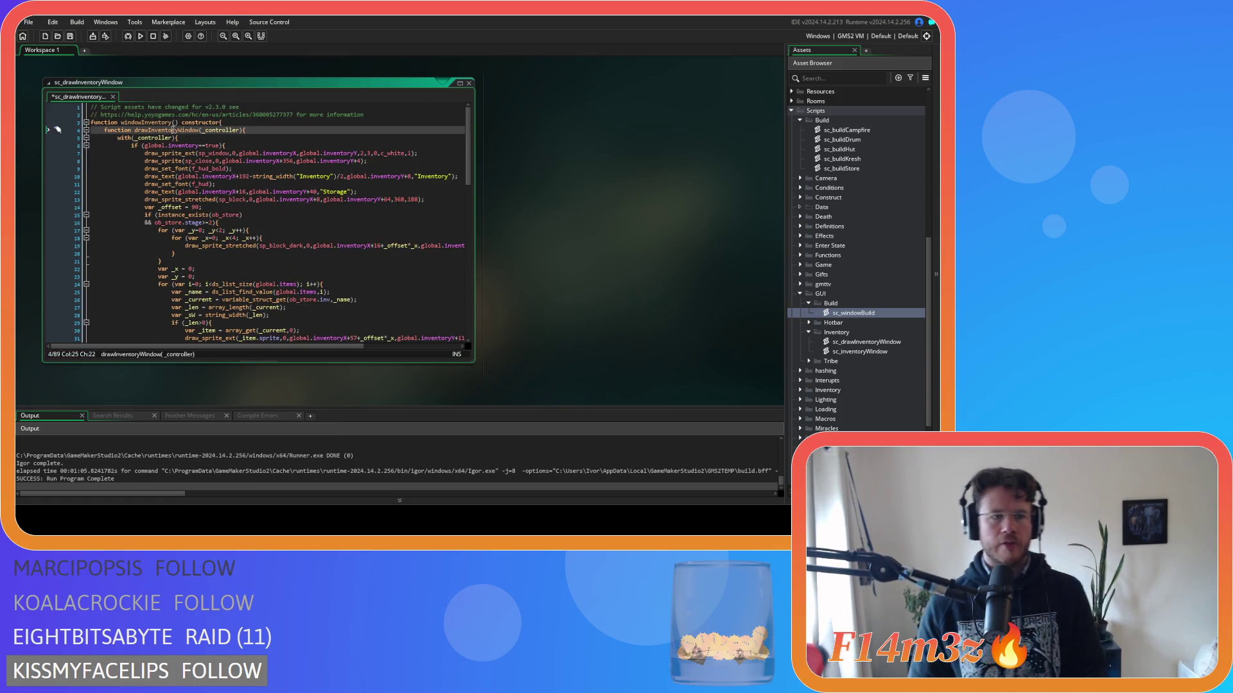
pyautogui.hotkey('ctrl', 'x')
pyautogui.click(104, 130)
pyautogui.write('draw =')
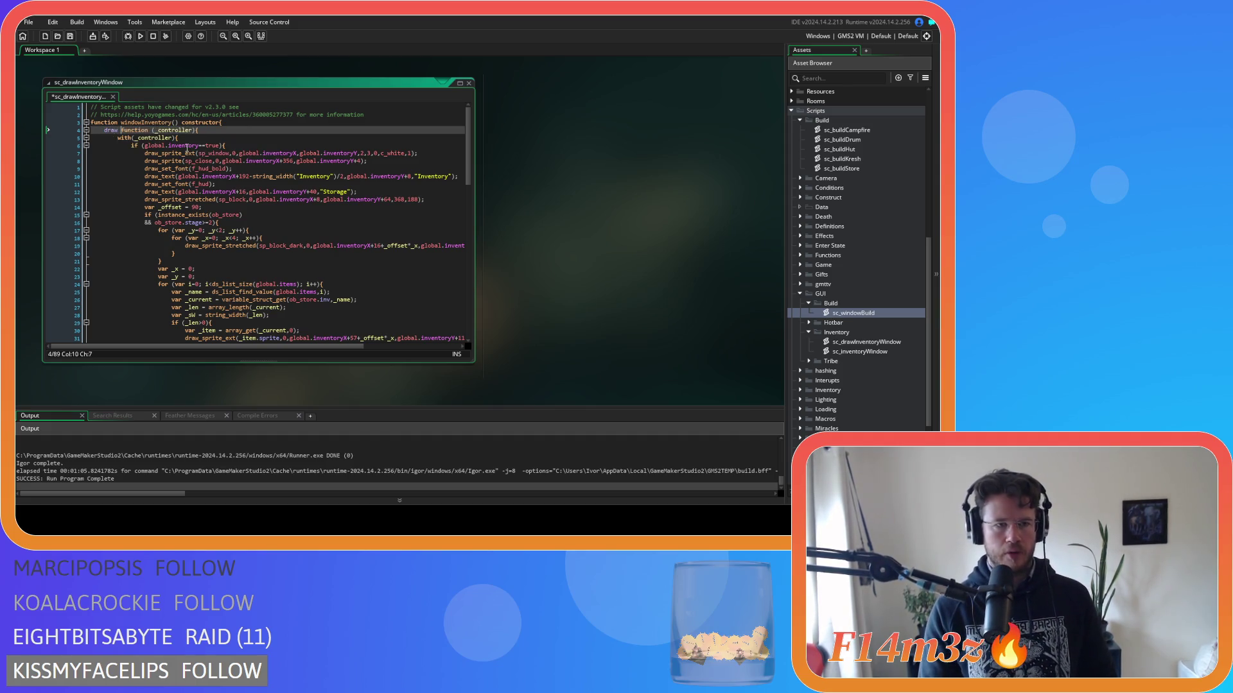
pyautogui.click(220, 130)
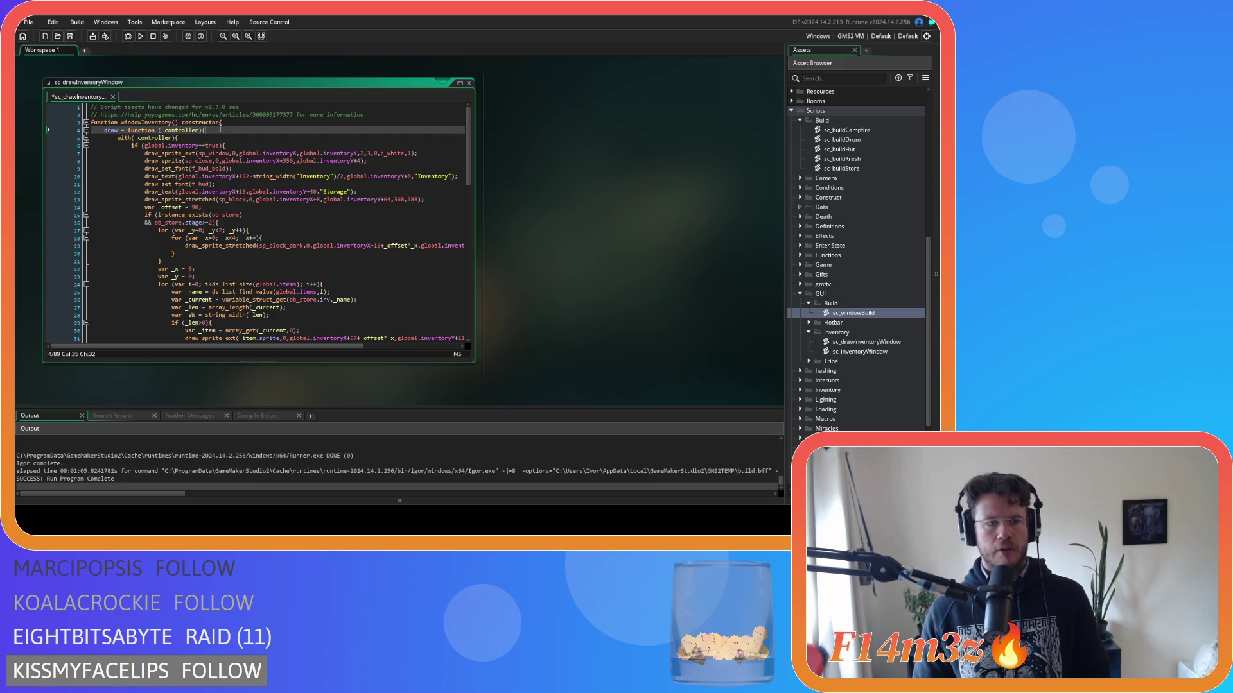
pyautogui.scroll(-20, 259, 191)
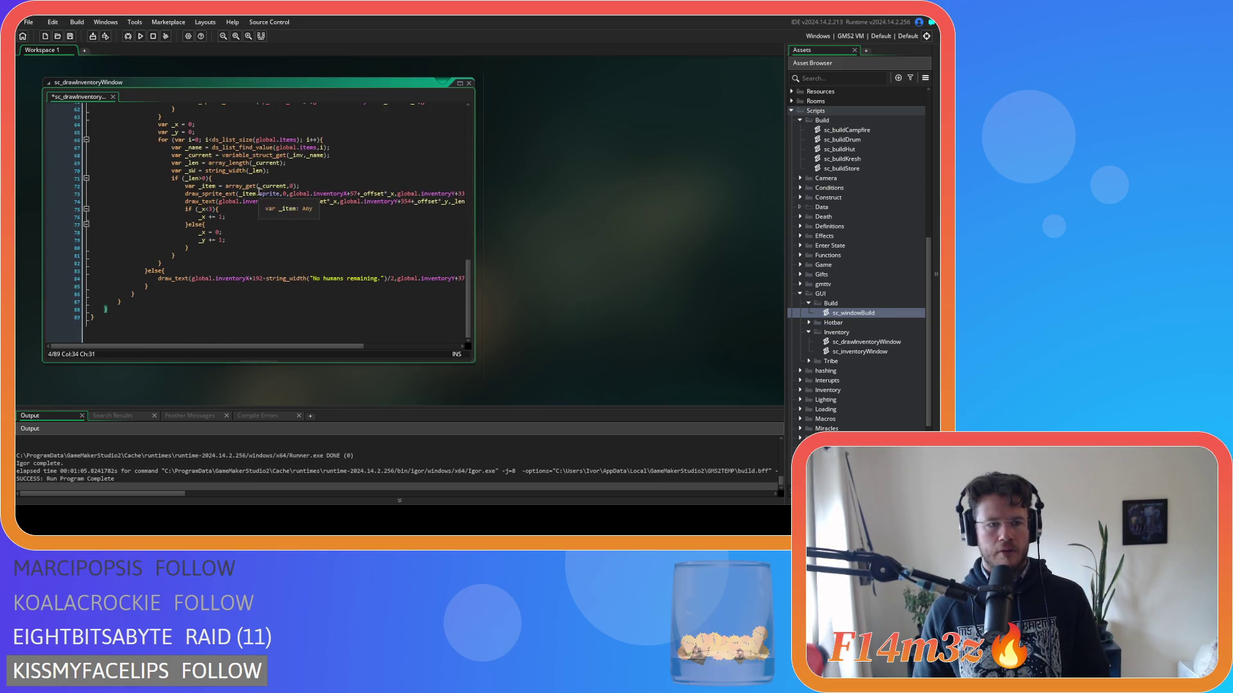
pyautogui.click(123, 314)
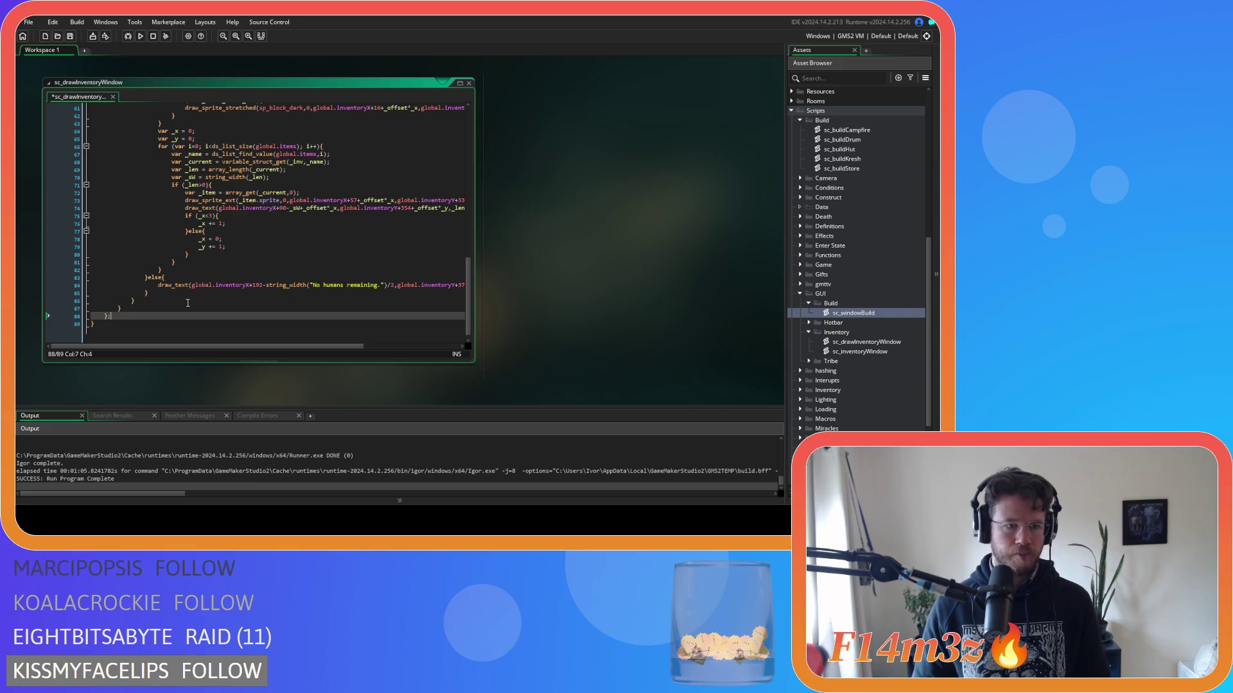
pyautogui.scroll(20, 189, 303)
pyautogui.click(258, 130)
pyautogui.hotkey('ctrl', 's')
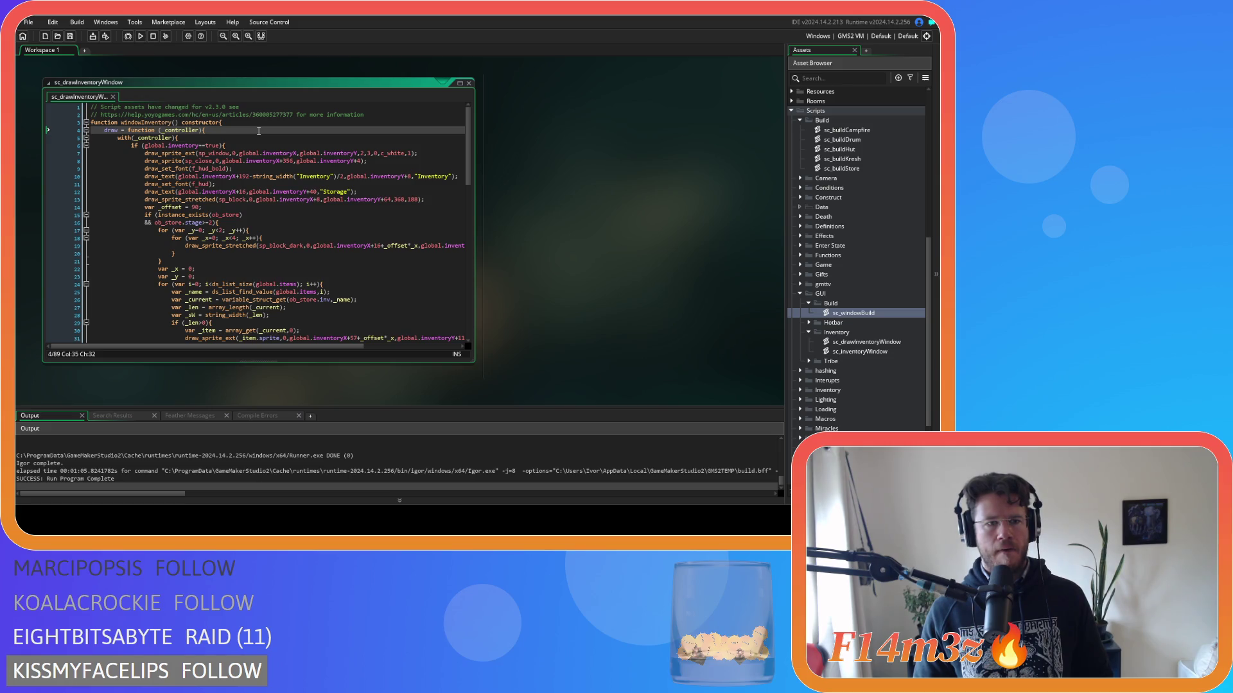
# Review the draw method's global.inventory check, then open the sc_inventoryWindow script.
pyautogui.click(202, 146)
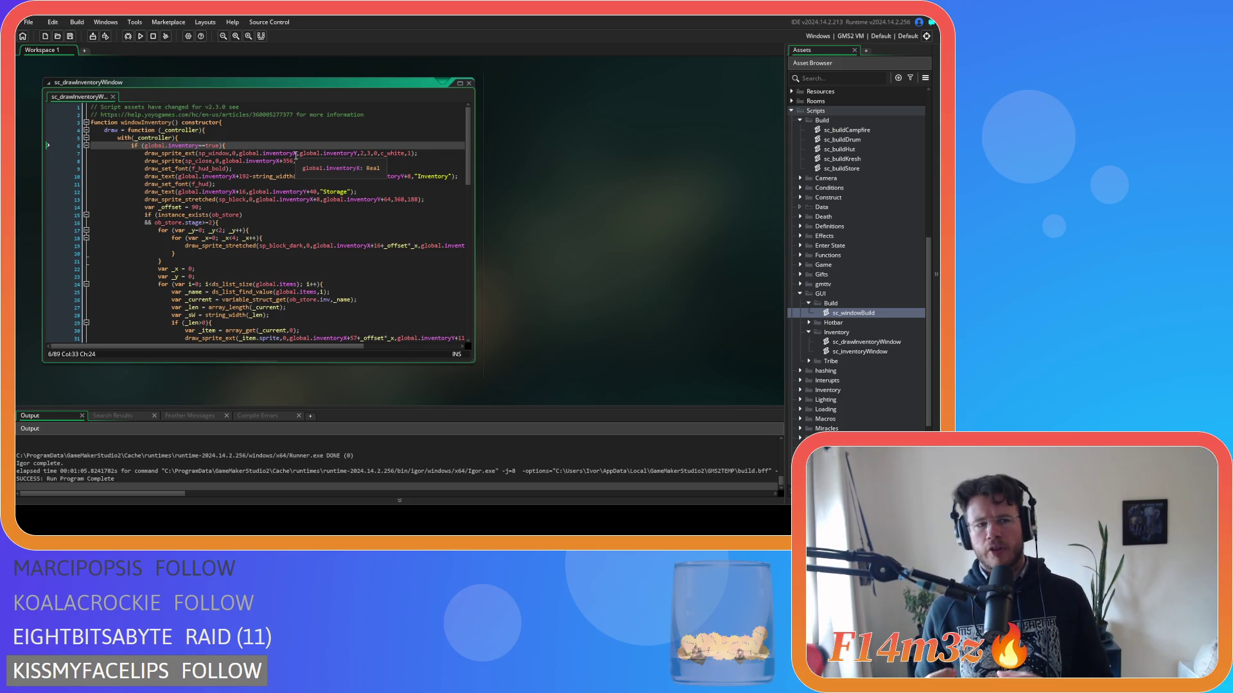
pyautogui.click(187, 145)
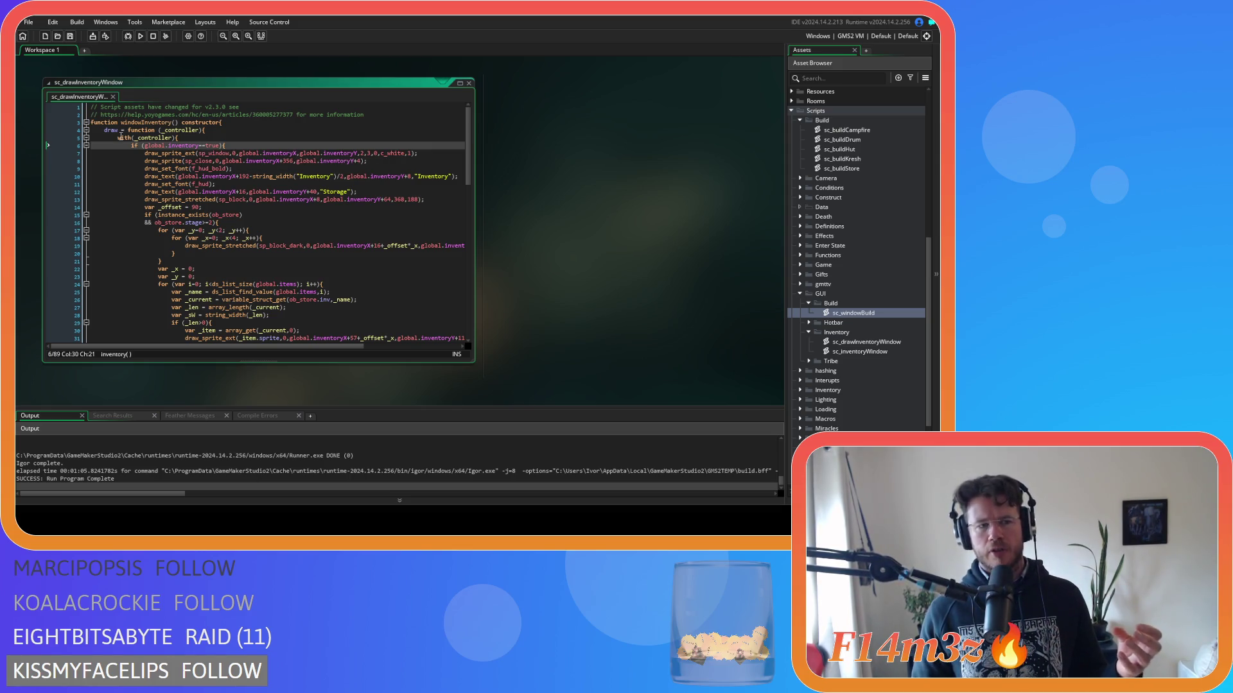
pyautogui.moveTo(104, 130); pyautogui.dragTo(116, 138)
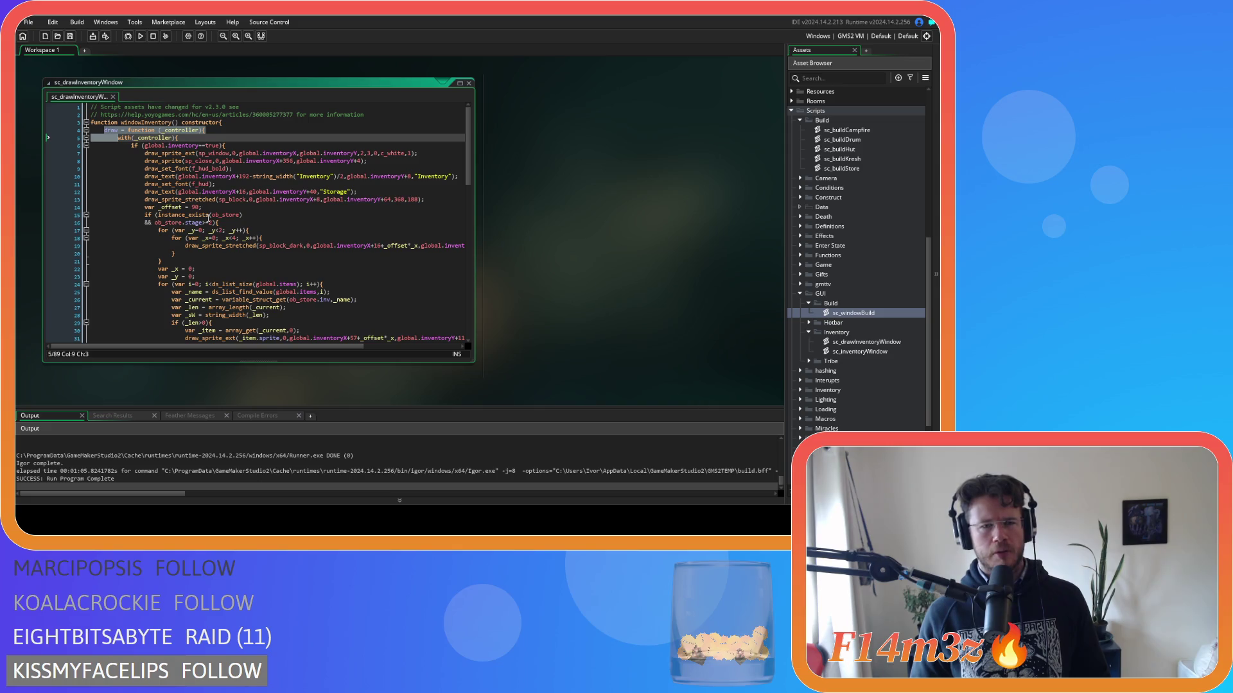
pyautogui.click(257, 145)
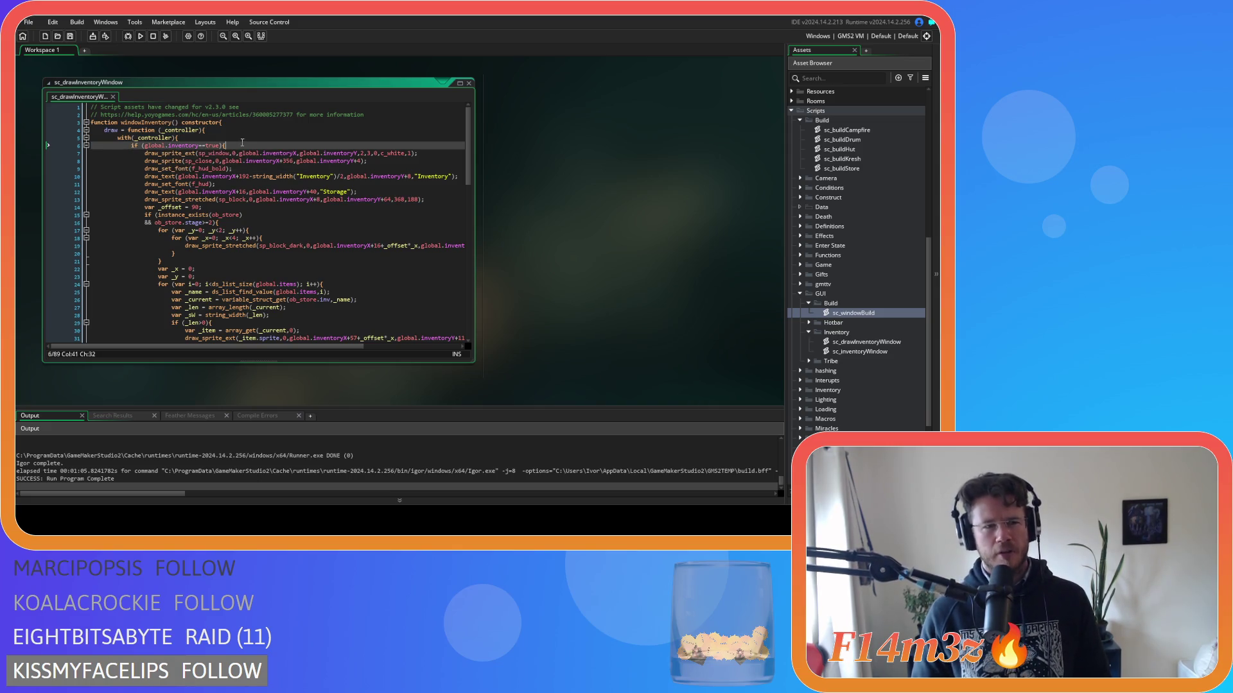
pyautogui.doubleClick(886, 352)
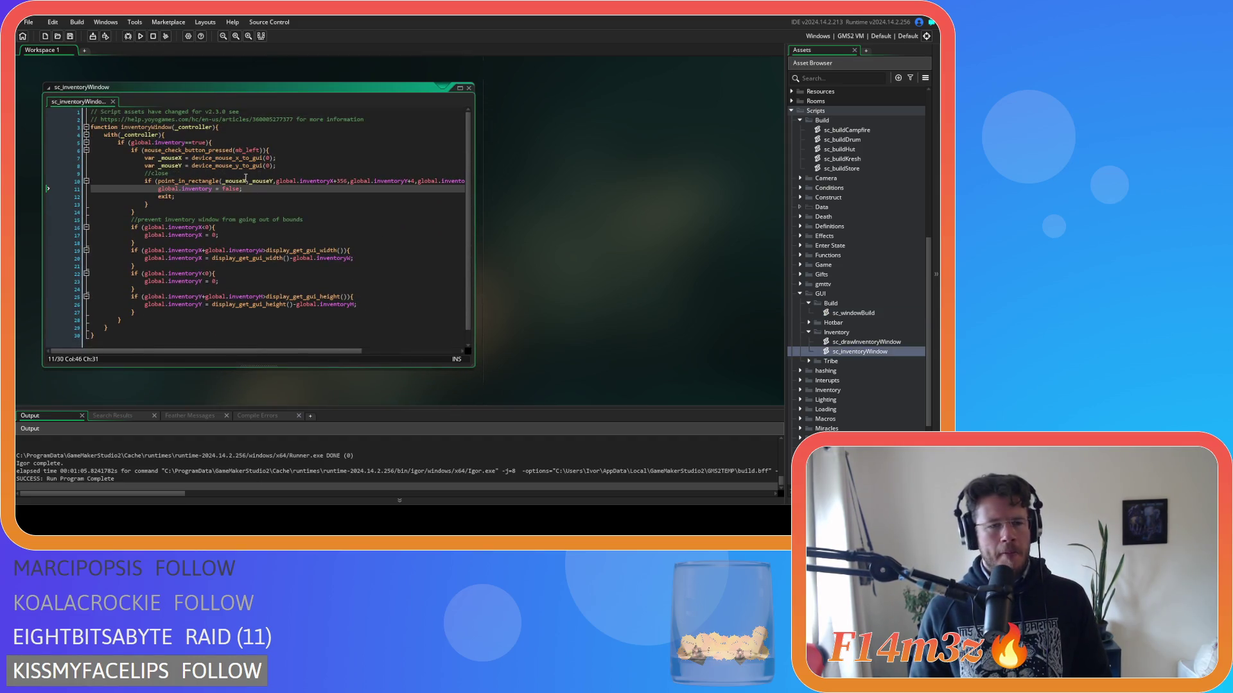
pyautogui.click(251, 127)
# Move the inventoryWindow function from its script to the end of the windowInventory constructor.
pyautogui.moveTo(112, 329)
pyautogui.mouseDown()
pyautogui.moveTo(96, 324)
pyautogui.moveTo(67, 129)
pyautogui.mouseUp()
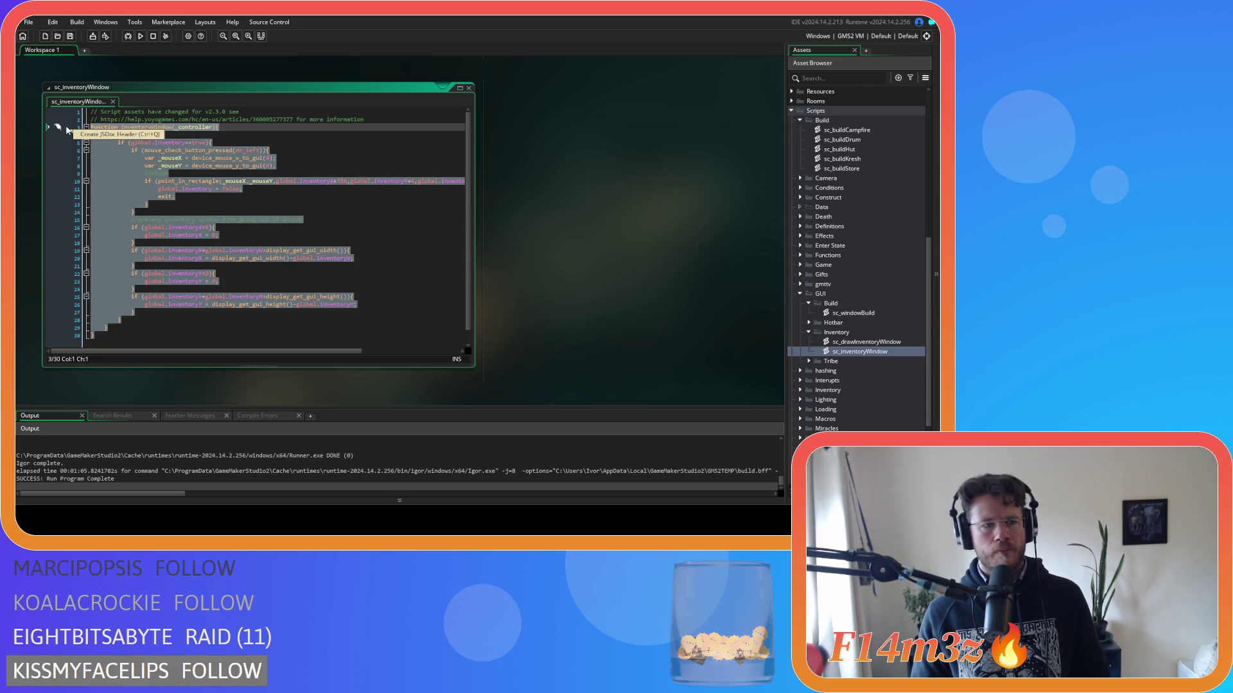
pyautogui.hotkey('ctrl', 'x')
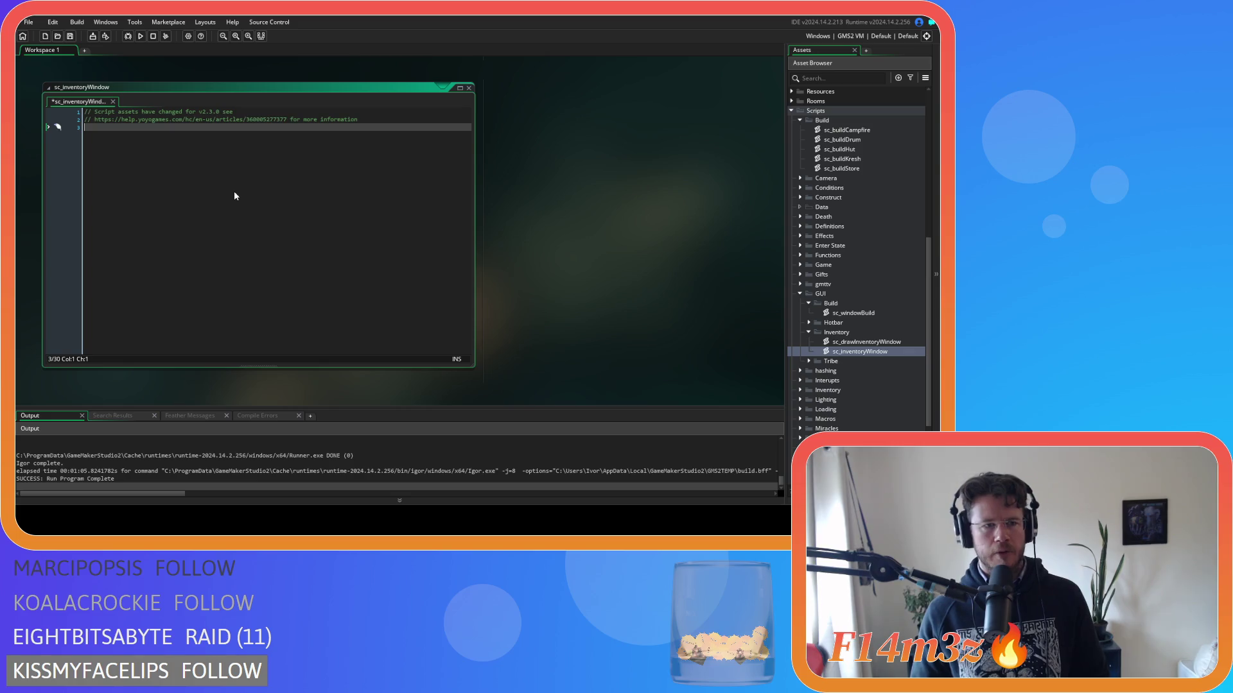
pyautogui.scroll(5, 526, 318)
pyautogui.scroll(3, 287, 199)
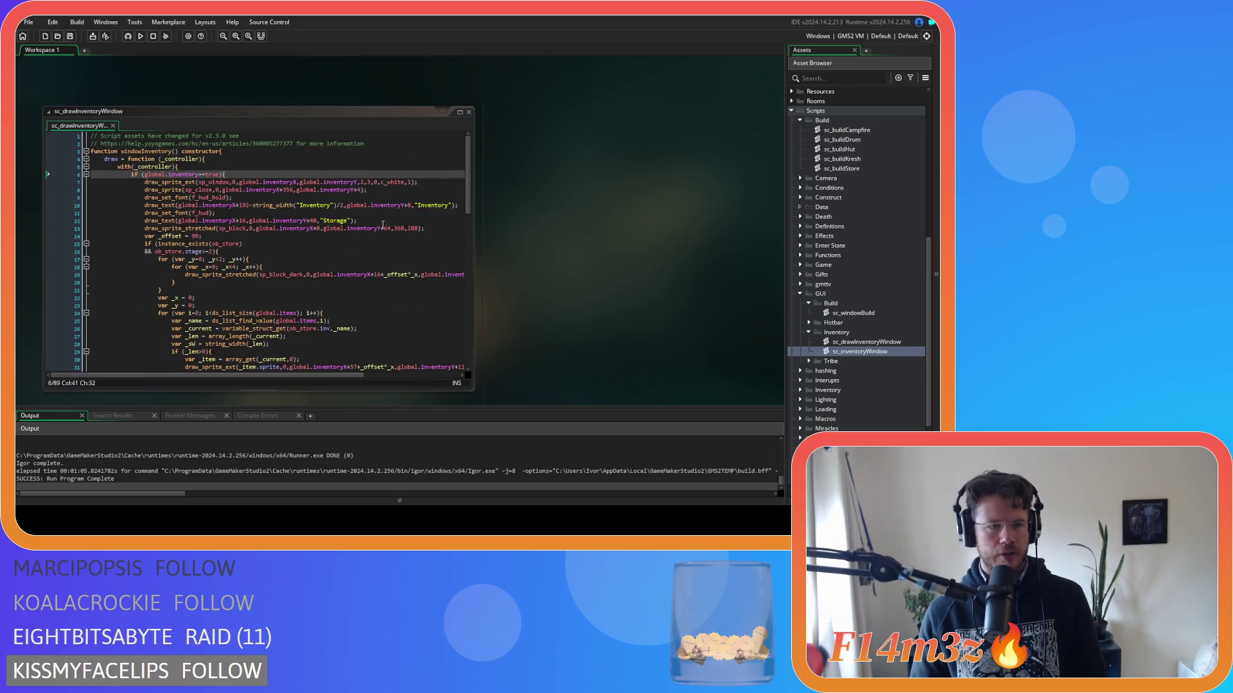
pyautogui.scroll(-20, 445, 312)
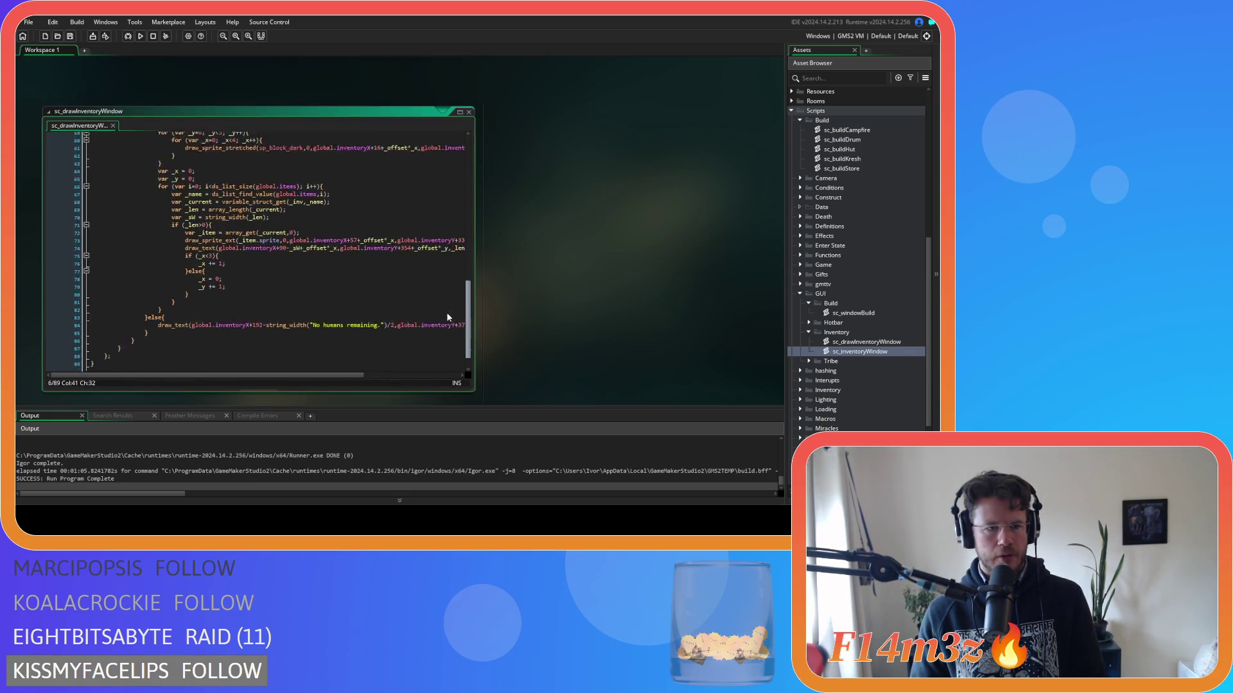
pyautogui.click(113, 338)
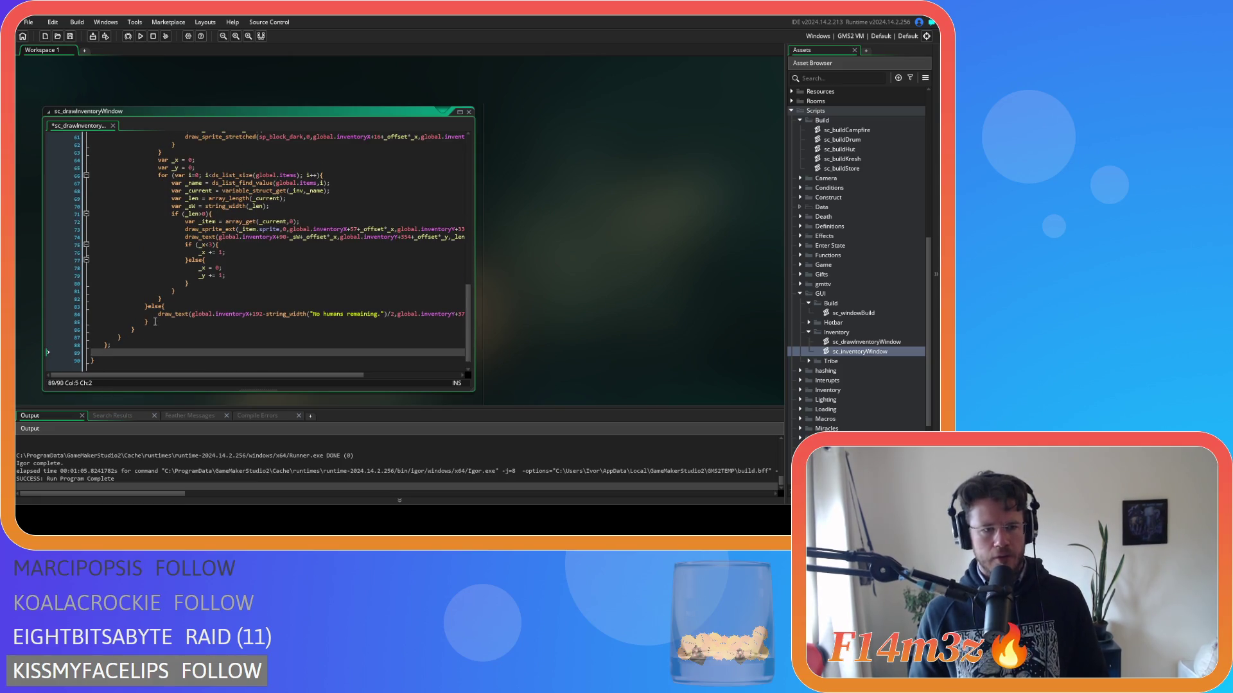
pyautogui.hotkey('ctrl', 'v')
# Indent the pasted function one level inside the constructor.
pyautogui.scroll(1, 103, 344)
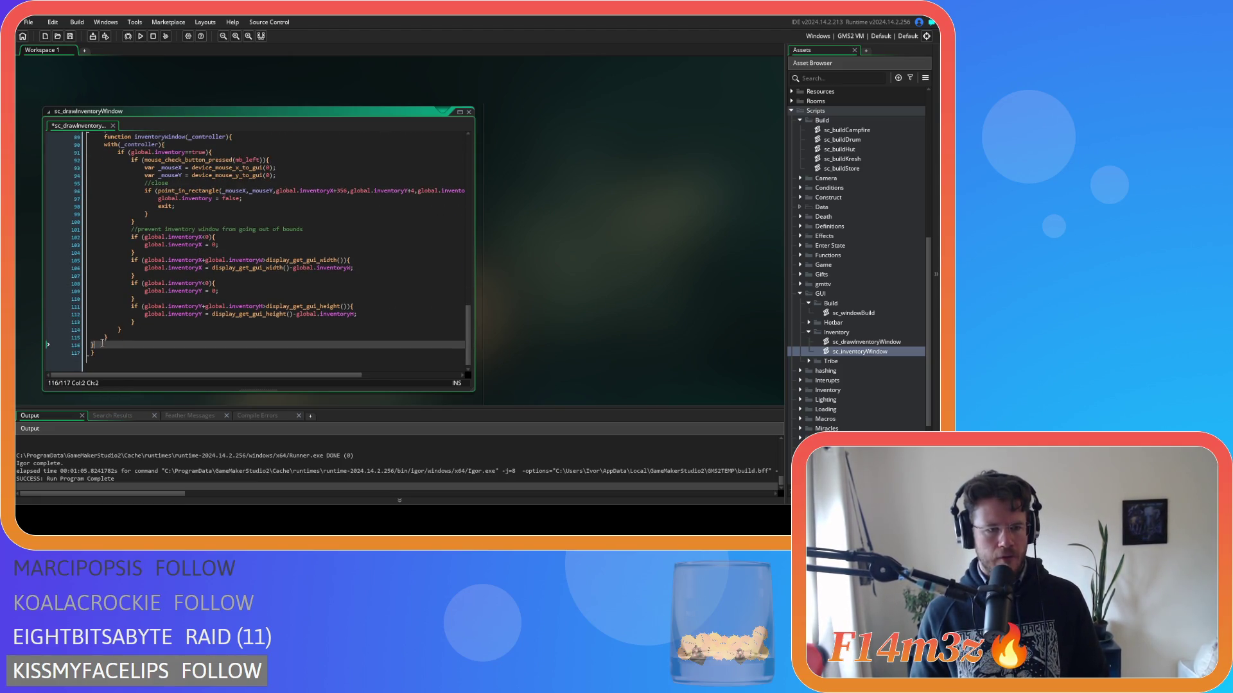
pyautogui.moveTo(103, 344); pyautogui.dragTo(64, 199)
pyautogui.press('Tab')
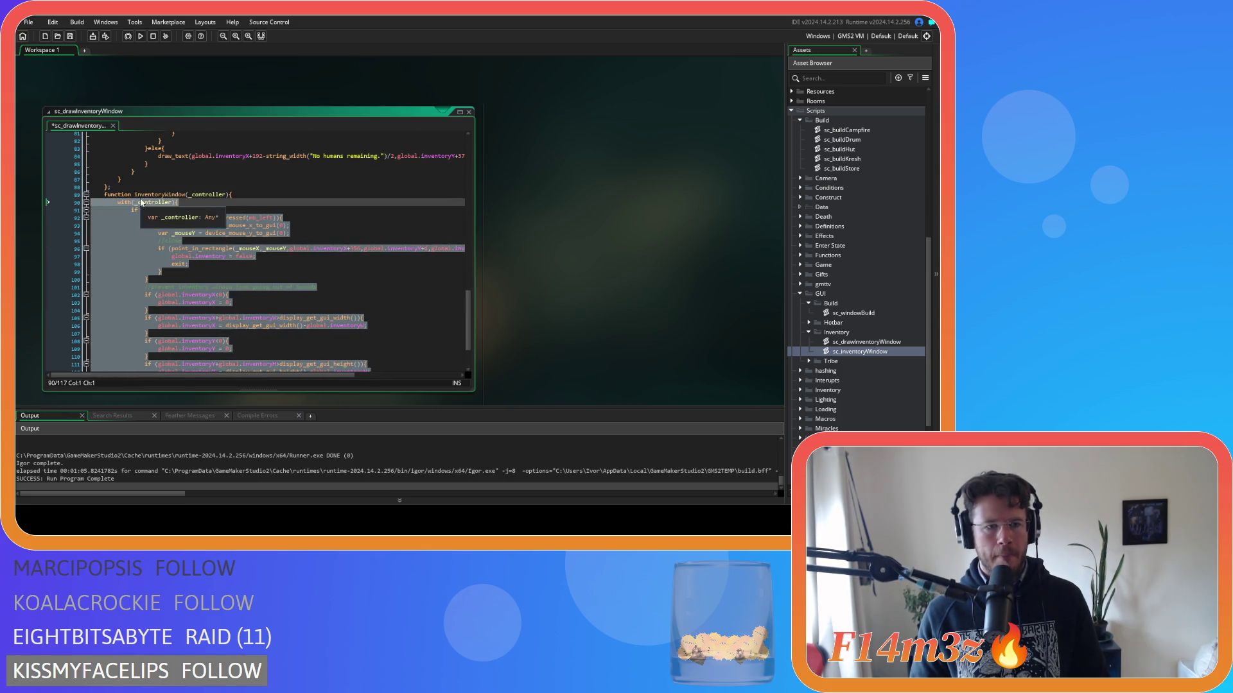
# Change the pasted function's header to input = function (_controller) and save the script.
pyautogui.click(121, 194)
pyautogui.doubleClick(121, 195)
pyautogui.write('input')
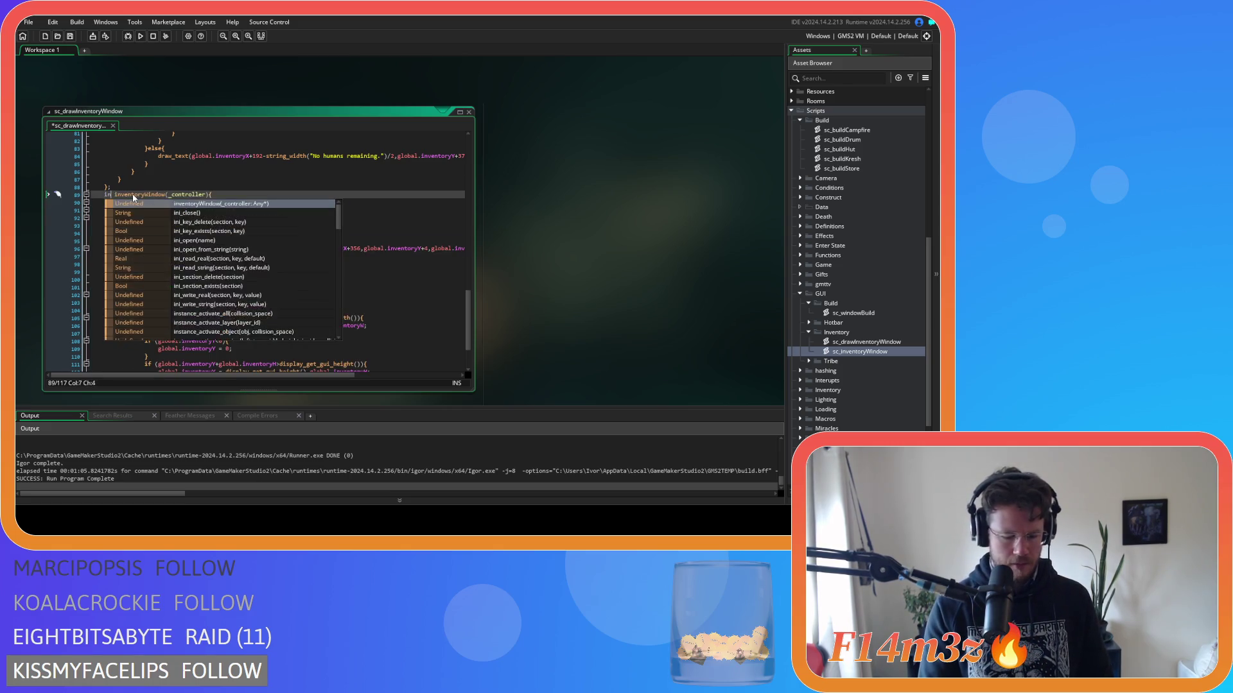
pyautogui.write(' =')
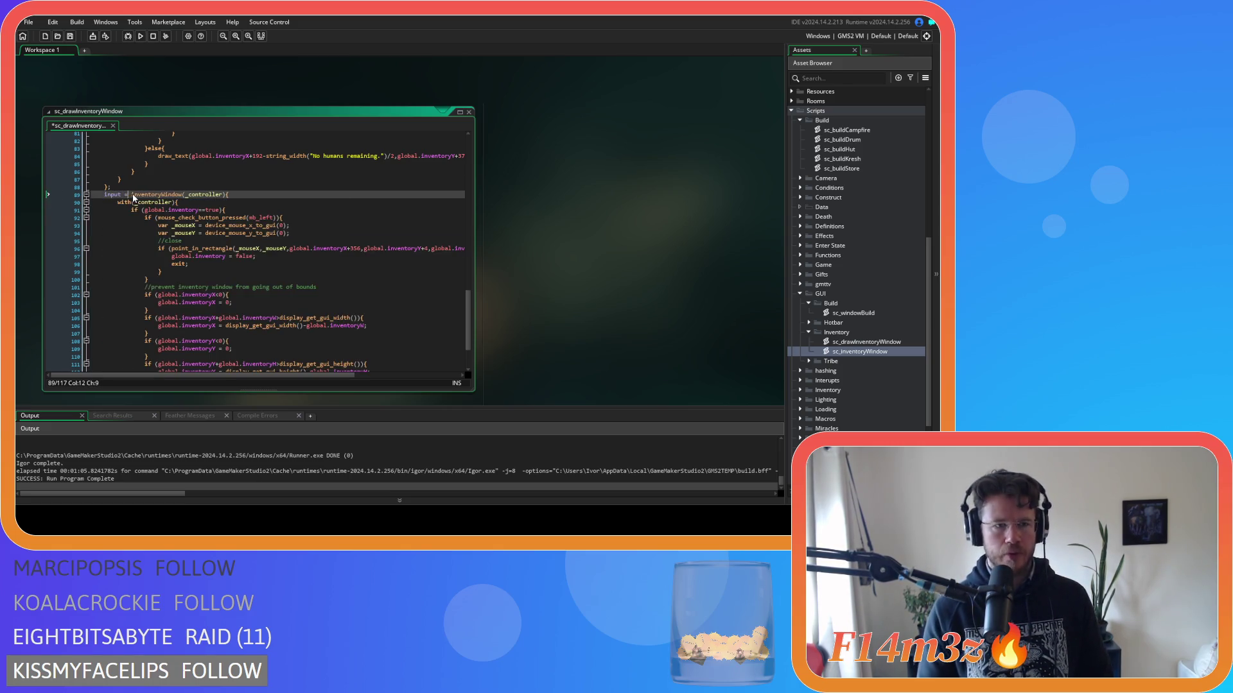
pyautogui.click(206, 202)
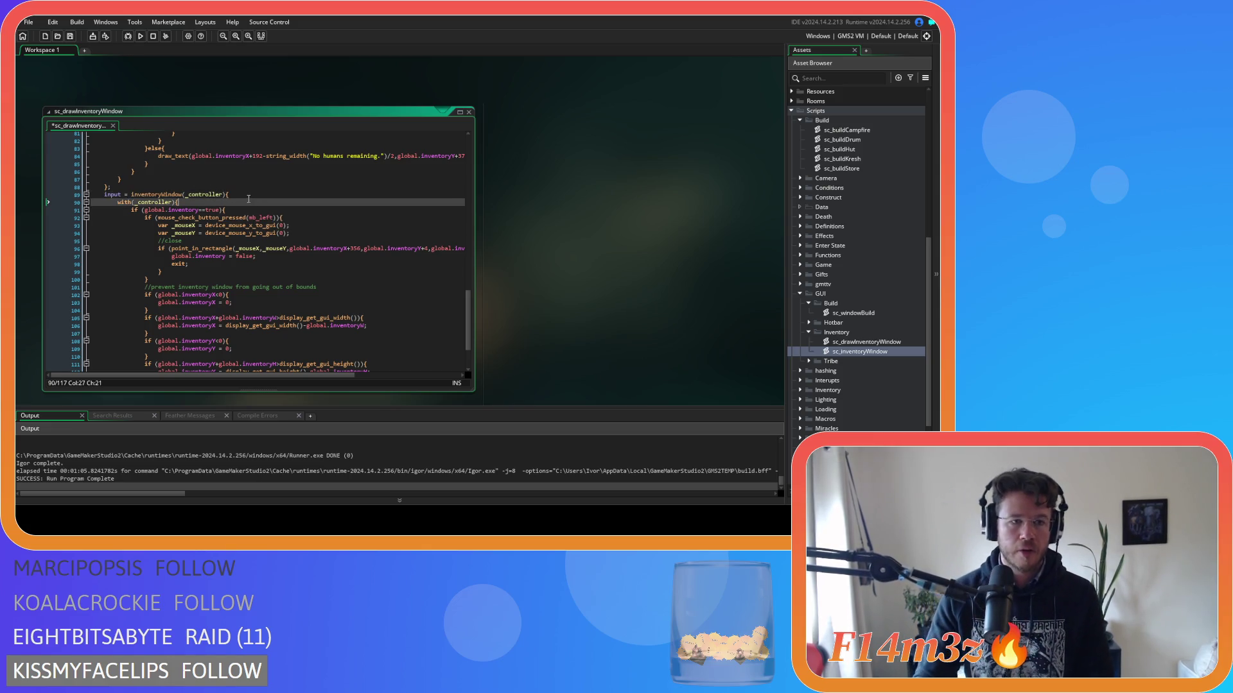
pyautogui.doubleClick(164, 194)
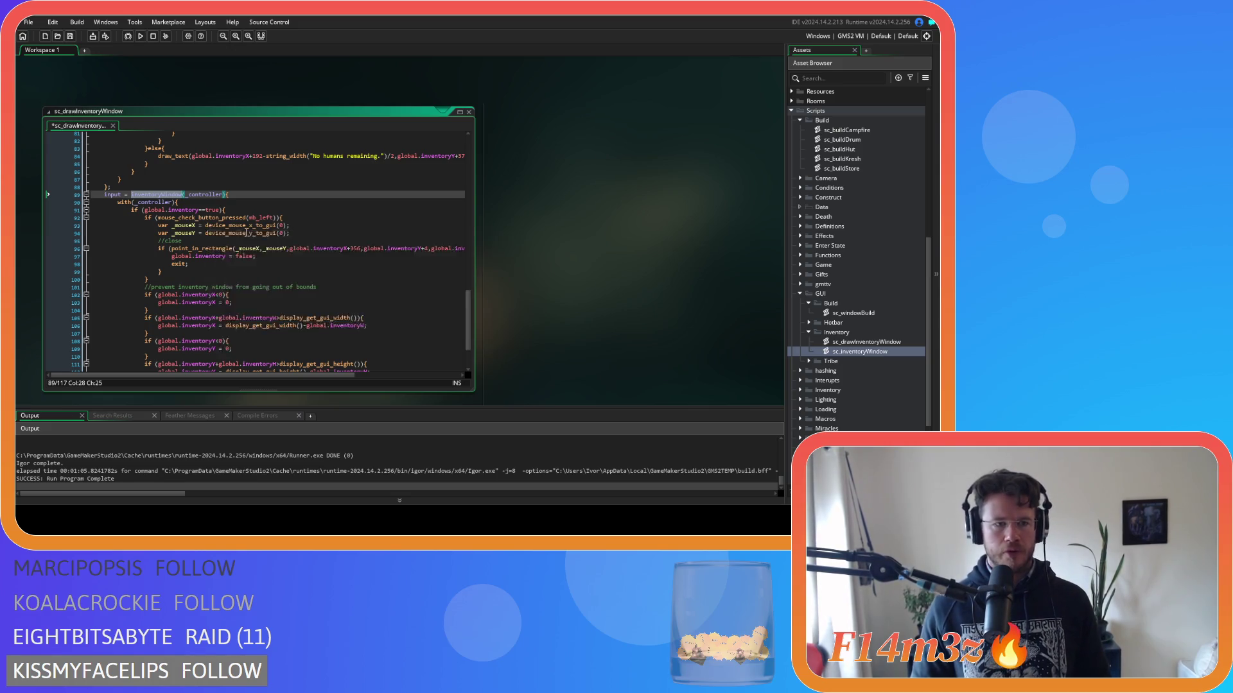
pyautogui.scroll(20, 255, 260)
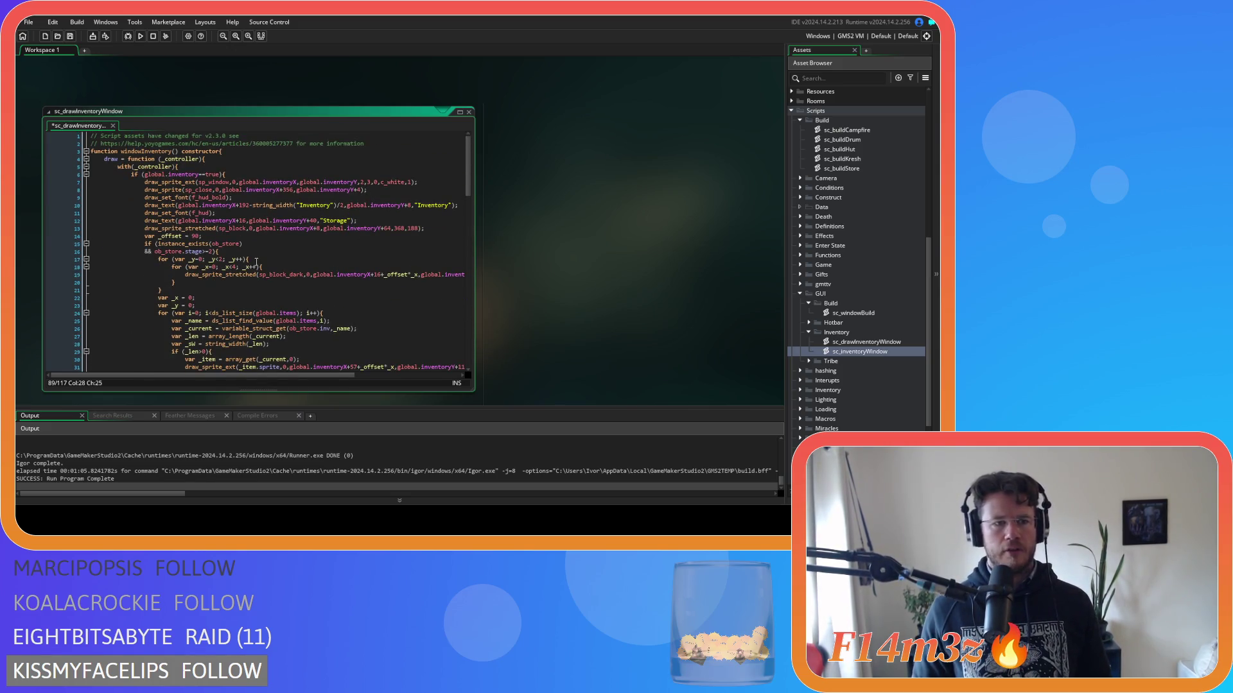
pyautogui.scroll(-20, 255, 260)
pyautogui.scroll(-5, 255, 261)
pyautogui.write('function (_controller){')
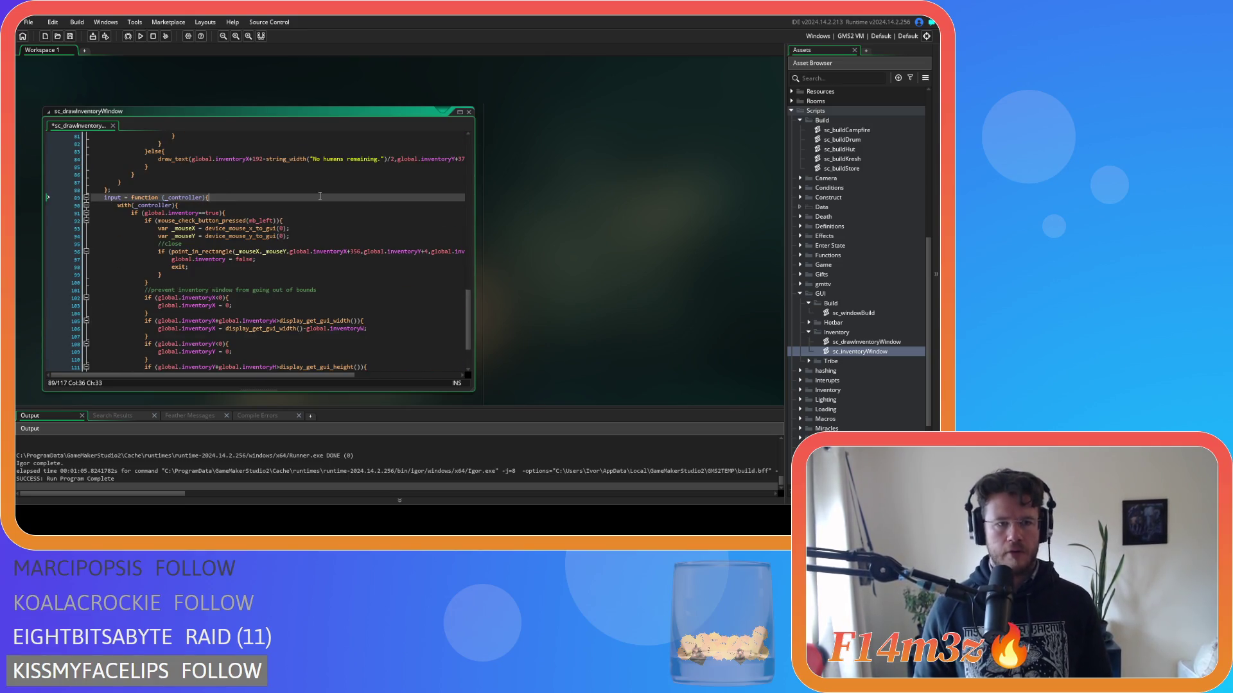
pyautogui.click(320, 196)
pyautogui.hotkey('ctrl', 's')
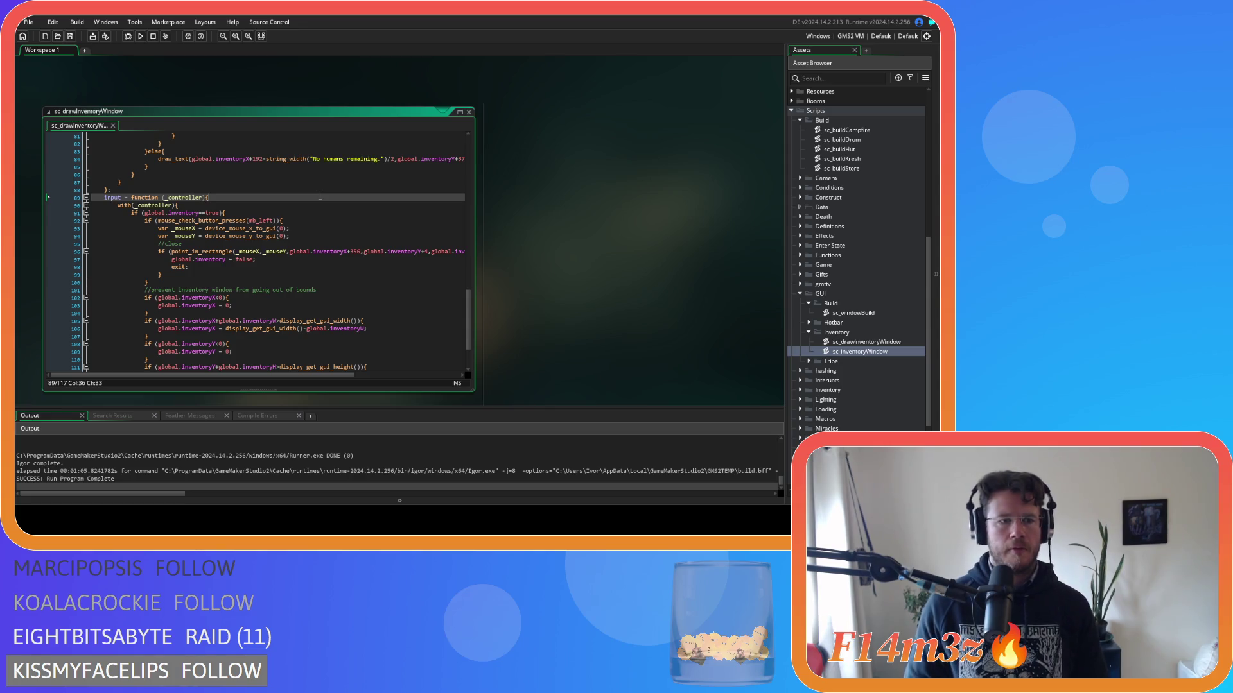
# Bring up the workspace's right-click context menu.
pyautogui.moveTo(382, 250)
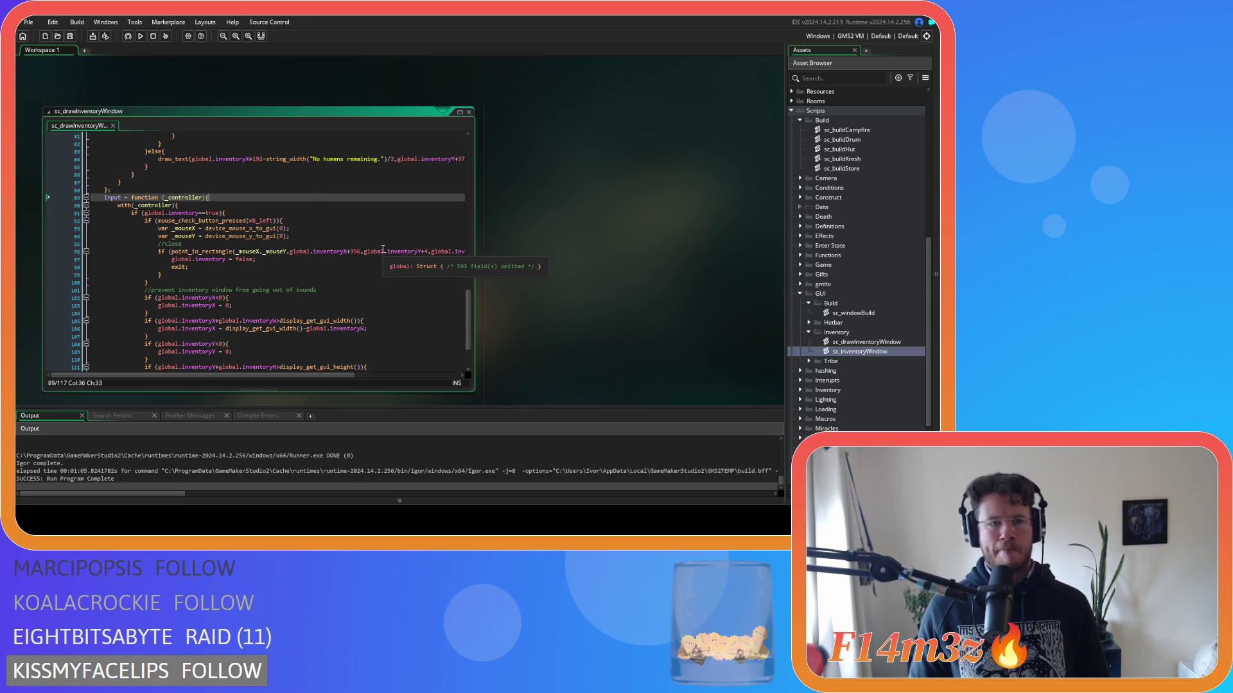
pyautogui.scroll(-3, 383, 247)
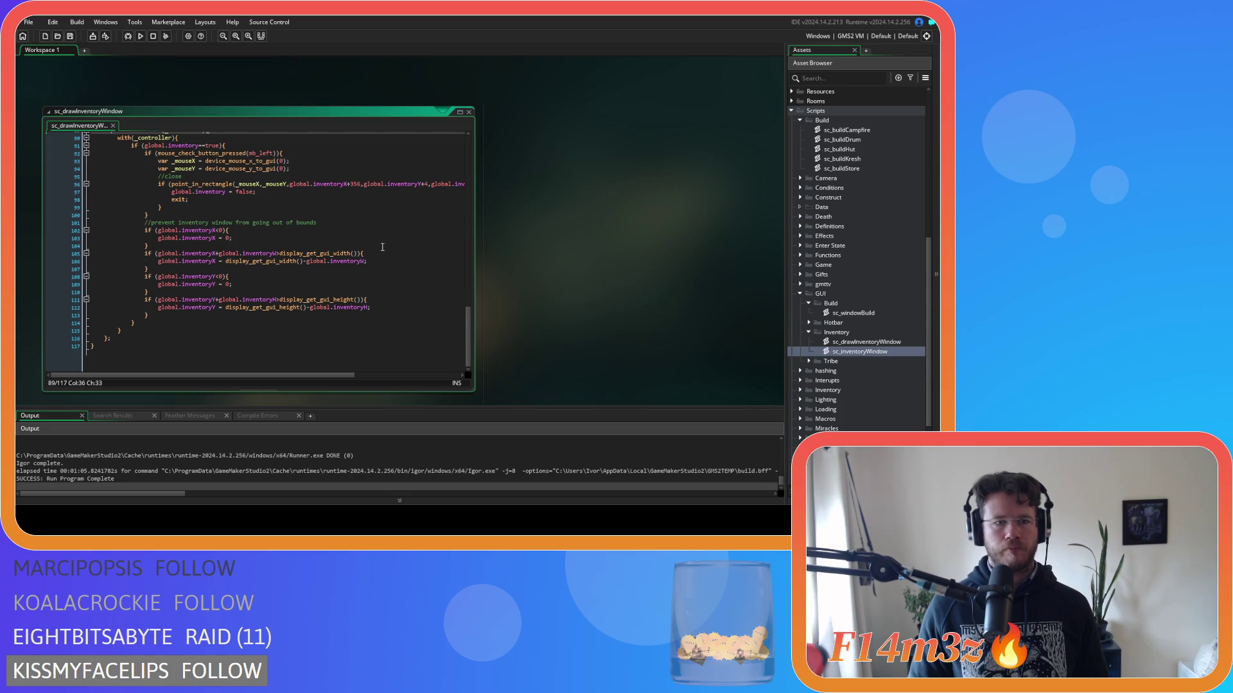
pyautogui.scroll(20, 382, 248)
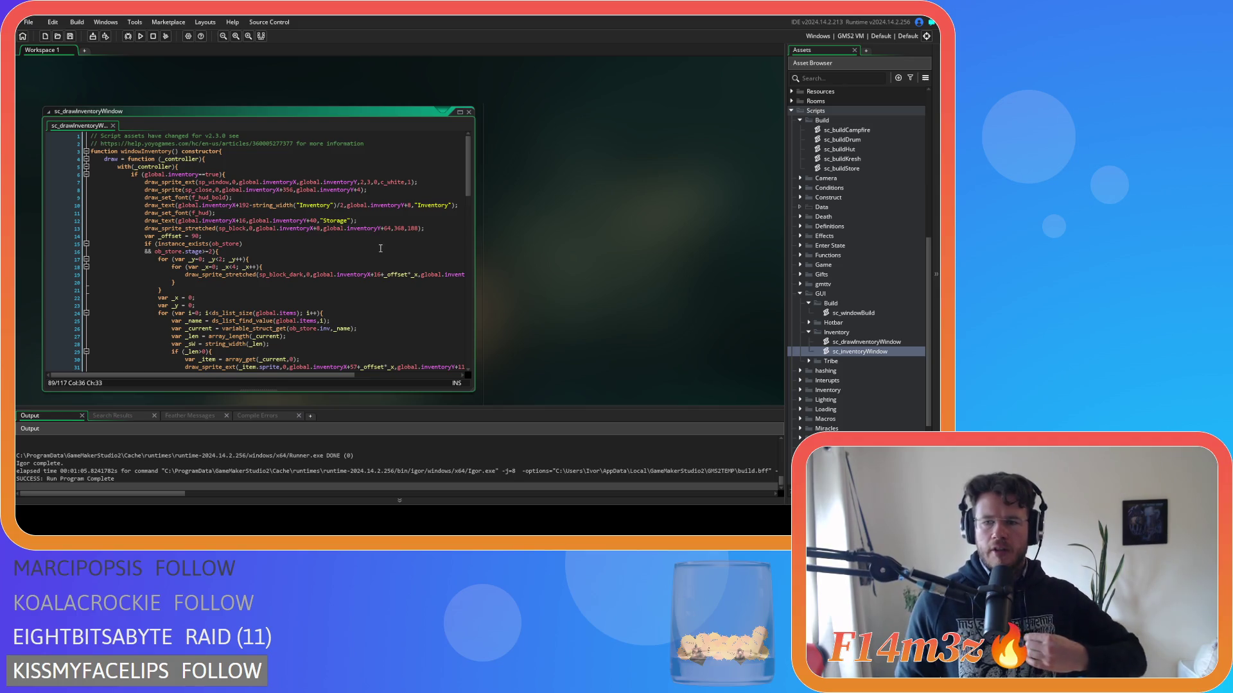
pyautogui.rightClick(584, 206)
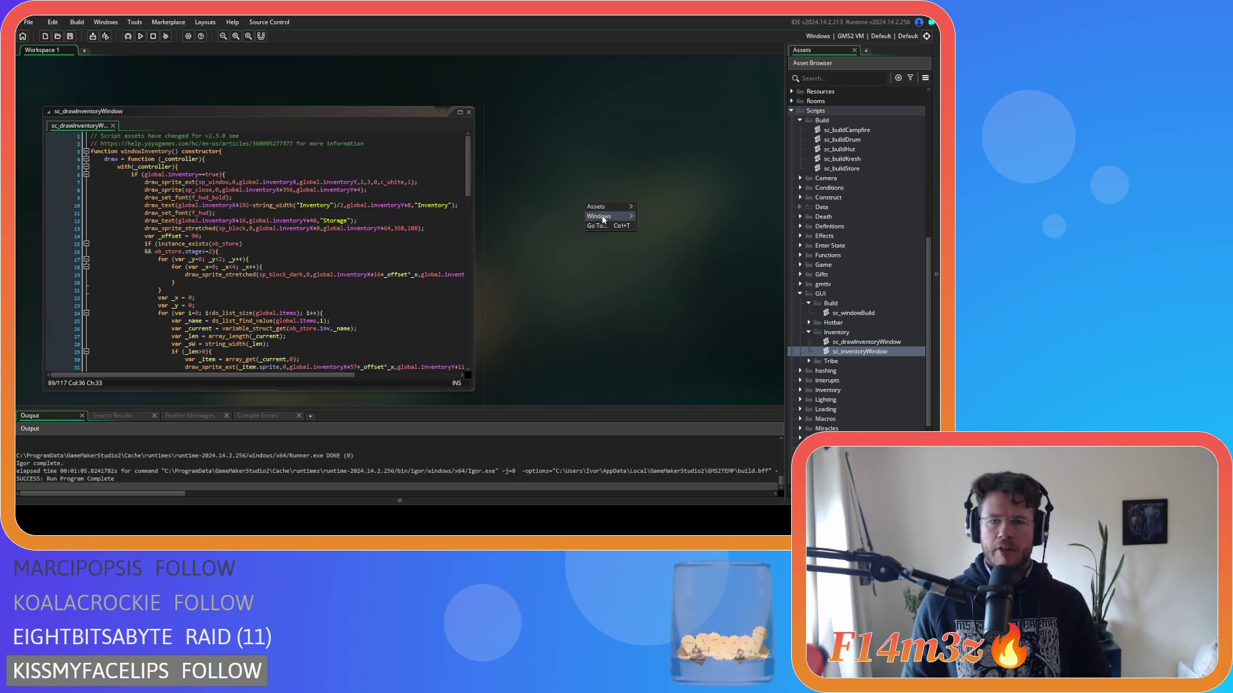
# Rename sc_drawInventoryWindow to sc_windowInventory.
pyautogui.click(650, 250)
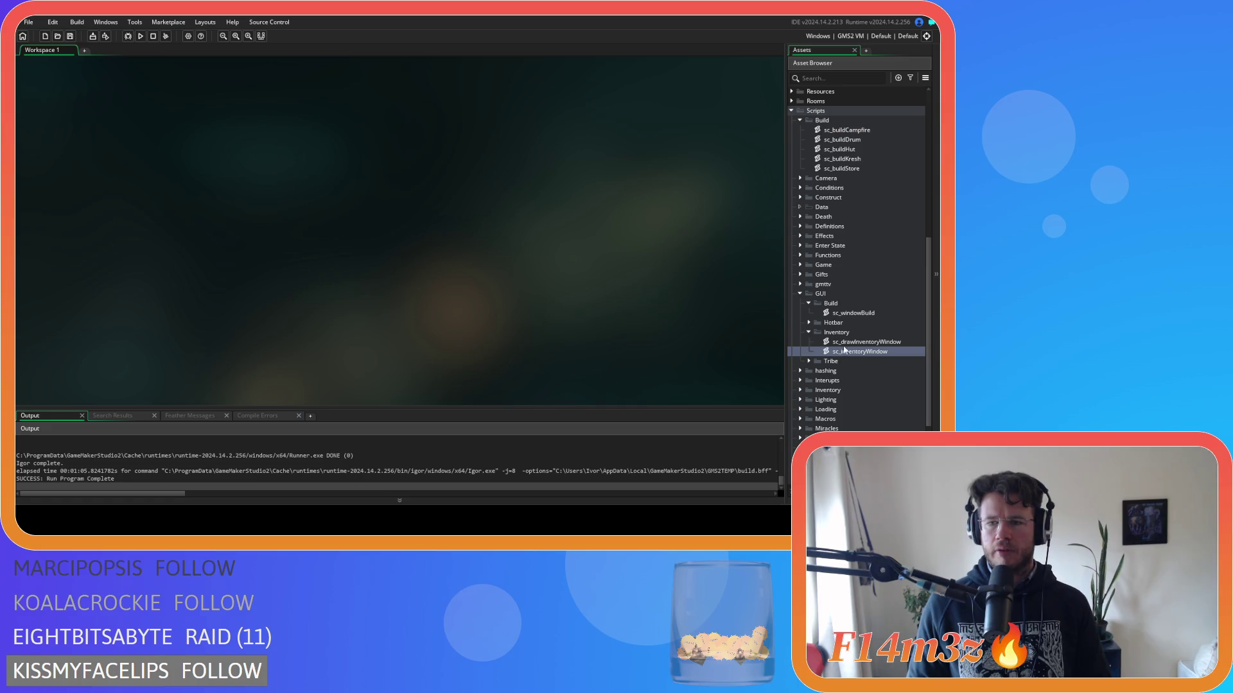
pyautogui.doubleClick(874, 350)
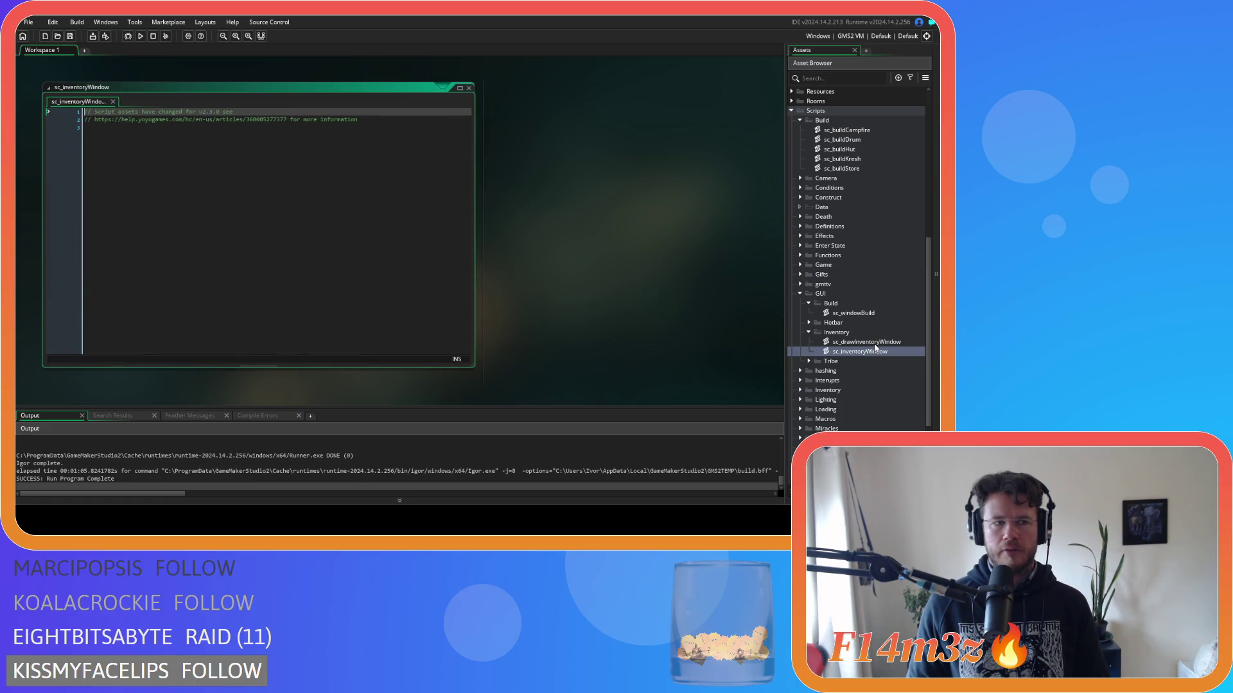
pyautogui.doubleClick(875, 343)
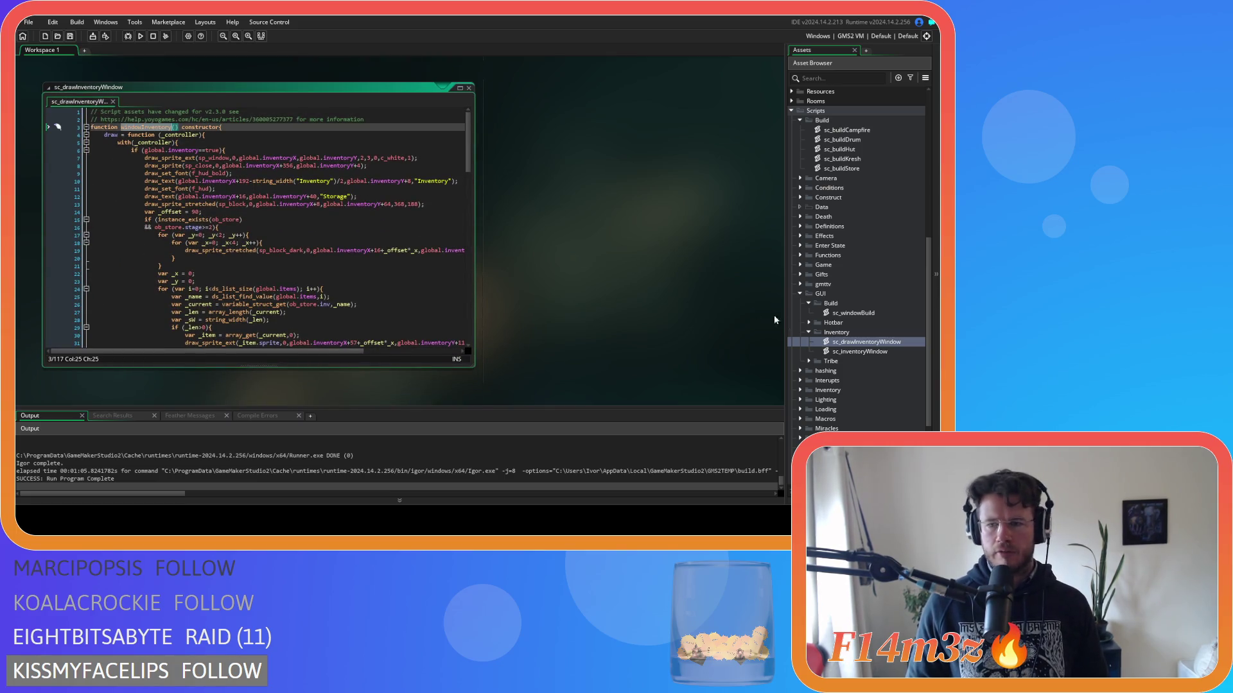
pyautogui.click(853, 341)
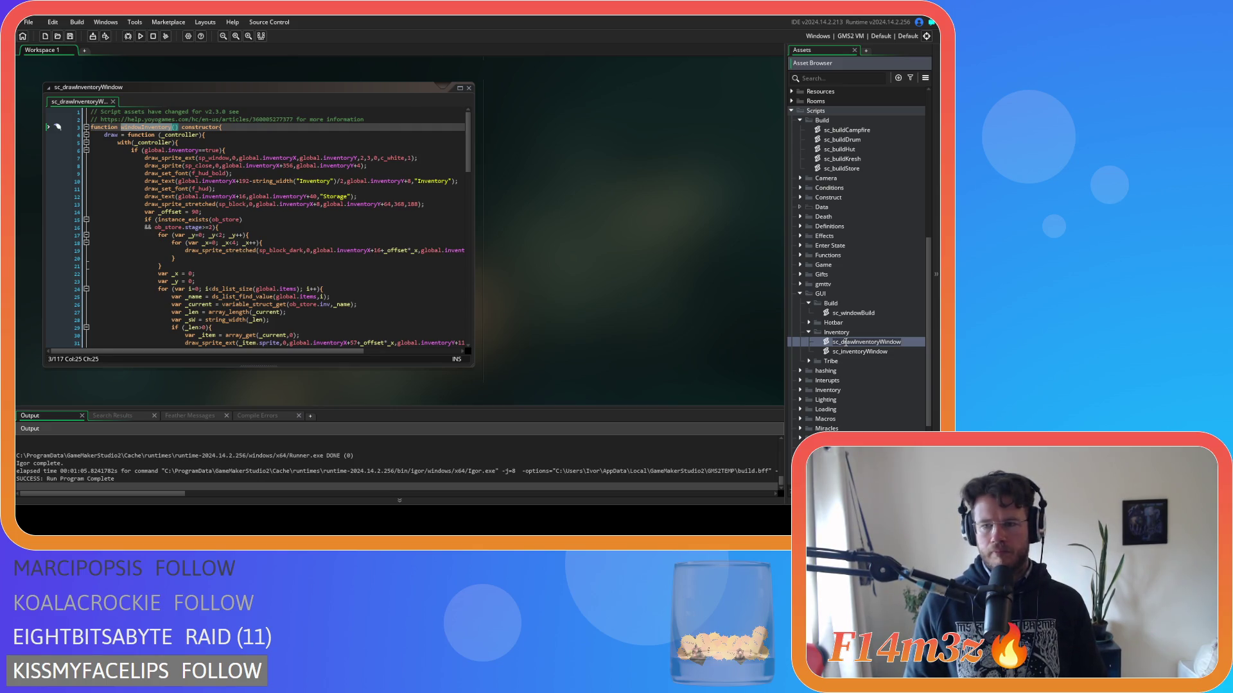
pyautogui.press('Escape')
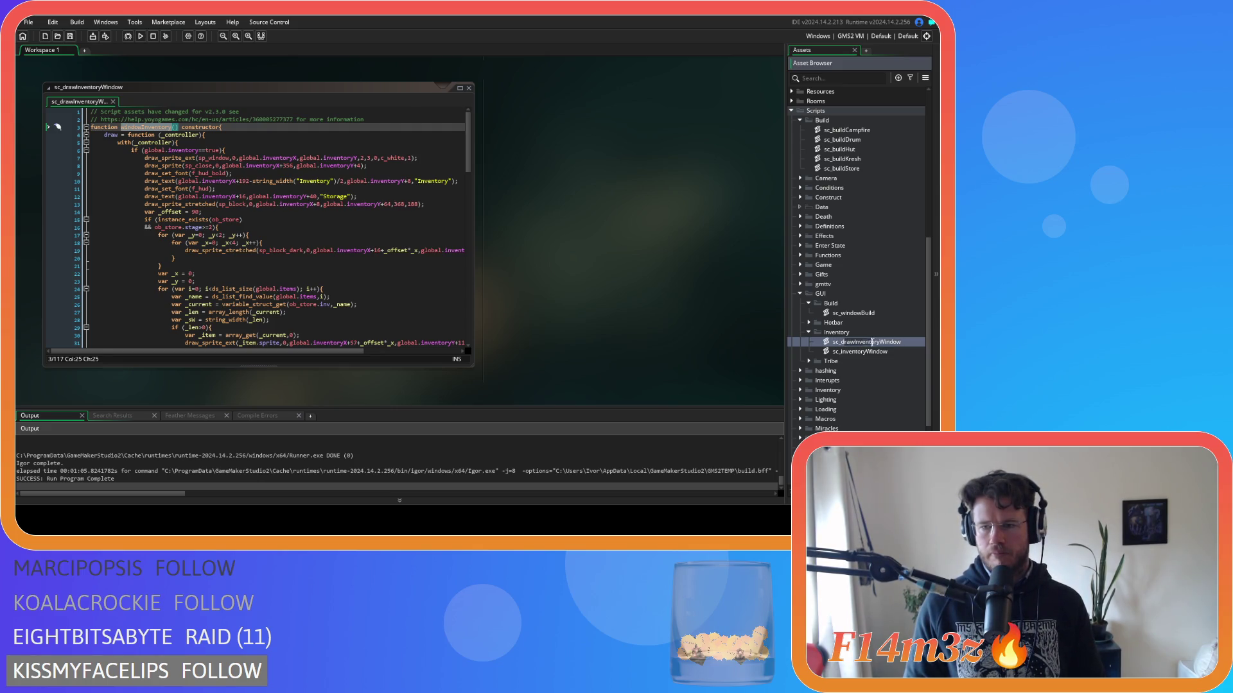
pyautogui.hotkey('shift', 'End')
pyautogui.write('windowInventory')
pyautogui.press('Return')
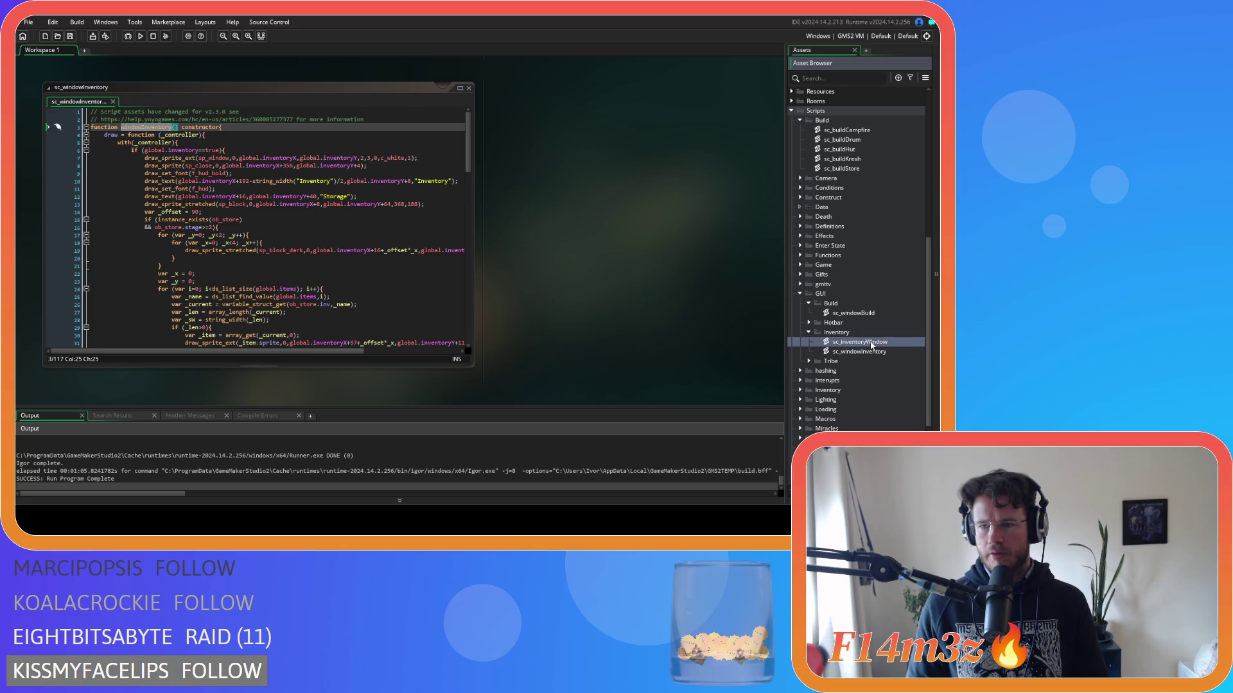
# Delete the empty sc_inventoryWindow script and collapse the Inventory folder.
pyautogui.click(872, 353)
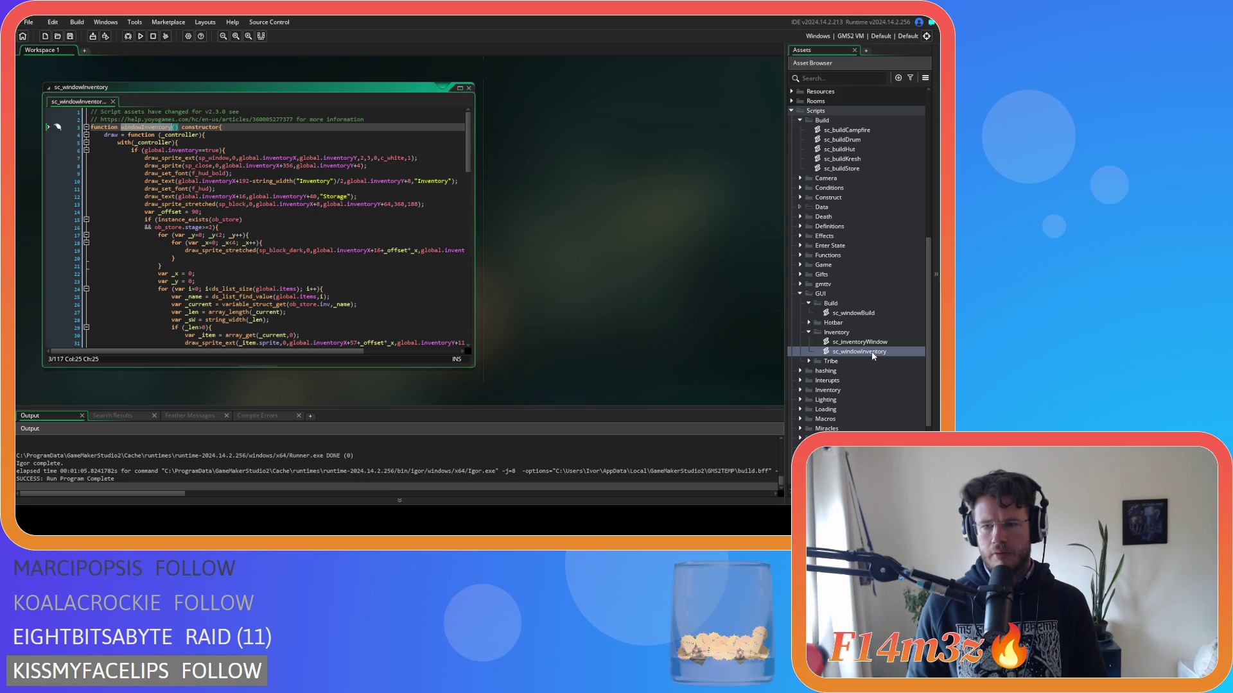
pyautogui.click(858, 343)
pyautogui.doubleClick(858, 343)
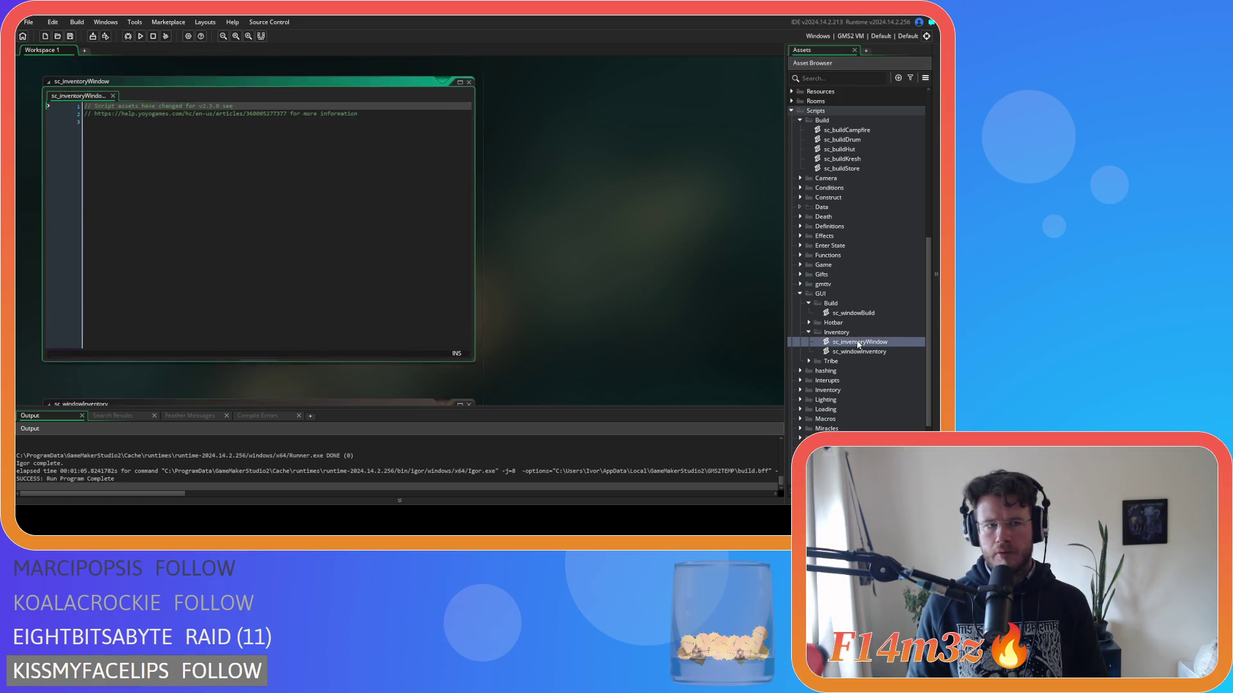
pyautogui.press('Delete')
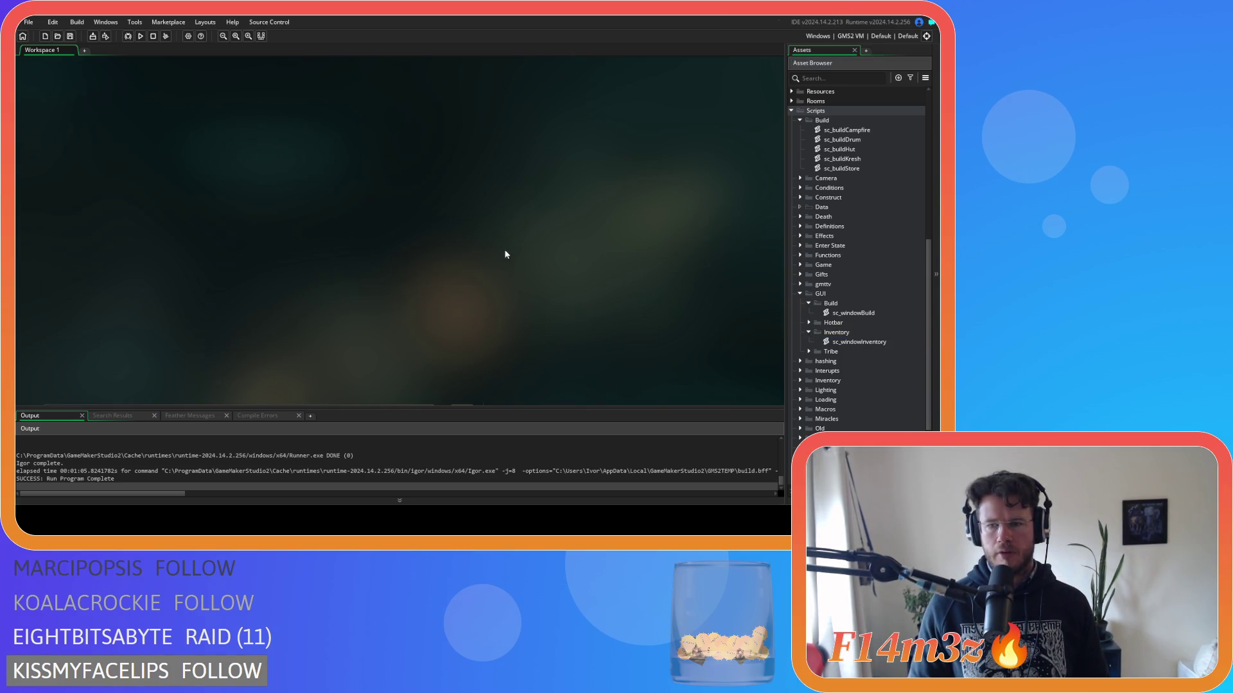
pyautogui.click(807, 332)
# Expand the GUI Tribe folder with its Draw and Interaction subfolders, then open sc_giftStructs.
pyautogui.click(809, 341)
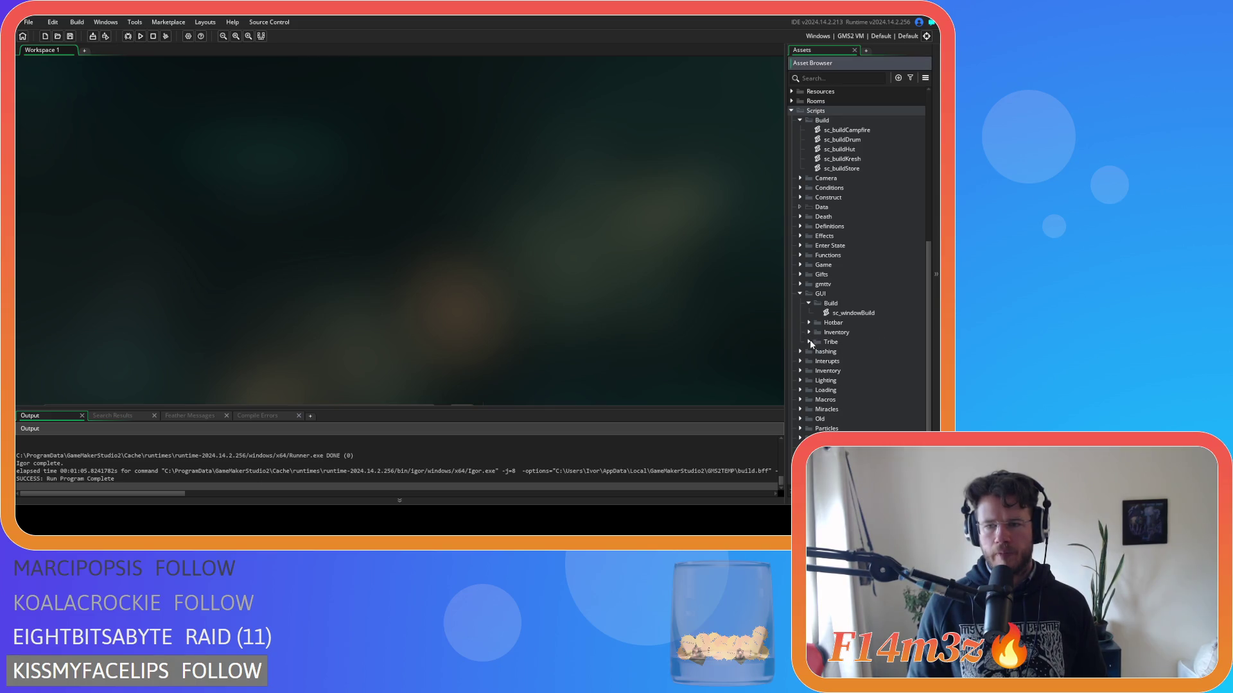
pyautogui.click(825, 350)
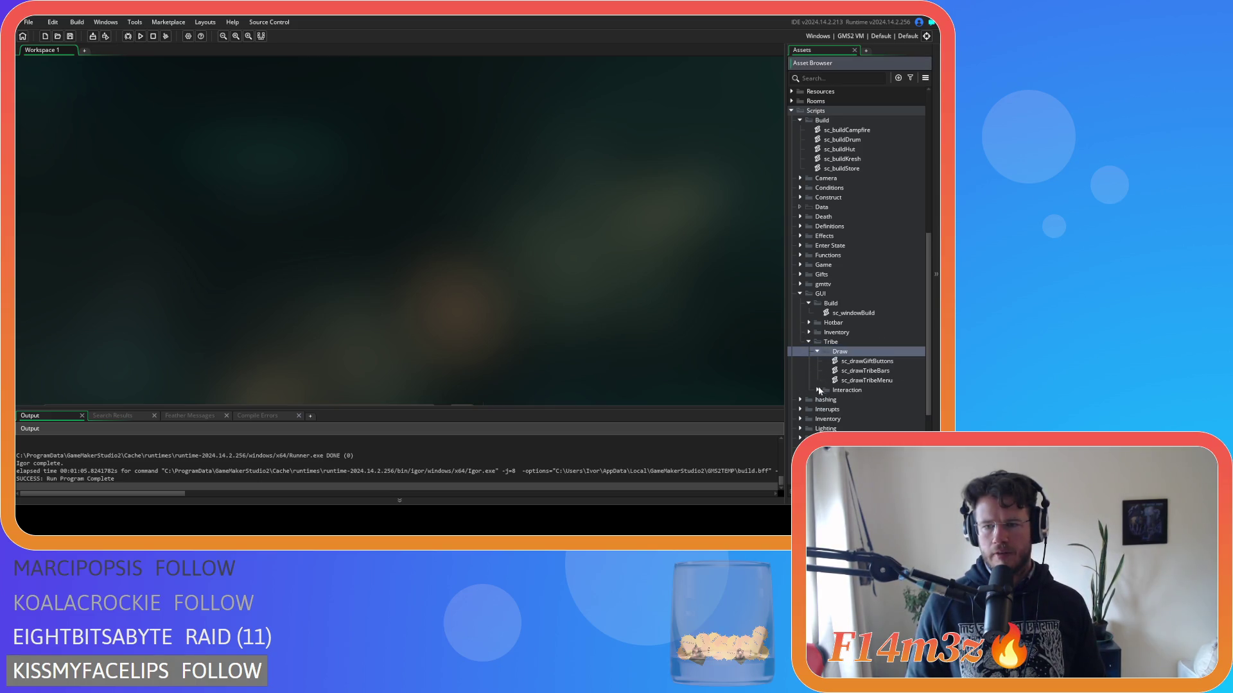
pyautogui.click(817, 390)
pyautogui.scroll(-3, 850, 392)
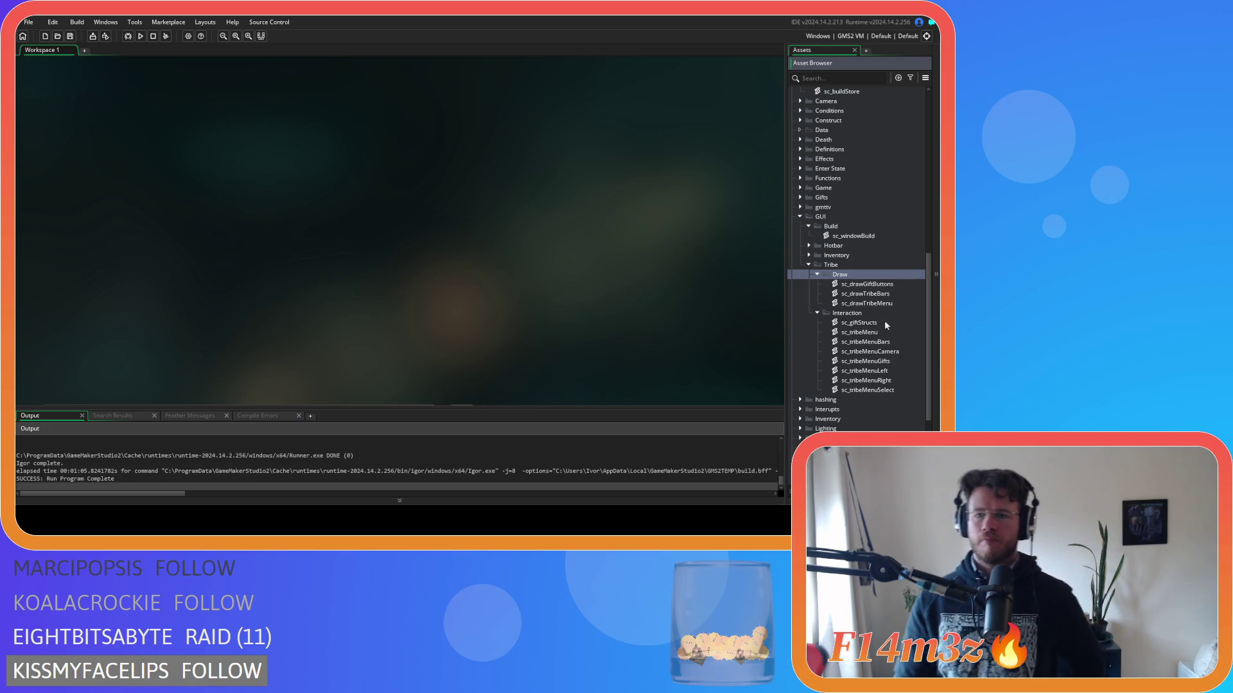
pyautogui.doubleClick(884, 322)
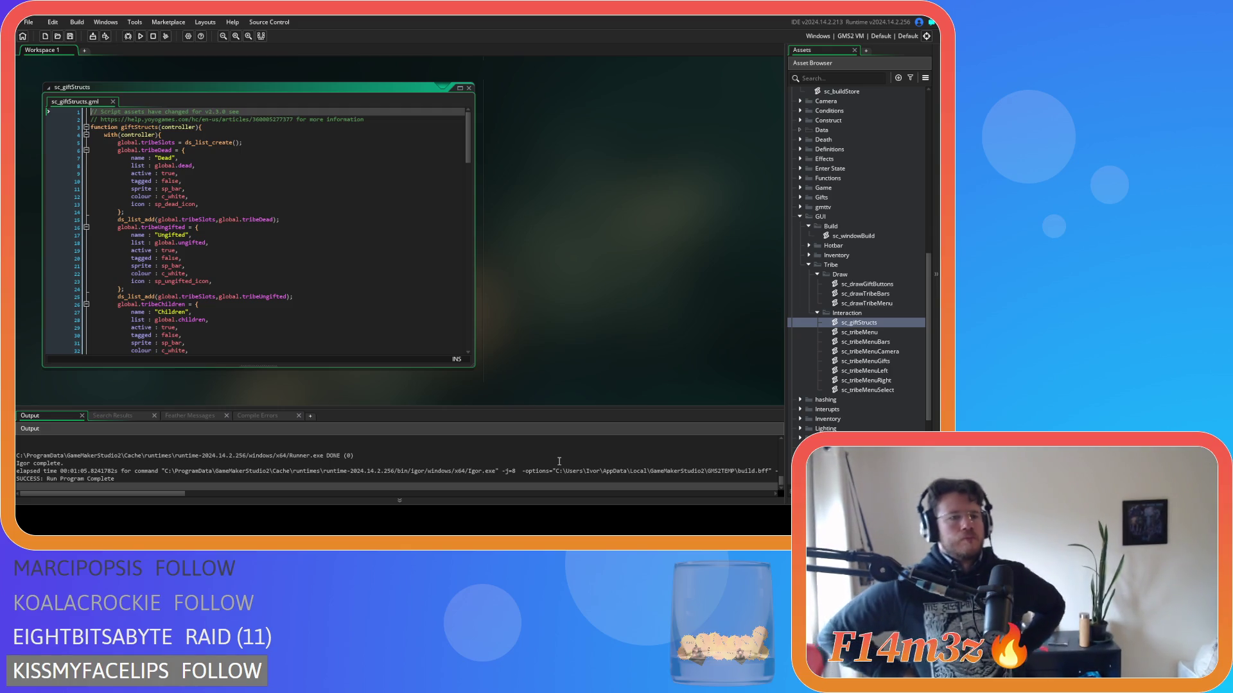
# Close the sc_giftStructs code editor so no scripts remain open.
pyautogui.click(469, 87)
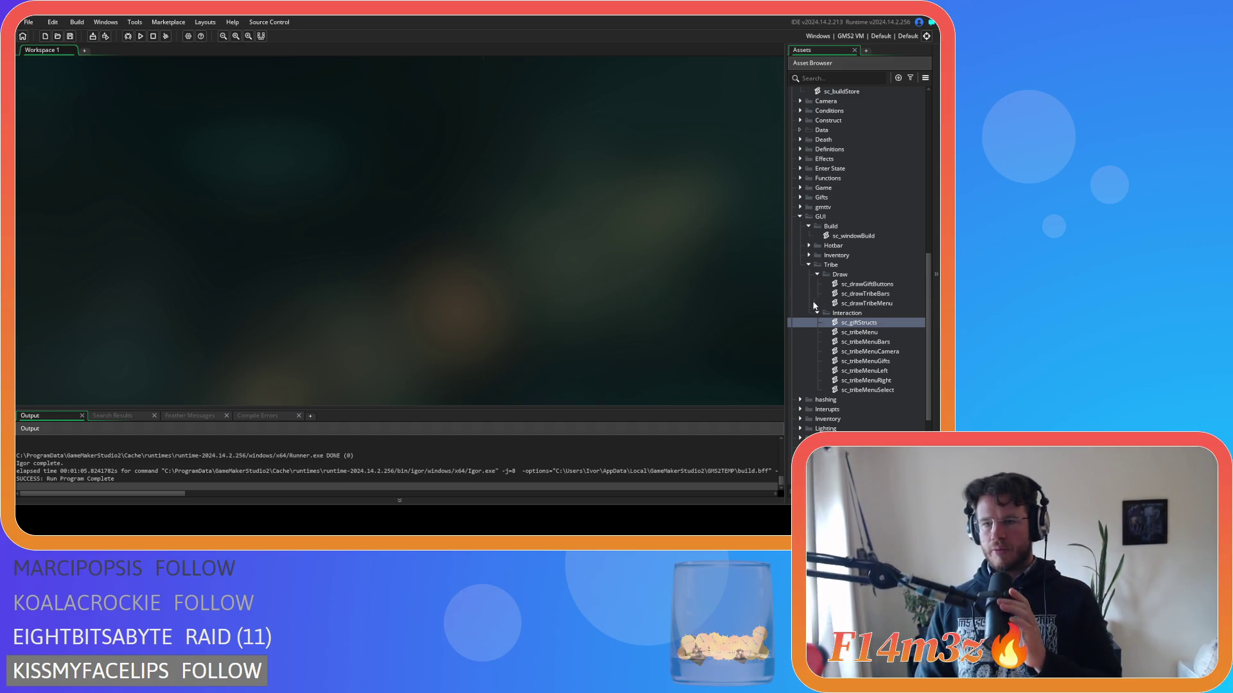
# Glance at sc_drawGiftButtons, then open sc_drawTribeMenu and scroll through its code.
pyautogui.doubleClick(890, 285)
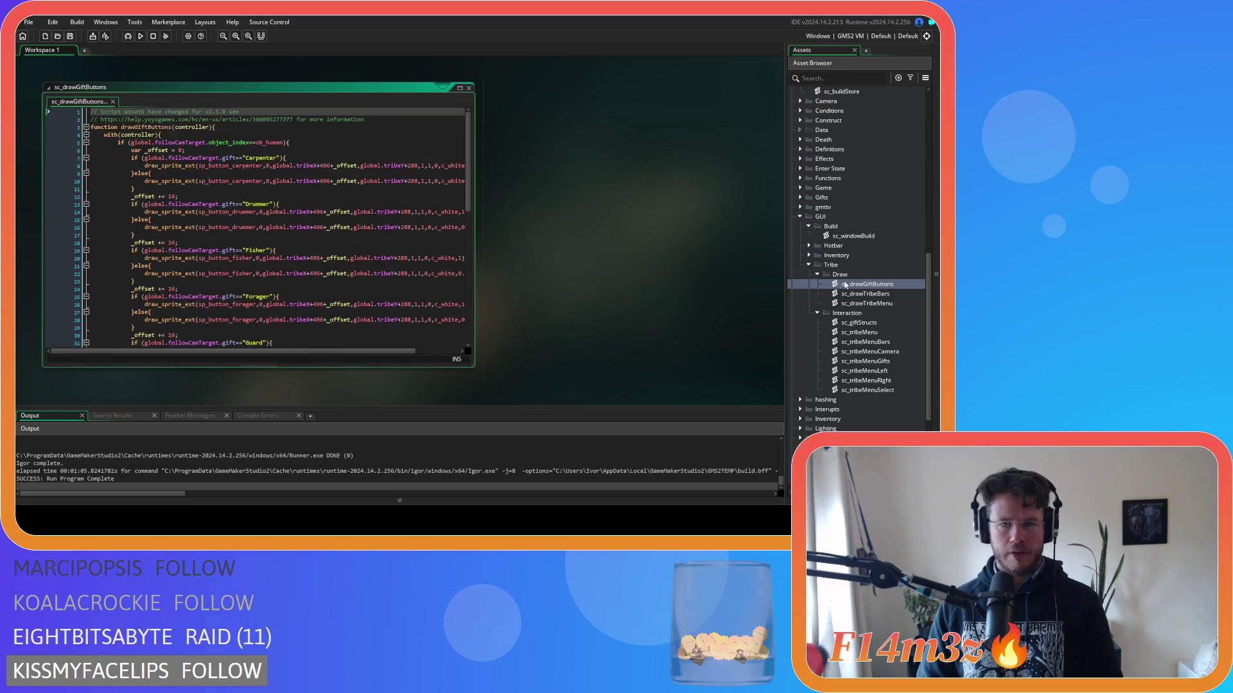
pyautogui.click(469, 88)
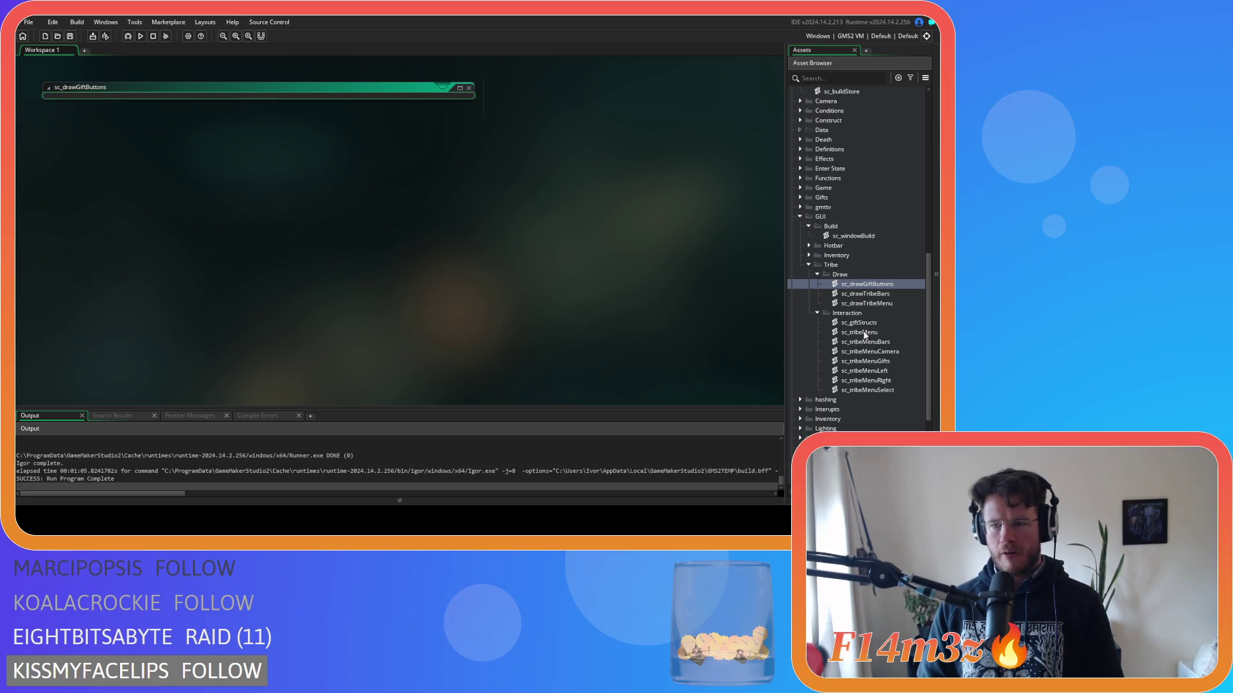
pyautogui.doubleClick(866, 303)
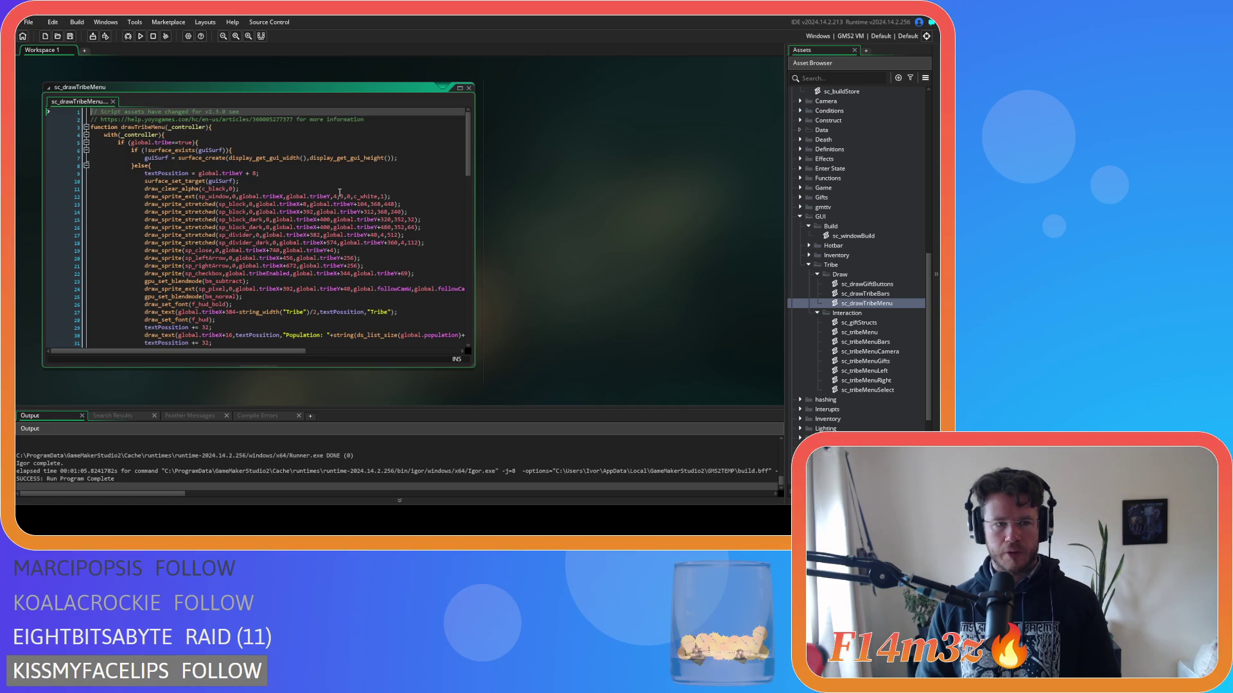
pyautogui.scroll(-12, 340, 192)
pyautogui.scroll(12, 396, 223)
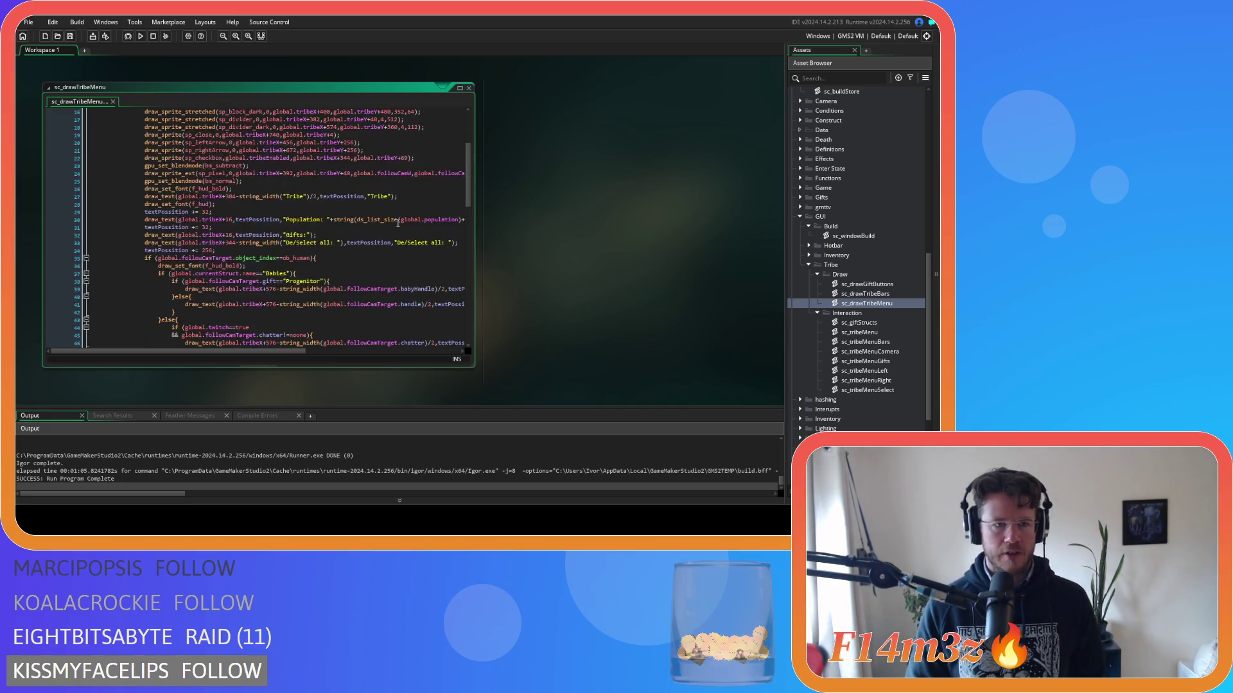
pyautogui.scroll(-5, 397, 229)
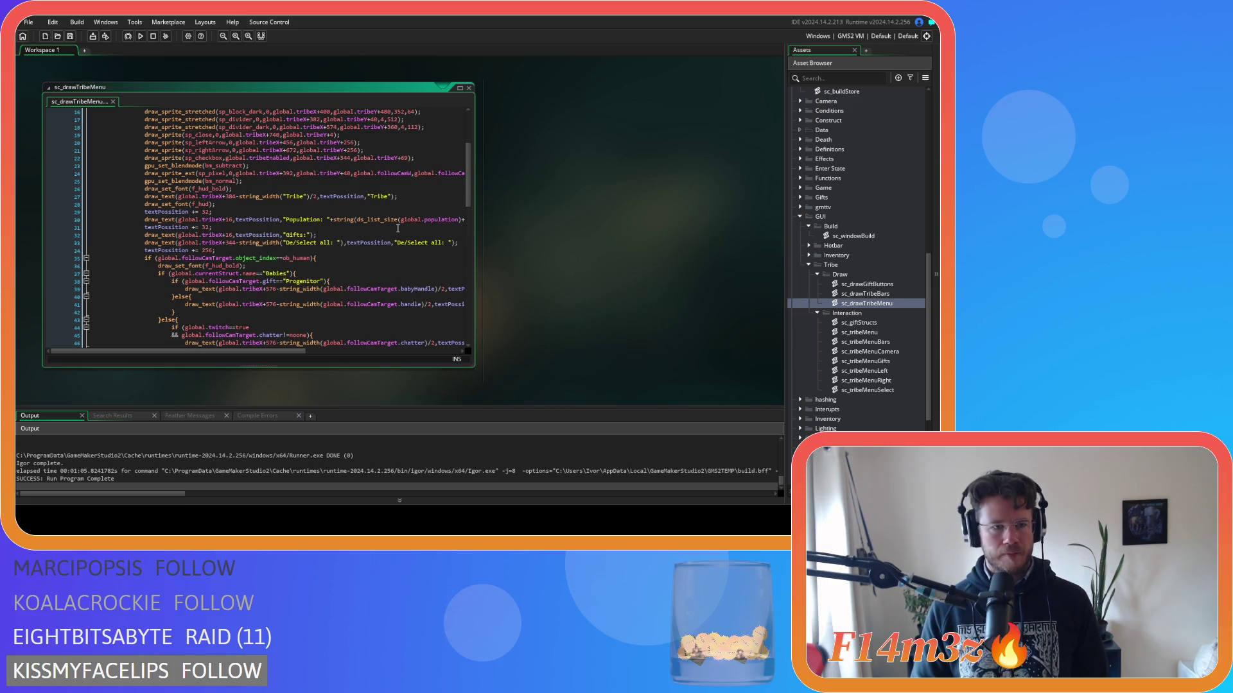
pyautogui.scroll(-20, 397, 229)
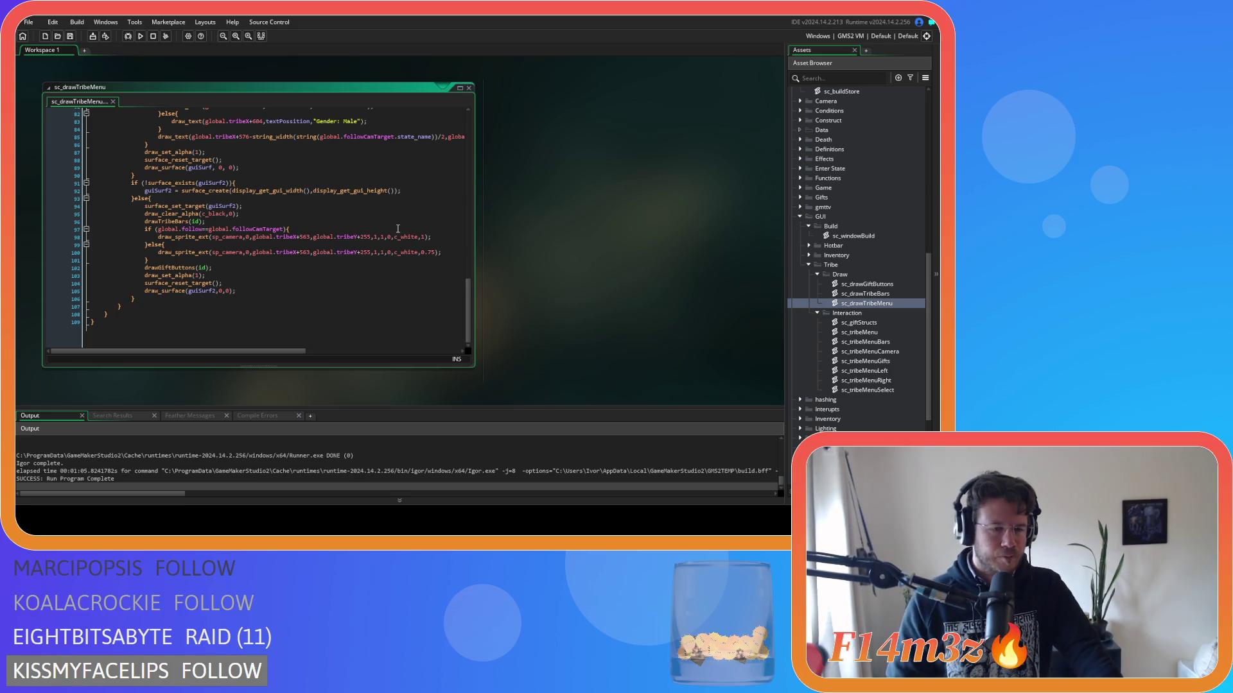
# Return to the top of sc_drawTribeMenu and place the caret after the header comments.
pyautogui.click(223, 274)
pyautogui.scroll(1, 224, 275)
pyautogui.click(229, 267)
pyautogui.click(227, 276)
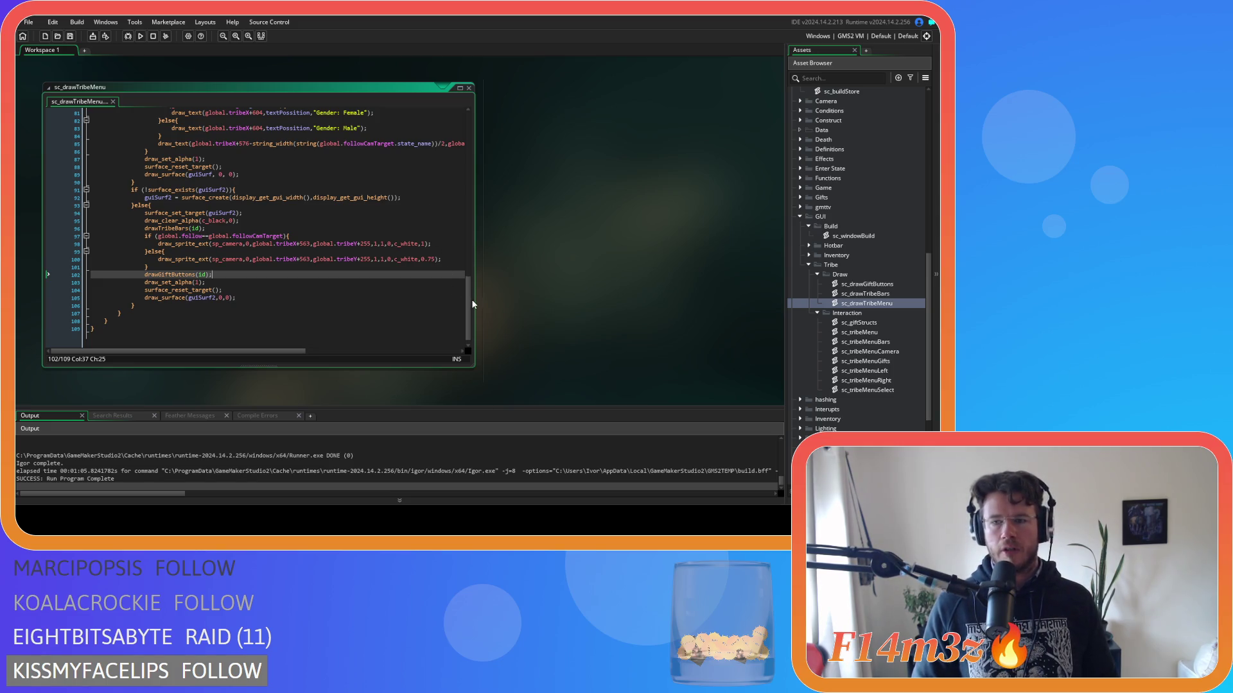
pyautogui.click(893, 304)
pyautogui.scroll(20, 394, 204)
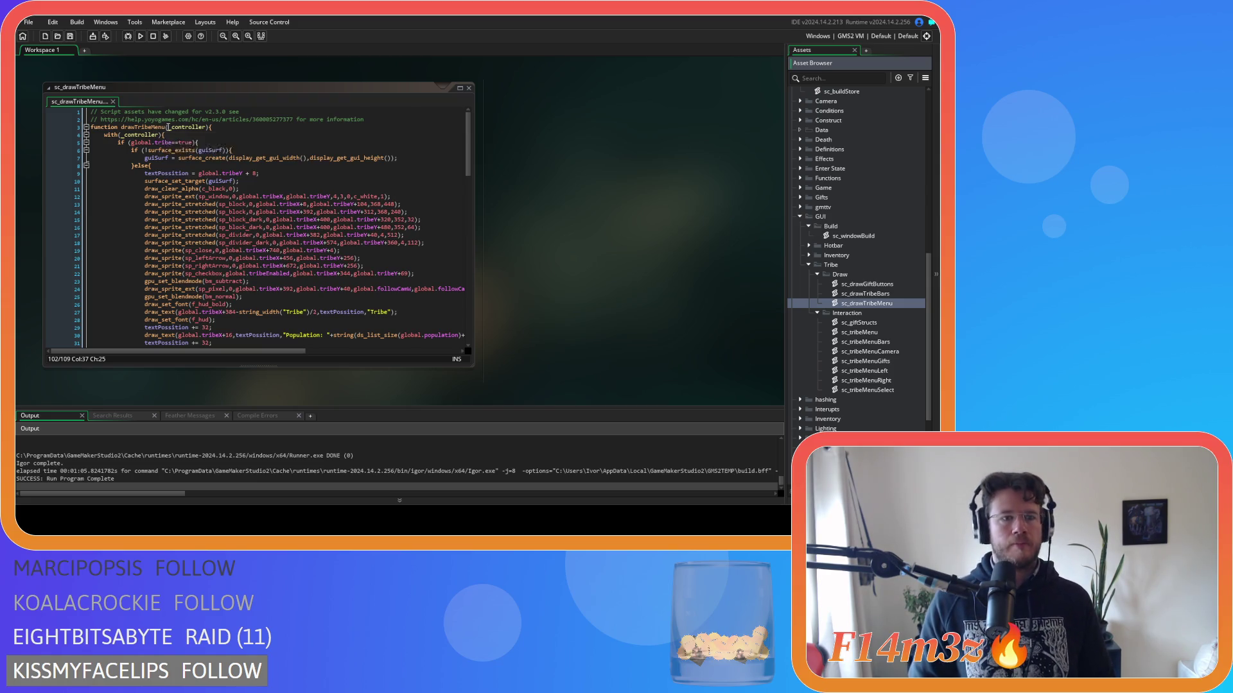
pyautogui.click(394, 119)
# Wrap the script body in a new 'function windowTribe() constructor{' block, indented one level.
pyautogui.press('Return')
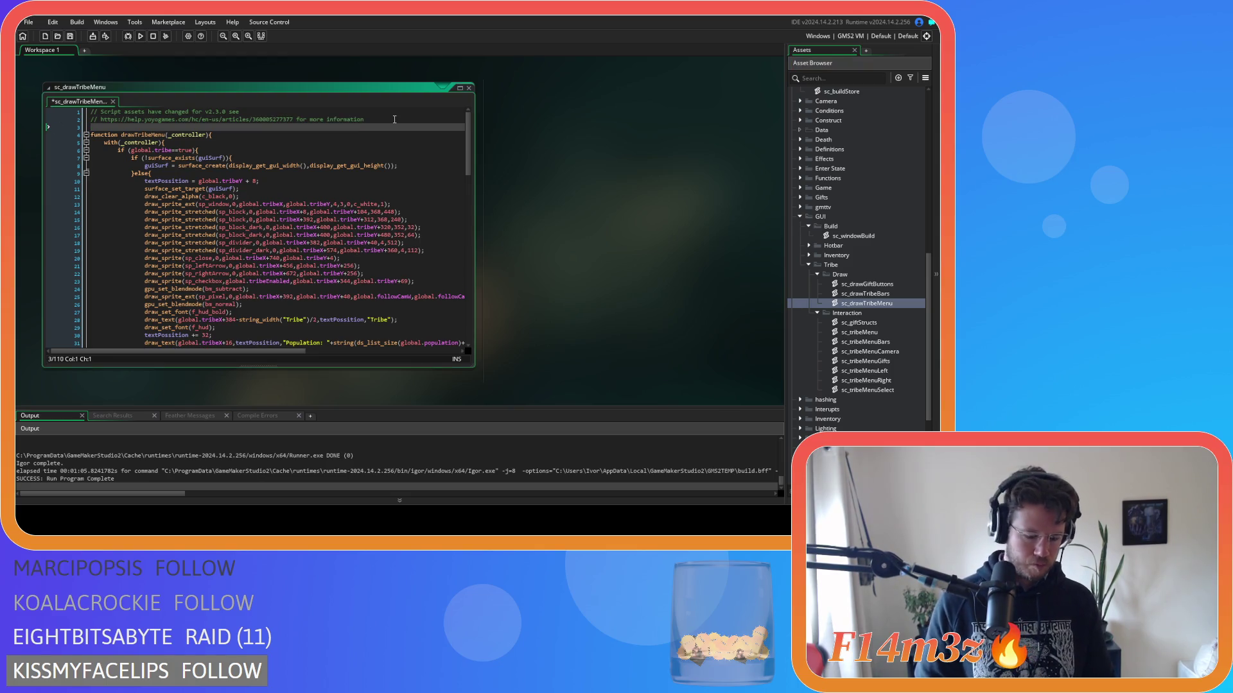
pyautogui.write('#functiob')
pyautogui.press('BackSpace')
pyautogui.write('n windowTribe() ')
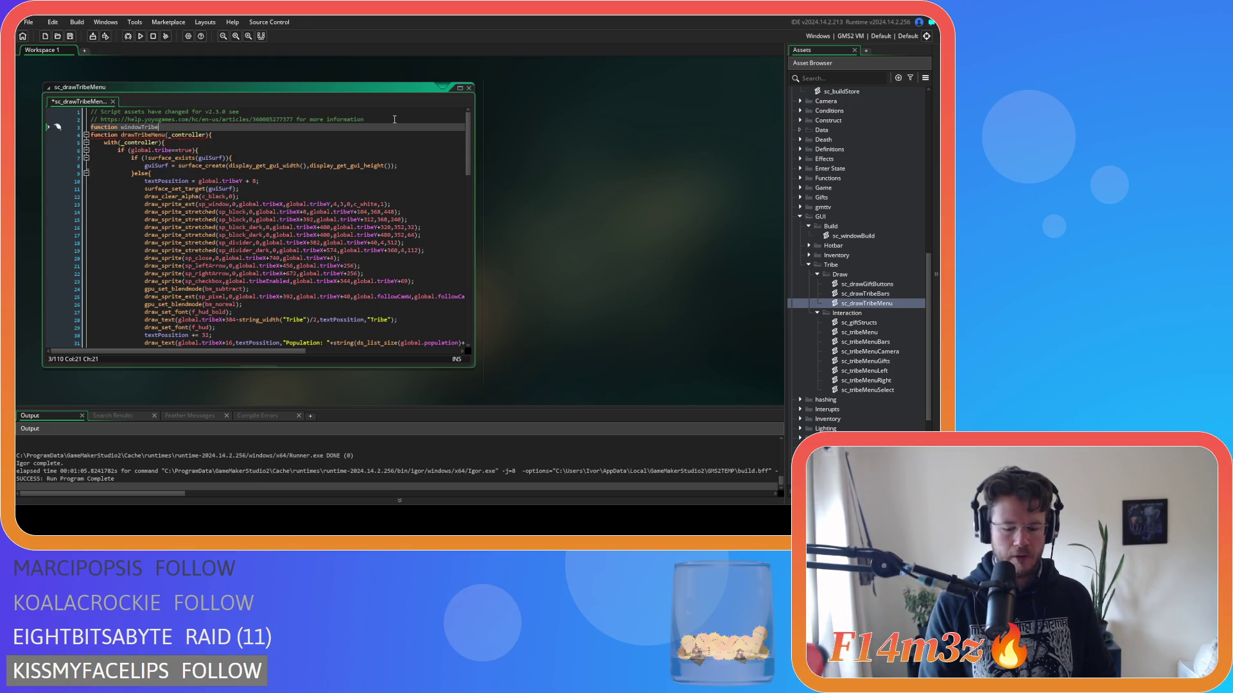
pyautogui.write('constructor{')
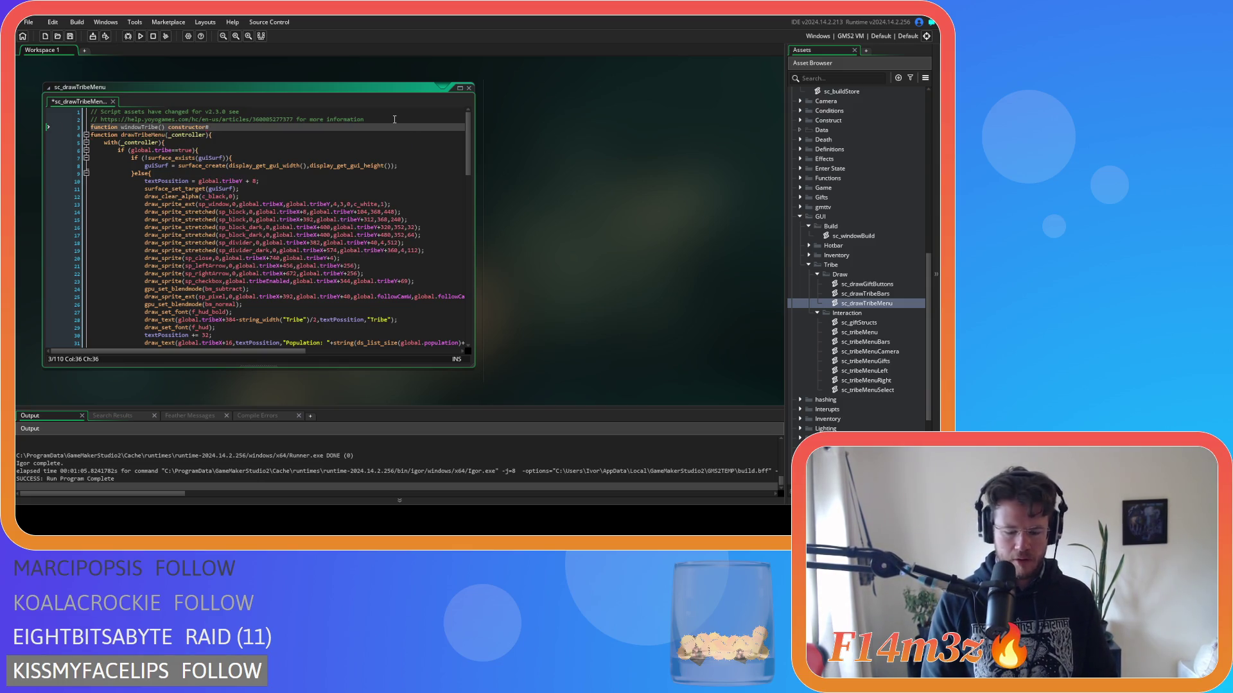
pyautogui.moveTo(96, 129)
pyautogui.mouseDown()
pyautogui.moveTo(192, 167)
pyautogui.moveTo(245, 380)
pyautogui.moveTo(296, 391)
pyautogui.moveTo(172, 346)
pyautogui.mouseUp()
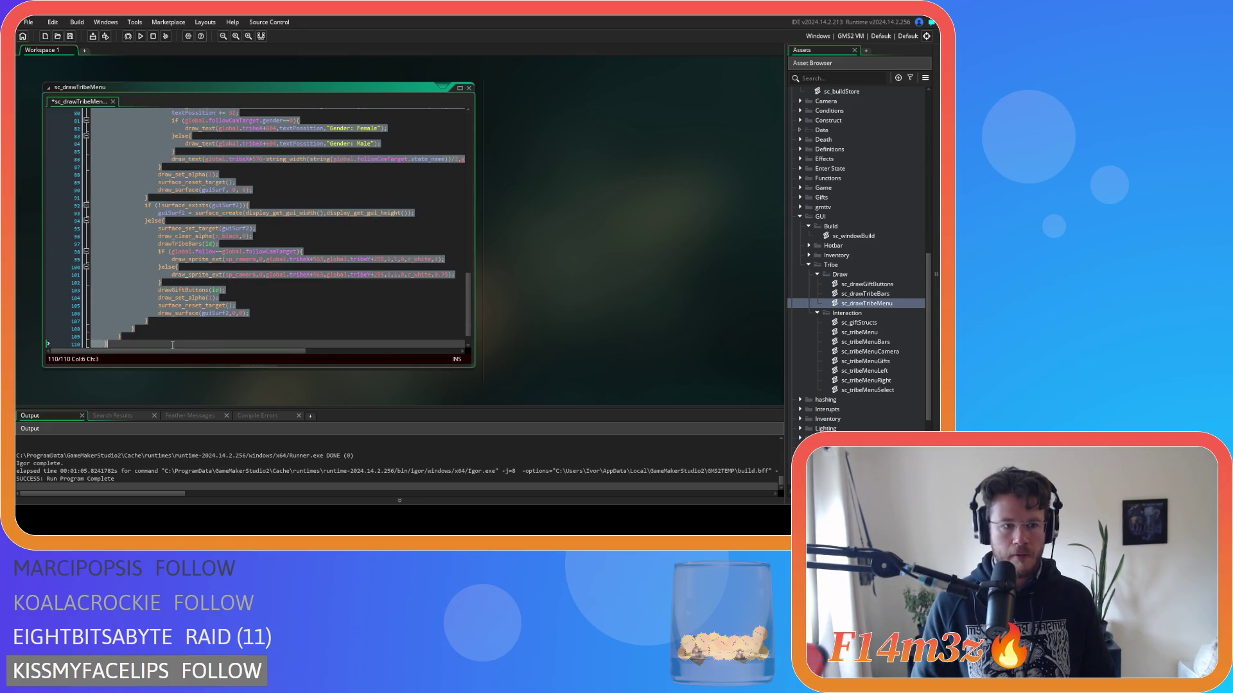
pyautogui.press('Return')
pyautogui.click(172, 337)
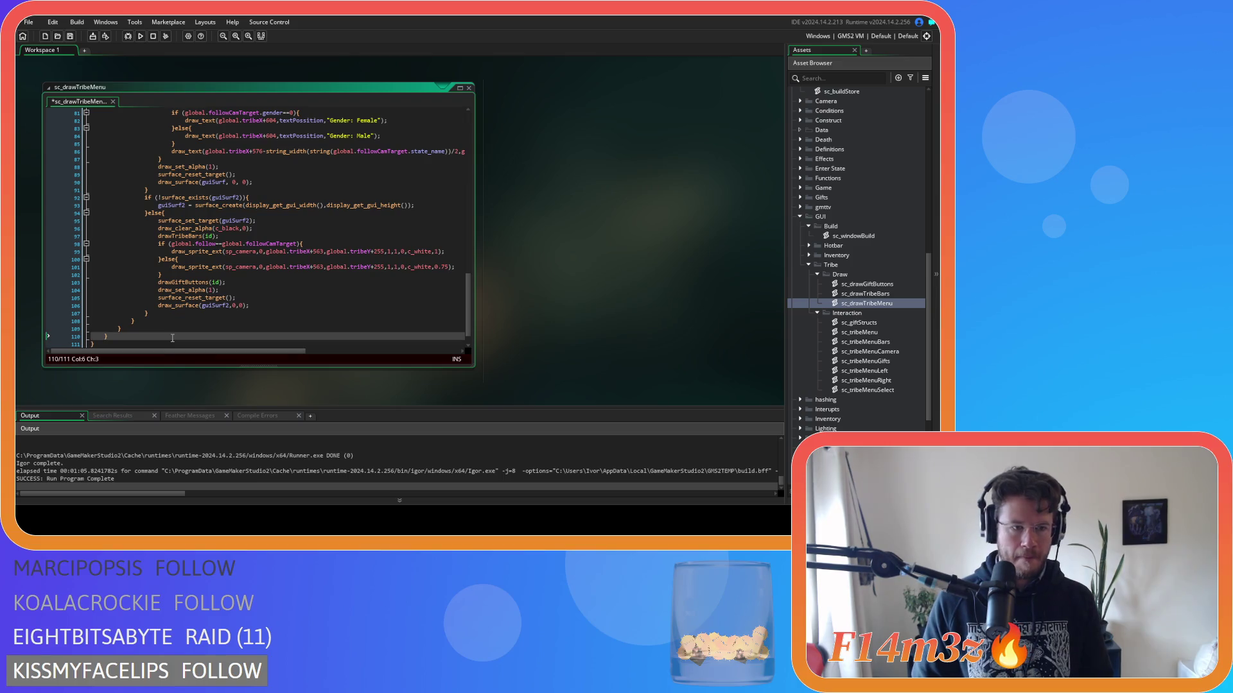
# Turn drawTribeMenu into a 'draw = function' method of the constructor and save.
pyautogui.scroll(20, 152, 136)
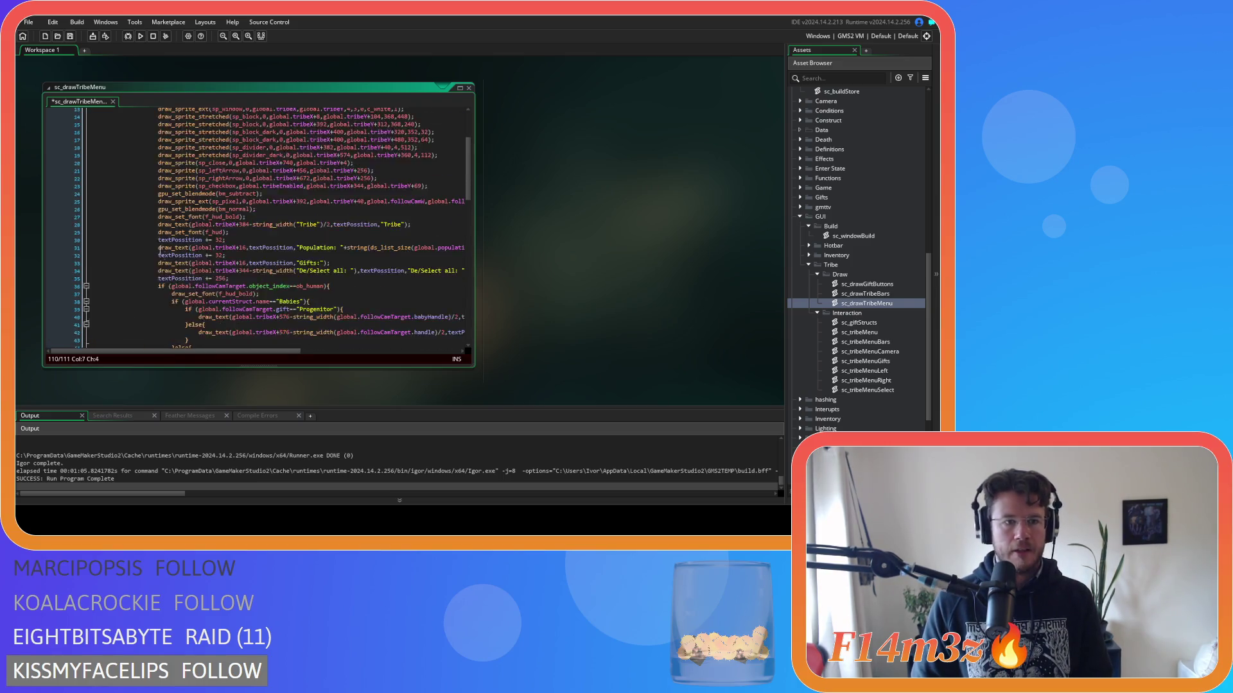
pyautogui.doubleClick(143, 131)
pyautogui.press('BackSpace')
pyautogui.press('Home')
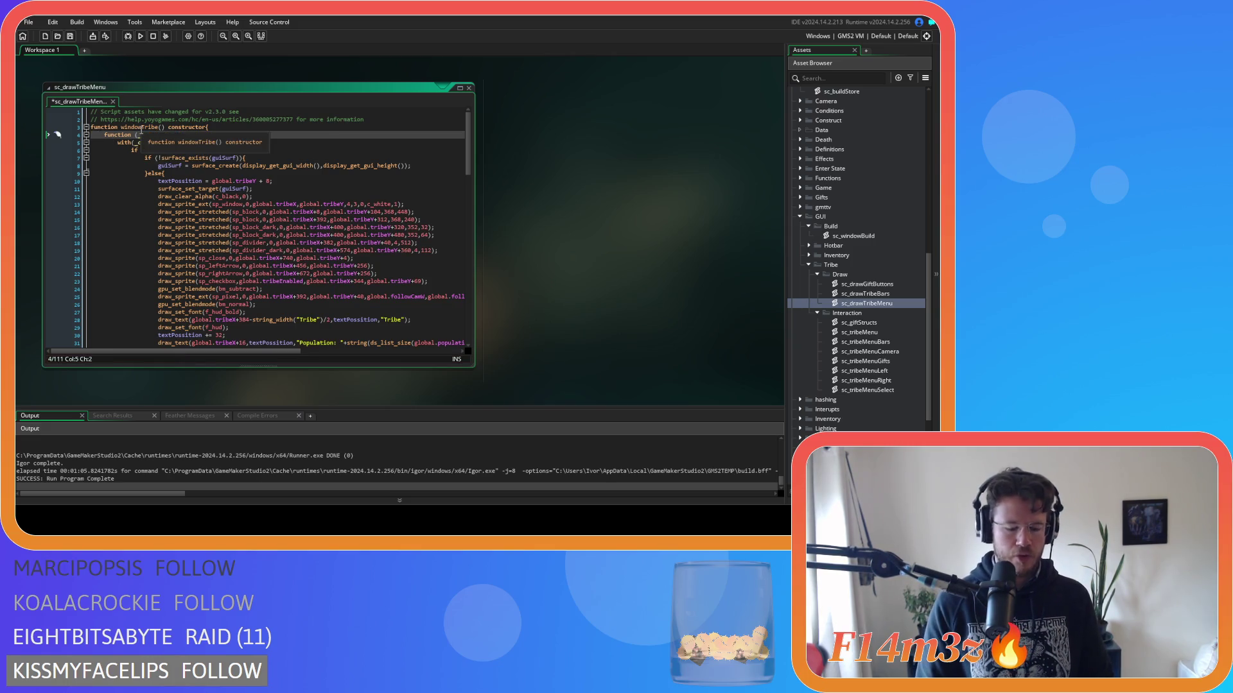
pyautogui.write('draw =')
pyautogui.click(207, 127)
pyautogui.press('Down')
pyautogui.hotkey('ctrl', 's')
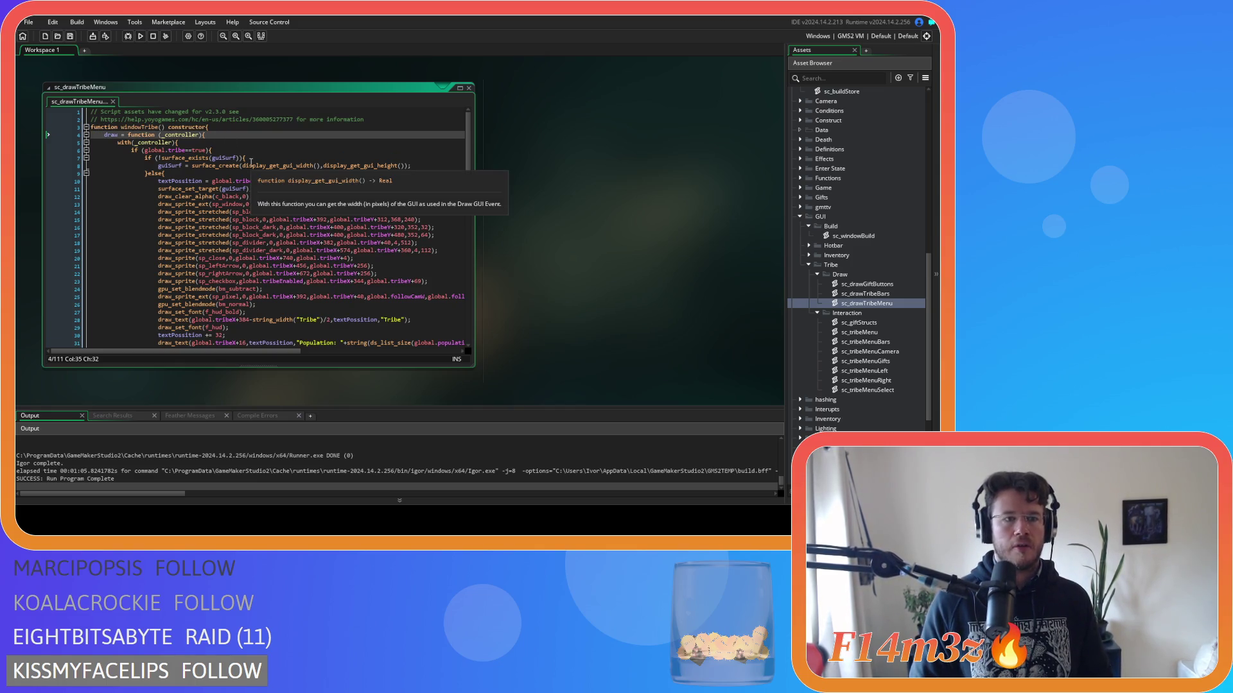
pyautogui.click(889, 333)
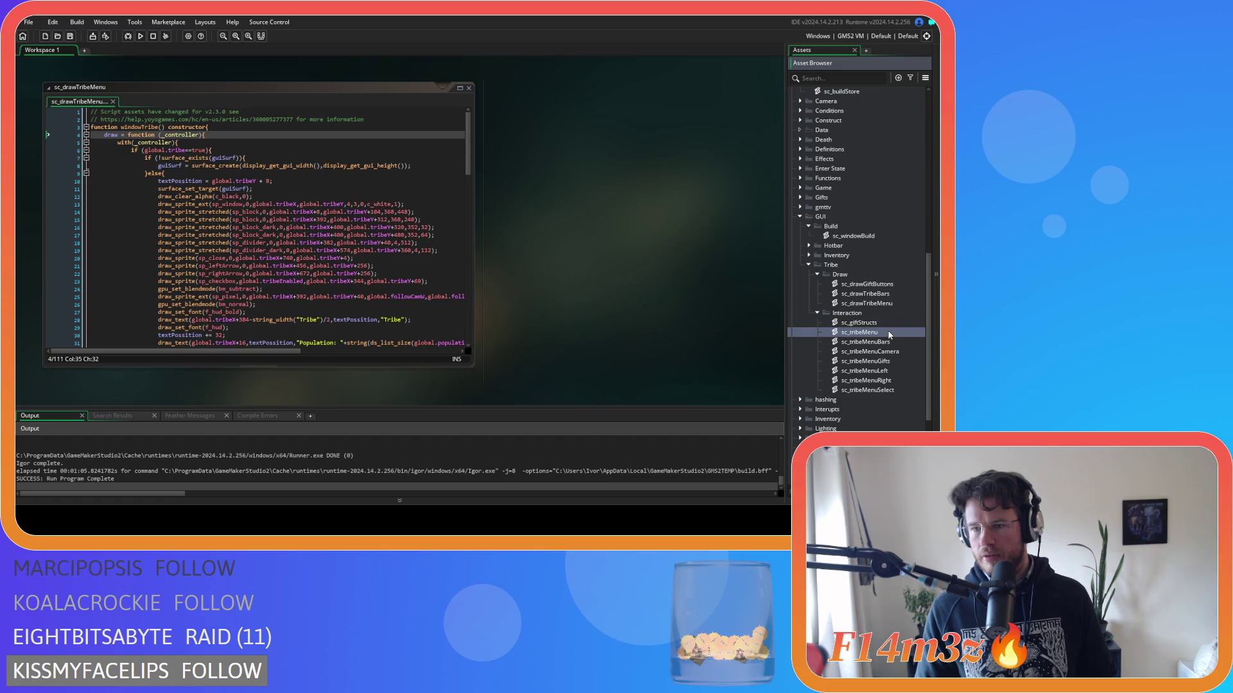
# Cut all code from sc_tribeMenu and paste it at the end of the windowTribe constructor.
pyautogui.doubleClick(889, 334)
pyautogui.moveTo(468, 131)
pyautogui.mouseDown()
pyautogui.moveTo(491, 337)
pyautogui.moveTo(341, 102)
pyautogui.mouseUp()
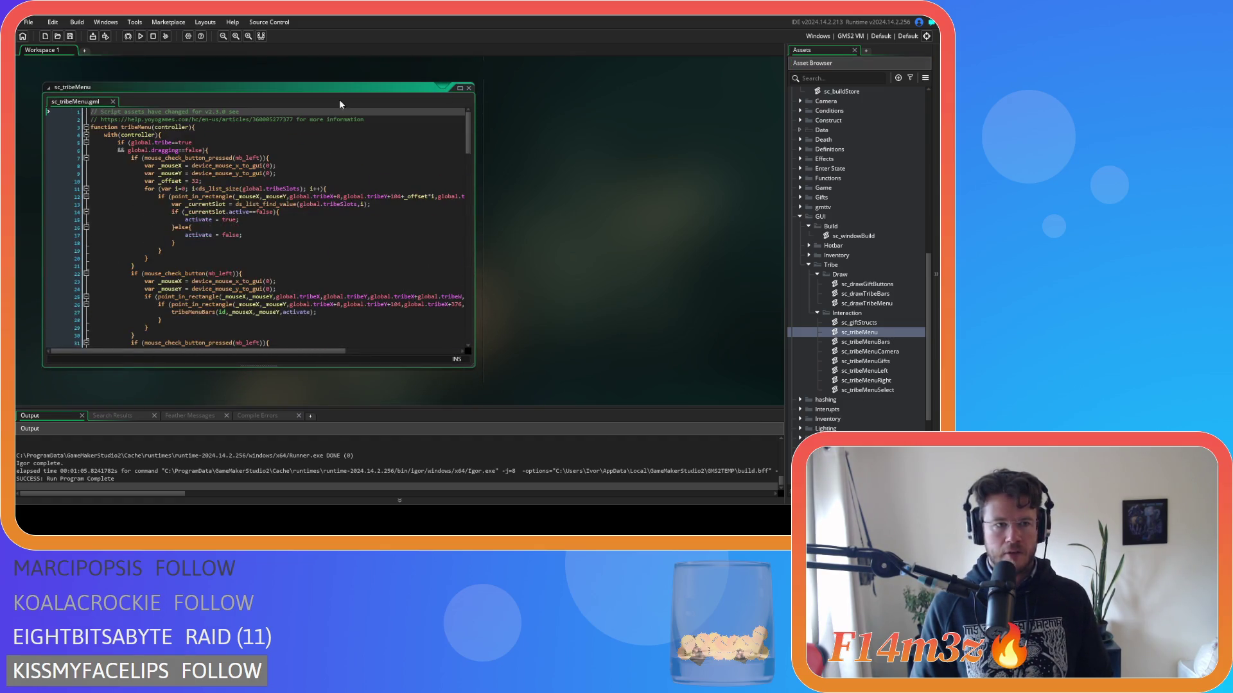
pyautogui.moveTo(91, 112)
pyautogui.mouseDown()
pyautogui.moveTo(212, 193)
pyautogui.moveTo(233, 411)
pyautogui.mouseUp()
pyautogui.hotkey('ctrl', 'x')
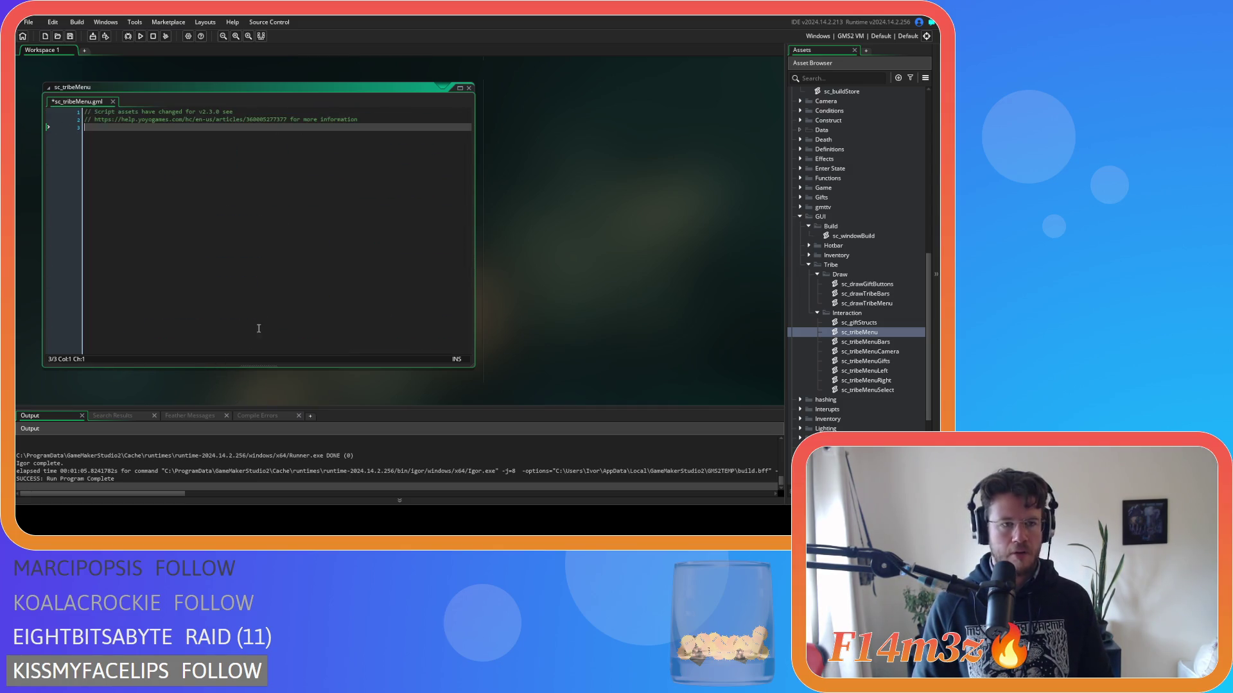
pyautogui.hotkey('ctrl', 'w')
pyautogui.scroll(-20, 357, 228)
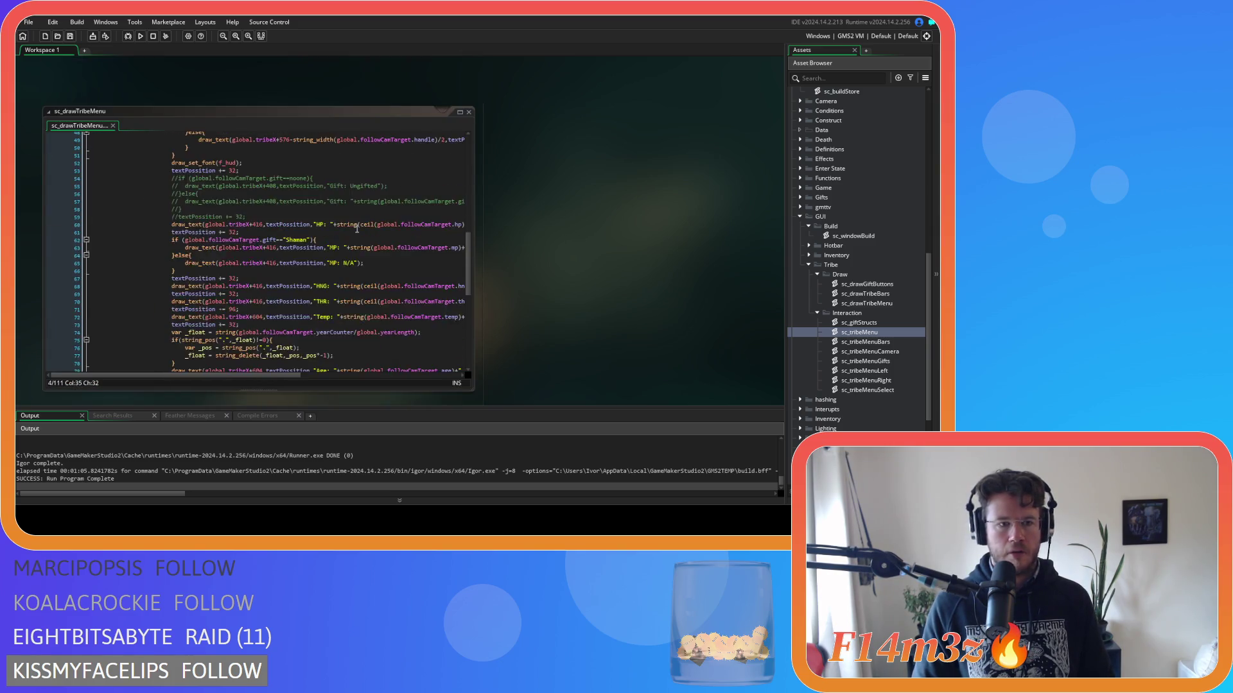
pyautogui.click(164, 337)
pyautogui.press('Return')
pyautogui.hotkey('ctrl', 'v')
# Indent the pasted code and turn tribeMenu into an 'input = function' method, then save.
pyautogui.scroll(20, 86, 249)
pyautogui.click(87, 250)
pyautogui.moveTo(87, 249)
pyautogui.mouseDown()
pyautogui.moveTo(54, 270)
pyautogui.moveTo(52, 248)
pyautogui.mouseUp()
pyautogui.scroll(20, 90, 249)
pyautogui.press('Tab')
pyautogui.click(241, 252)
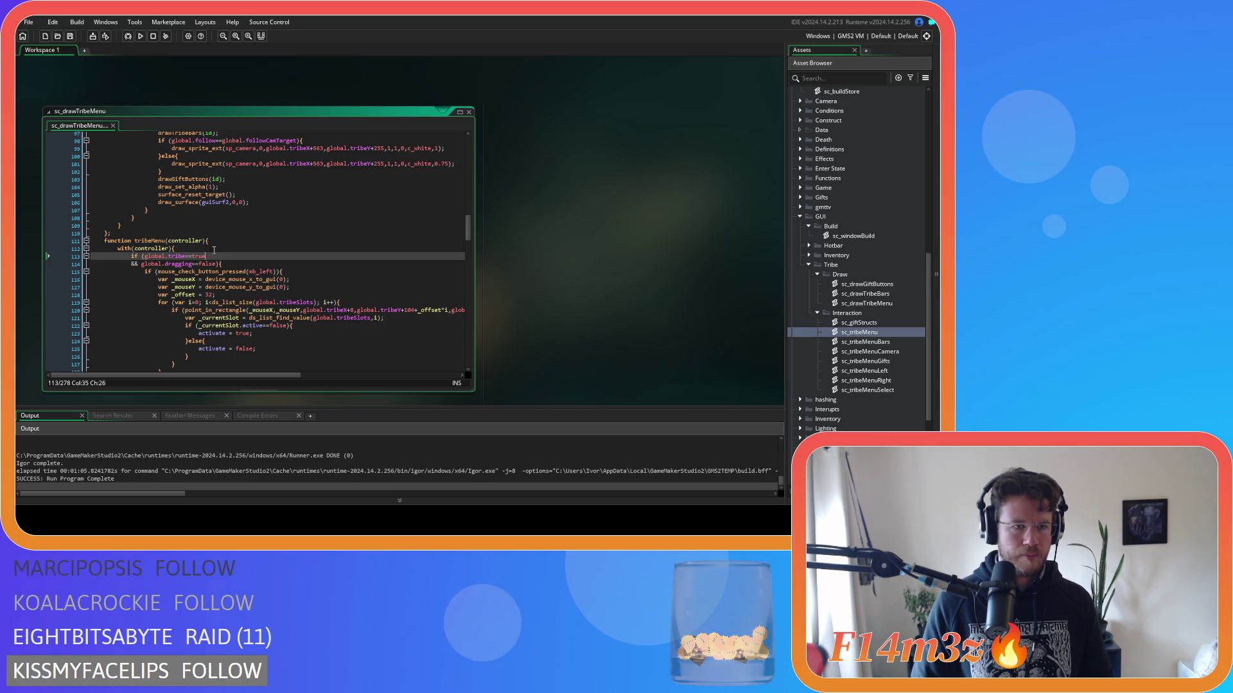
pyautogui.click(165, 241)
pyautogui.press('BackSpace')
pyautogui.press('Home')
pyautogui.write('in')
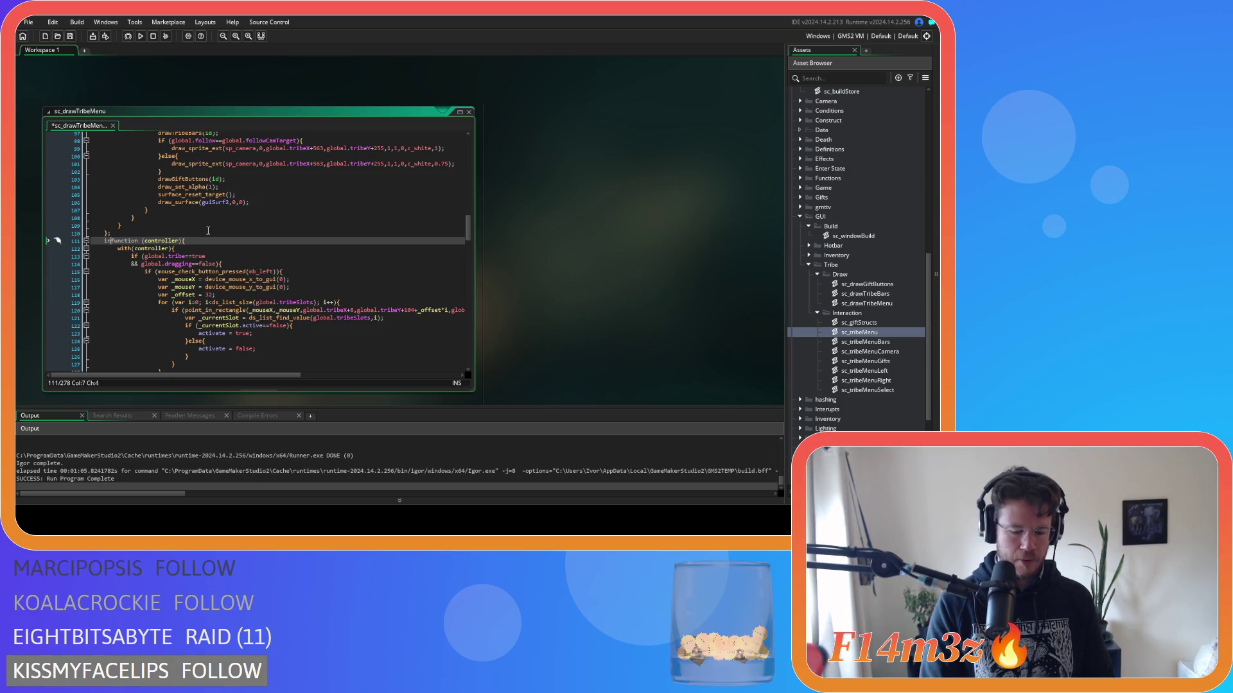
pyautogui.write('put =')
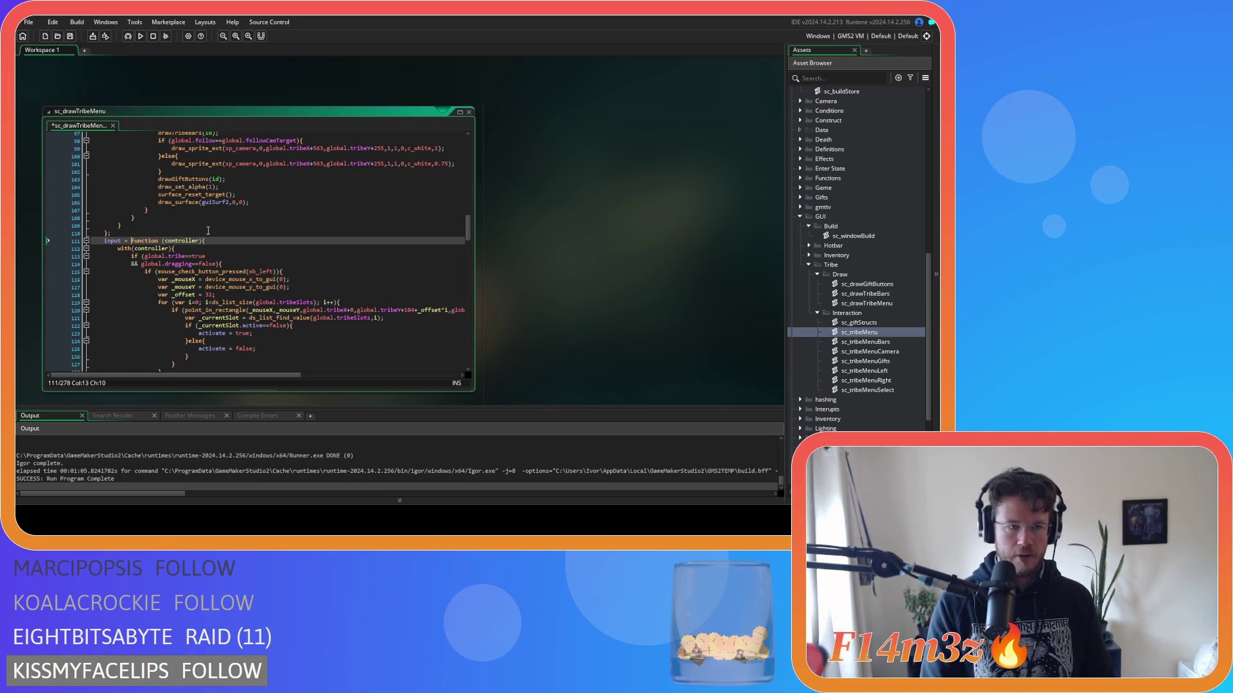
pyautogui.press('End')
pyautogui.hotkey('ctrl', 's')
# Add a semicolon after the input method's closing brace, save, and review the constructor.
pyautogui.moveTo(467, 231)
pyautogui.mouseDown()
pyautogui.moveTo(468, 366)
pyautogui.moveTo(460, 235)
pyautogui.mouseUp()
pyautogui.scroll(-20, 232, 248)
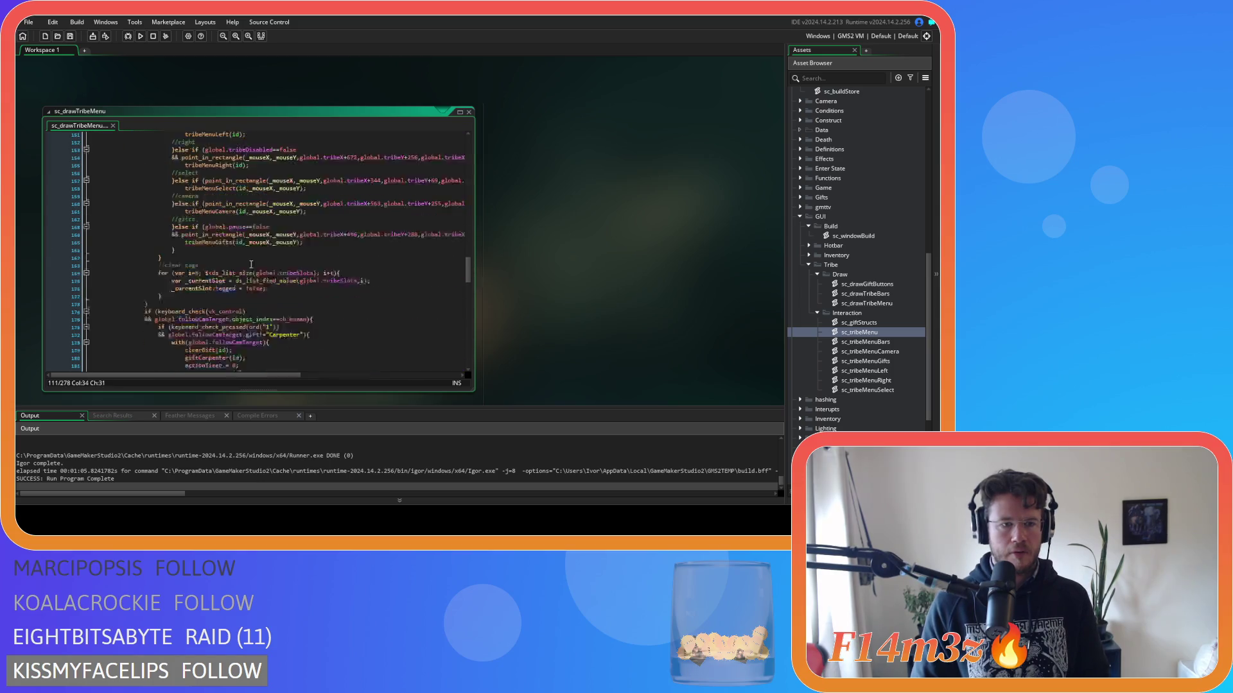
pyautogui.scroll(-6, 215, 258)
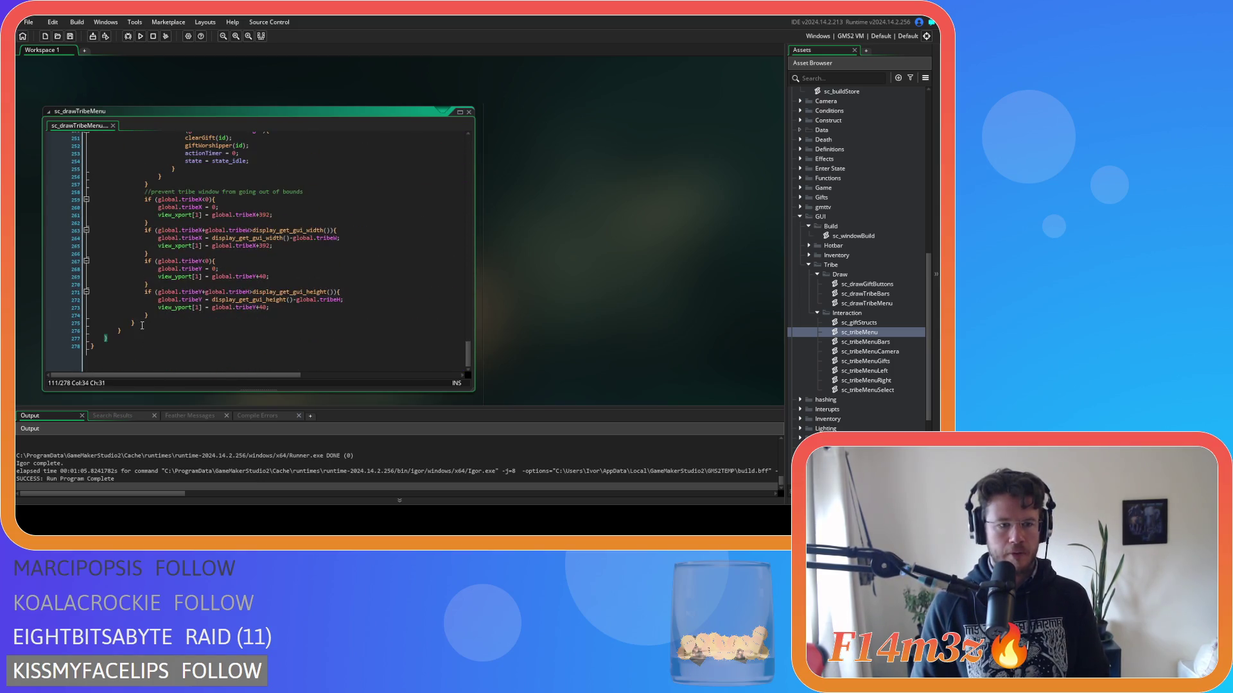
pyautogui.click(129, 341)
pyautogui.write(';')
pyautogui.hotkey('ctrl', 's')
pyautogui.moveTo(468, 353); pyautogui.dragTo(483, 220)
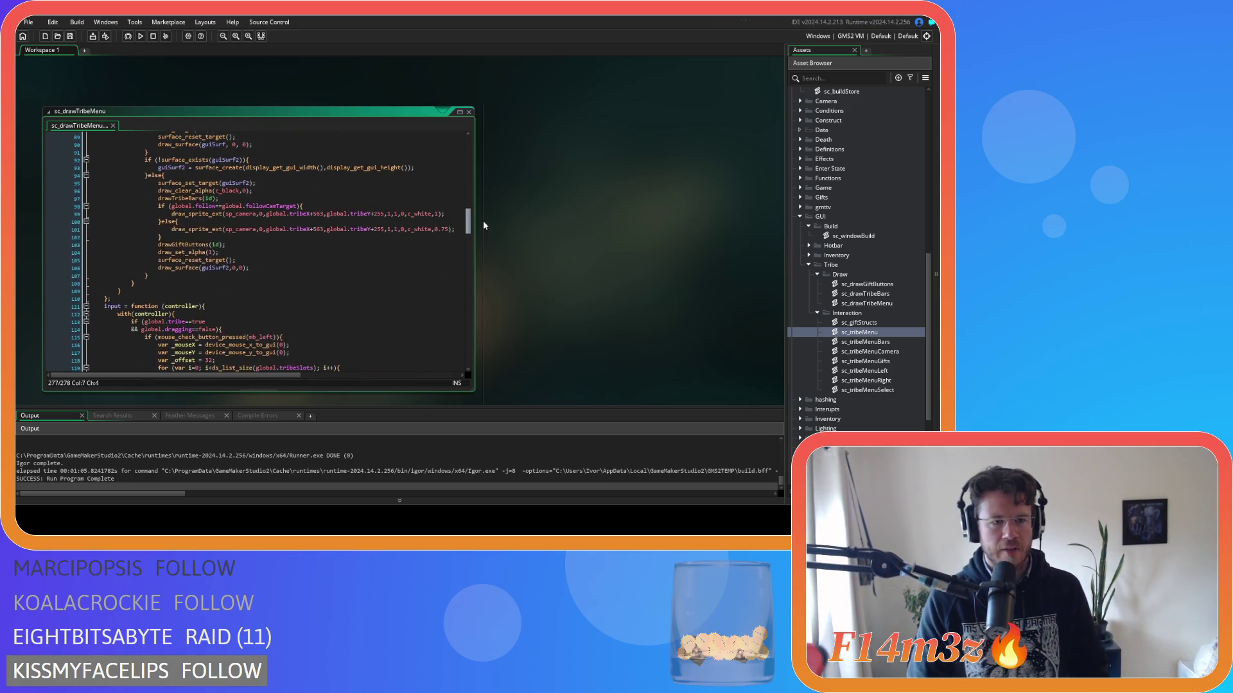
pyautogui.click(172, 296)
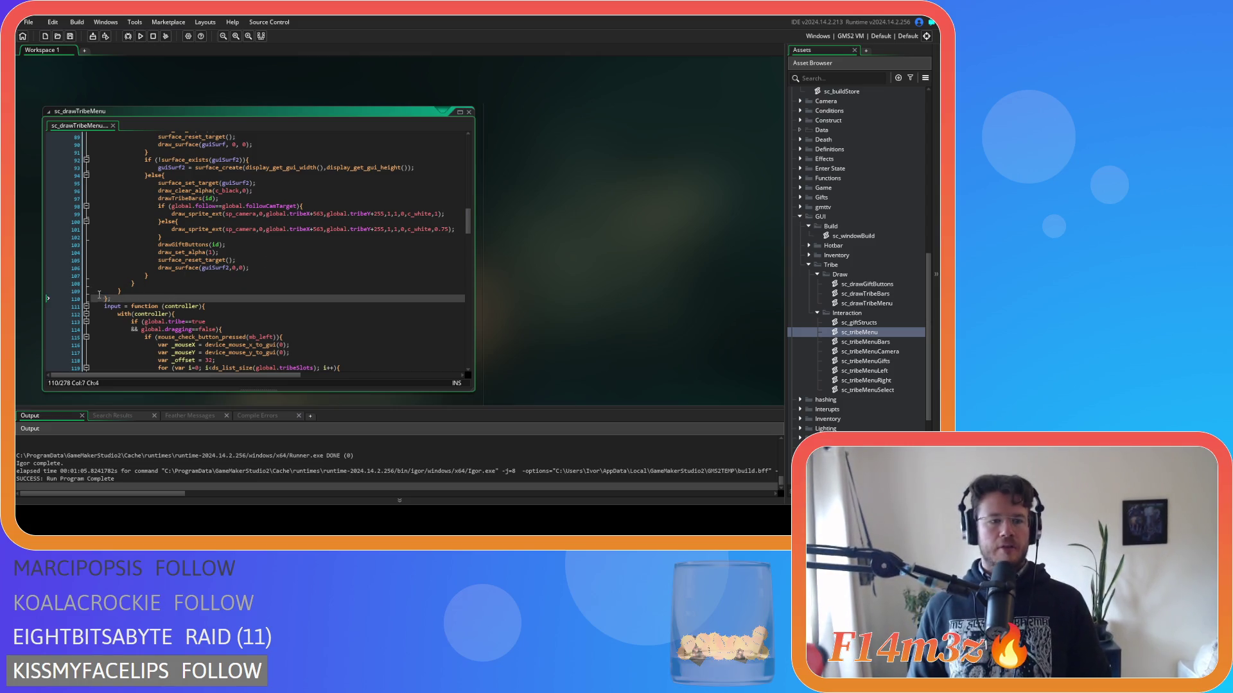
pyautogui.scroll(10, 193, 300)
pyautogui.scroll(15, 210, 304)
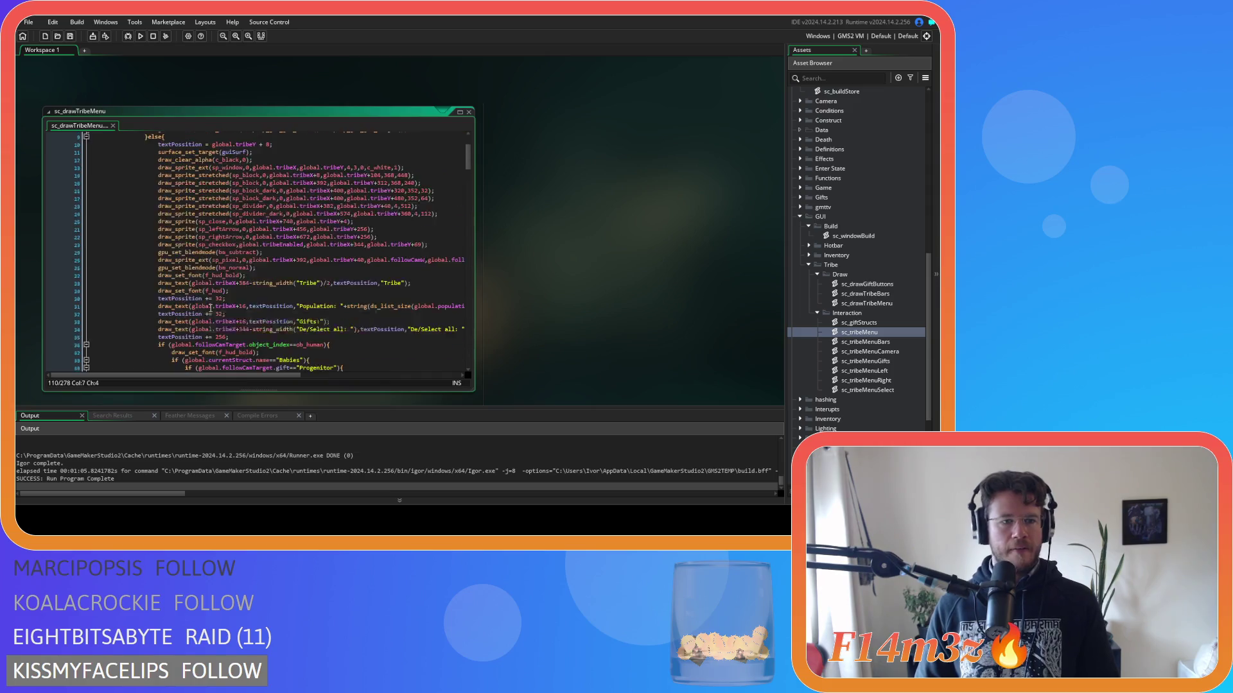
pyautogui.click(274, 199)
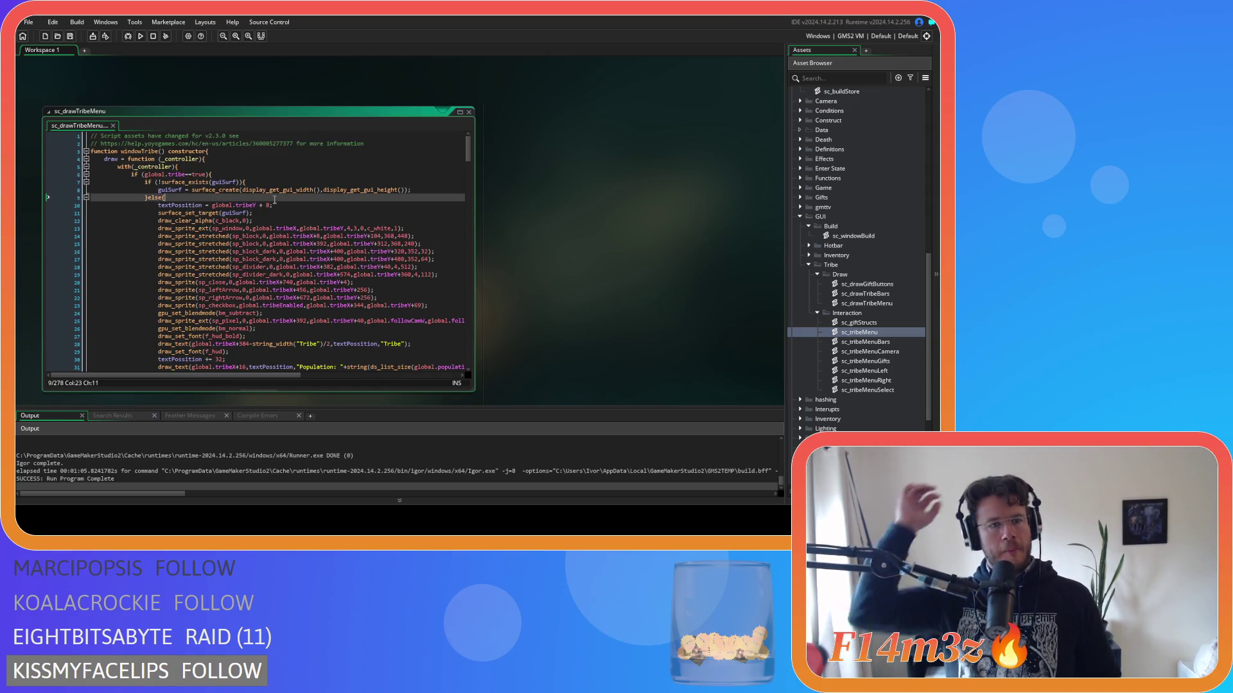
# Delete the empty sc_tribeMenu script from the Asset Browser.
pyautogui.doubleClick(877, 331)
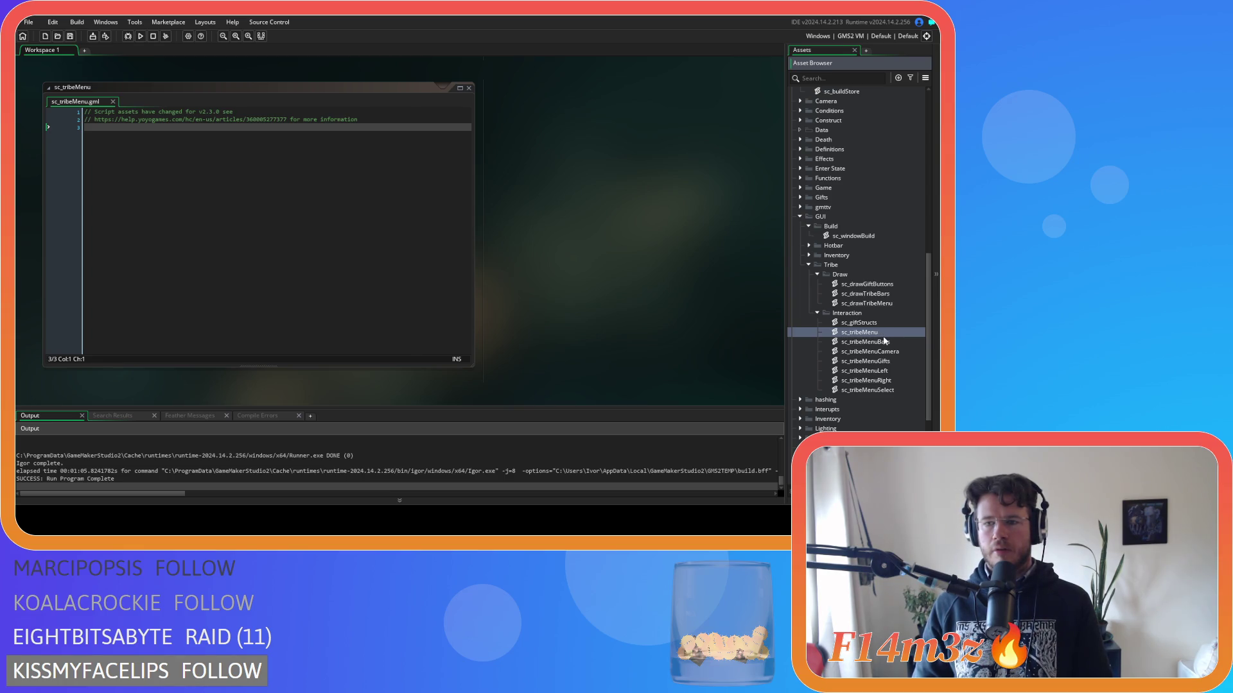
pyautogui.press('Delete')
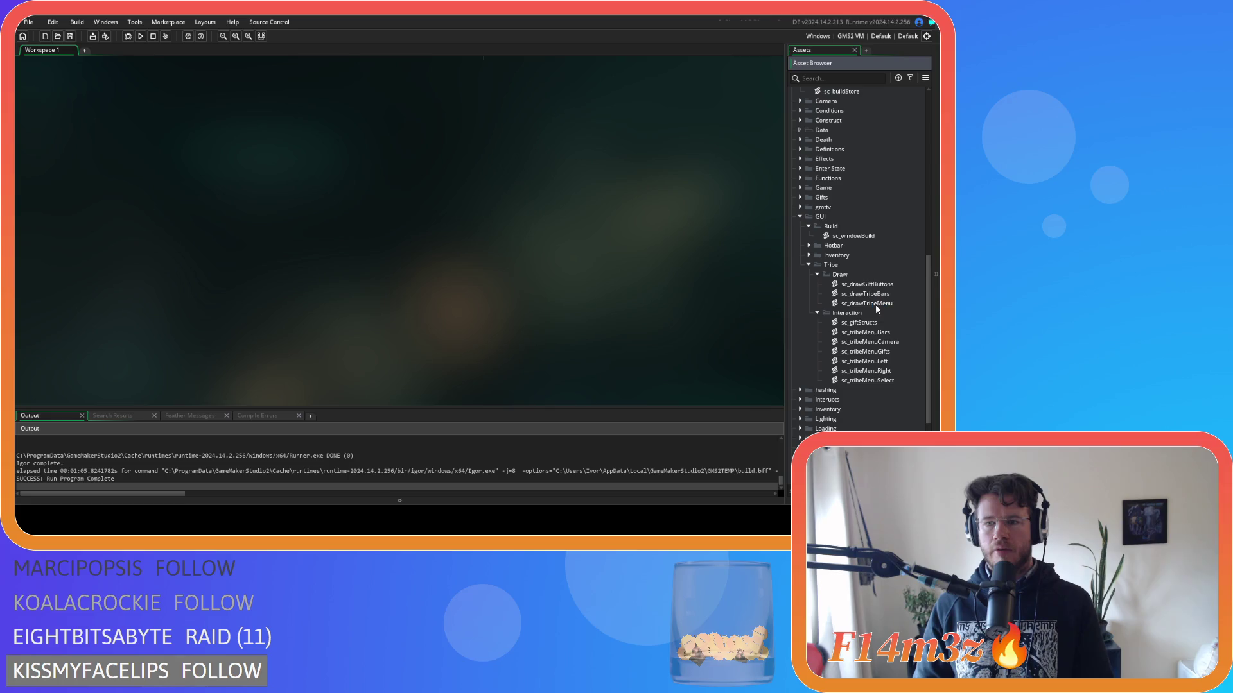
pyautogui.doubleClick(793, 306)
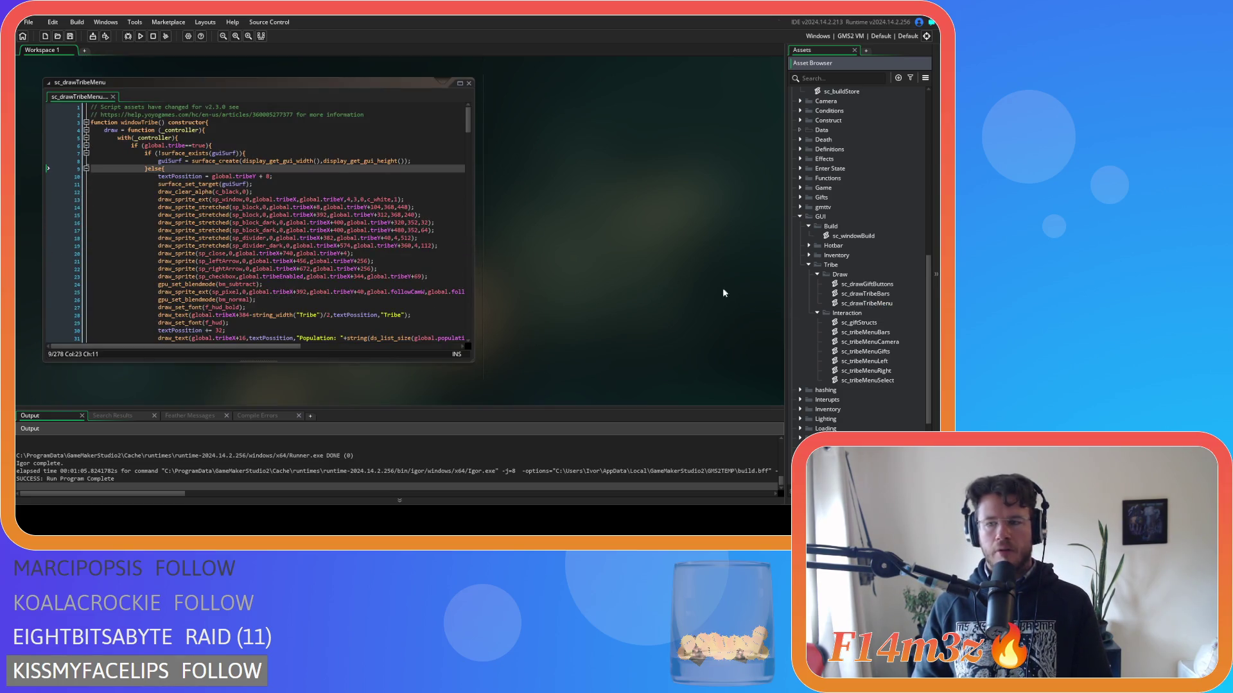
pyautogui.doubleClick(895, 304)
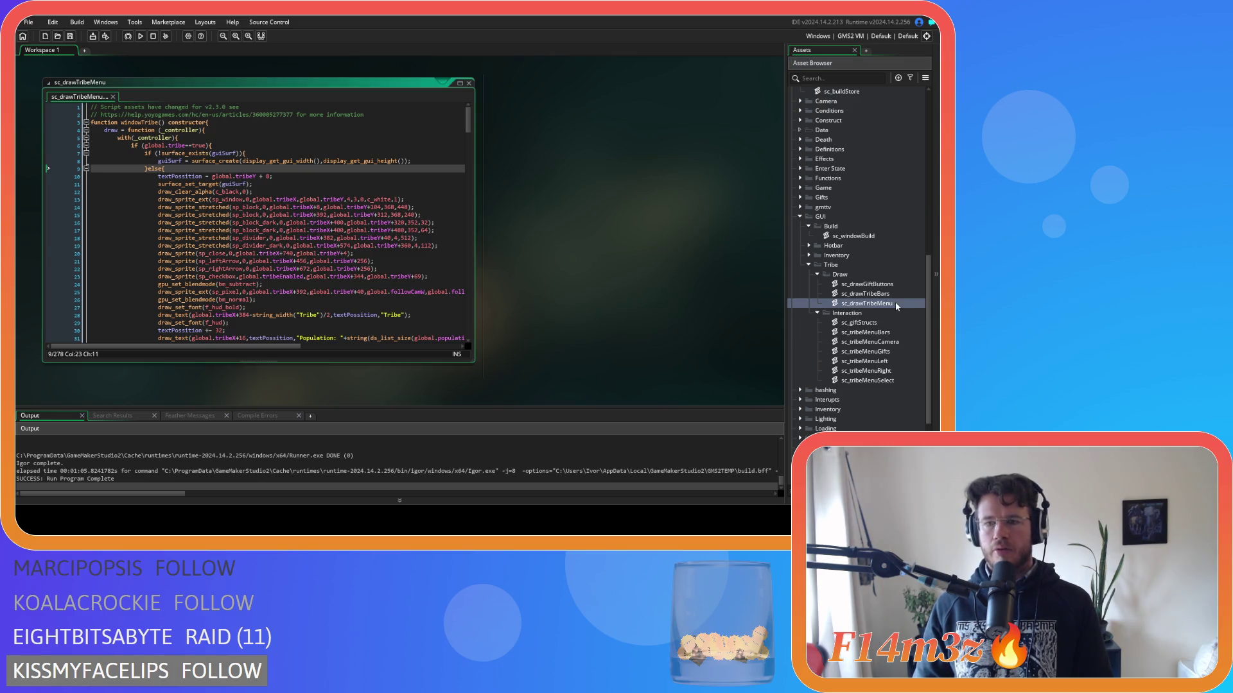
# Rename sc_drawTribeMenu to sc_windowTribe, move it into Tribe, and collapse the Interaction and Draw subfolders.
pyautogui.click(159, 122)
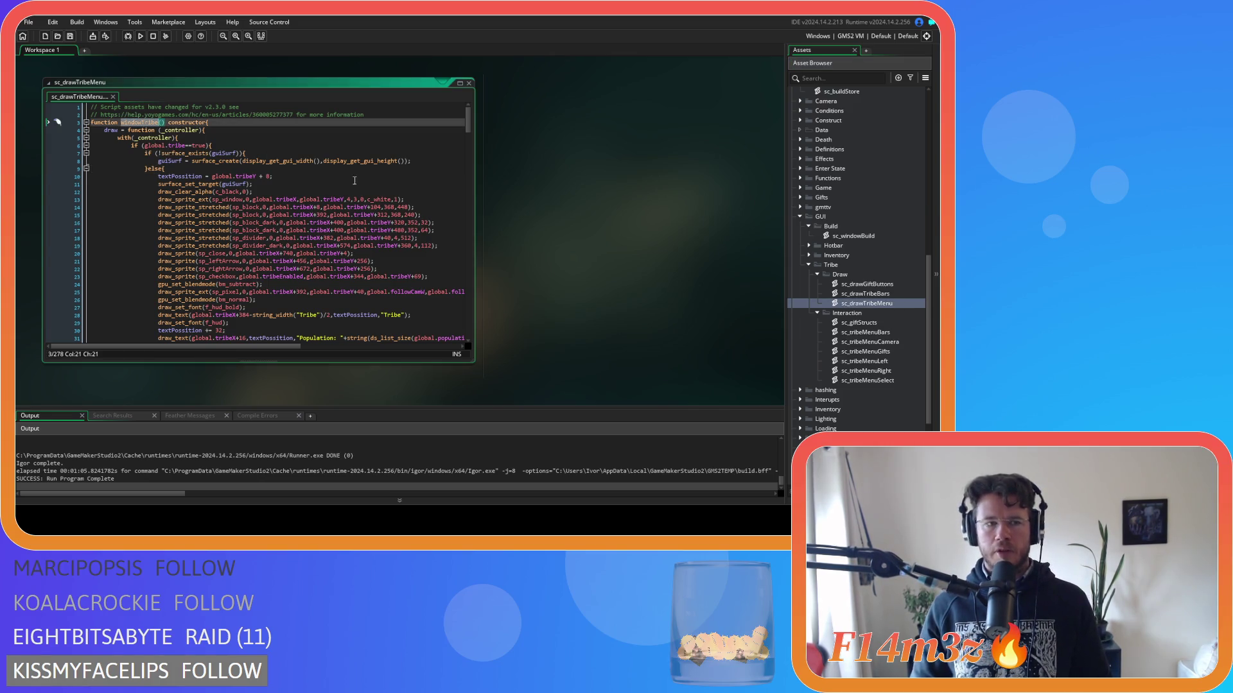
pyautogui.click(893, 294)
pyautogui.click(890, 303)
pyautogui.press('F2')
pyautogui.write('sc_windowTribe')
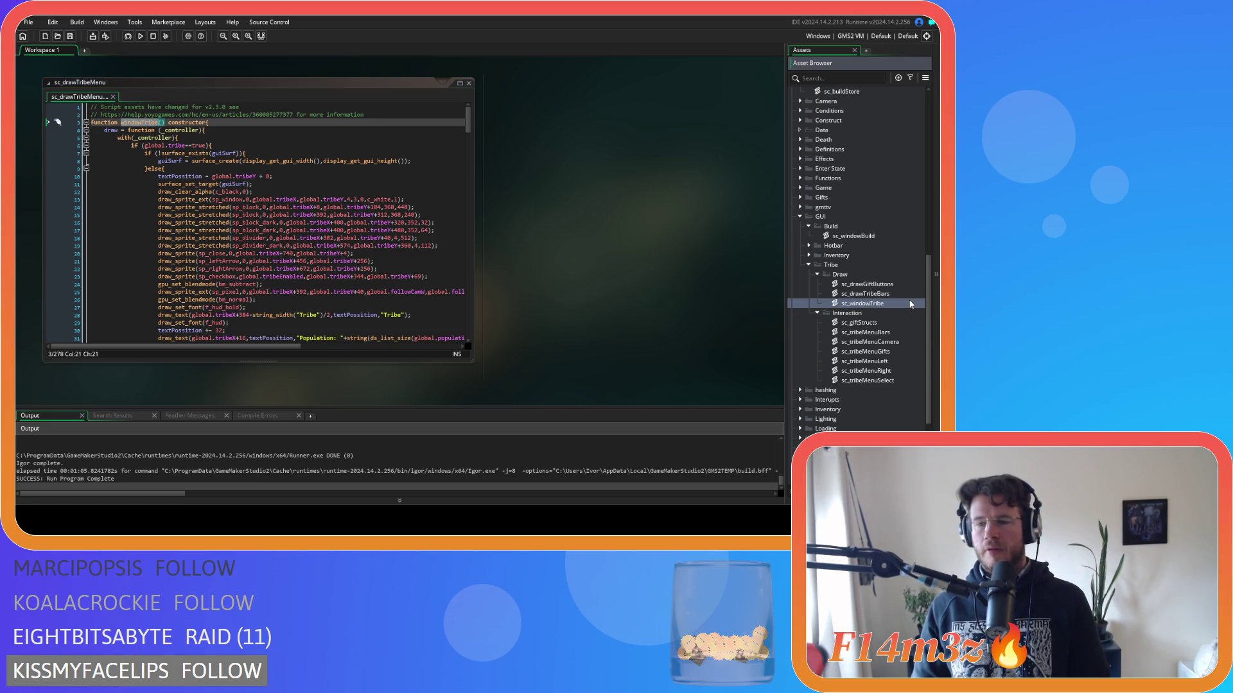
pyautogui.moveTo(871, 307); pyautogui.dragTo(829, 268)
pyautogui.click(818, 304)
pyautogui.click(818, 276)
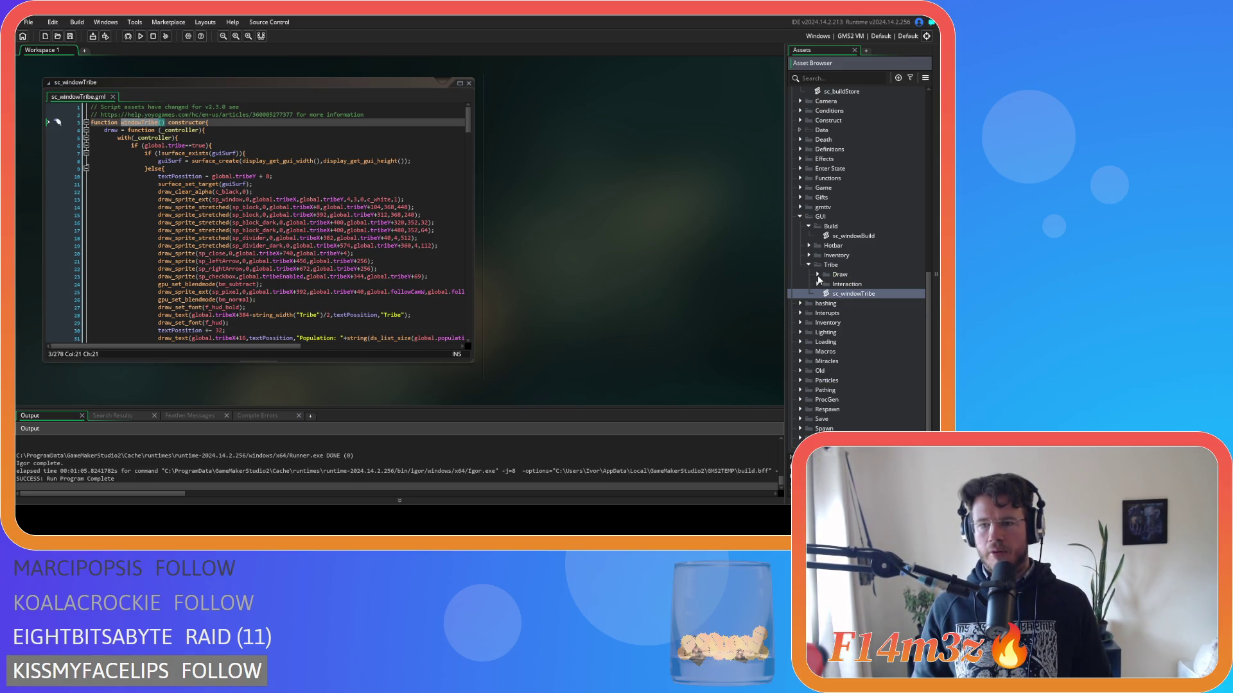
pyautogui.click(809, 266)
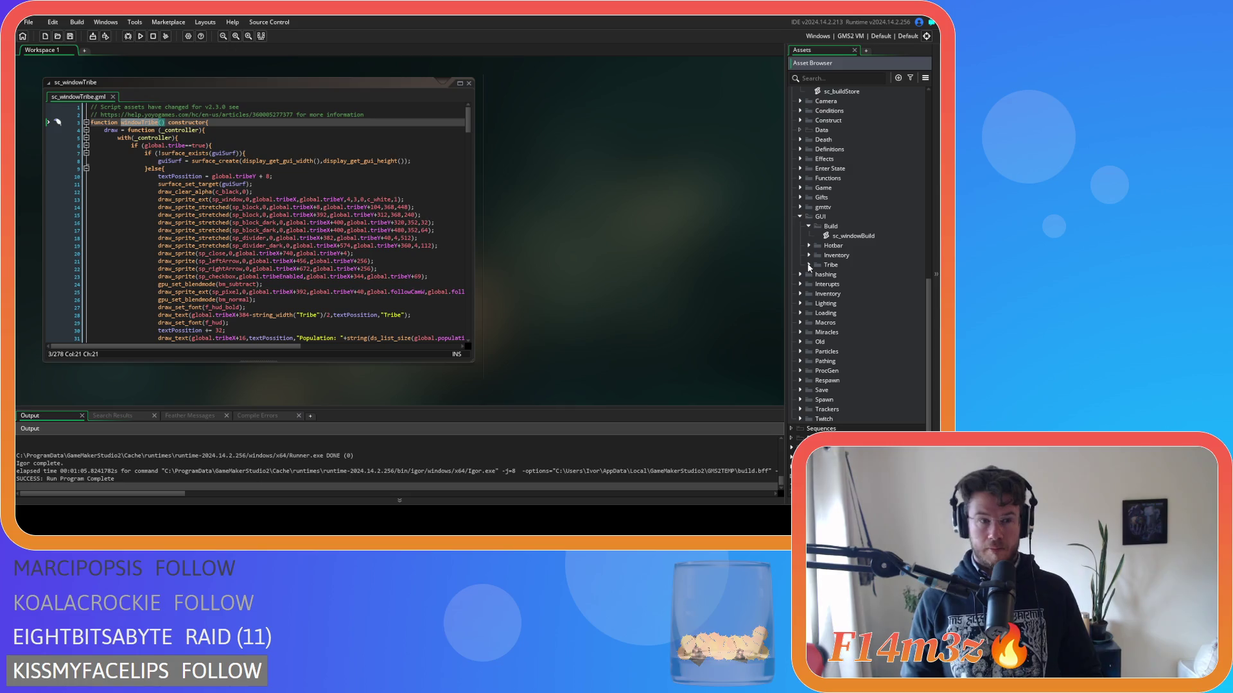
# Place the caret in the windowTribe constructor code and collapse the Build and GUI asset folders.
pyautogui.click(297, 238)
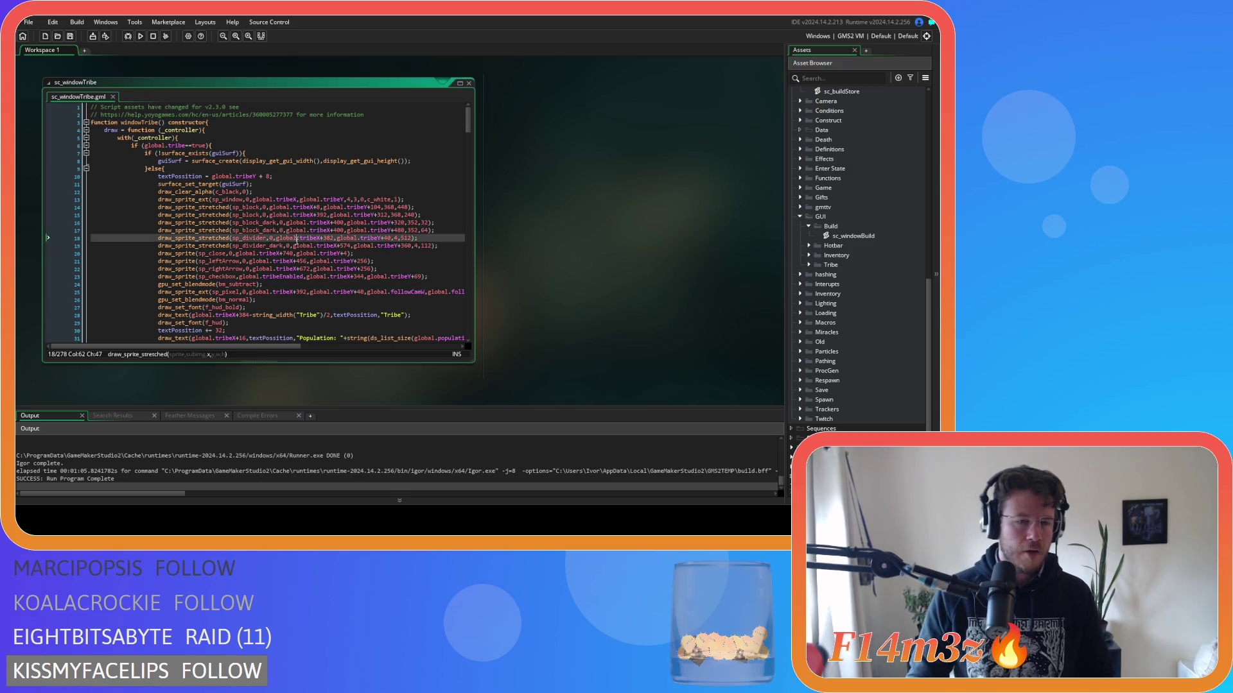
pyautogui.click(260, 168)
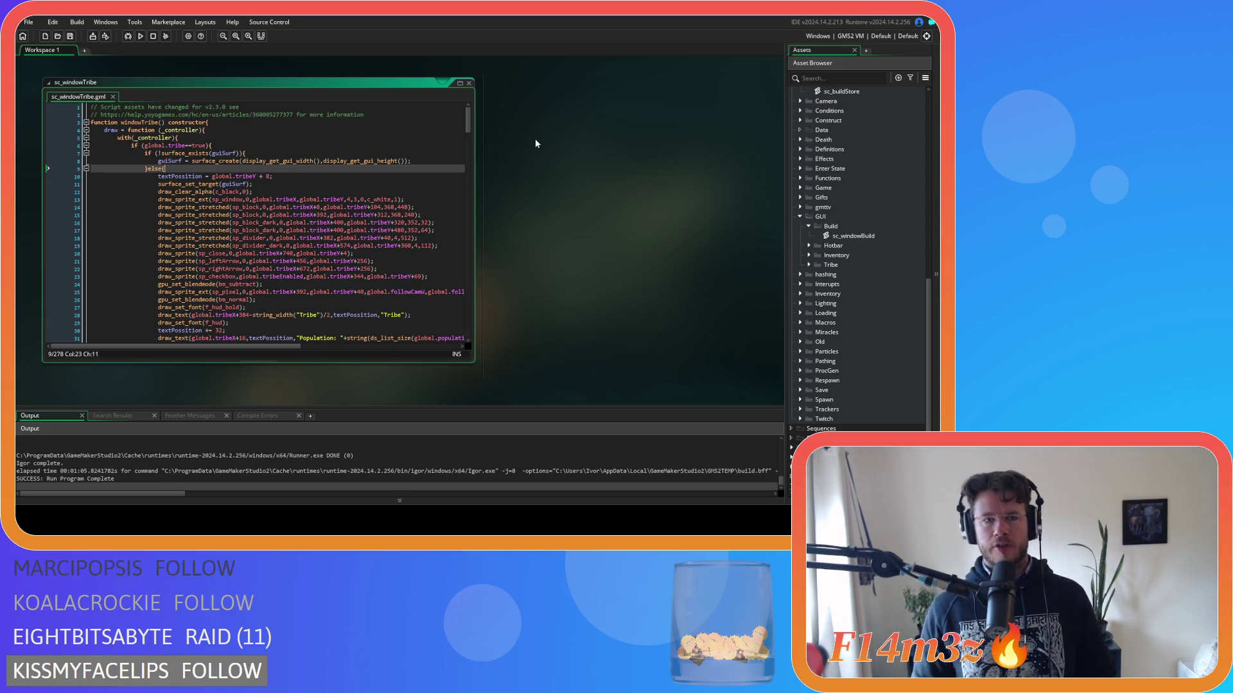
pyautogui.click(809, 226)
pyautogui.click(800, 217)
pyautogui.scroll(3, 723, 222)
# Close all open code windows from the workspace right-click menu.
pyautogui.rightClick(595, 248)
pyautogui.click(603, 269)
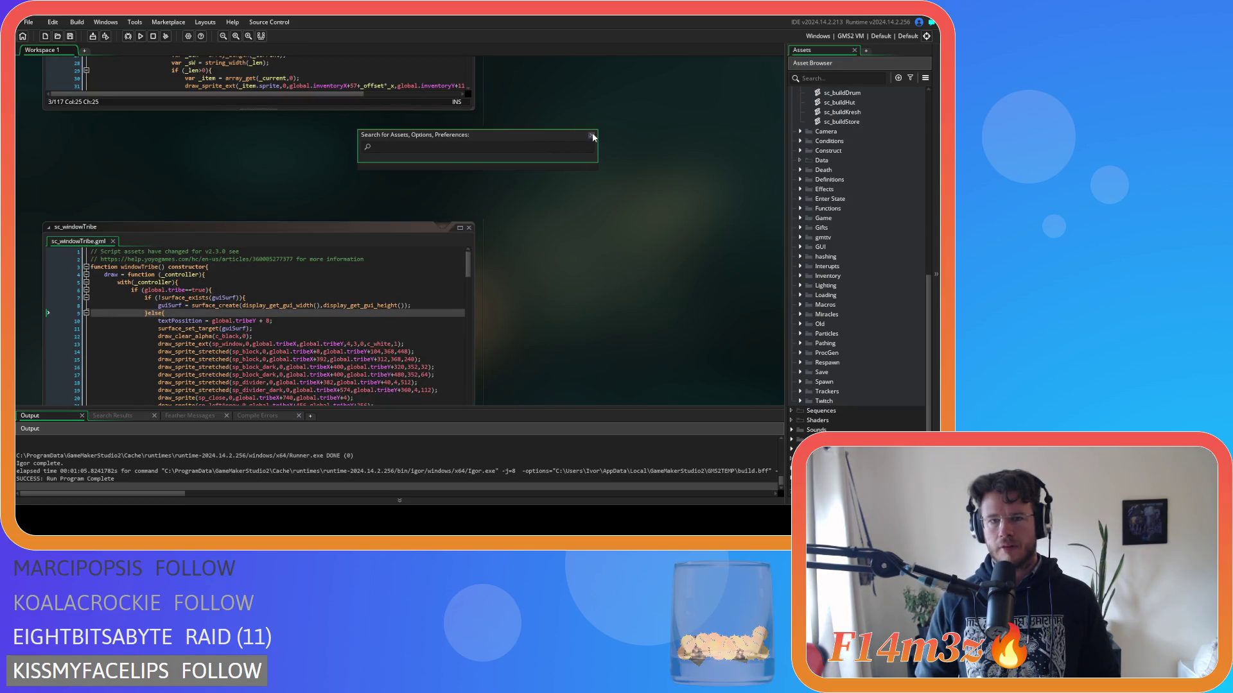
pyautogui.click(536, 175)
pyautogui.rightClick(536, 175)
pyautogui.rightClick(605, 199)
pyautogui.moveTo(642, 213)
pyautogui.click(674, 245)
pyautogui.scroll(4, 844, 260)
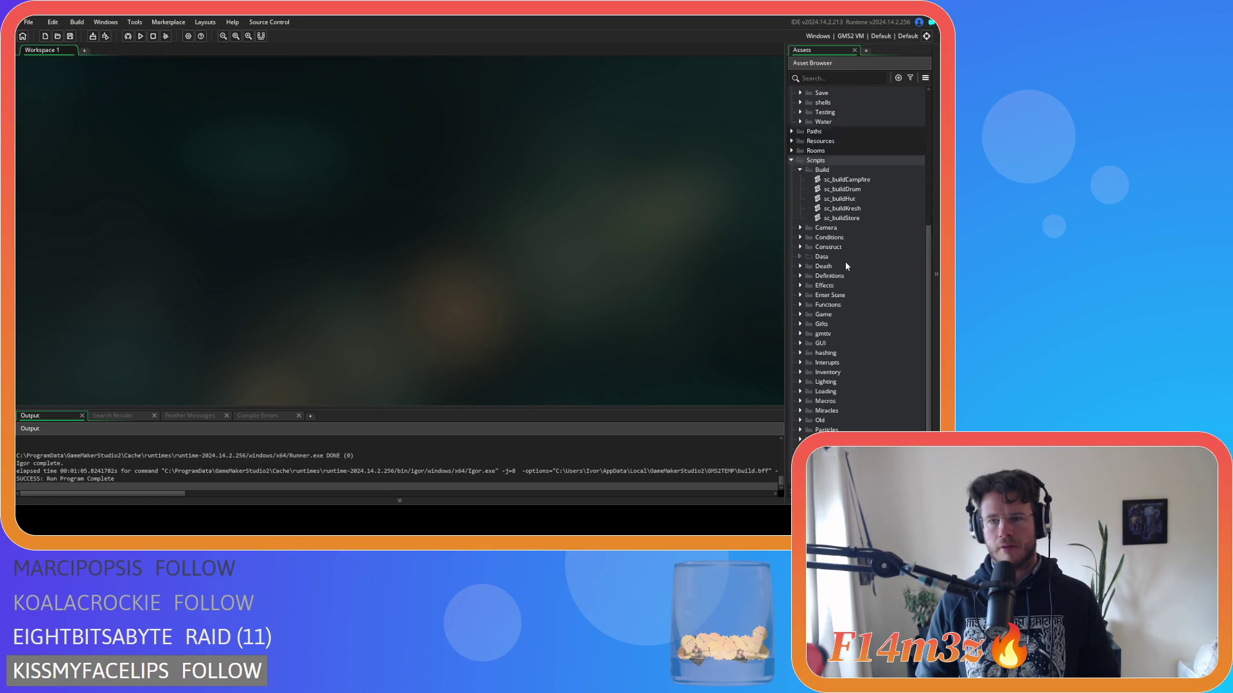
# Expand Objects > Menu and open ob_creator's Create event.
pyautogui.click(791, 179)
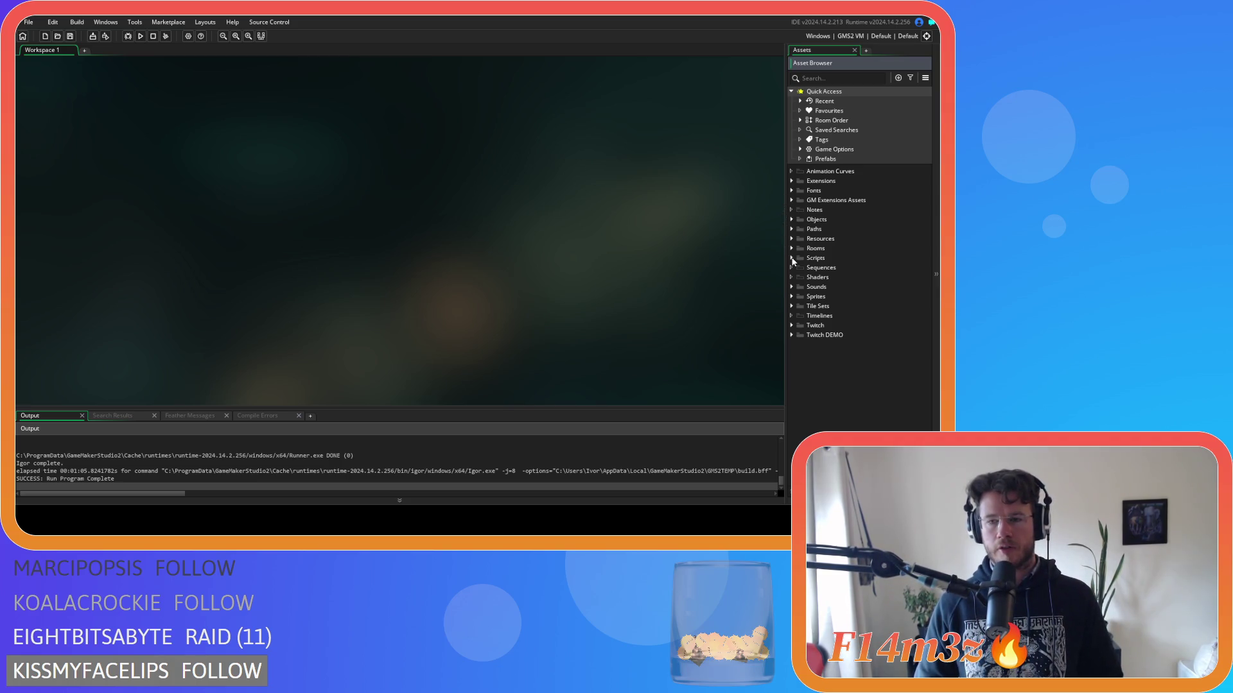
pyautogui.click(791, 219)
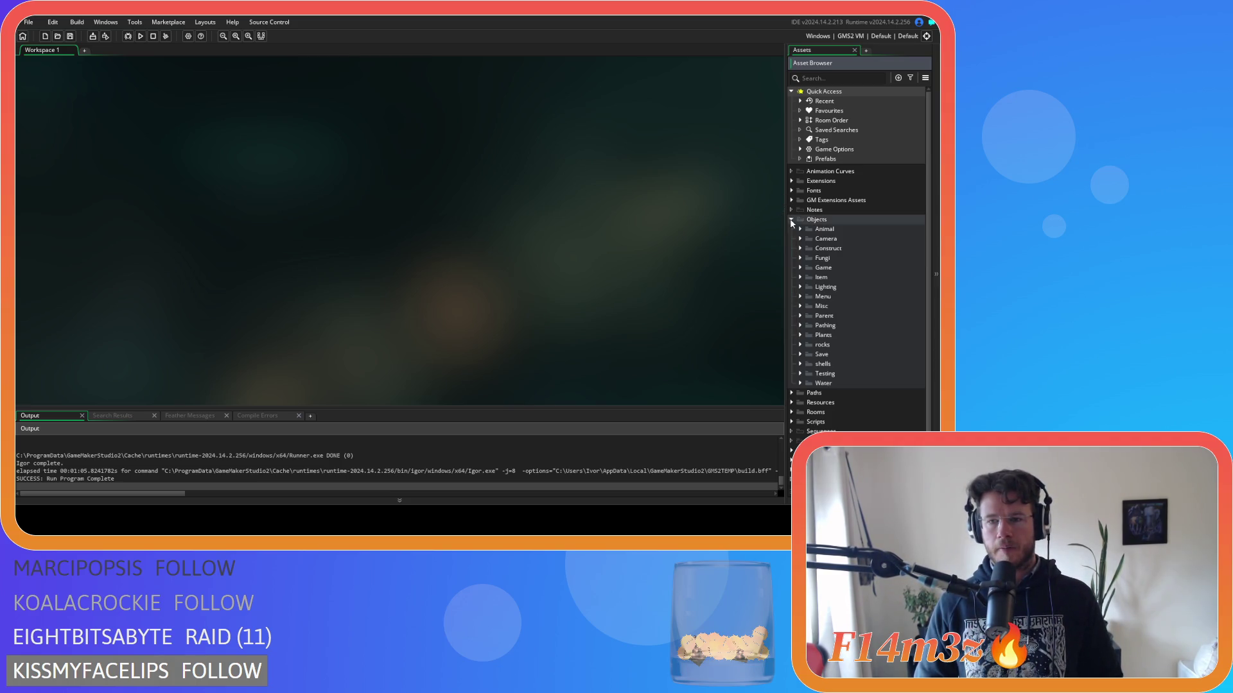
pyautogui.click(800, 297)
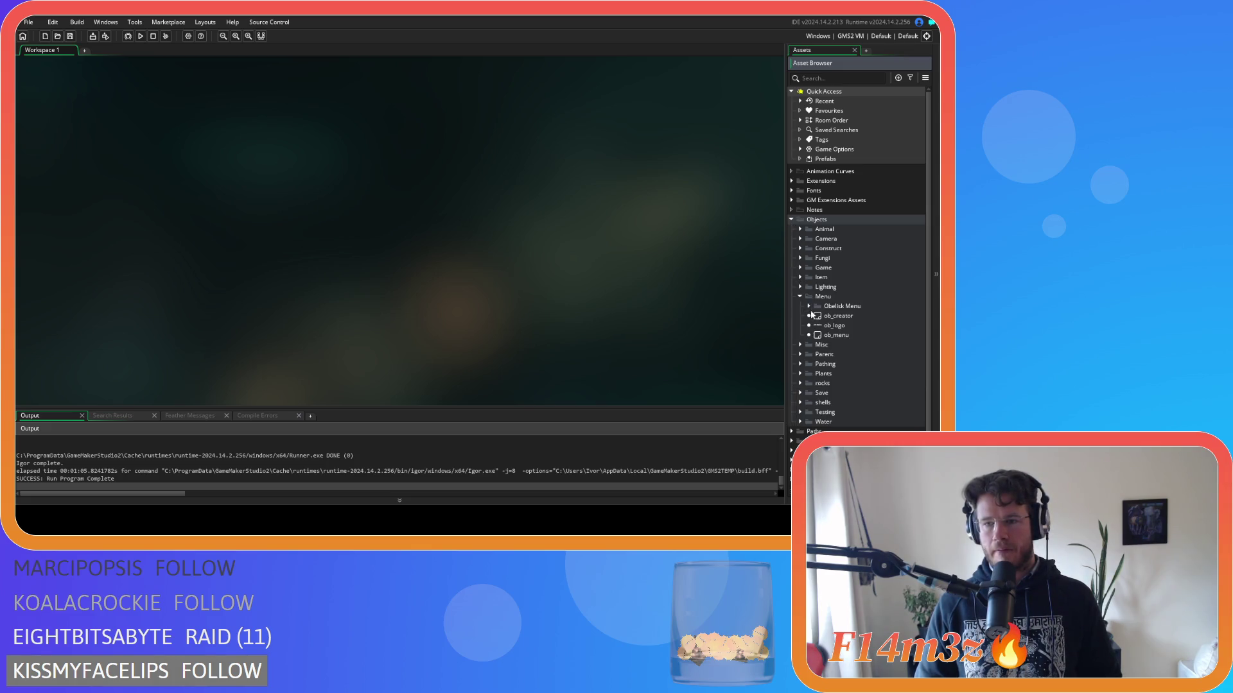
pyautogui.doubleClick(812, 315)
pyautogui.doubleClick(245, 140)
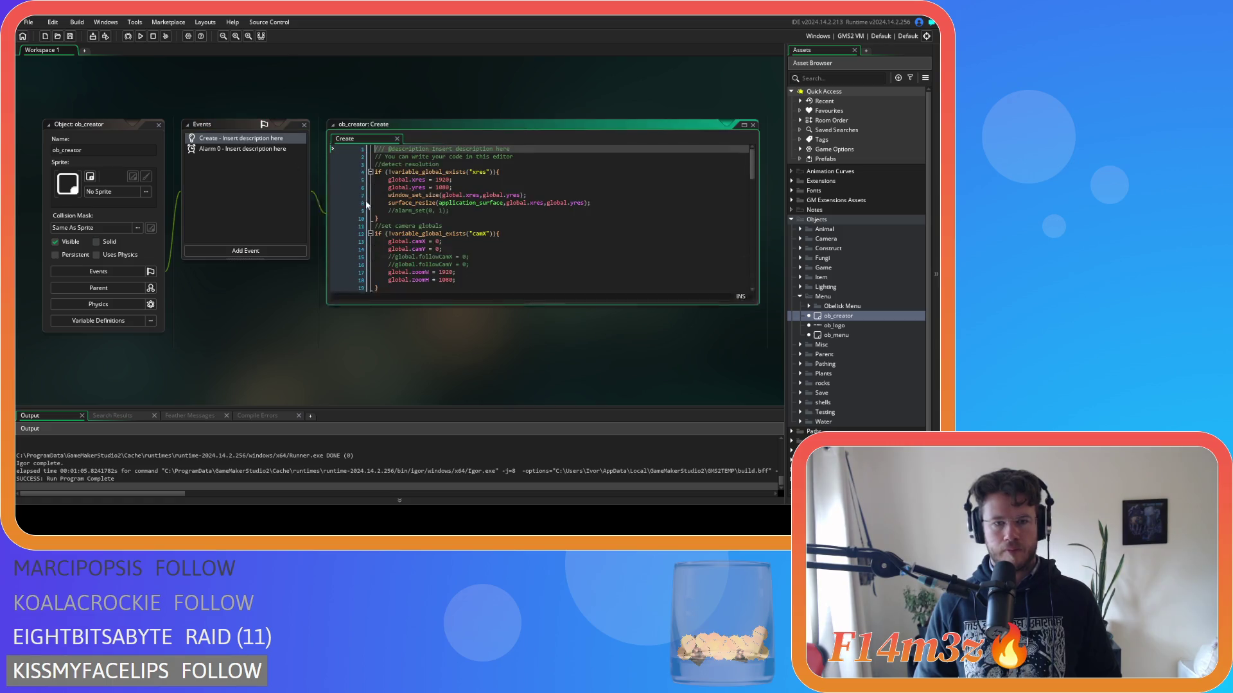
# Delete the commented-out build lines from the Create event.
pyautogui.scroll(-10, 568, 251)
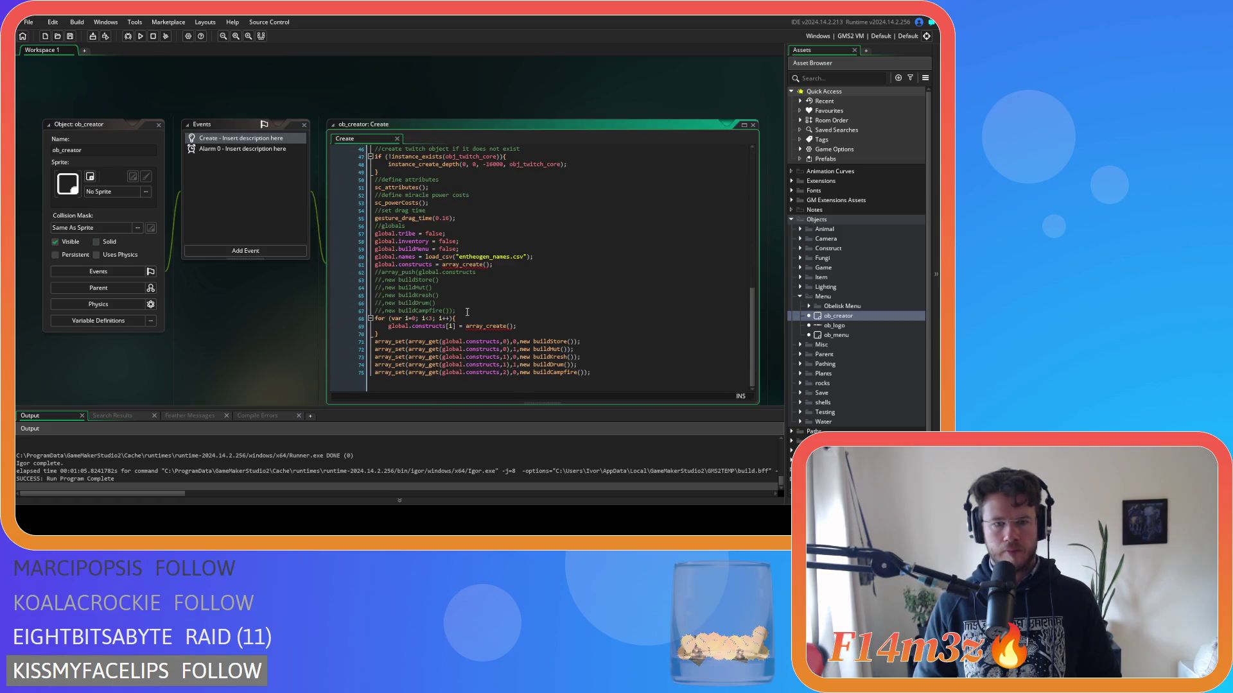
pyautogui.moveTo(466, 312); pyautogui.dragTo(313, 272)
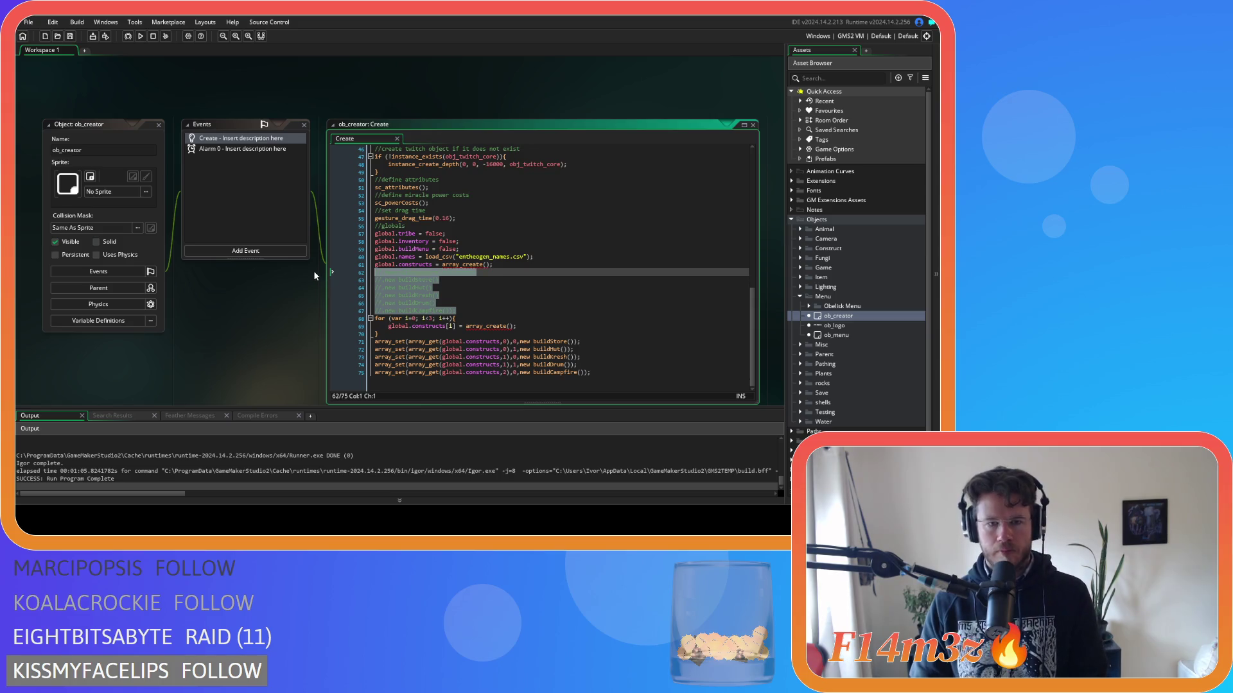
pyautogui.press('BackSpace')
pyautogui.press('BackSpace')
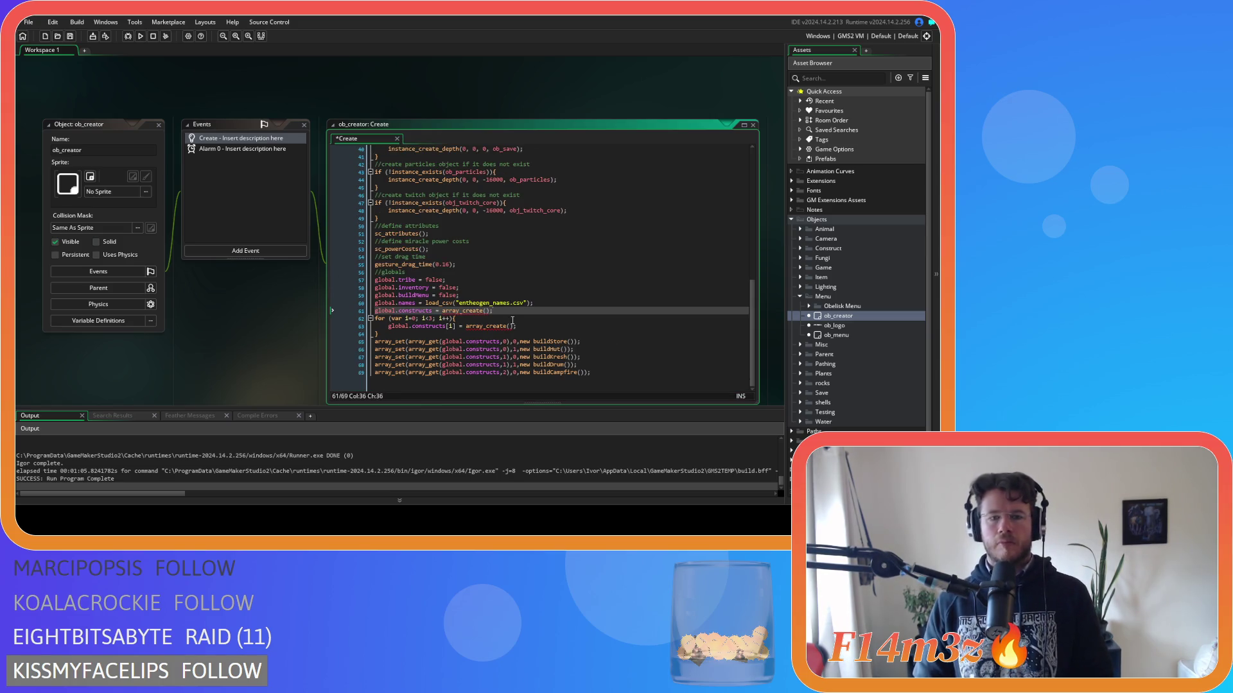
# Duplicate the global.constructs line at the end, renamed to global.windows = array_create().
pyautogui.moveTo(510, 314); pyautogui.dragTo(339, 312)
pyautogui.hotkey('ctrl', 'c')
pyautogui.click(609, 385)
pyautogui.press('Return')
pyautogui.hotkey('ctrl', 'v')
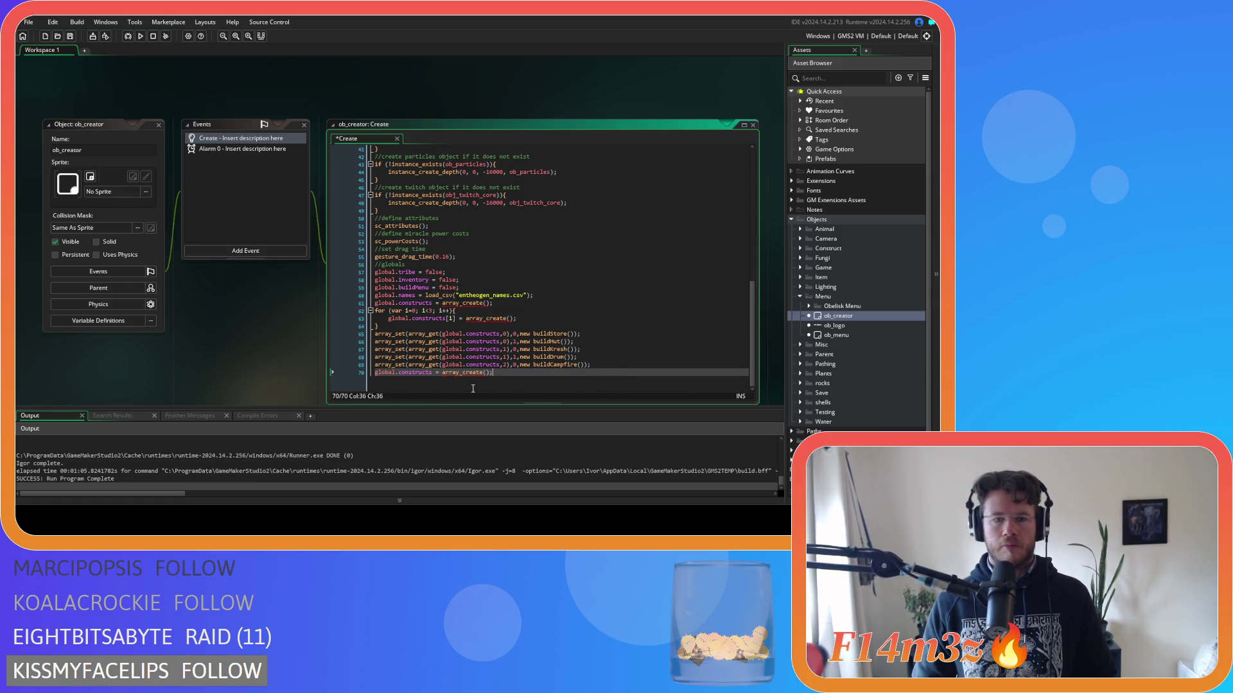
pyautogui.click(482, 372)
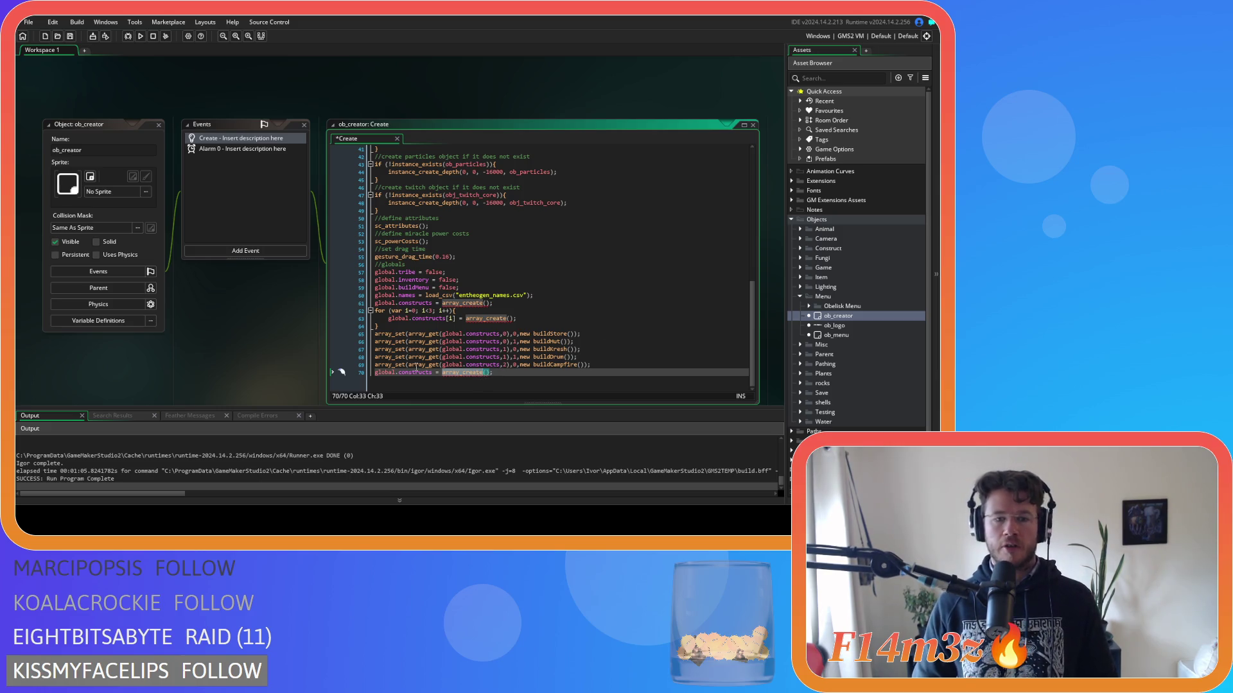
pyautogui.doubleClick(416, 371)
pyautogui.write('windows')
pyautogui.click(531, 387)
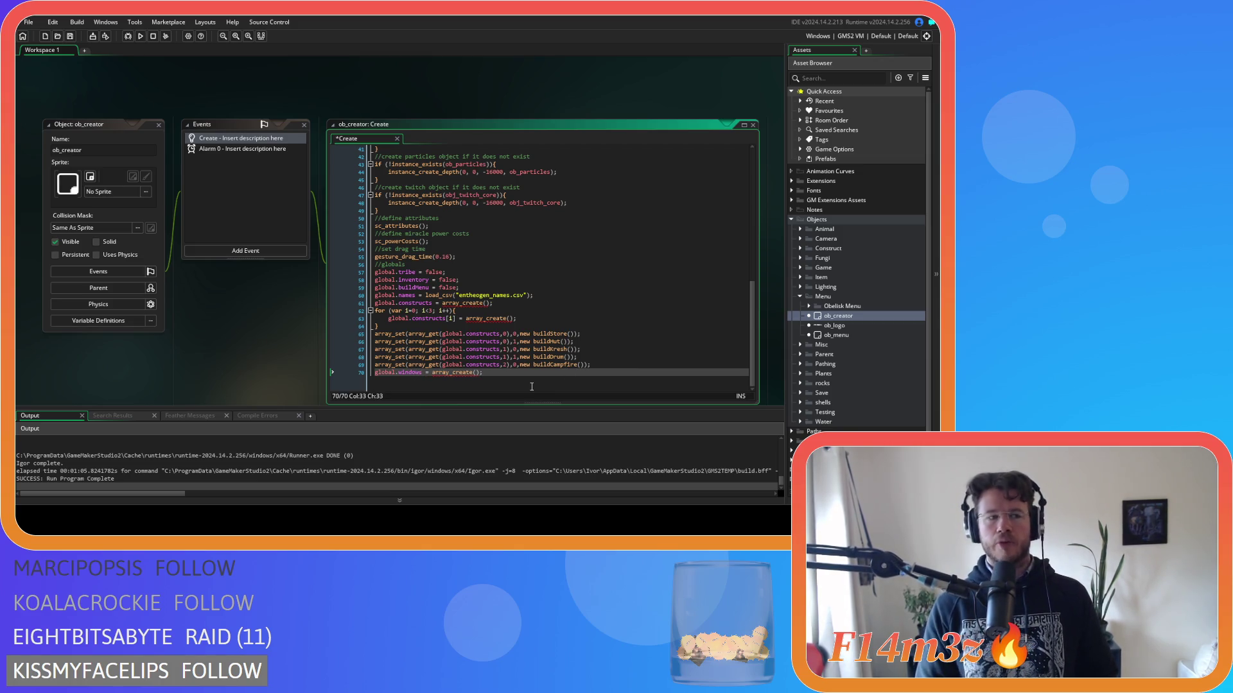
# Add array_push(global.windows, new windowTribe on a new line.
pyautogui.press('Return')
pyautogui.write('a')
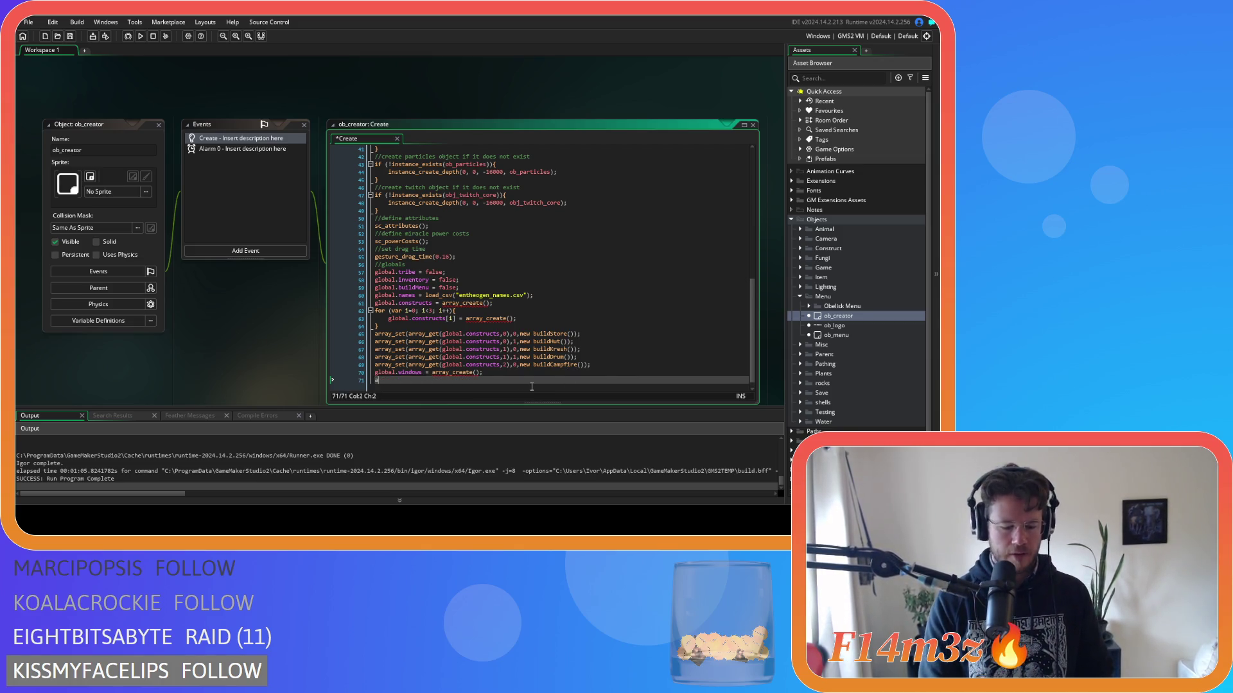
pyautogui.write('rray_pus')
pyautogui.press('Return')
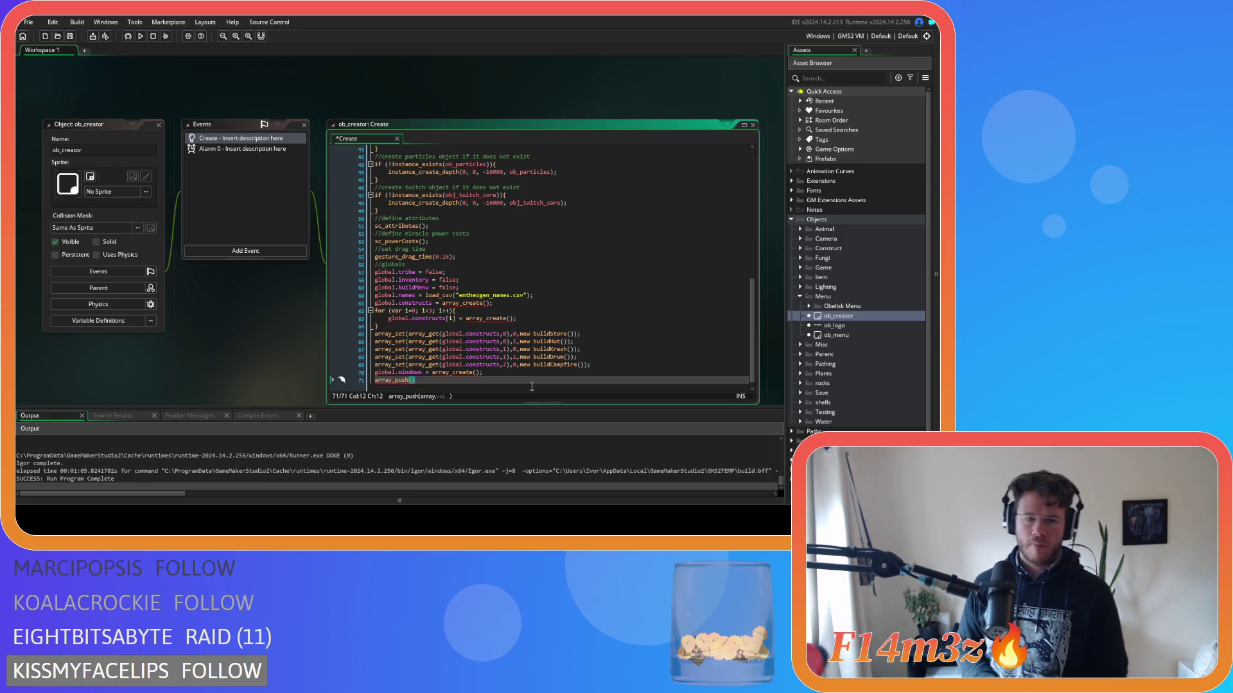
pyautogui.write('global.wind')
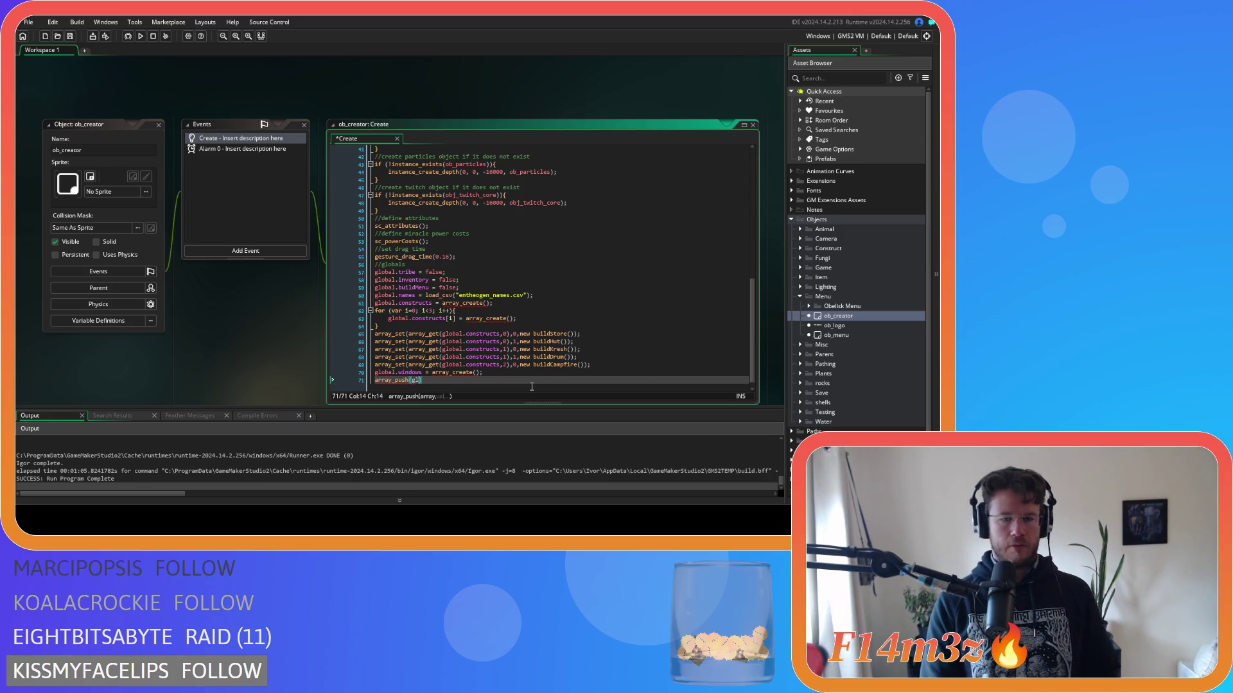
pyautogui.press('Down')
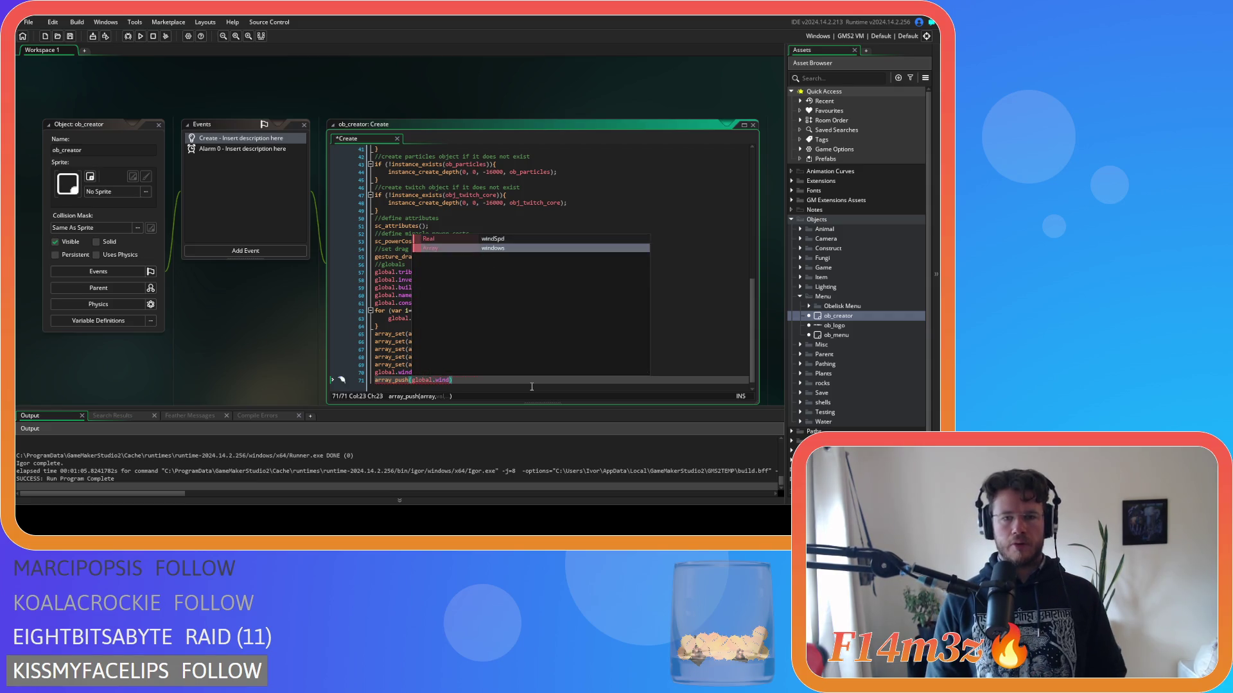
pyautogui.press('Return')
pyautogui.press('Return')
pyautogui.write(',')
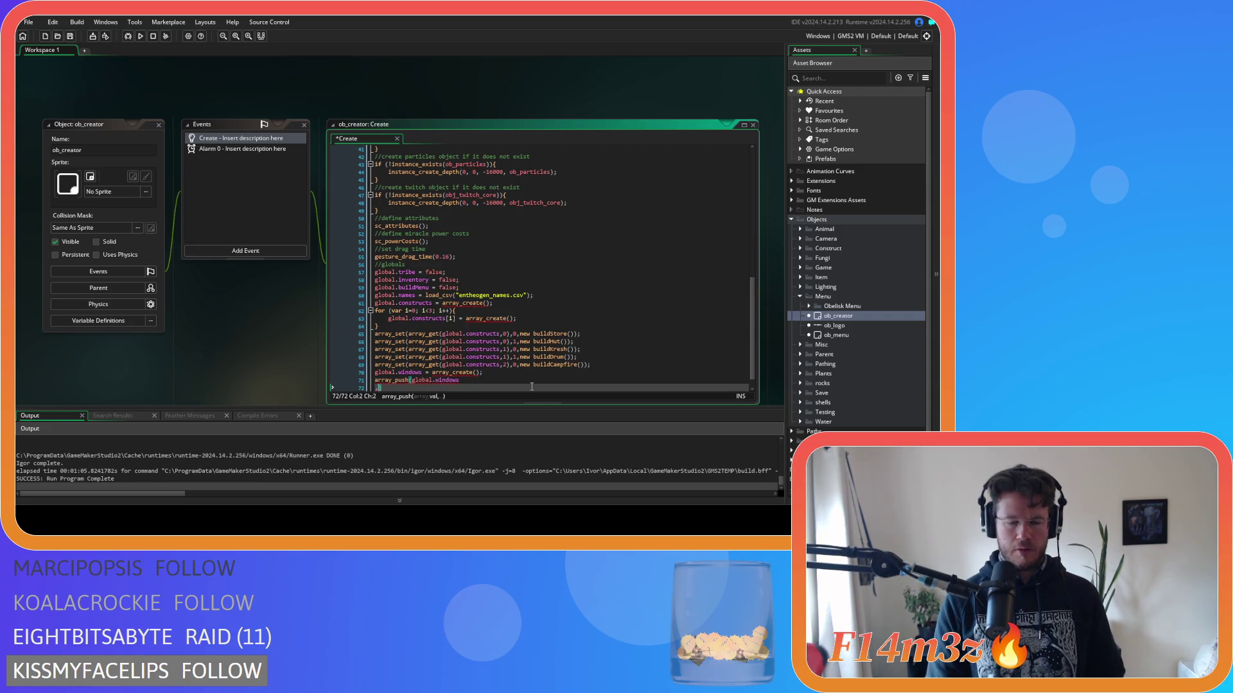
pyautogui.write(' new ')
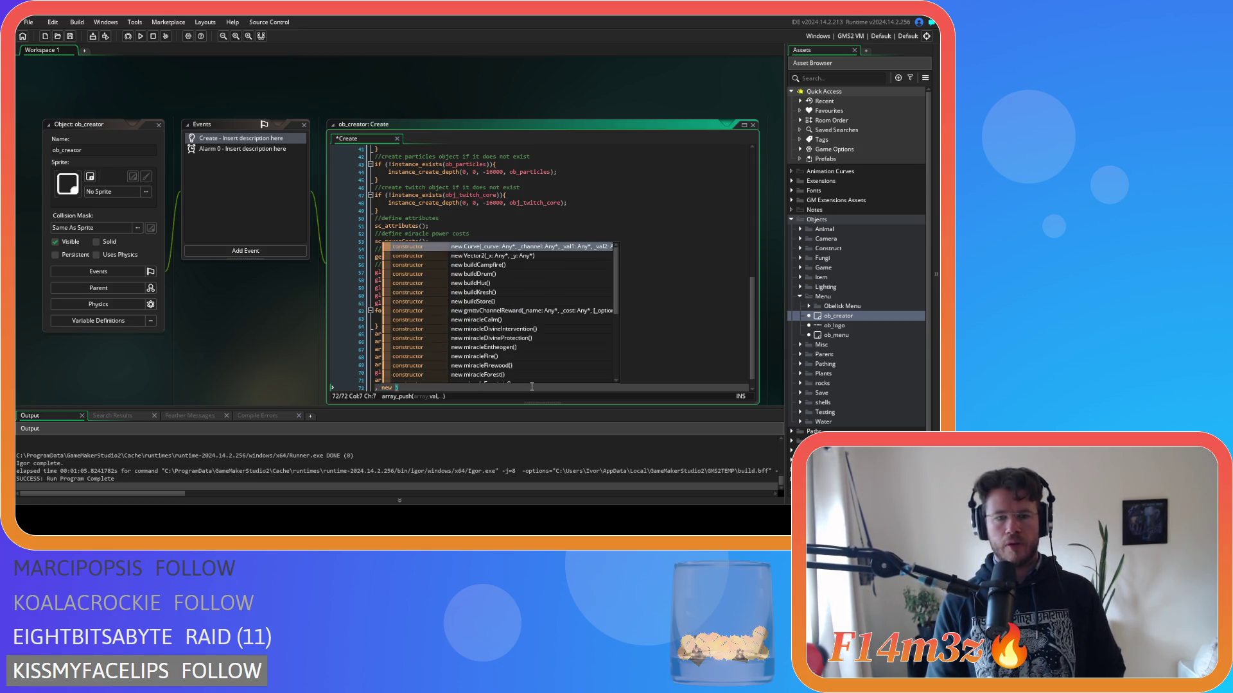
pyautogui.write('window')
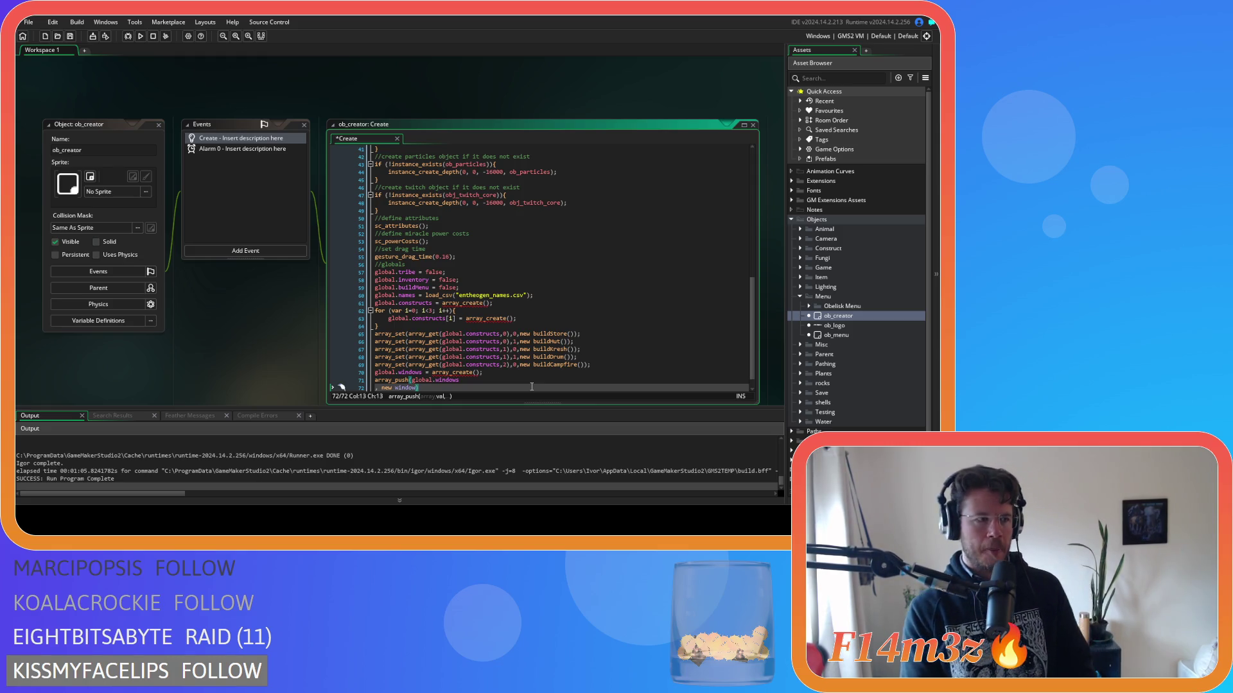
pyautogui.write('Tribe')
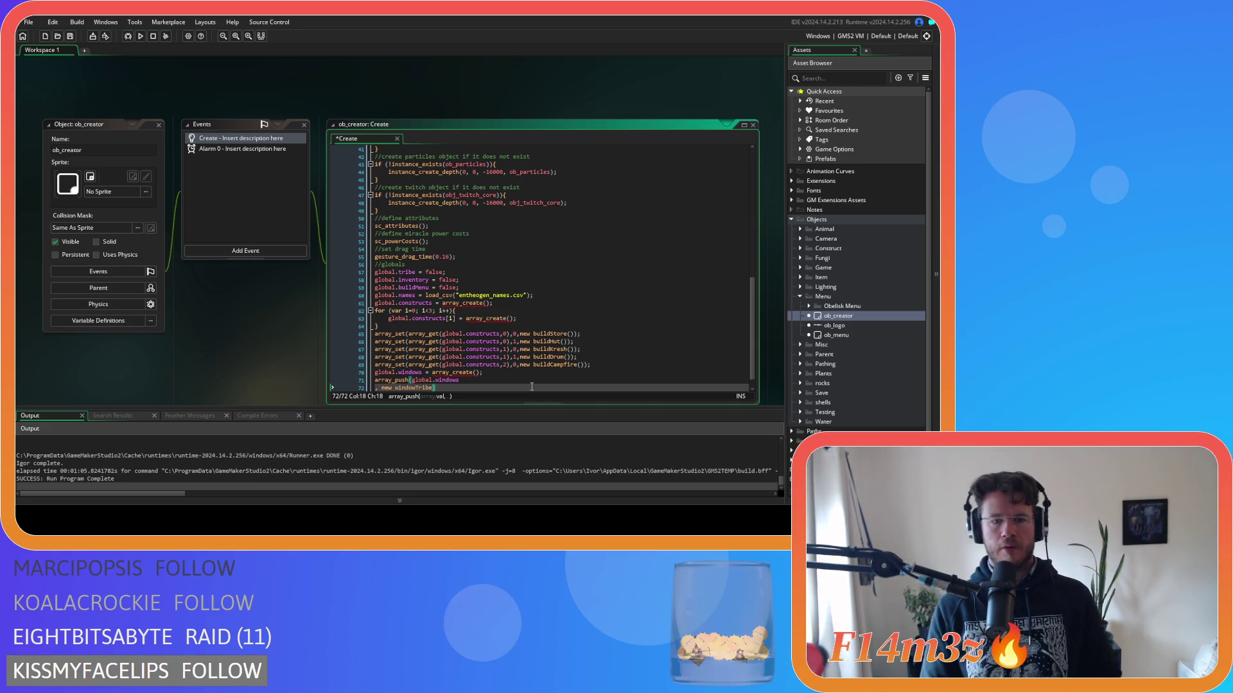
# Close the call's parenthesis on a new line and change the first window entry to windowBuild.
pyautogui.press('Return')
pyautogui.write(')')
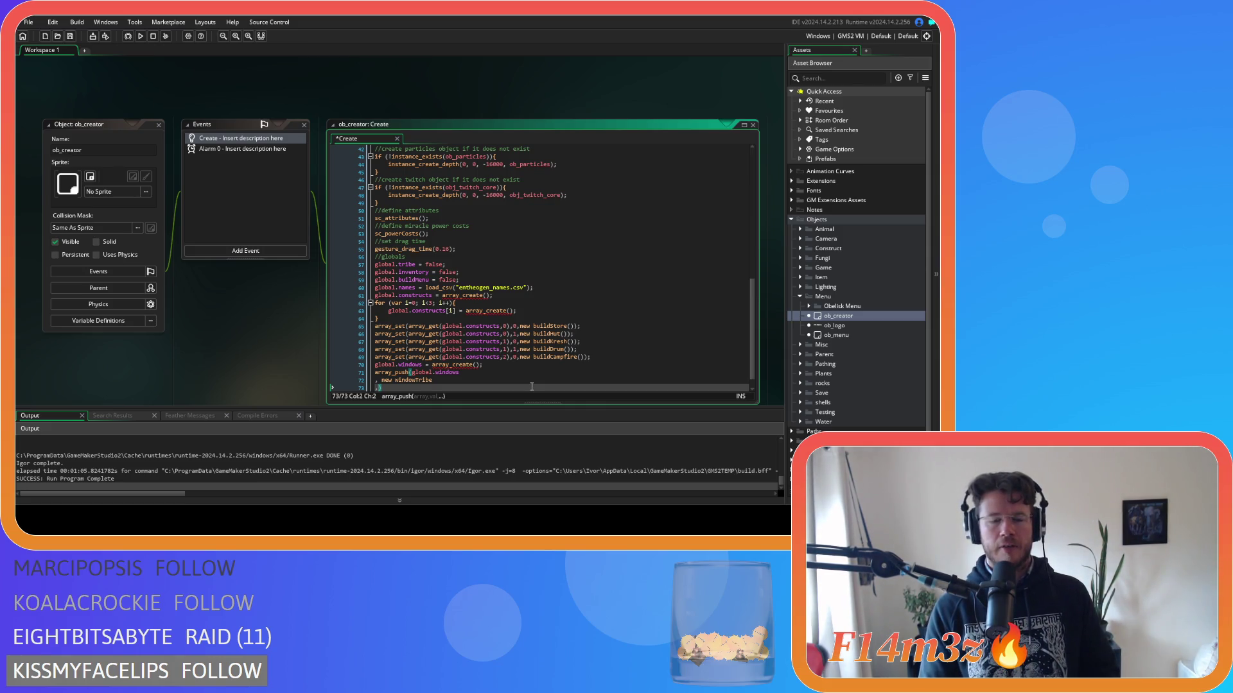
pyautogui.write('new')
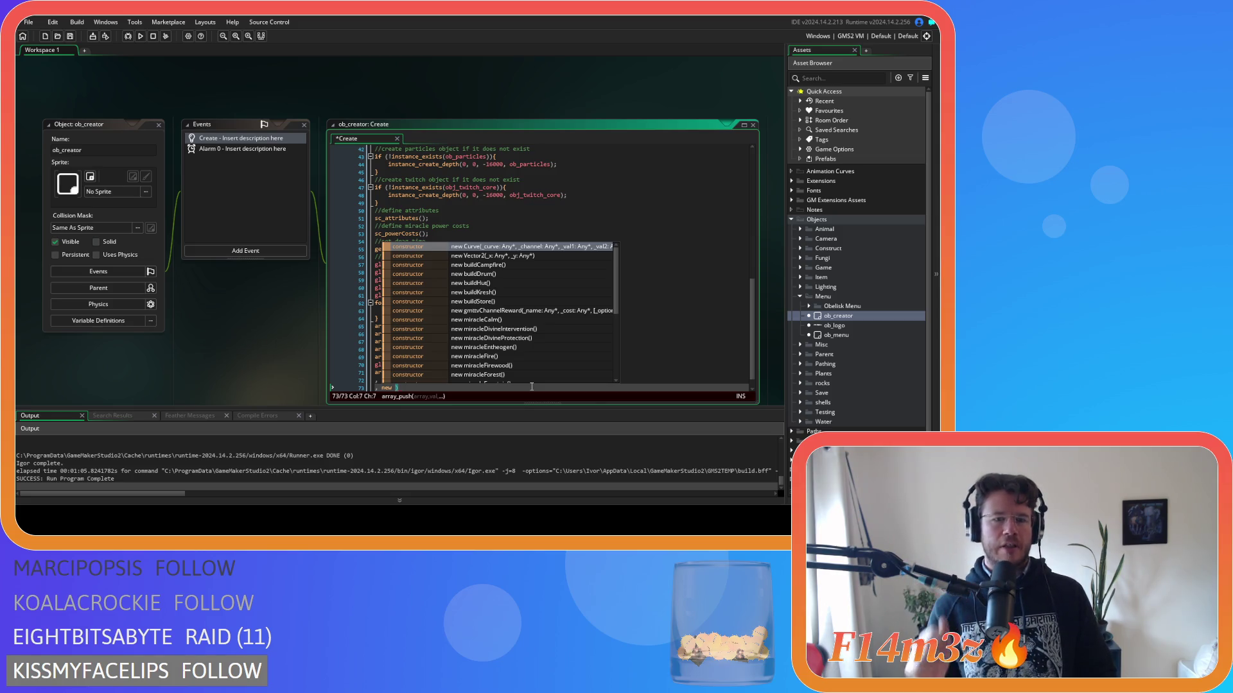
pyautogui.click(629, 334)
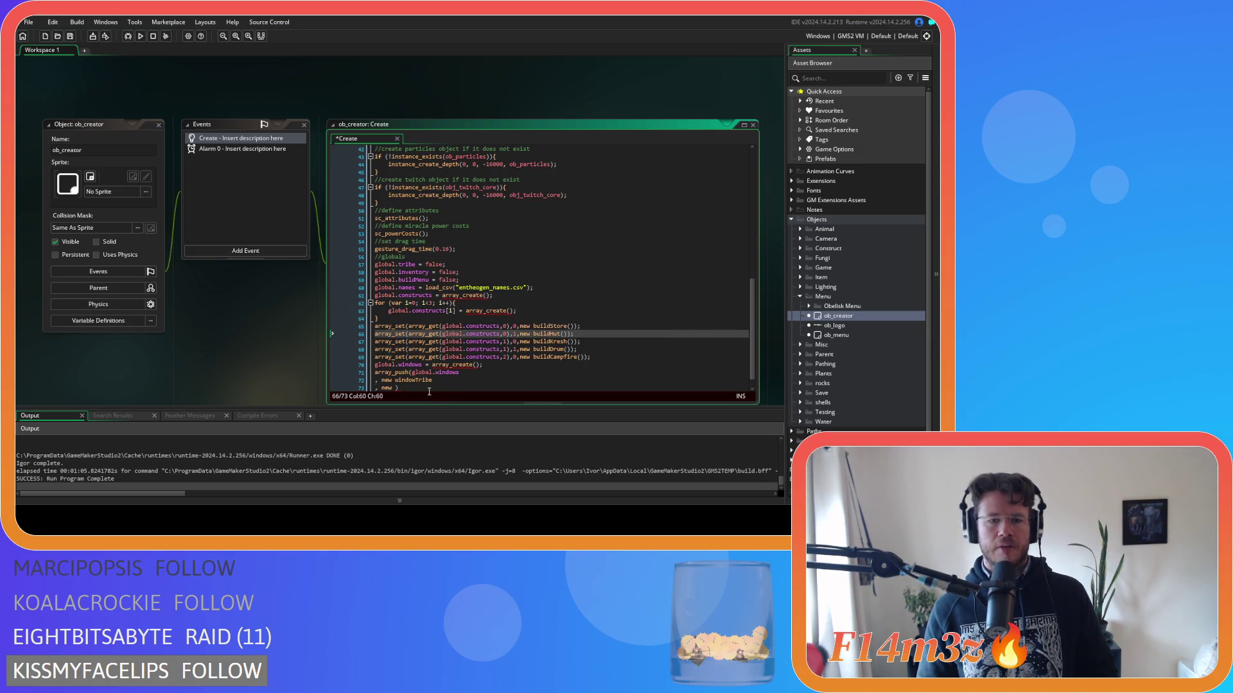
pyautogui.scroll(-1, 429, 391)
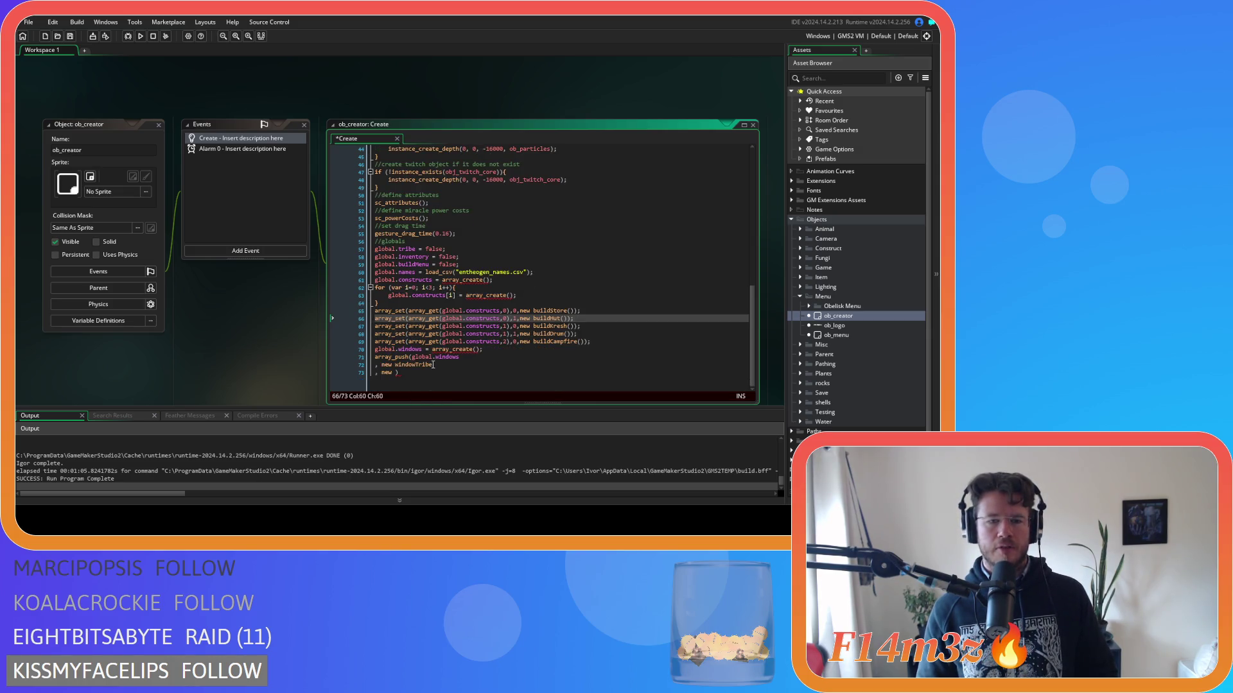
pyautogui.moveTo(416, 366); pyautogui.dragTo(433, 371)
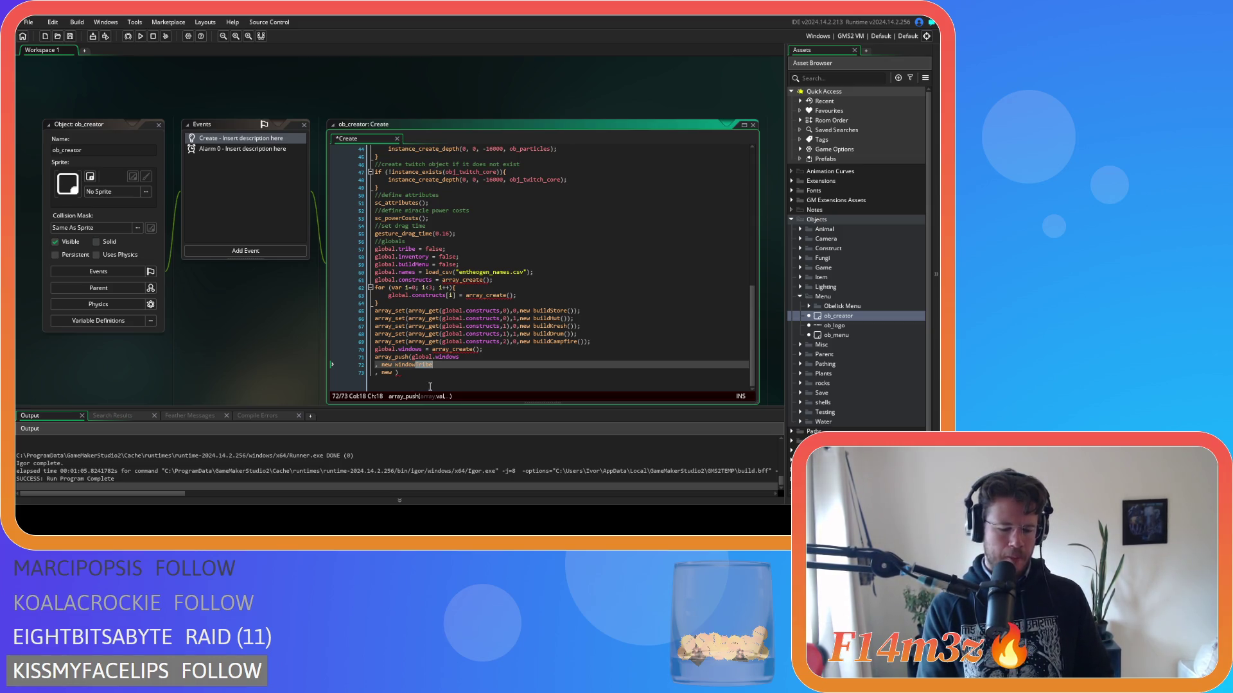
pyautogui.write('Build')
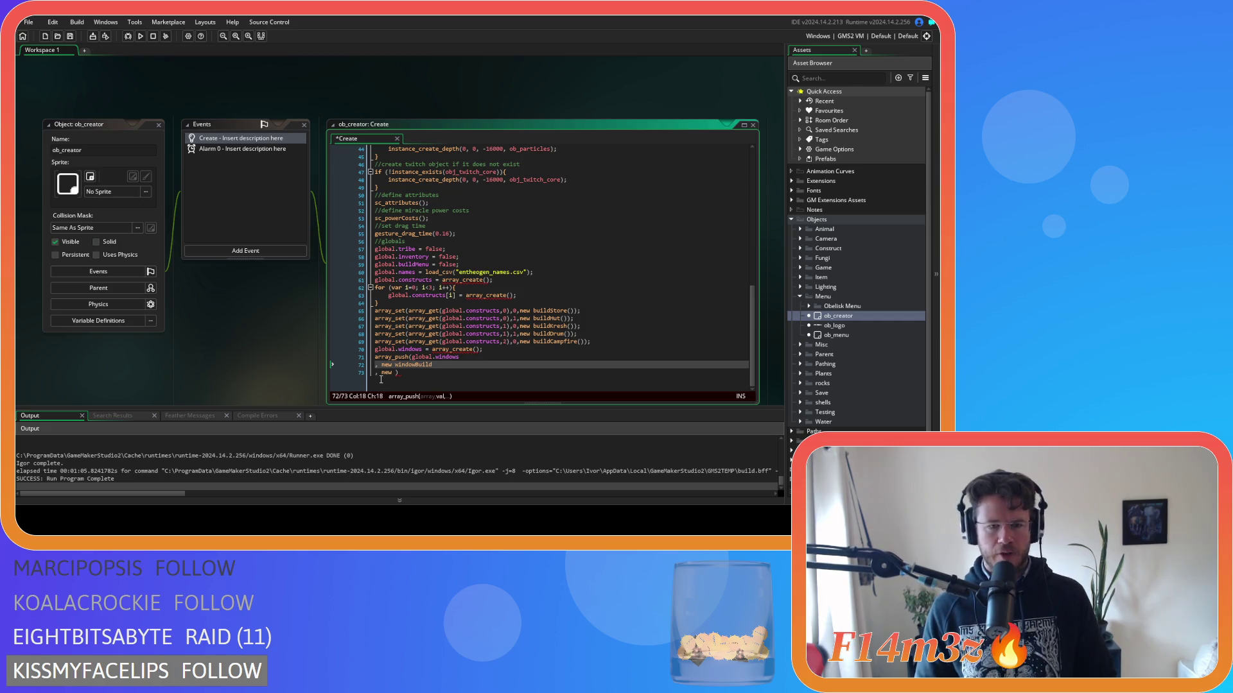
pyautogui.write('window')
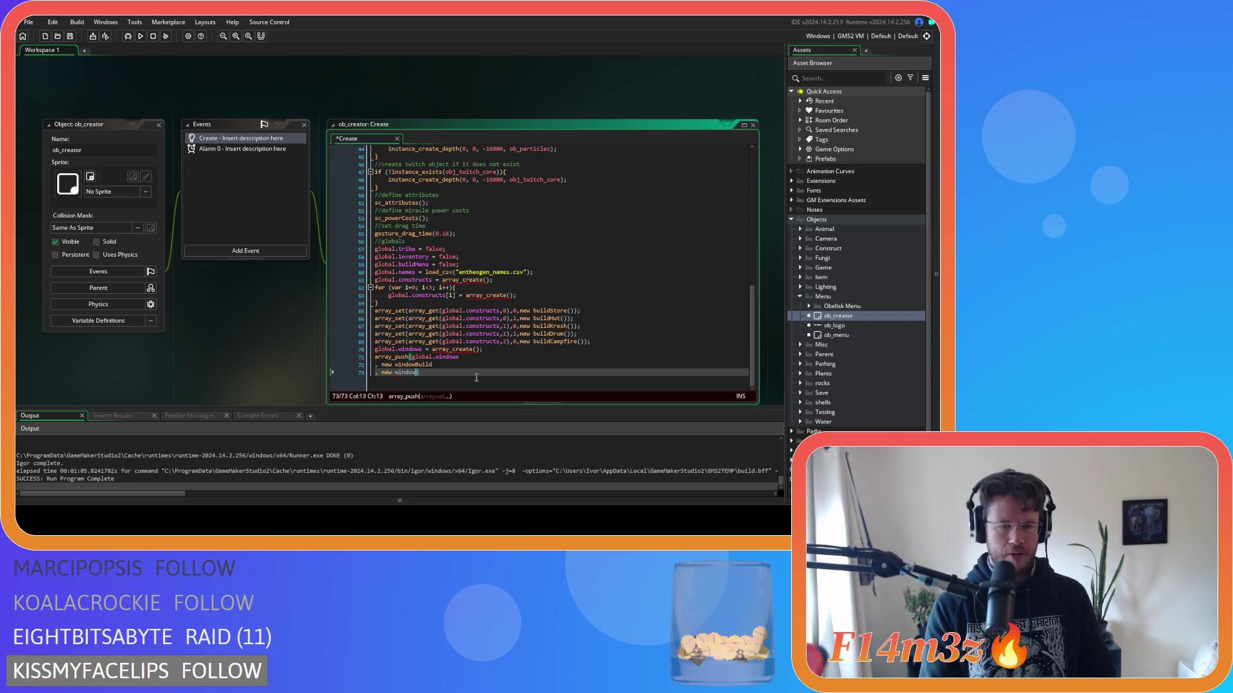
pyautogui.write('Tribe')
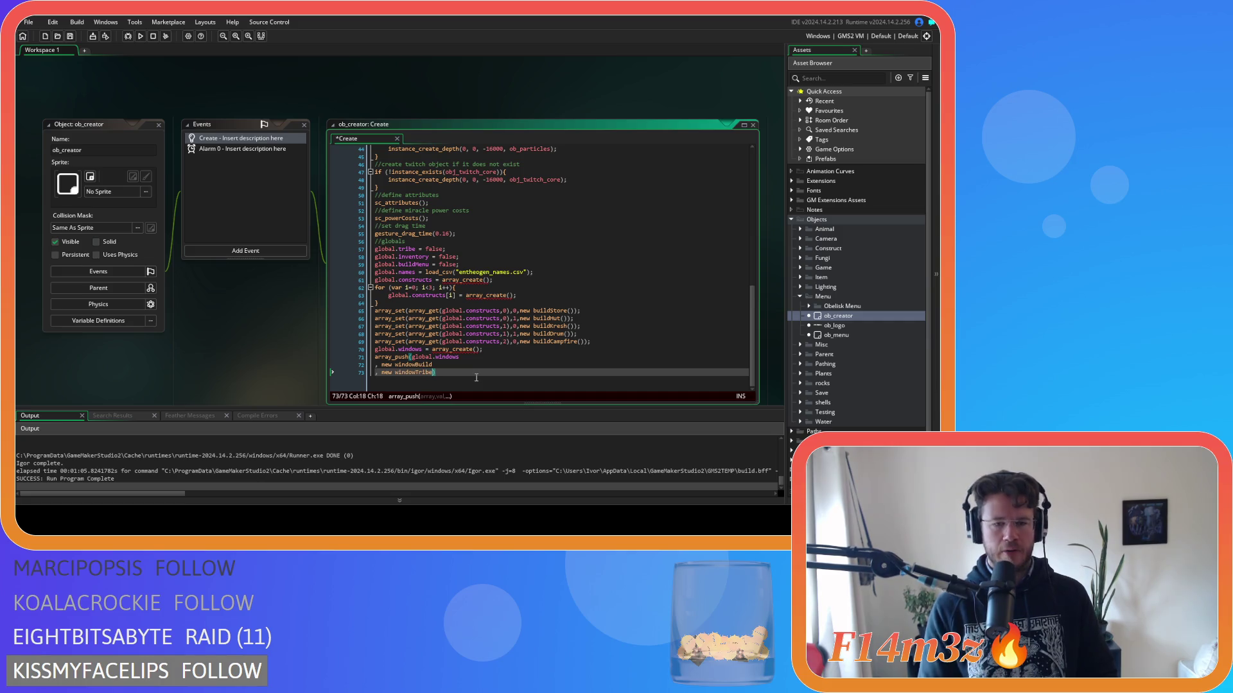
# Add a ', new windowInventory' entry to the array_push and save the Create code.
pyautogui.press('Return')
pyautogui.write(',')
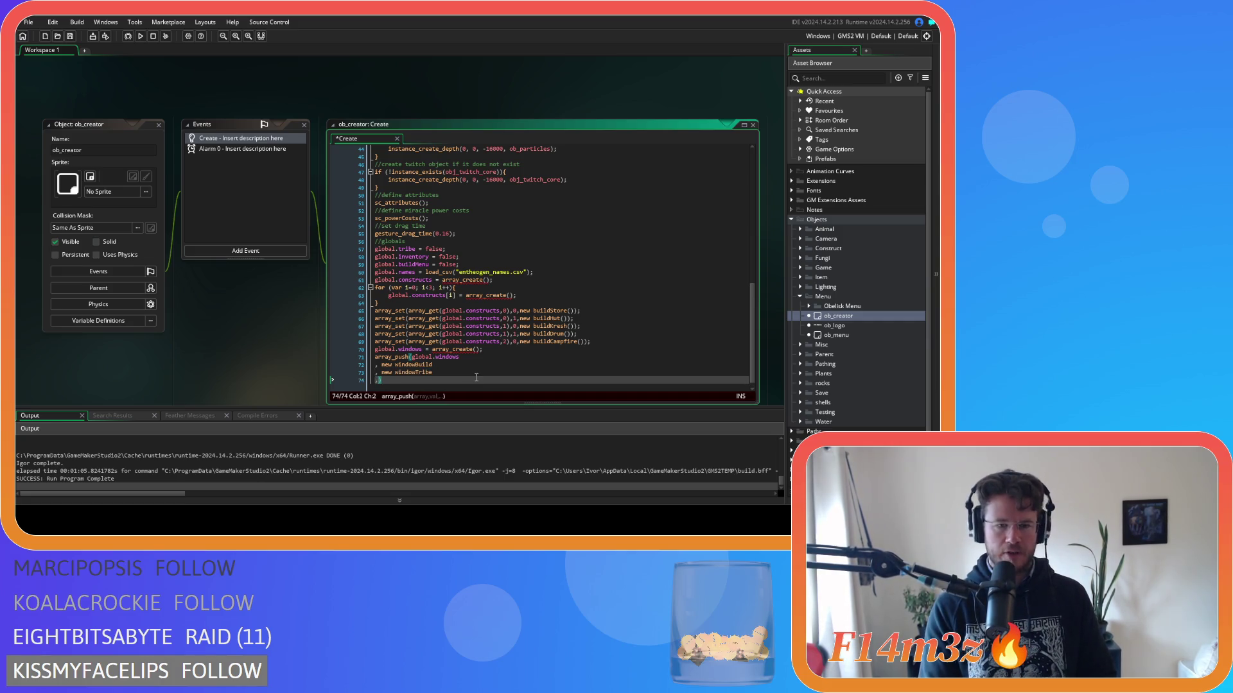
pyautogui.write(' new inve')
pyautogui.press('BackSpace')
pyautogui.press('BackSpace')
pyautogui.press('BackSpace')
pyautogui.write('windowI')
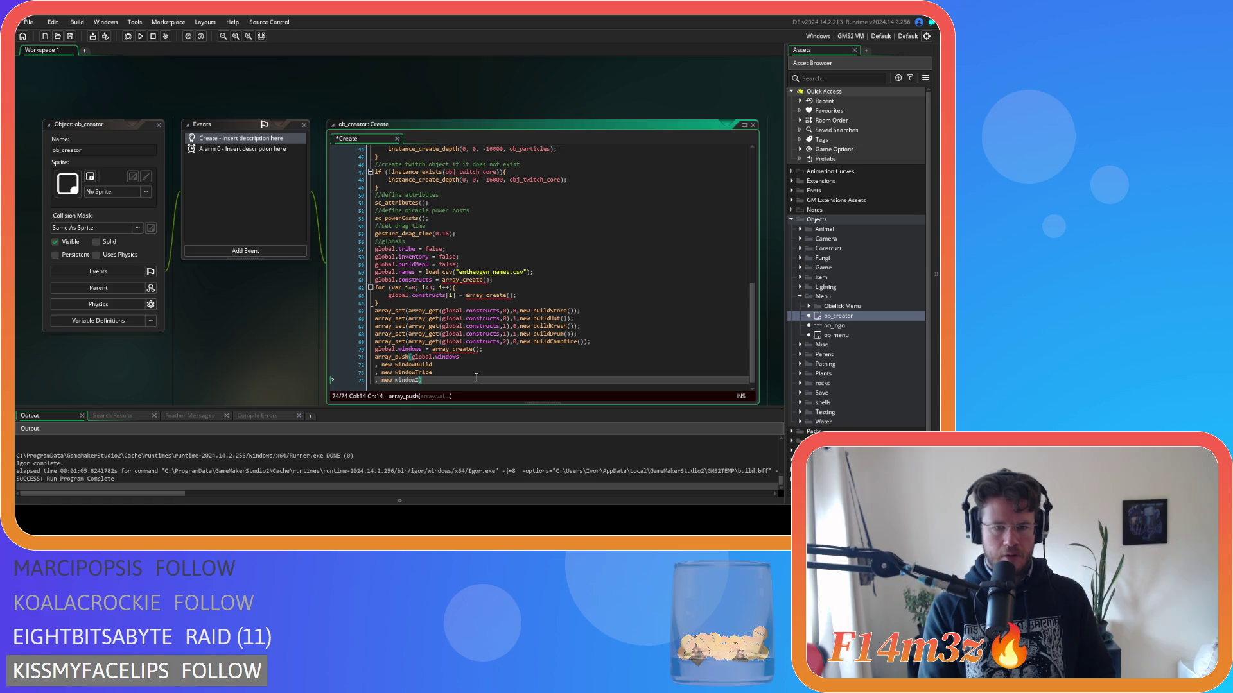
pyautogui.write('nventory')
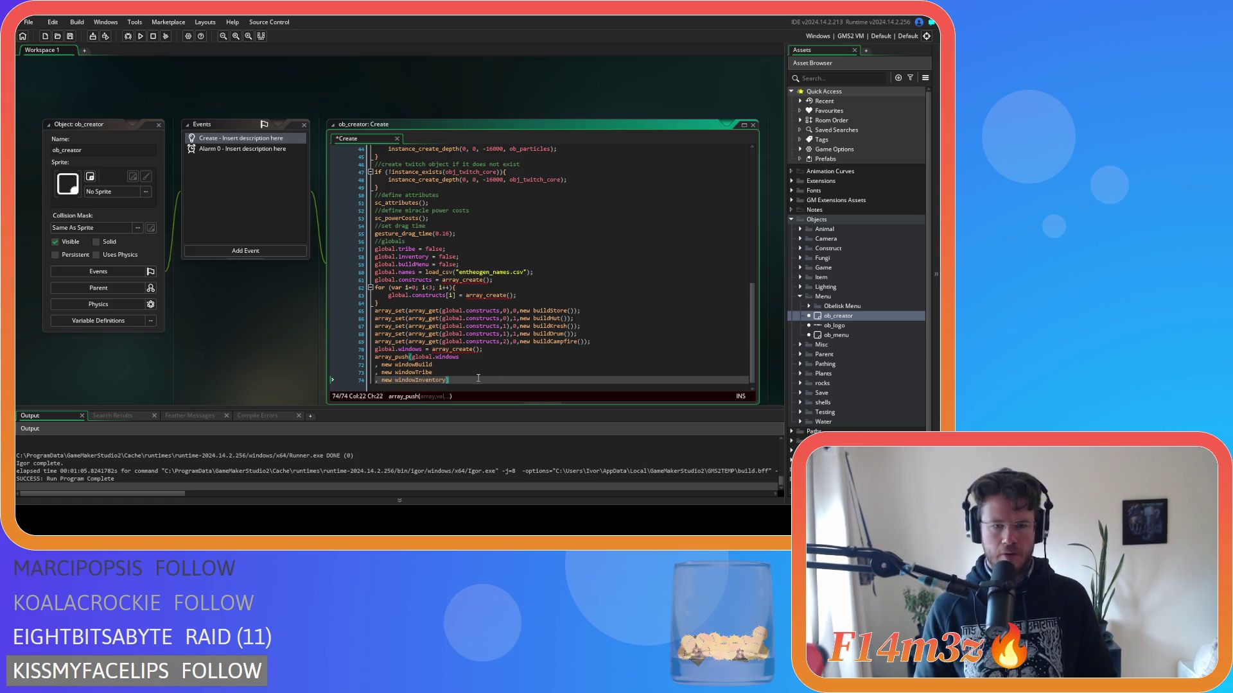
pyautogui.click(479, 378)
pyautogui.hotkey('ctrl', 's')
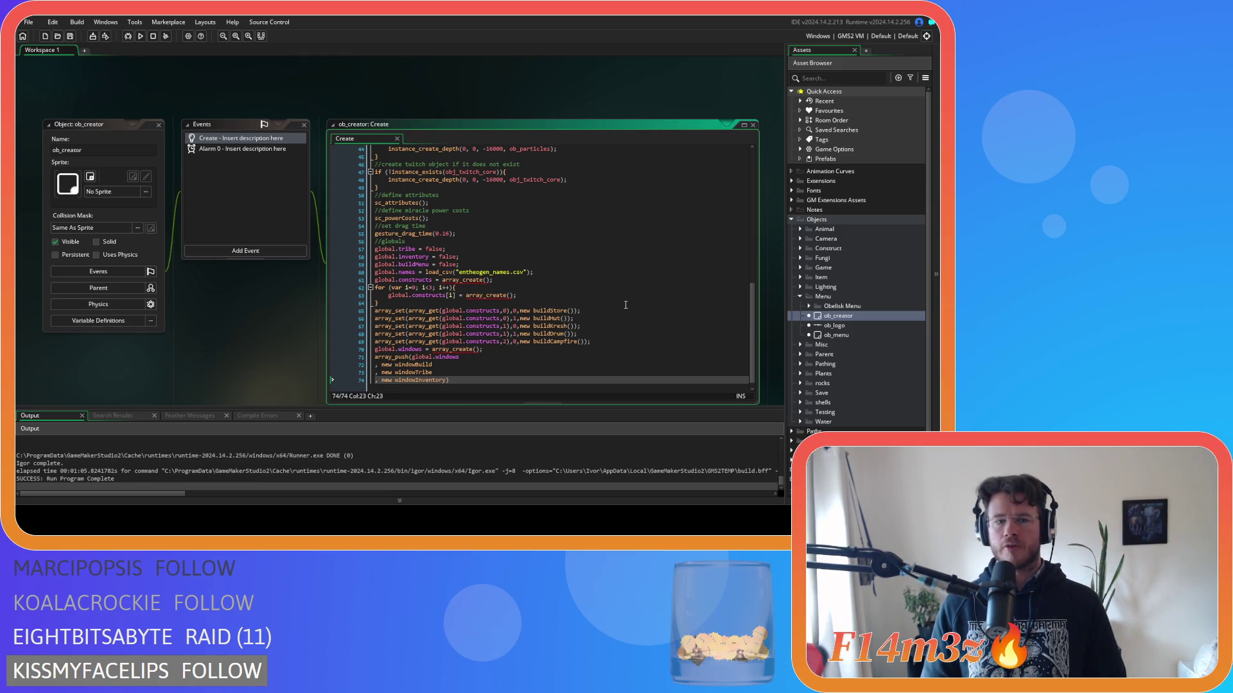
# Collapse the Menu folder and end the array_push statement with a semicolon after windowInventory.
pyautogui.click(799, 296)
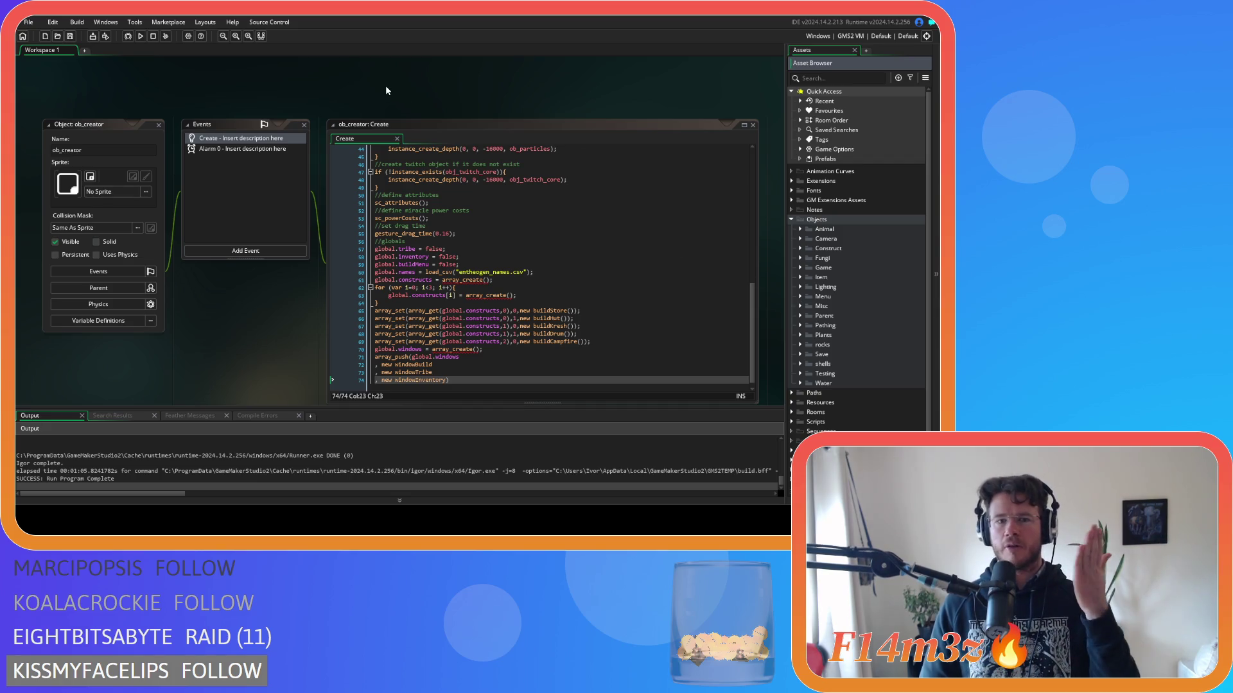
pyautogui.click(654, 335)
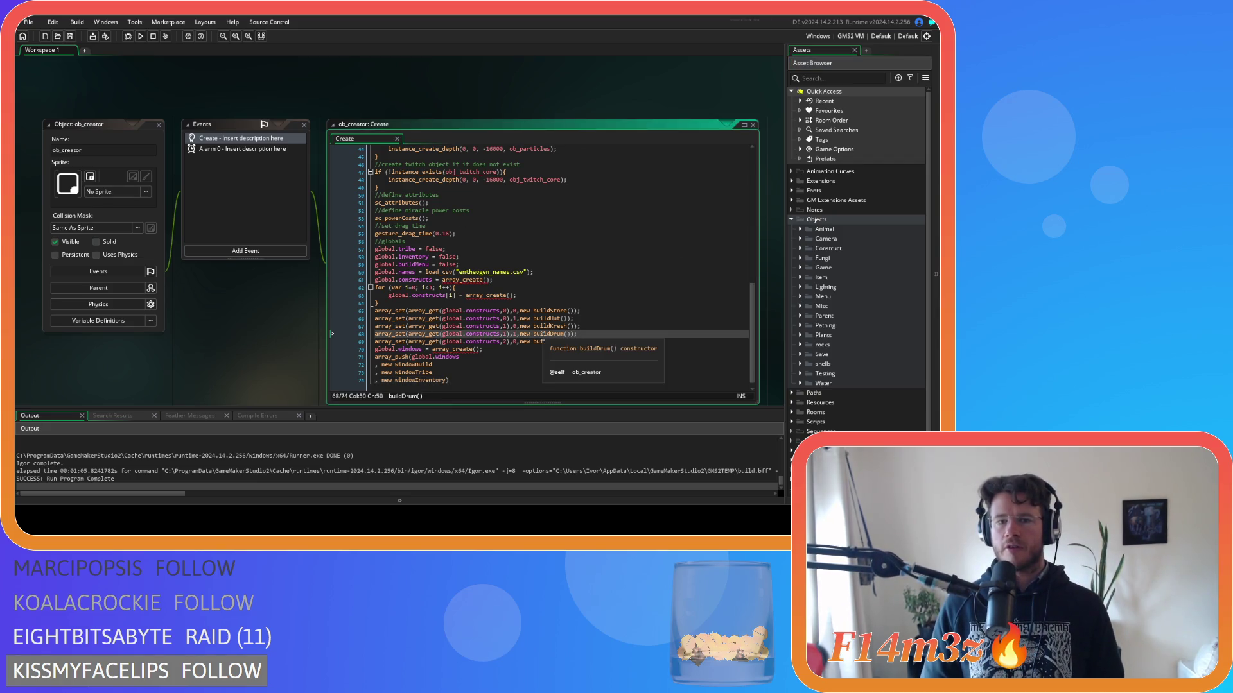
pyautogui.click(584, 385)
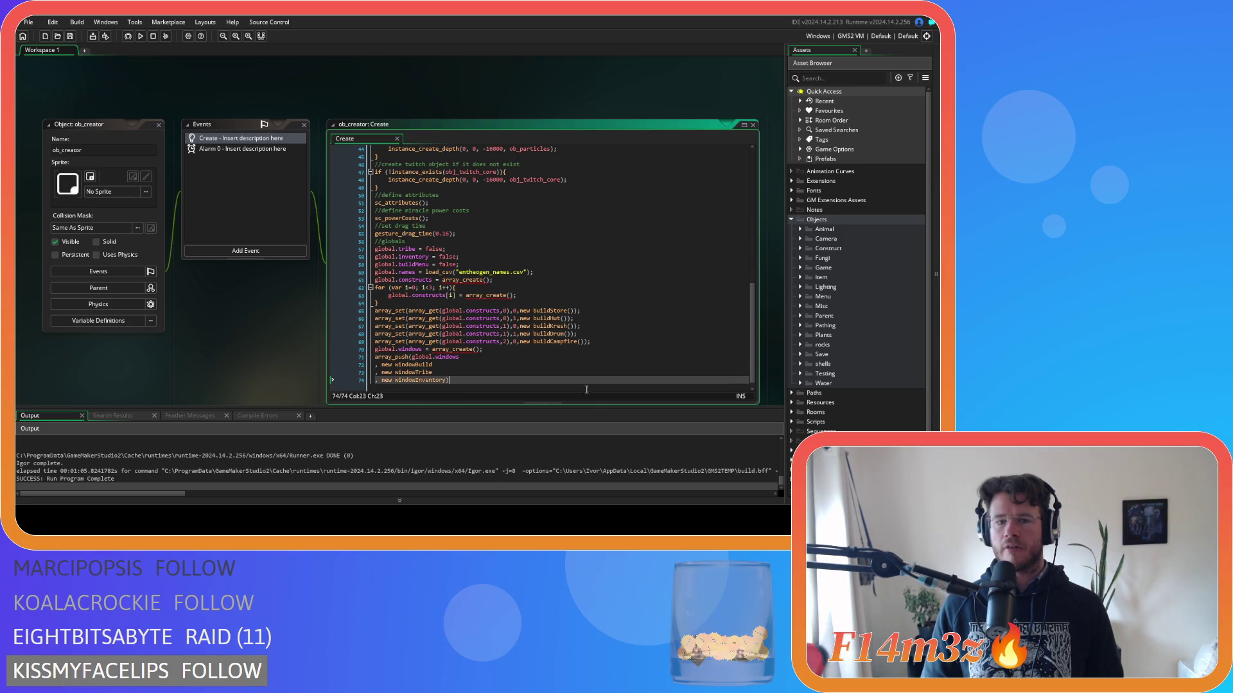
pyautogui.write(';')
pyautogui.click(672, 358)
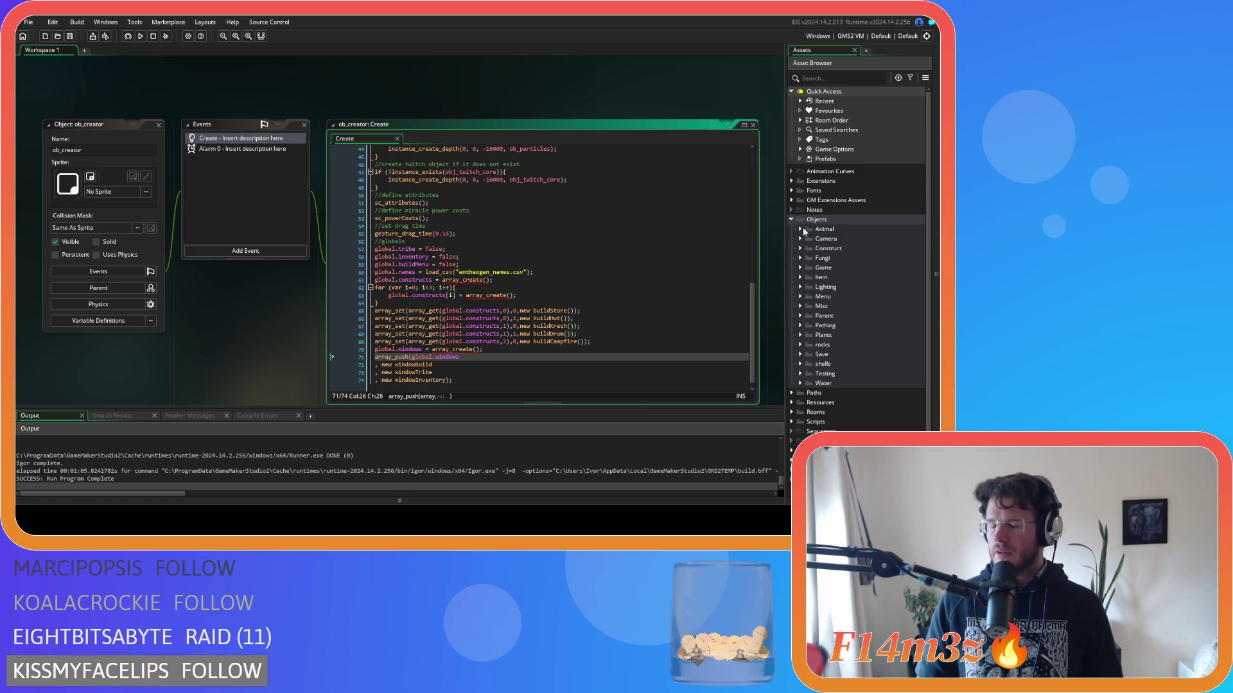
pyautogui.scroll(-1, 438, 88)
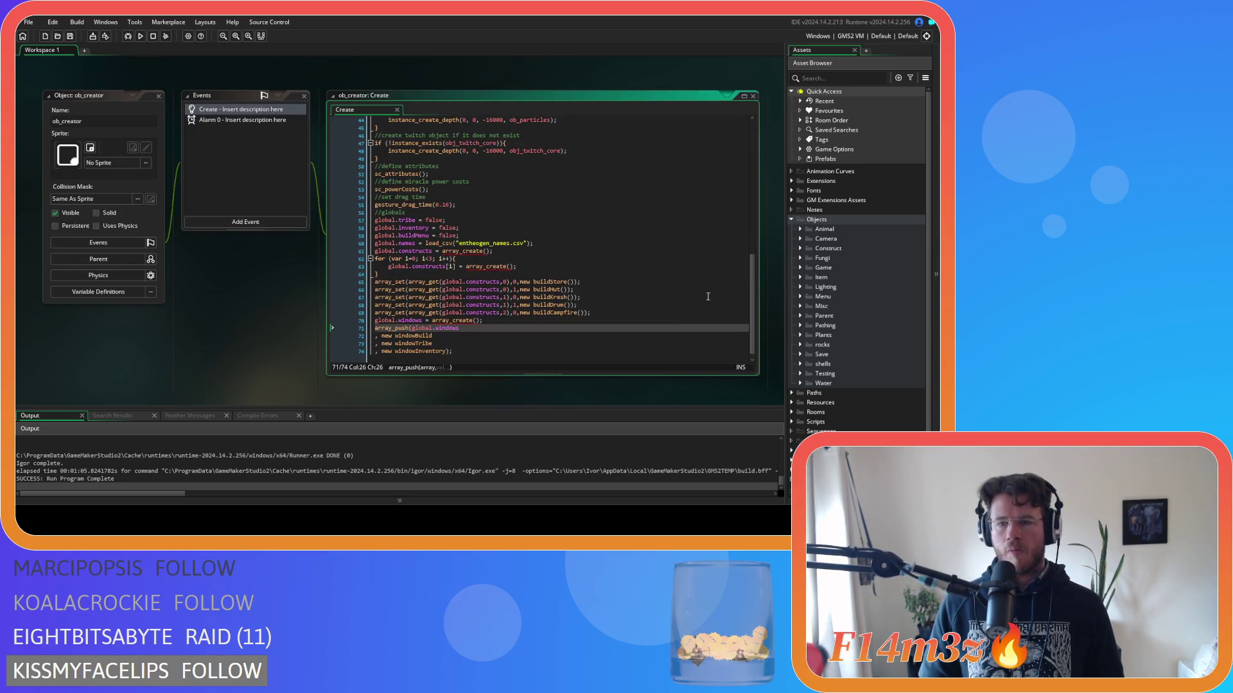
# Close all open workspace windows with Windows > Close All.
pyautogui.rightClick(244, 321)
pyautogui.moveTo(265, 338)
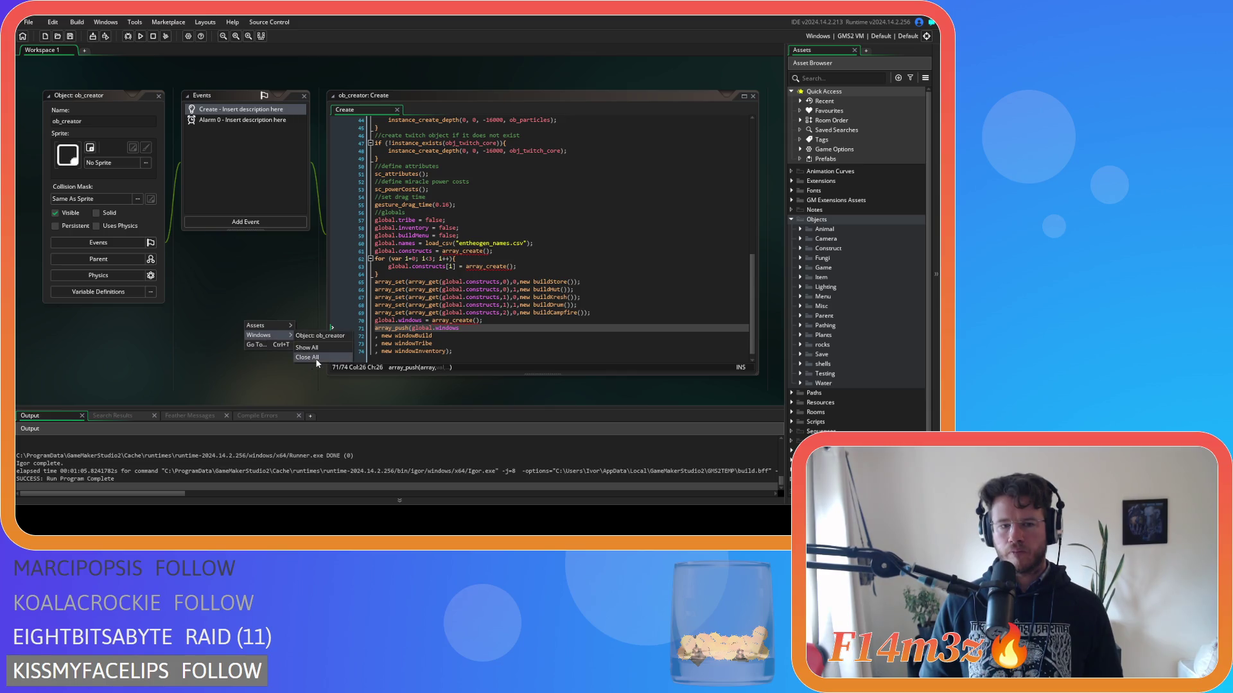
pyautogui.click(307, 357)
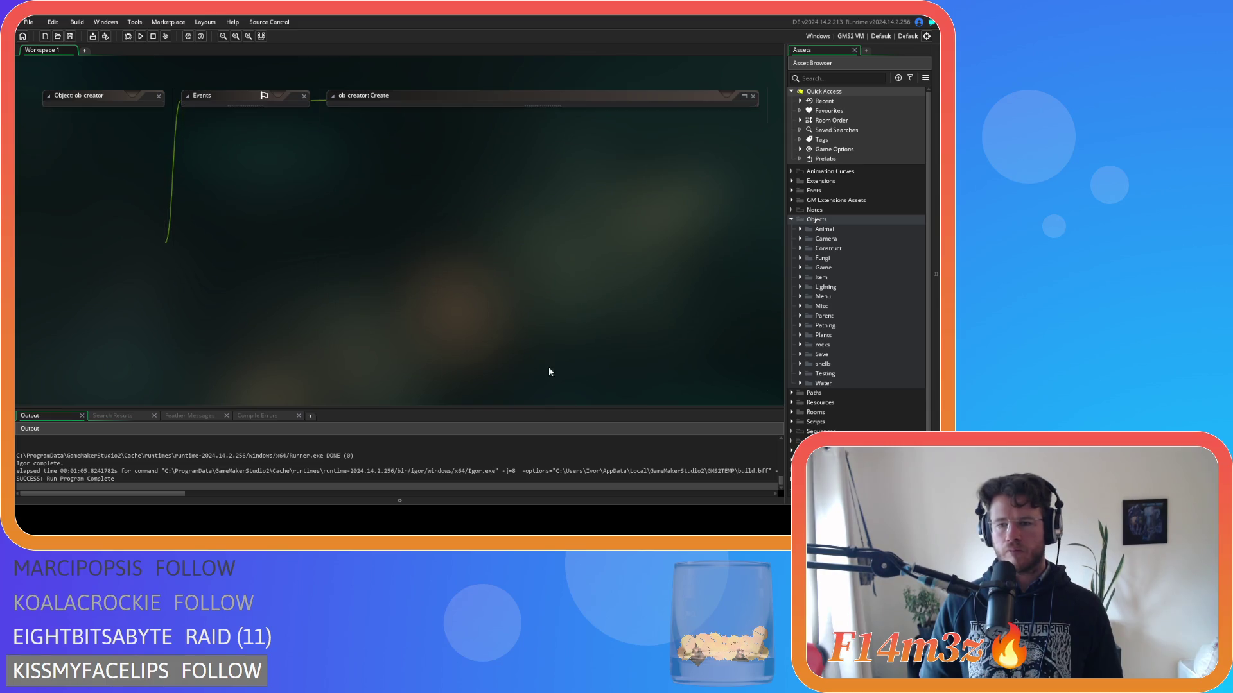
# Open the ob_gui object from the Game objects folder and show its Draw GUI event code.
pyautogui.click(800, 267)
pyautogui.doubleClick(832, 296)
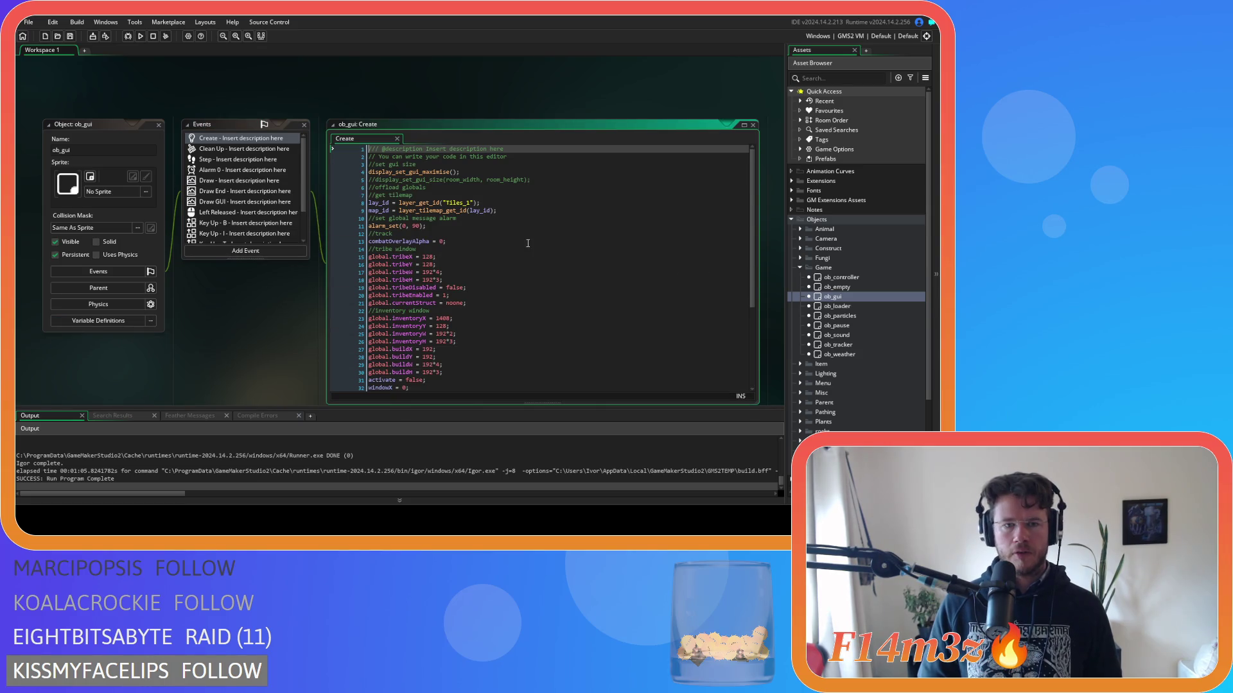
pyautogui.moveTo(305, 186); pyautogui.dragTo(305, 206)
pyautogui.scroll(3, 303, 206)
pyautogui.click(221, 202)
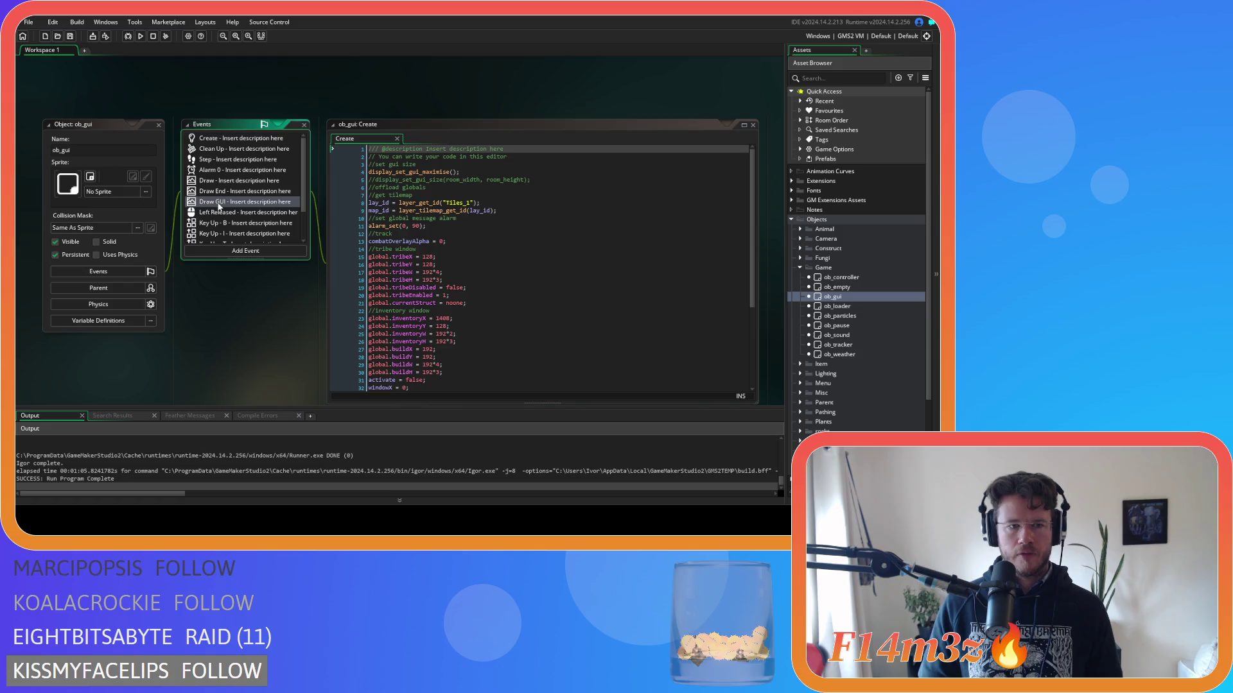
# Select lines 8–13 holding the drawTribeMenu, drawInventoryWindow and drawBuildMenu calls.
pyautogui.click(414, 210)
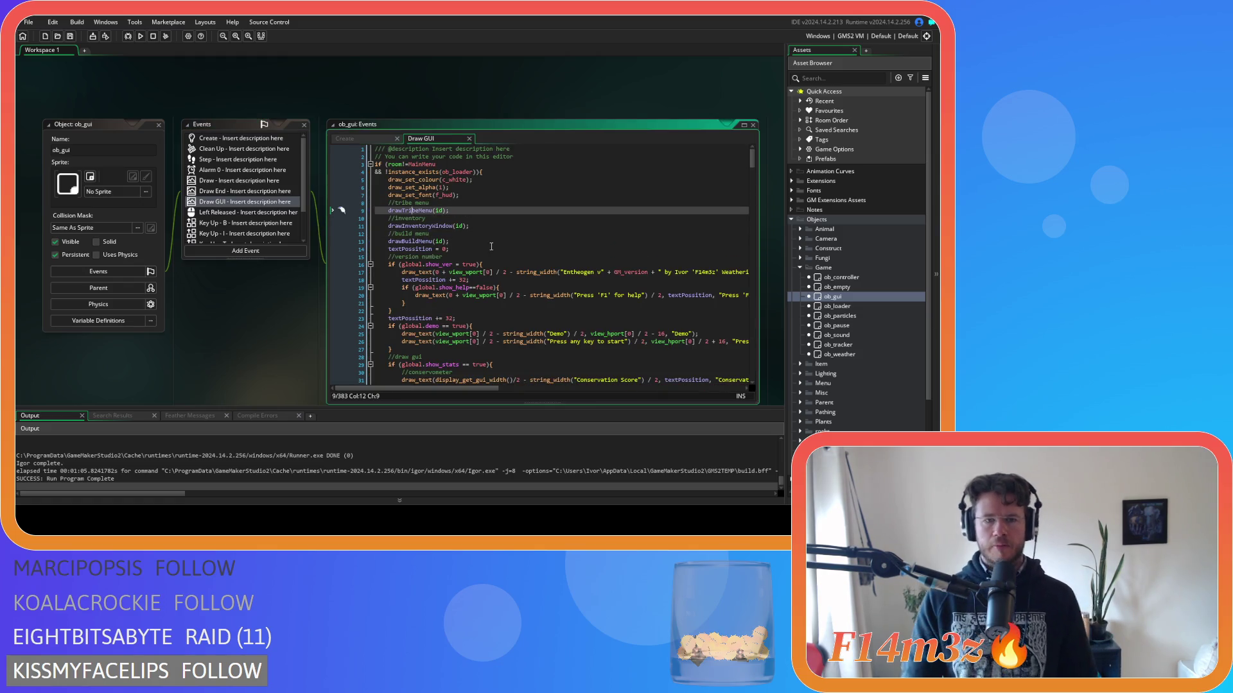
pyautogui.click(475, 246)
pyautogui.click(469, 241)
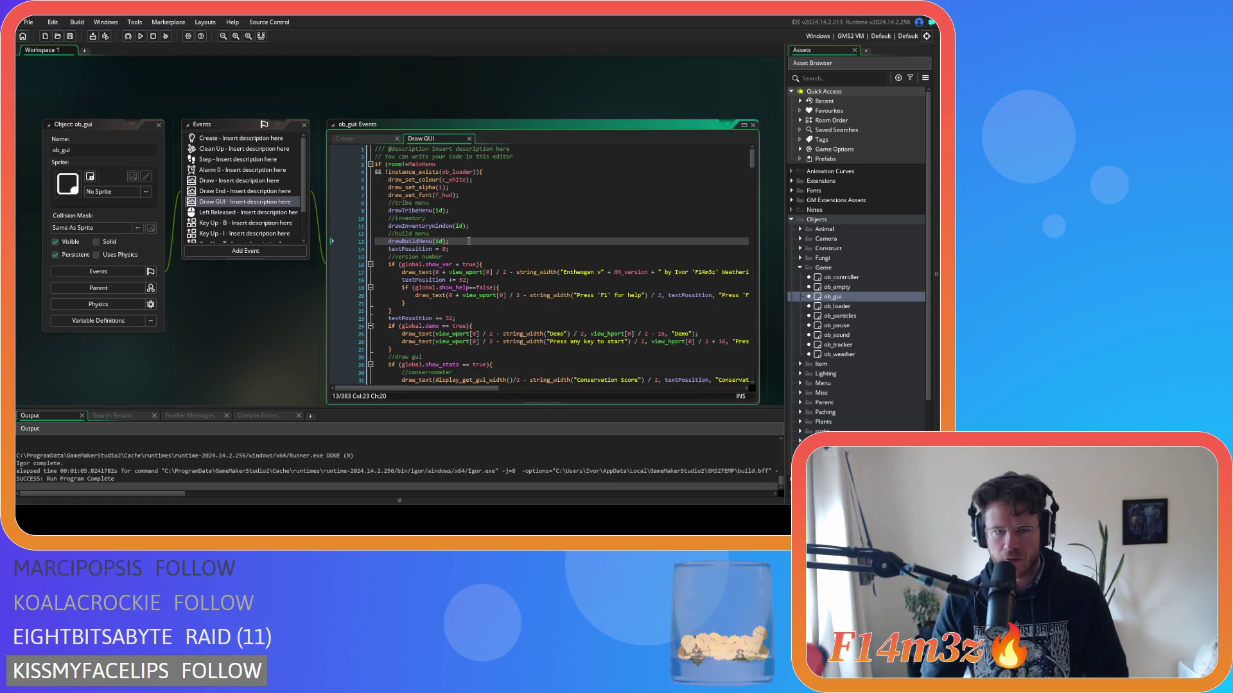
pyautogui.moveTo(459, 239); pyautogui.dragTo(388, 207)
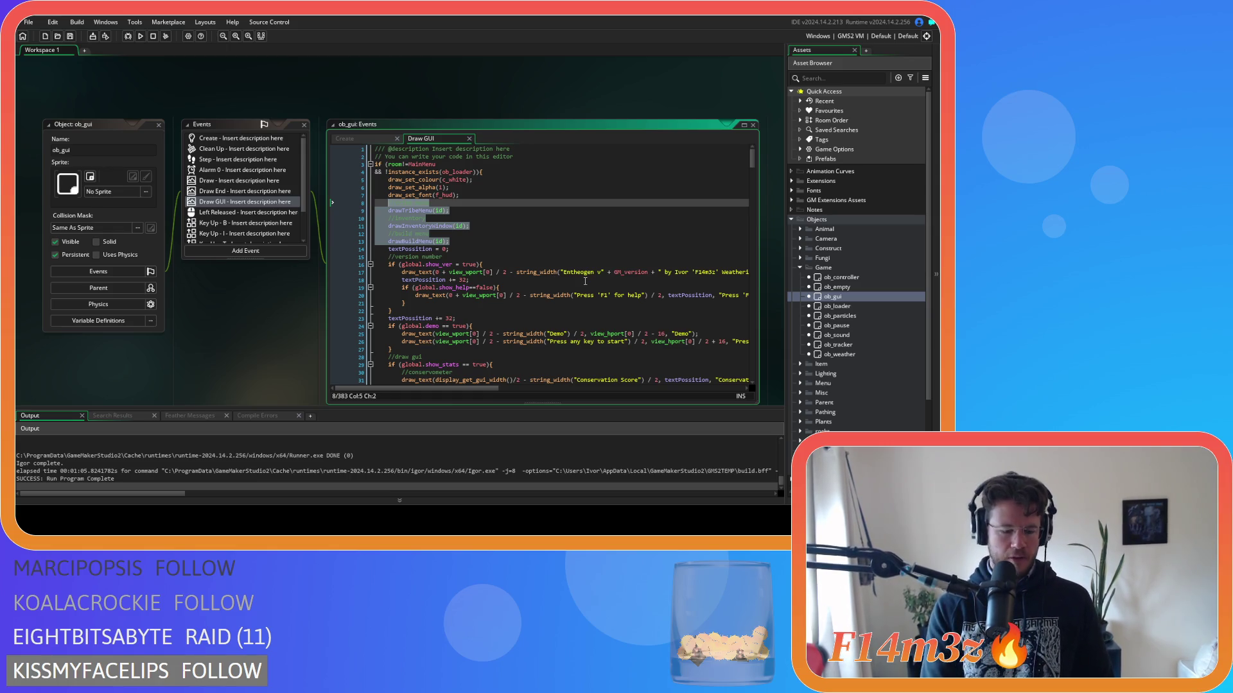
# Start a for loop and declare var _len = array_length(global.windows) above it.
pyautogui.write('for ()')
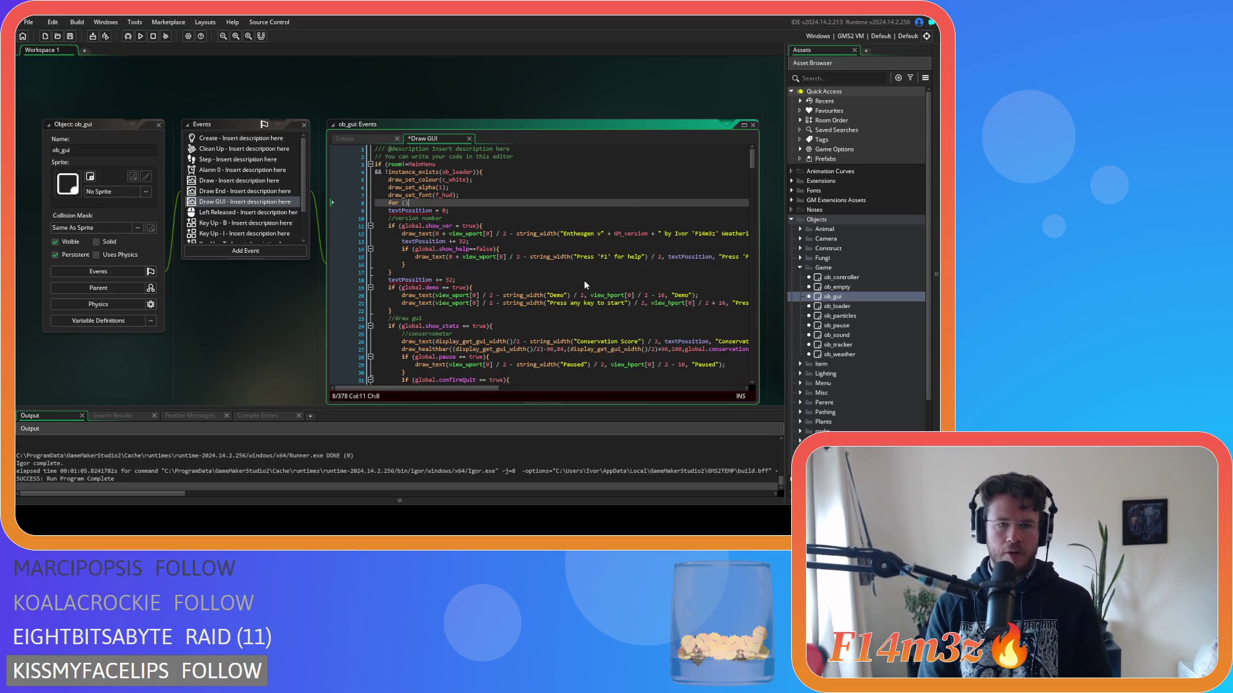
pyautogui.click(467, 196)
pyautogui.press('Return')
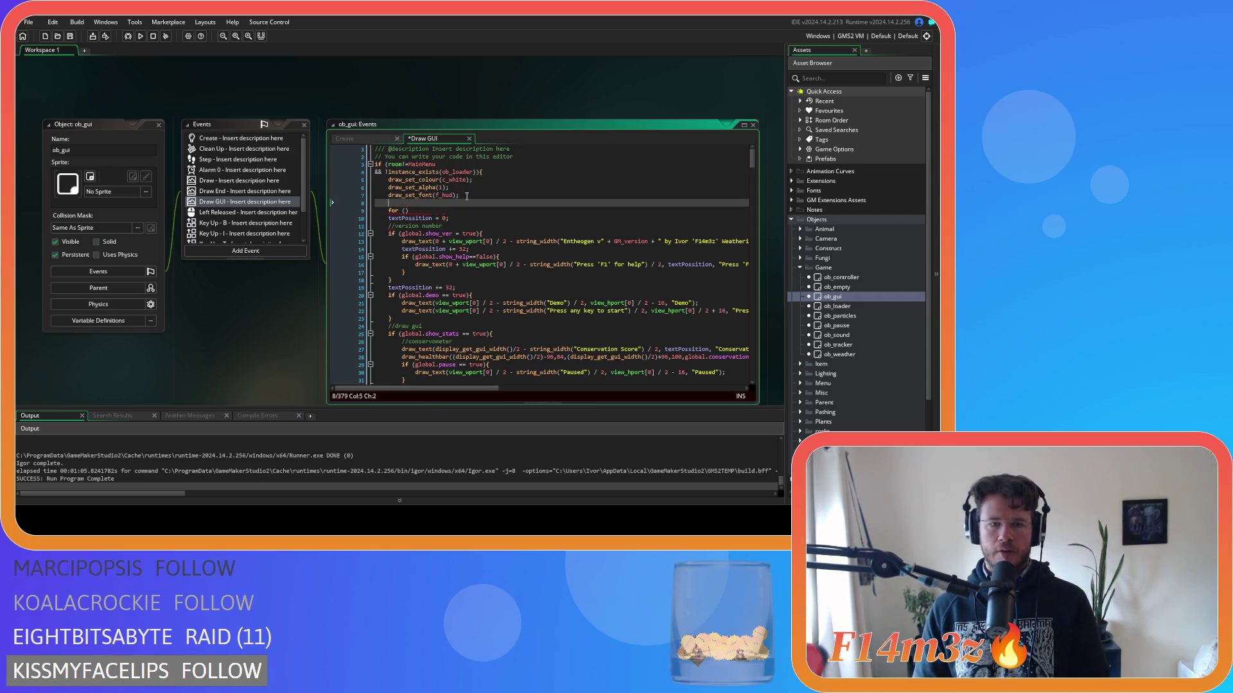
pyautogui.write('var _len = ')
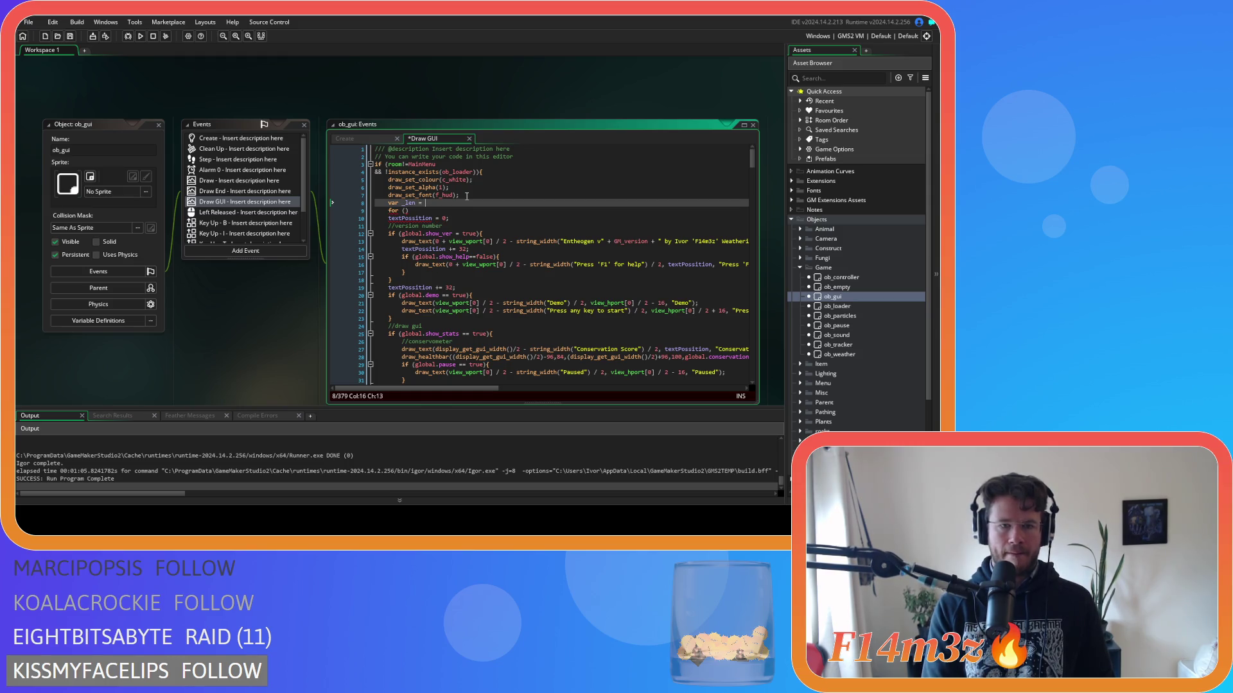
pyautogui.write('array_l')
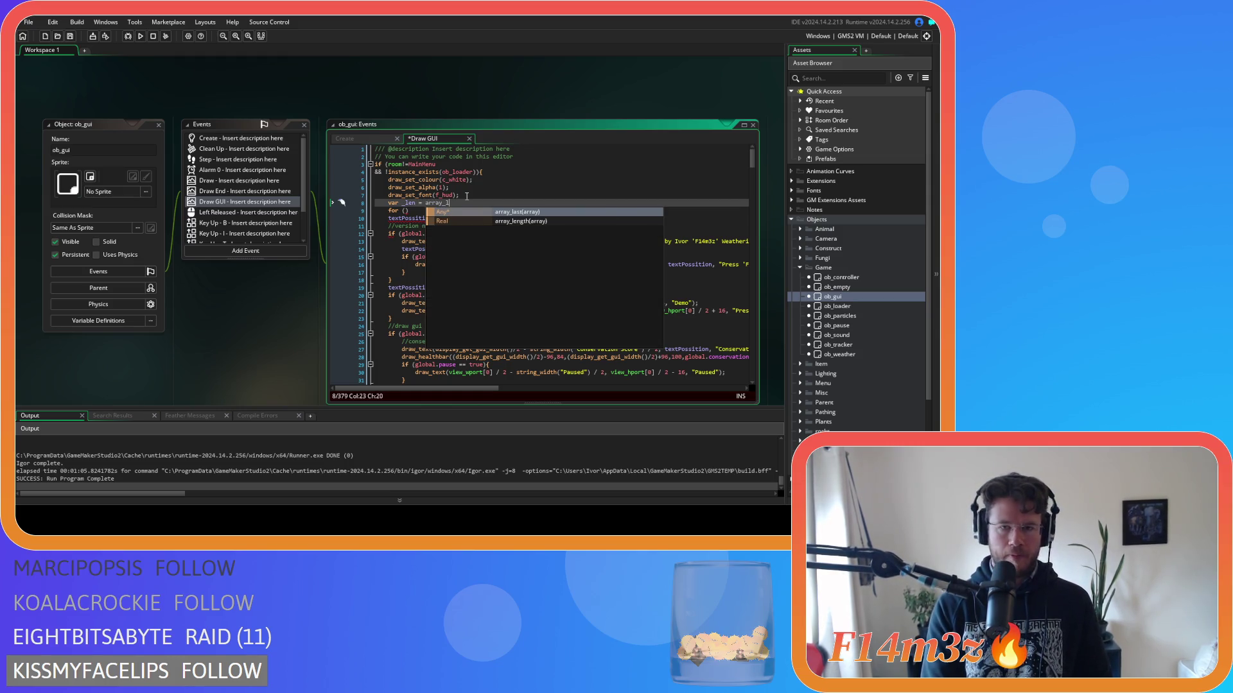
pyautogui.press('Down')
pyautogui.press('Return')
pyautogui.write('global.')
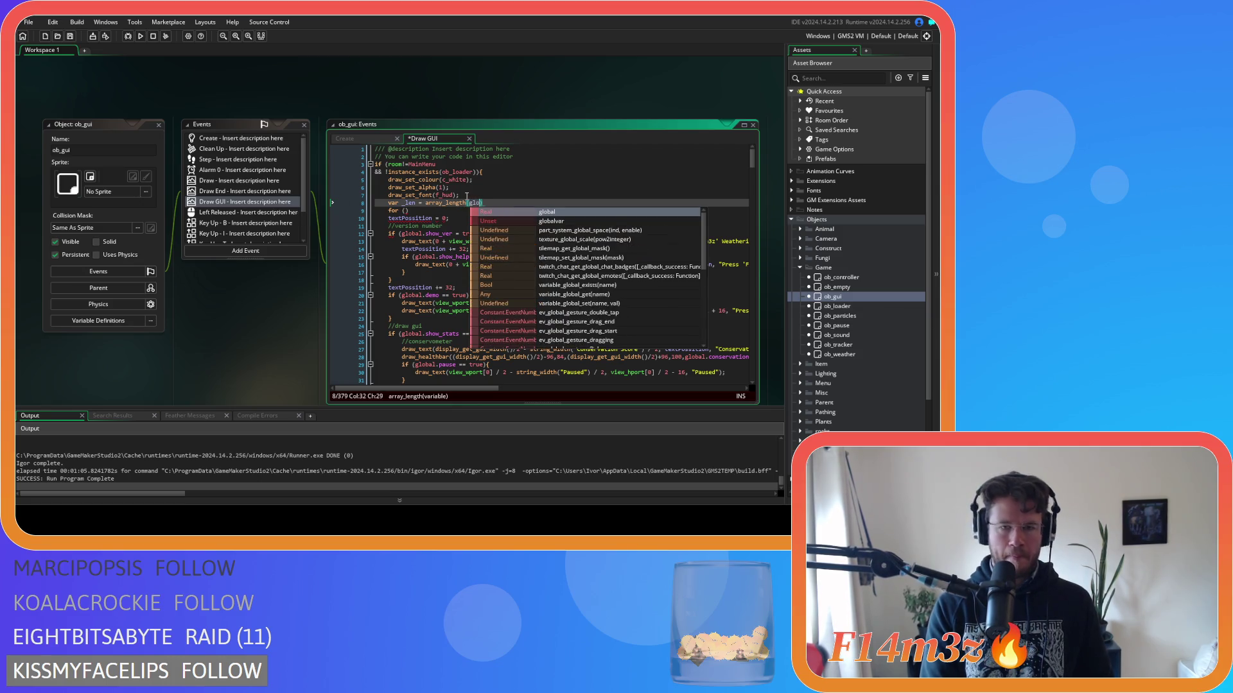
pyautogui.write('windows)')
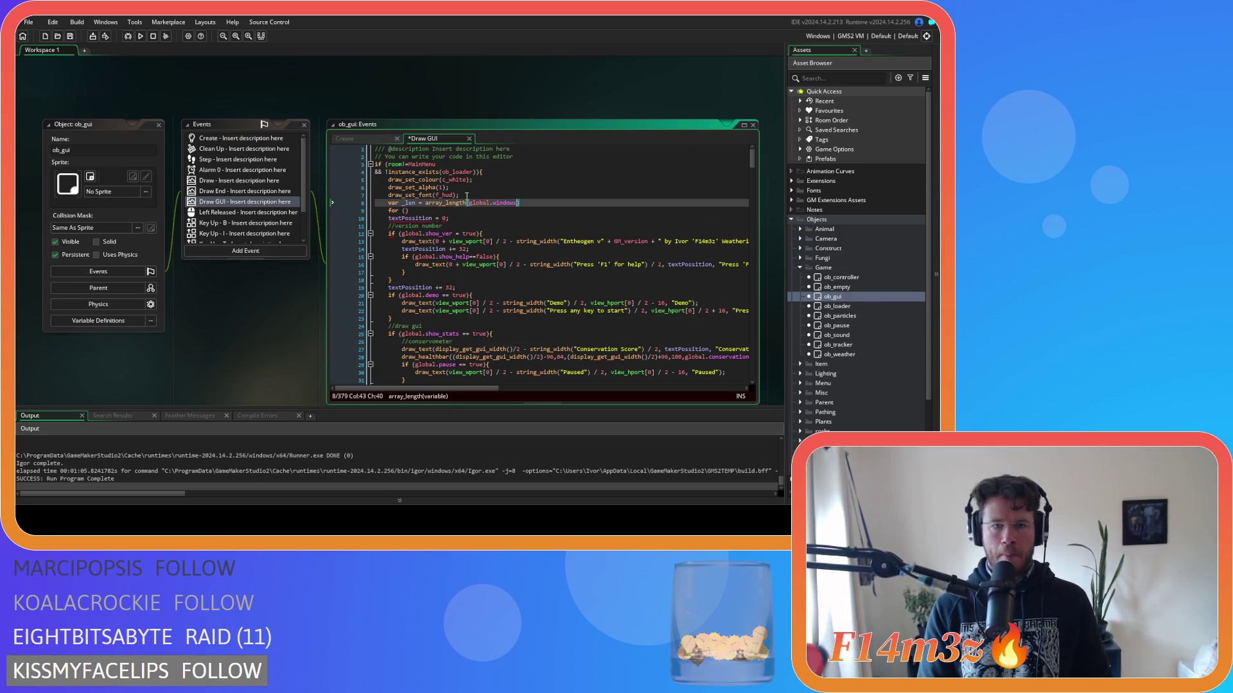
# Complete the loop as for (var i=0; i<_len; i++) calling array_get(global.windows,i).draw(); and save.
pyautogui.click(406, 211)
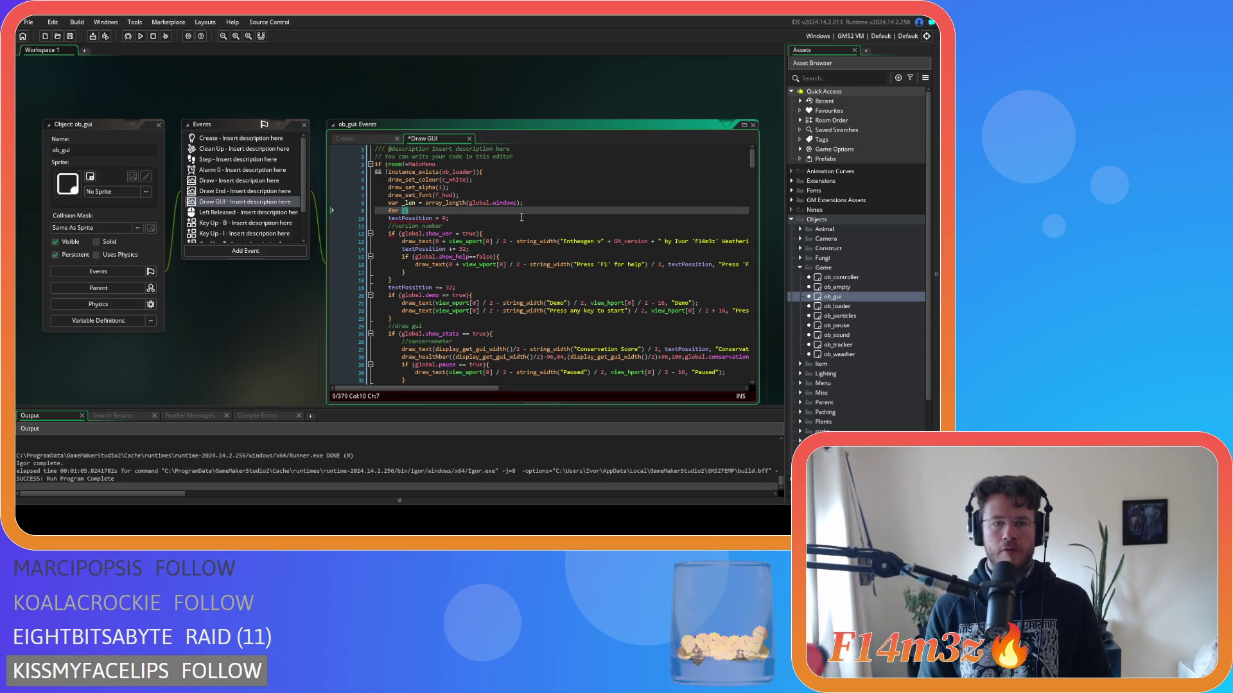
pyautogui.write('i=0')
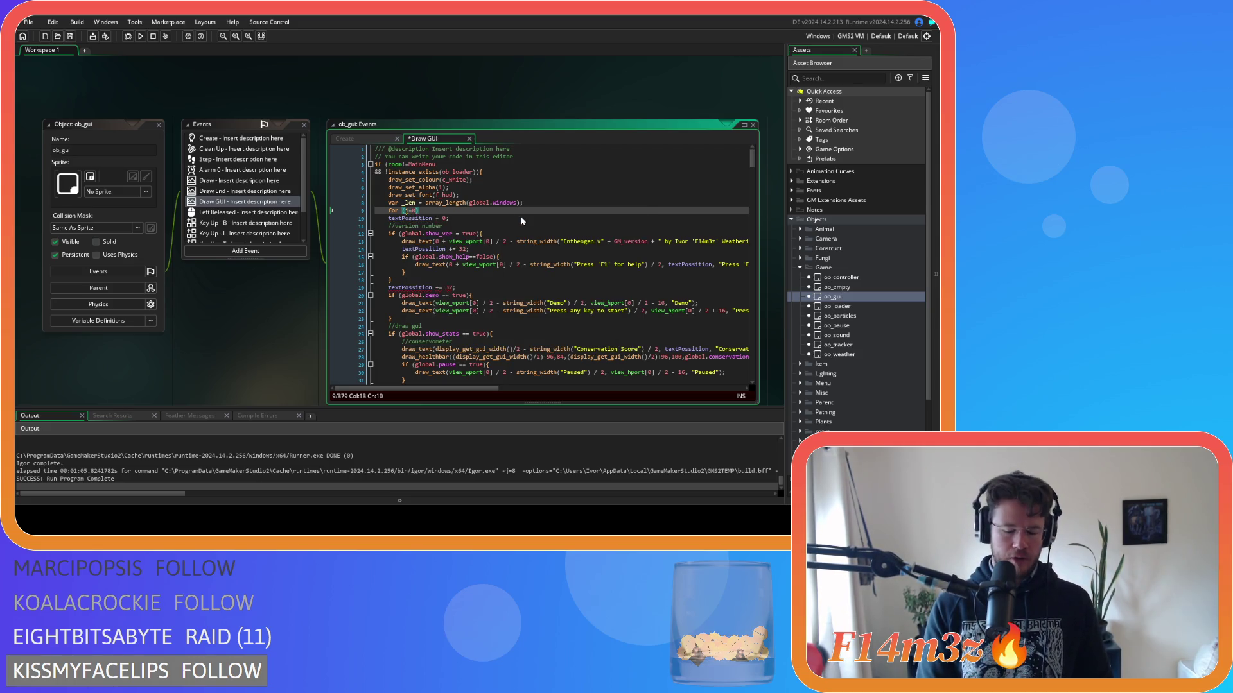
pyautogui.write('; i<_len')
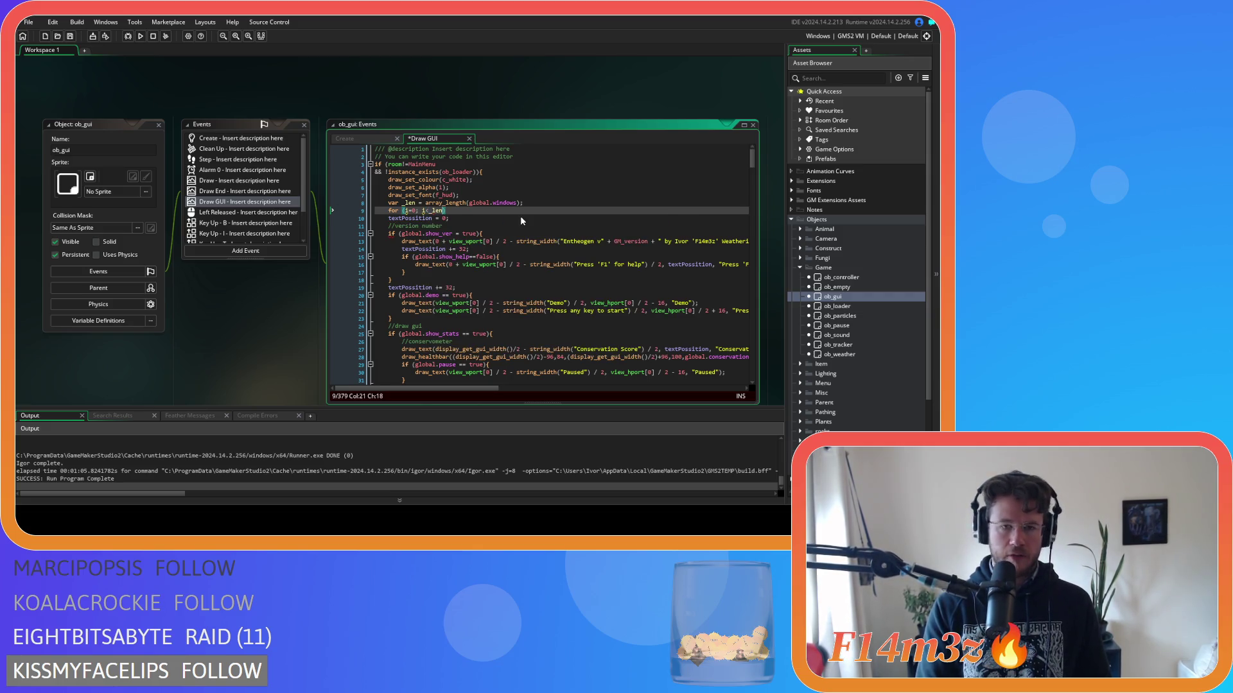
pyautogui.write('; i++)')
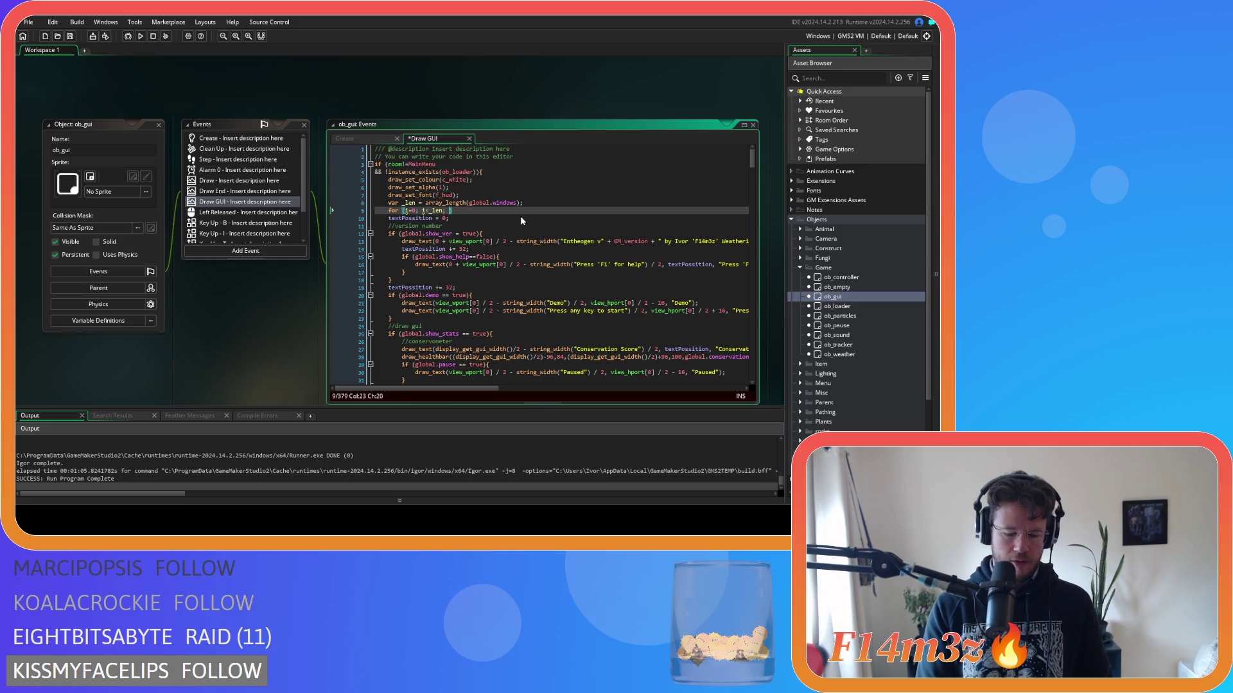
pyautogui.write('{')
pyautogui.press('Return')
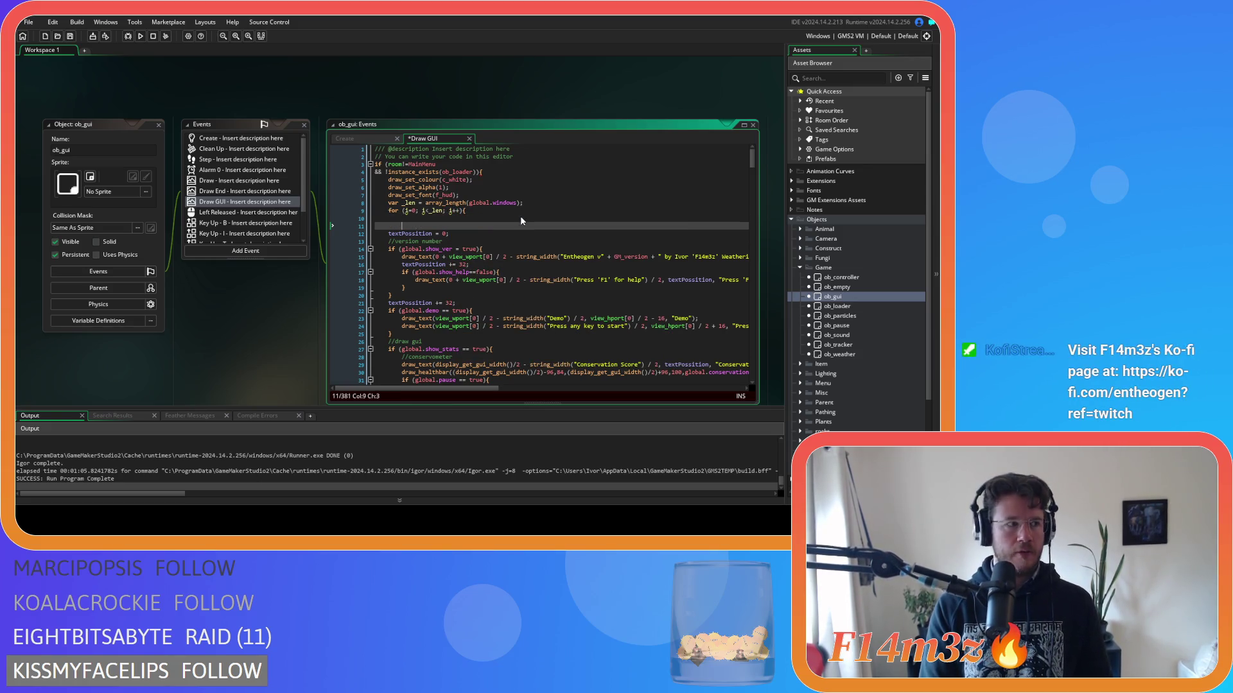
pyautogui.click(409, 211)
pyautogui.write('var')
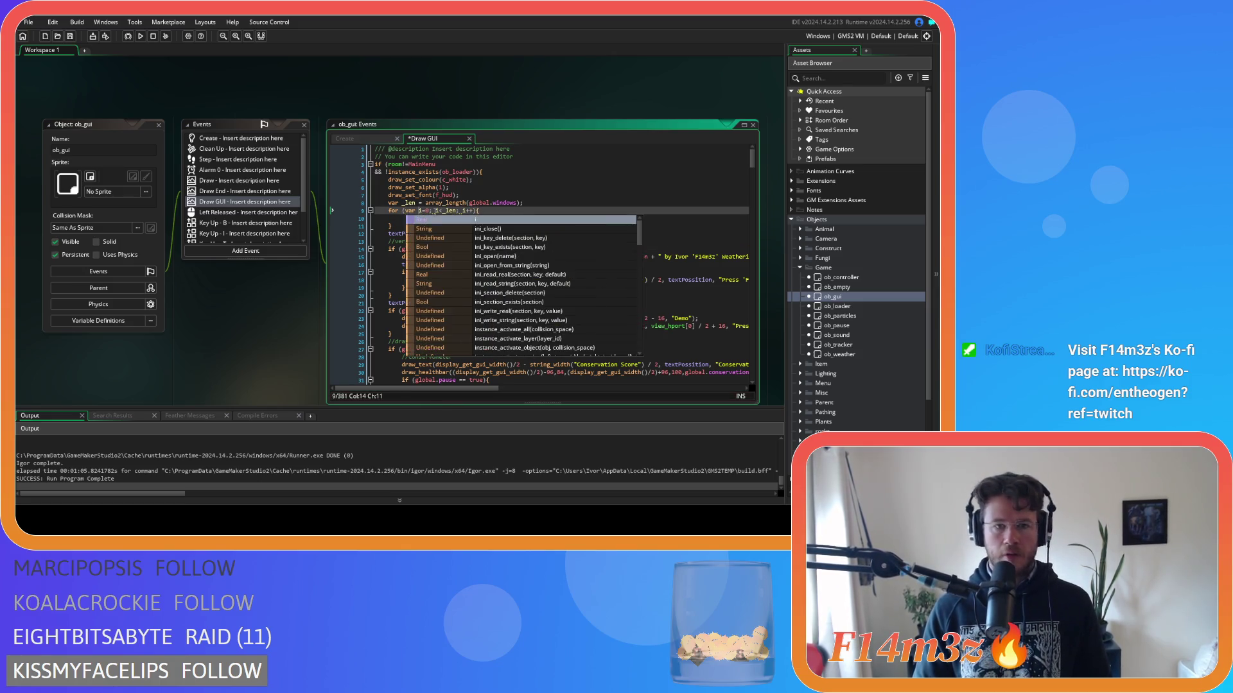
pyautogui.click(462, 218)
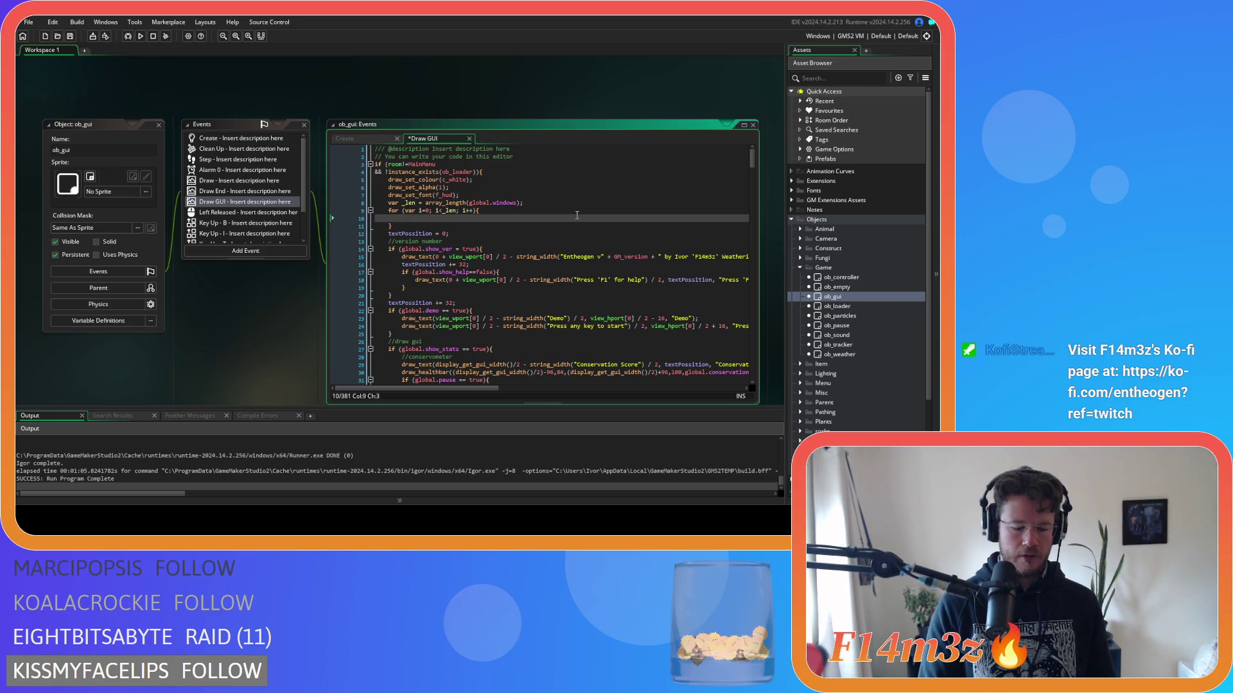
pyautogui.write('array_')
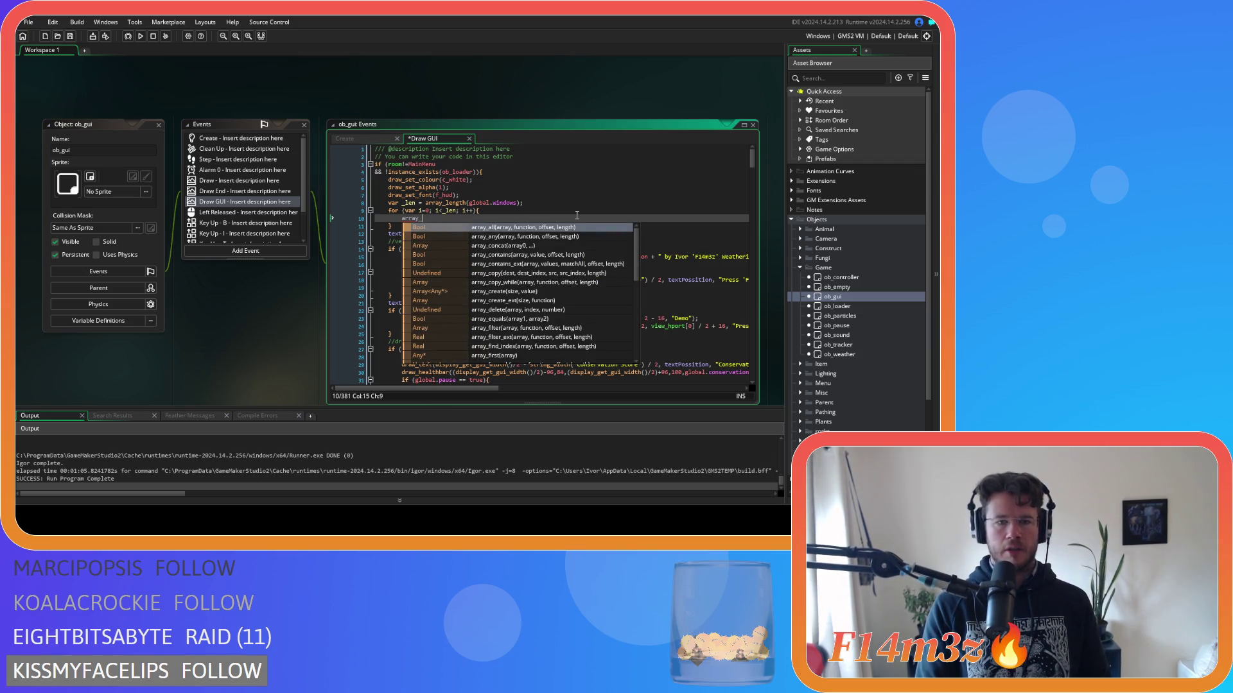
pyautogui.write('get')
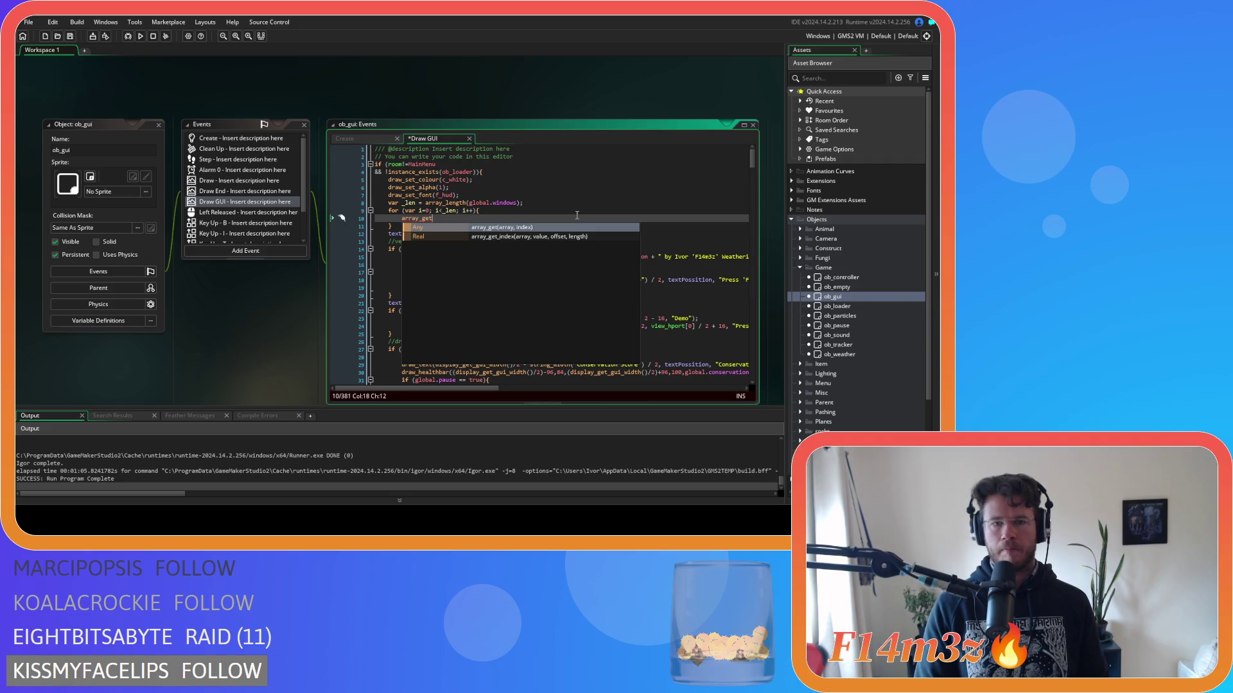
pyautogui.write('(global.windows')
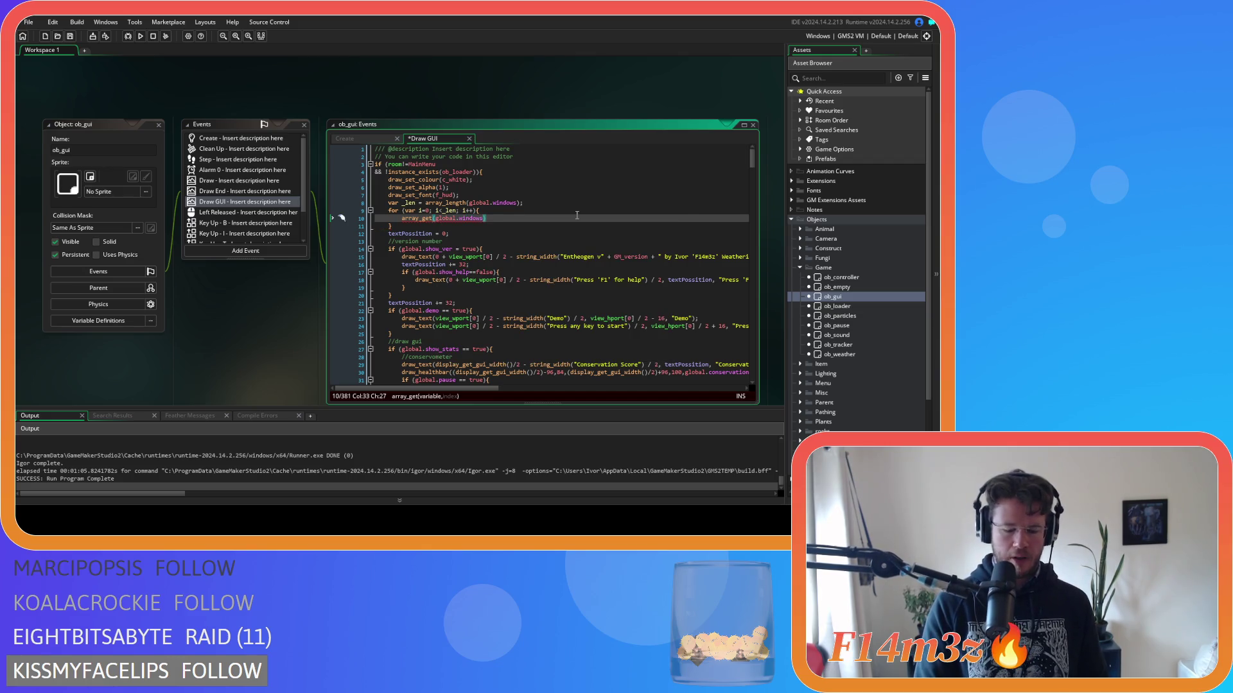
pyautogui.write(',i).')
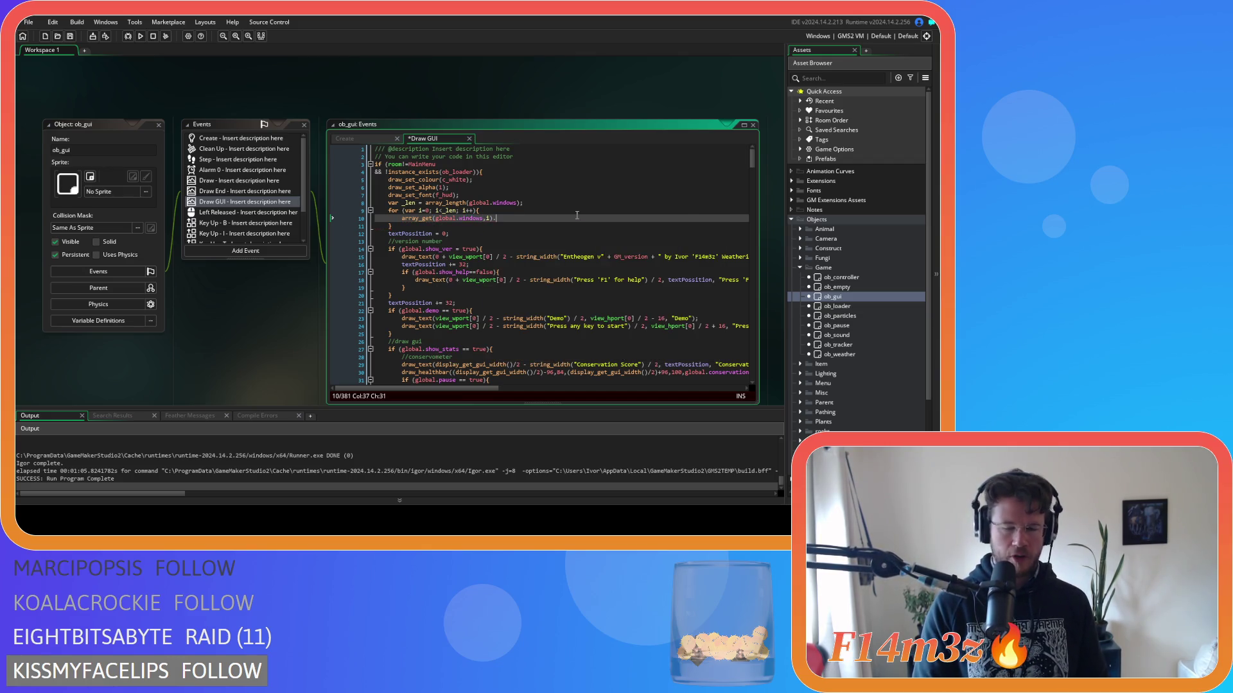
pyautogui.write('draw')
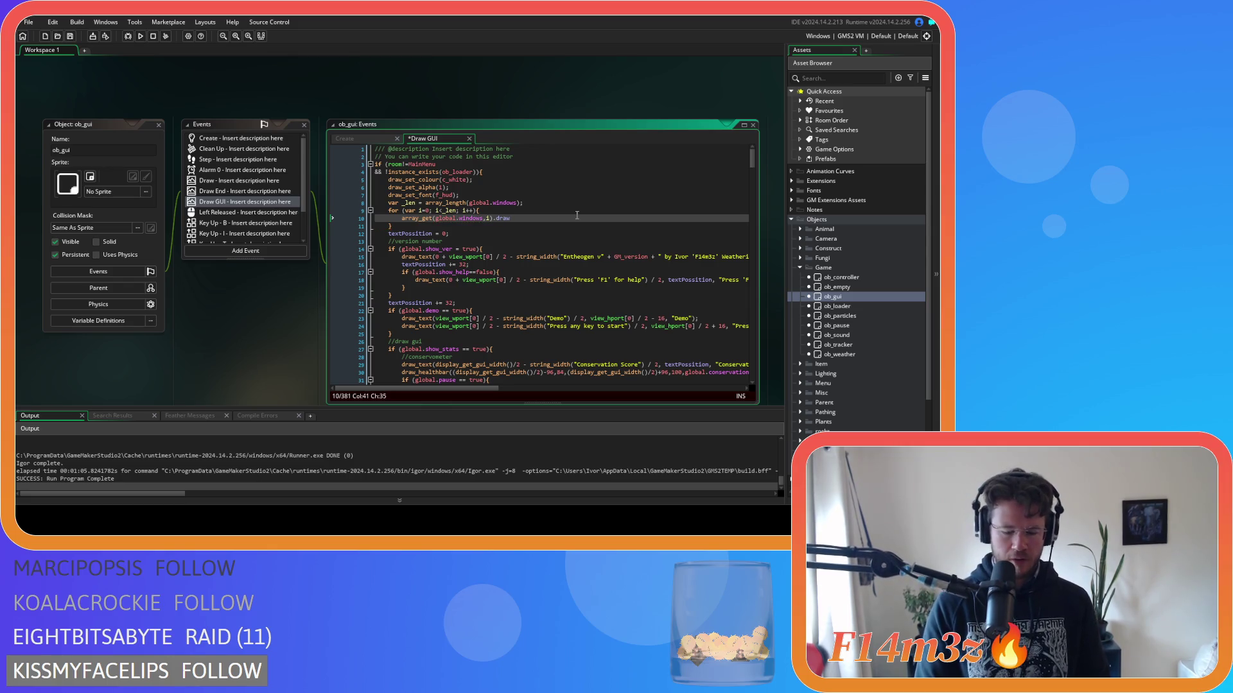
pyautogui.write('();')
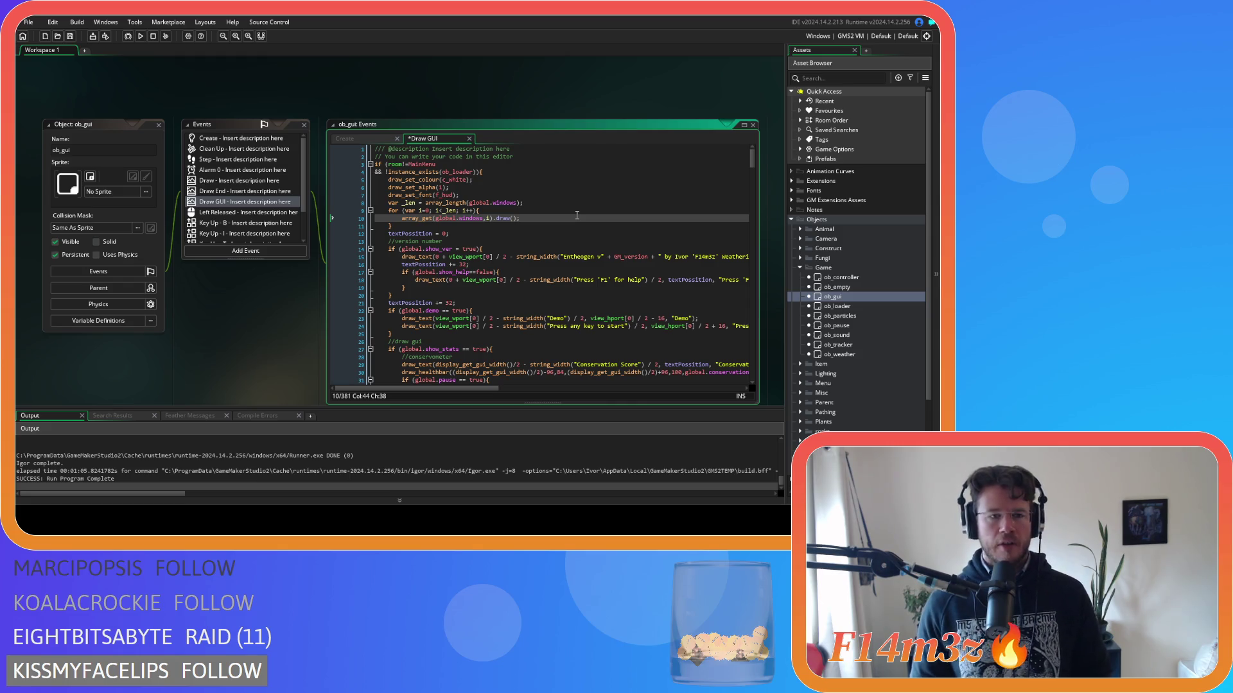
pyautogui.hotkey('ctrl', 's')
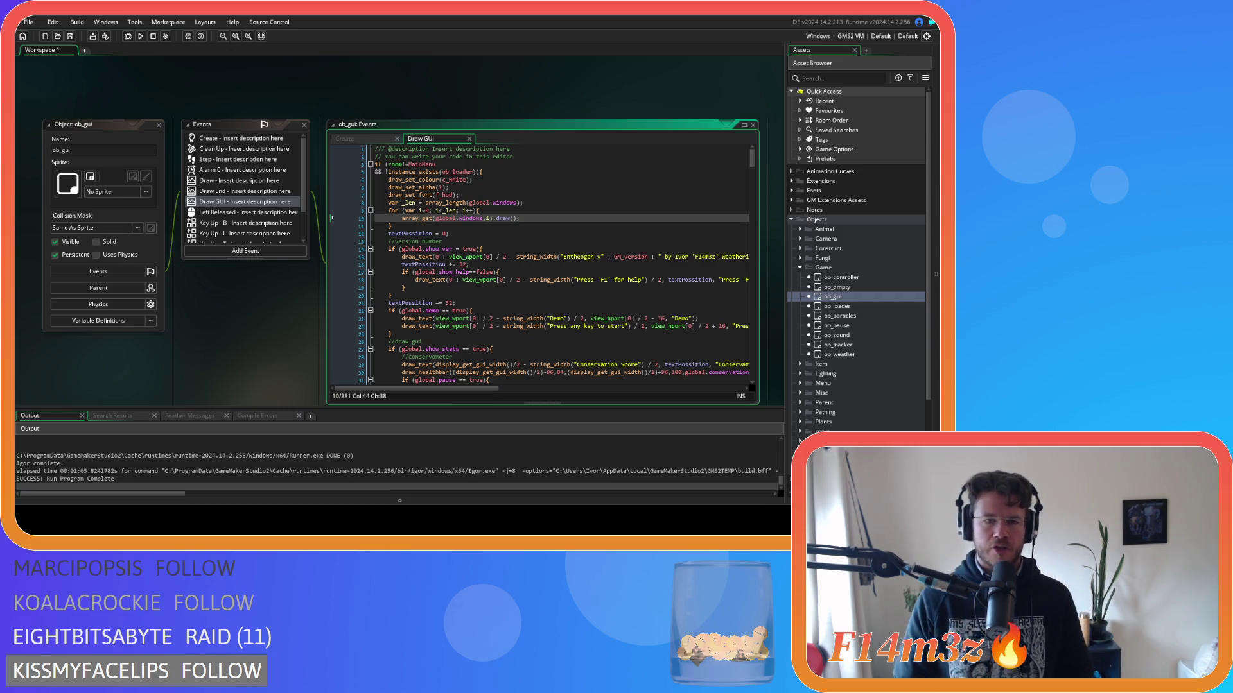
pyautogui.press('Return')
pyautogui.write('array_dle')
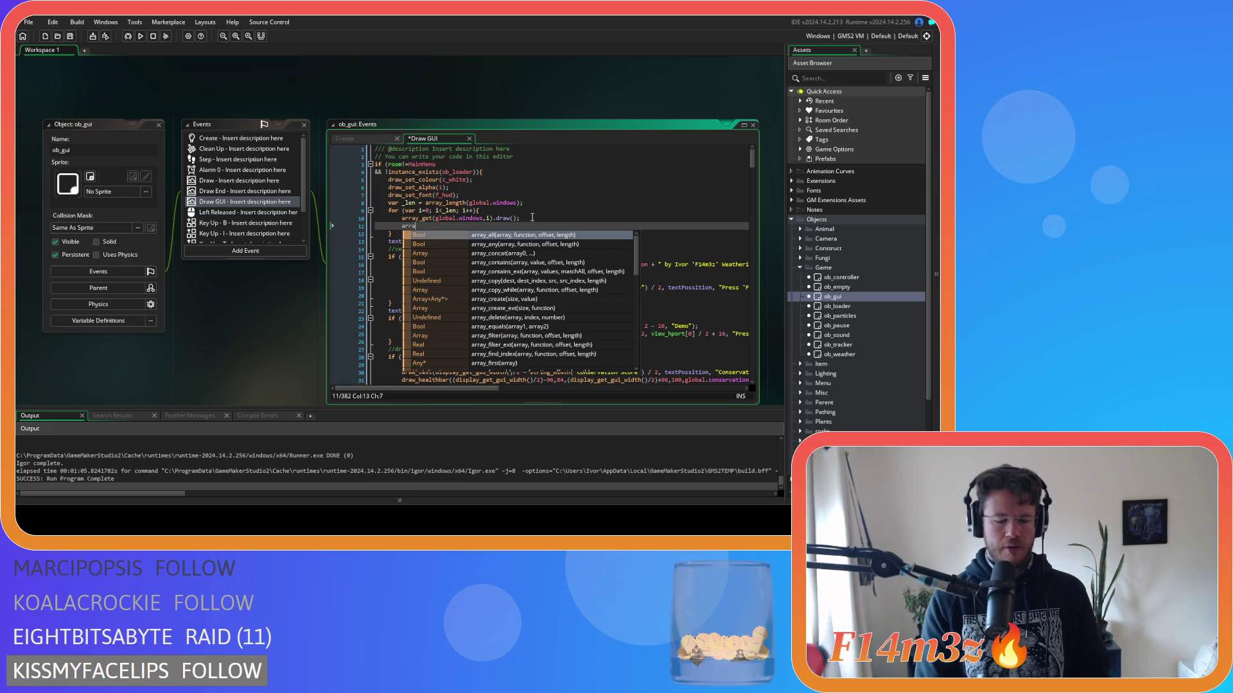
pyautogui.press('BackSpace')
pyautogui.press('BackSpace')
pyautogui.write('e')
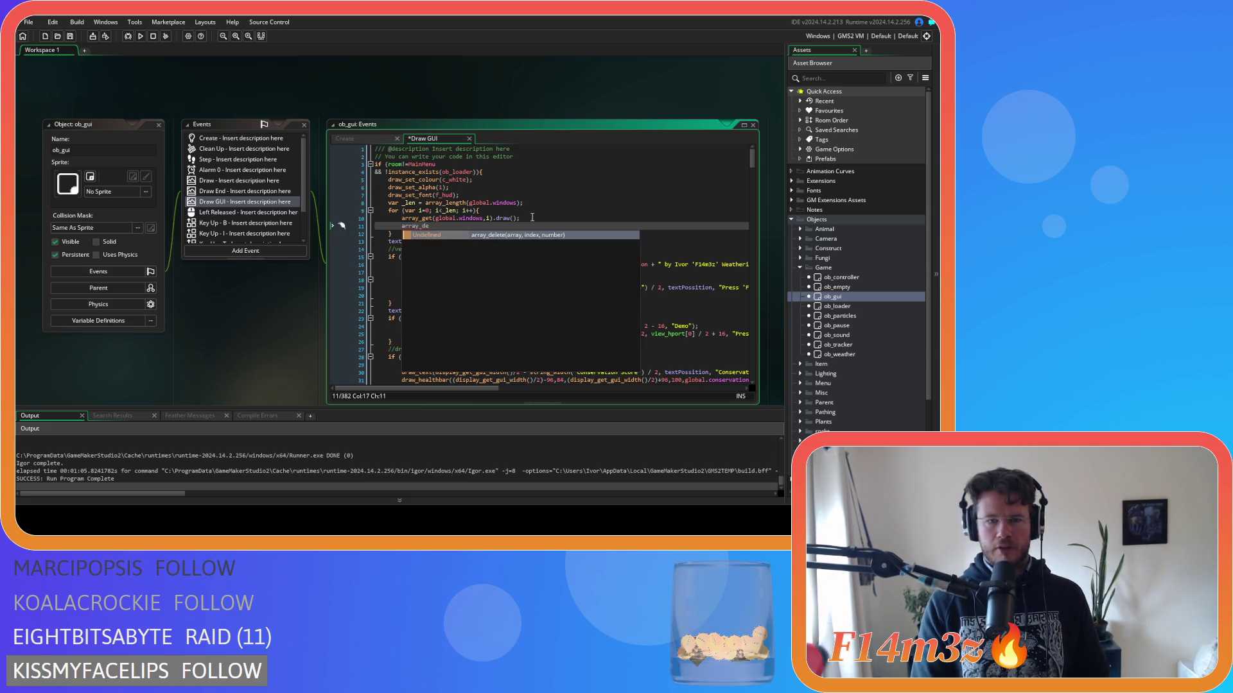
pyautogui.click(362, 227)
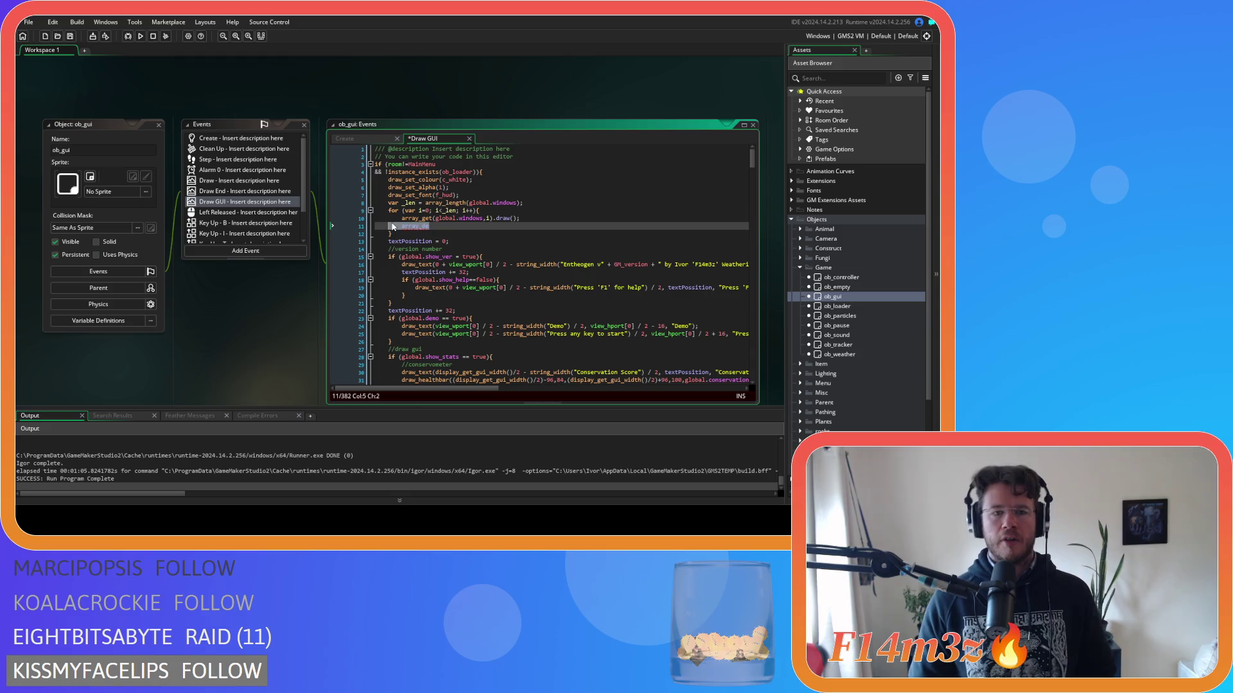
pyautogui.press('BackSpace')
pyautogui.press('BackSpace')
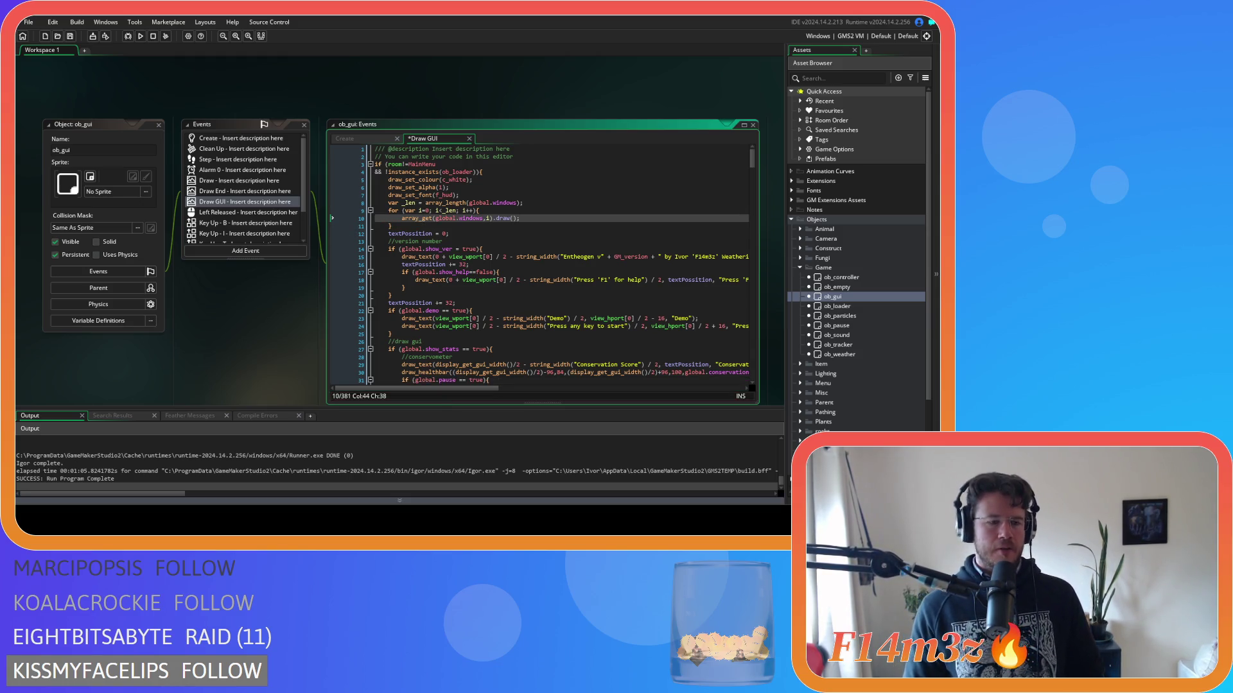
pyautogui.press('Return')
pyautogui.write('array_ins')
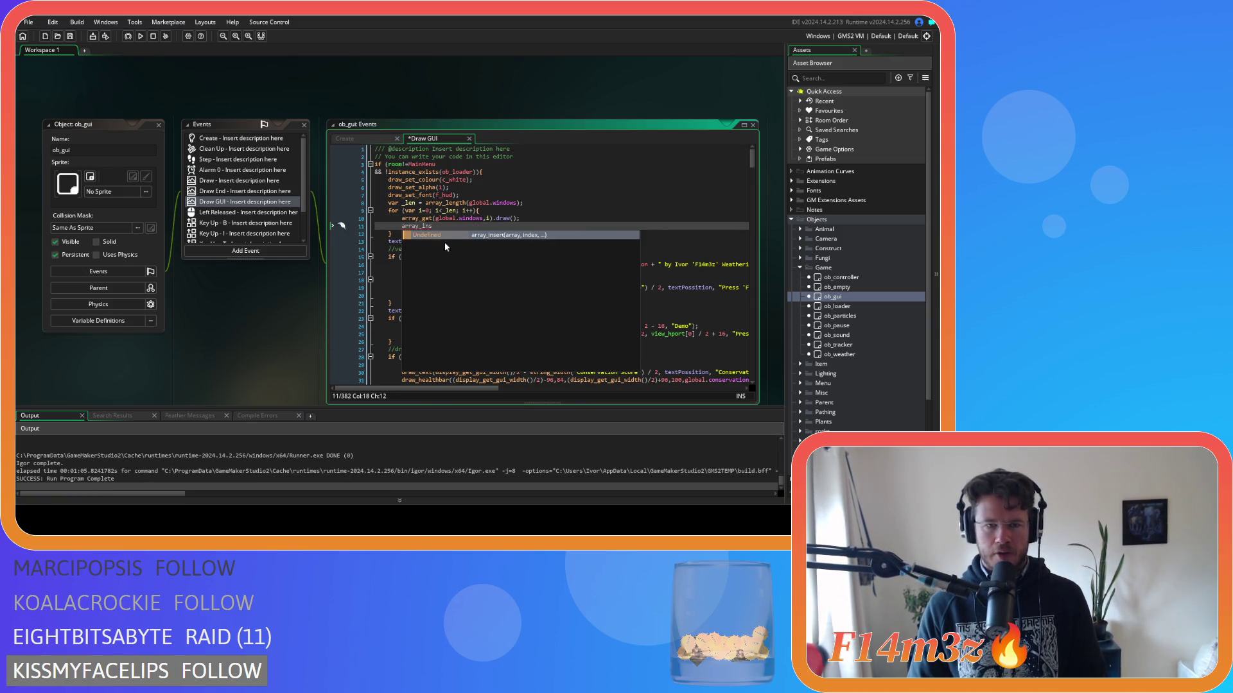
pyautogui.press('Return')
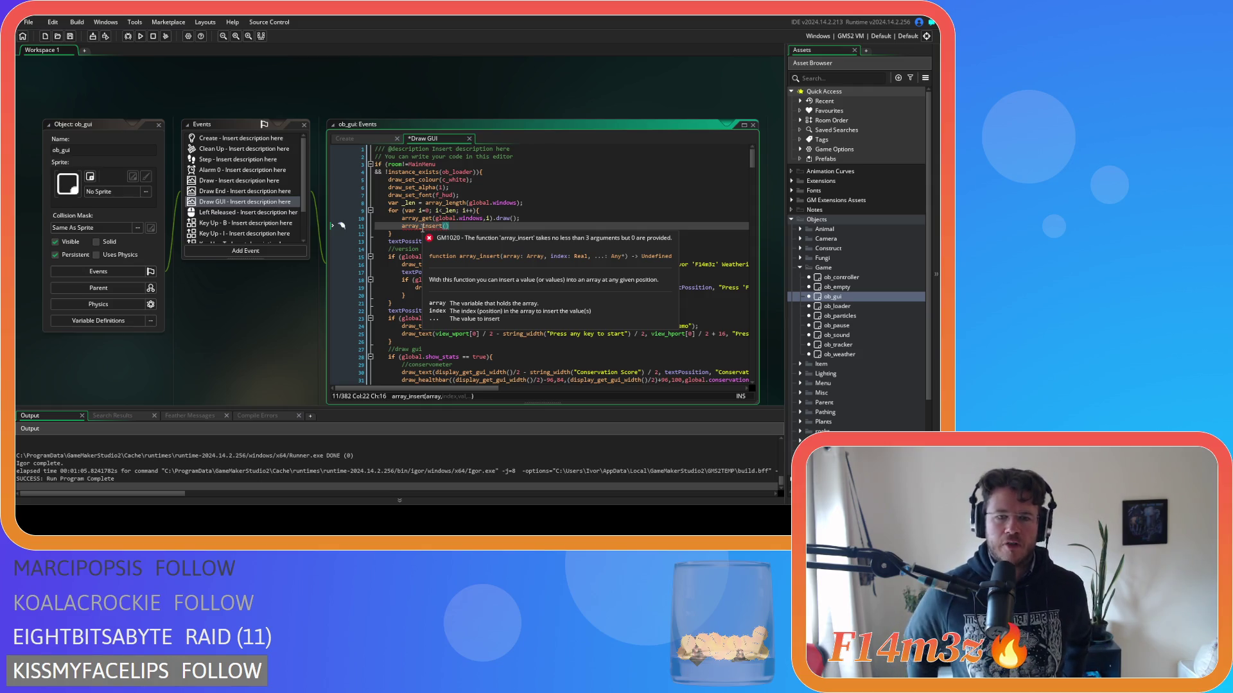
pyautogui.click(422, 227)
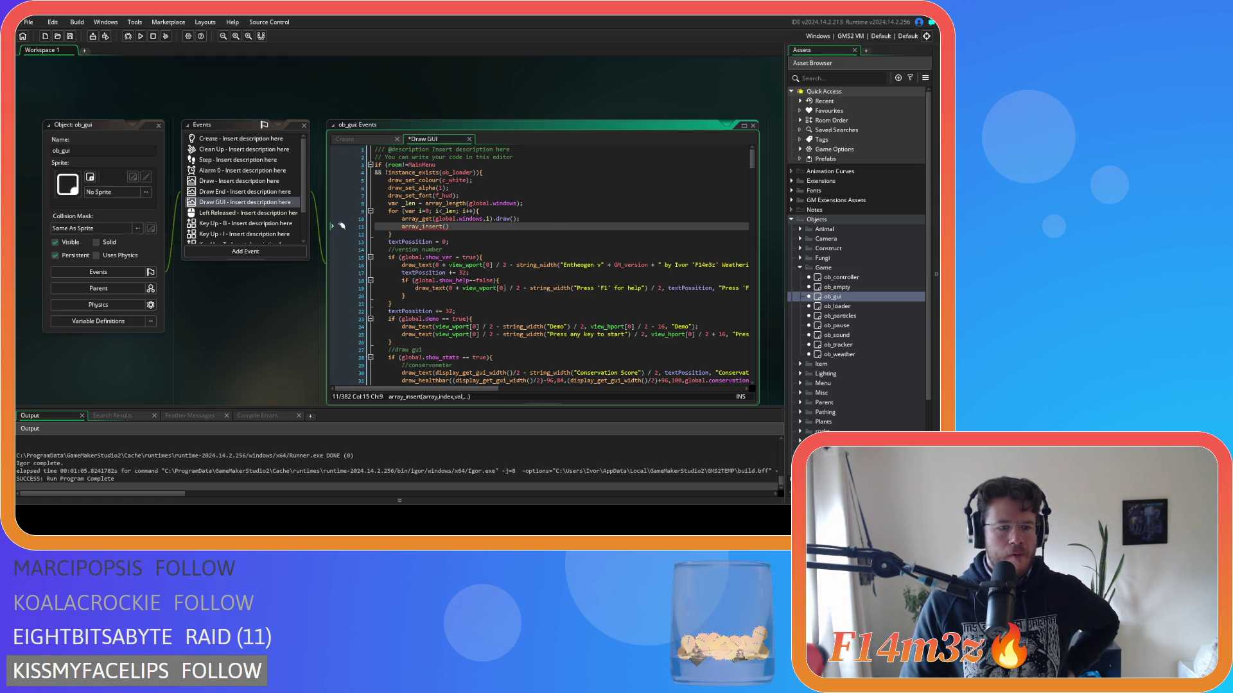
pyautogui.moveTo(449, 227)
pyautogui.mouseDown()
pyautogui.moveTo(411, 265)
pyautogui.moveTo(360, 230)
pyautogui.moveTo(324, 228)
pyautogui.mouseUp()
pyautogui.press('BackSpace')
pyautogui.press('BackSpace')
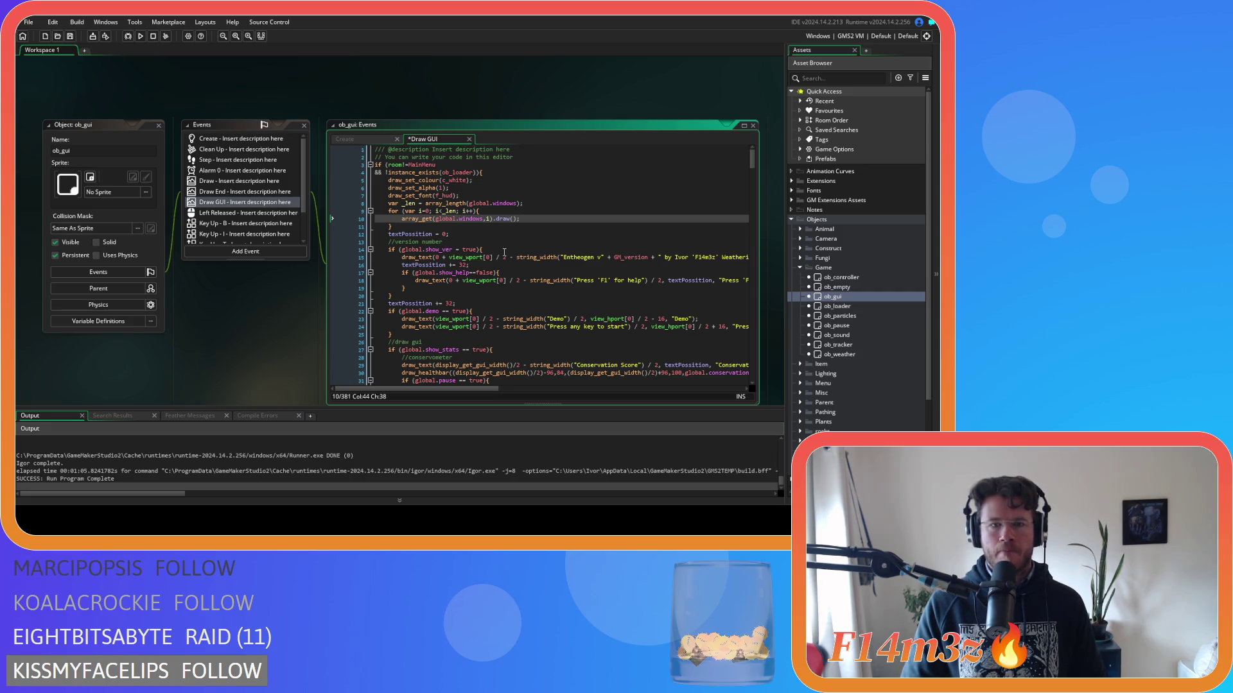
# Open the sc_windowBuild script from Scripts > GUI > Build.
pyautogui.click(803, 259)
pyautogui.click(802, 260)
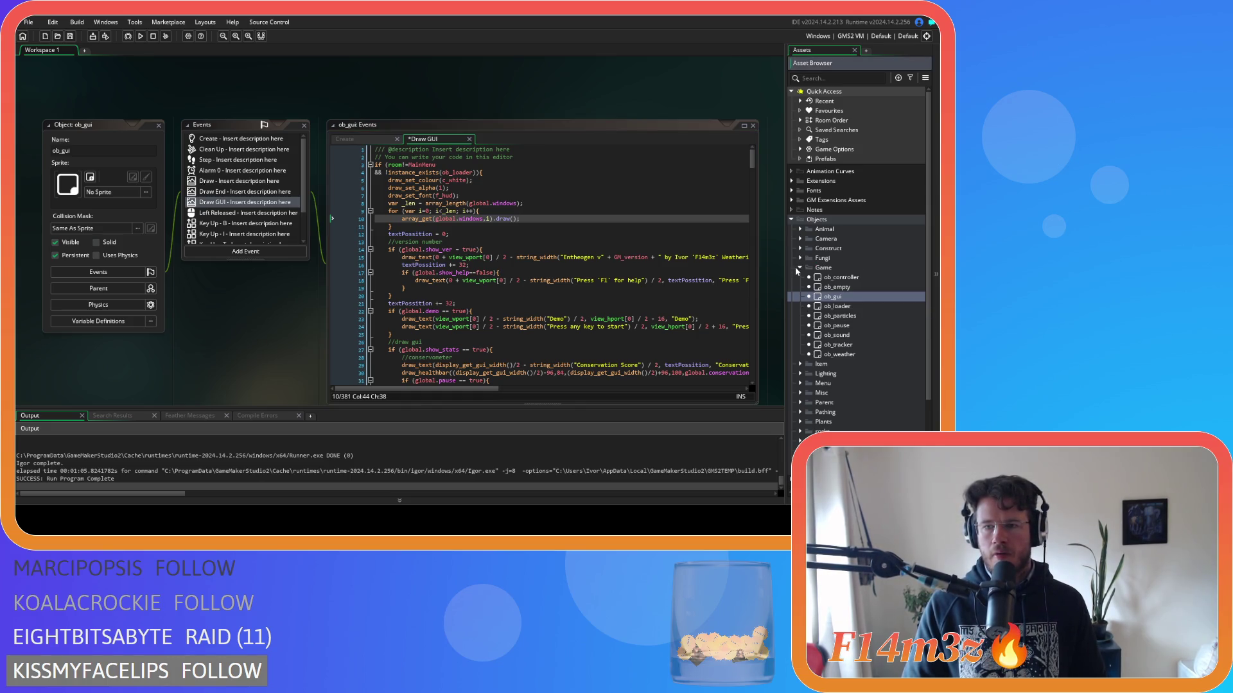
pyautogui.scroll(-3, 802, 287)
pyautogui.click(791, 401)
pyautogui.scroll(-6, 808, 324)
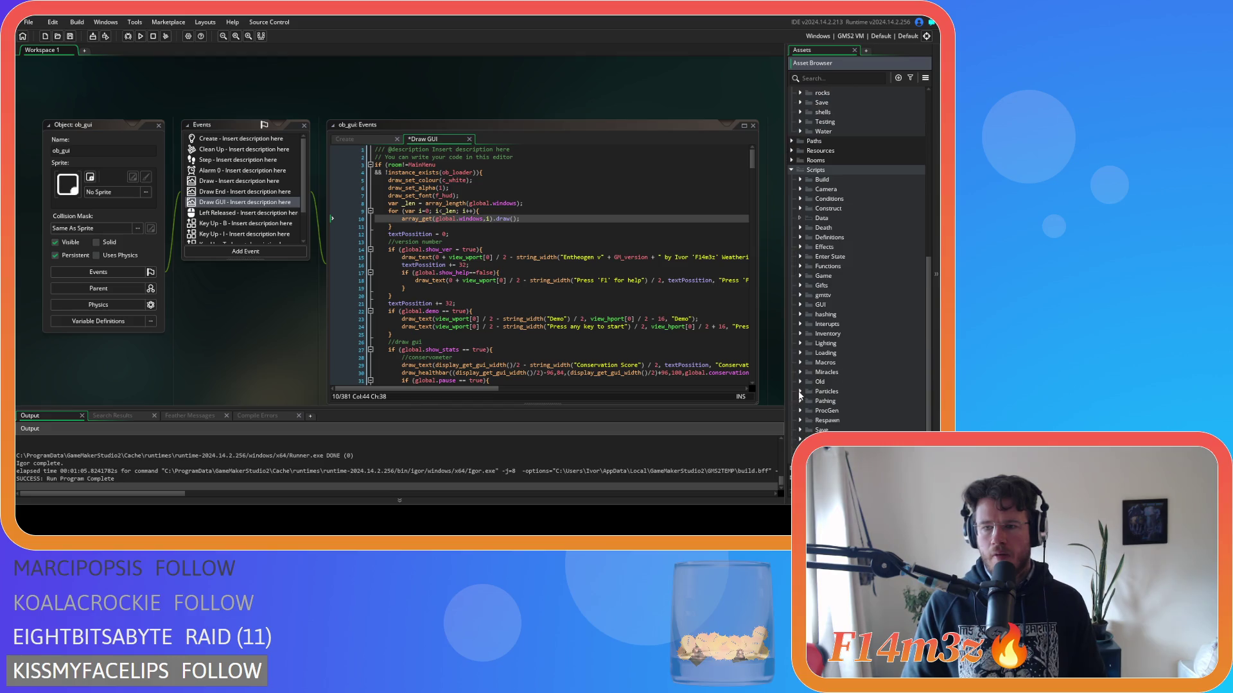
pyautogui.click(802, 305)
pyautogui.scroll(-3, 804, 285)
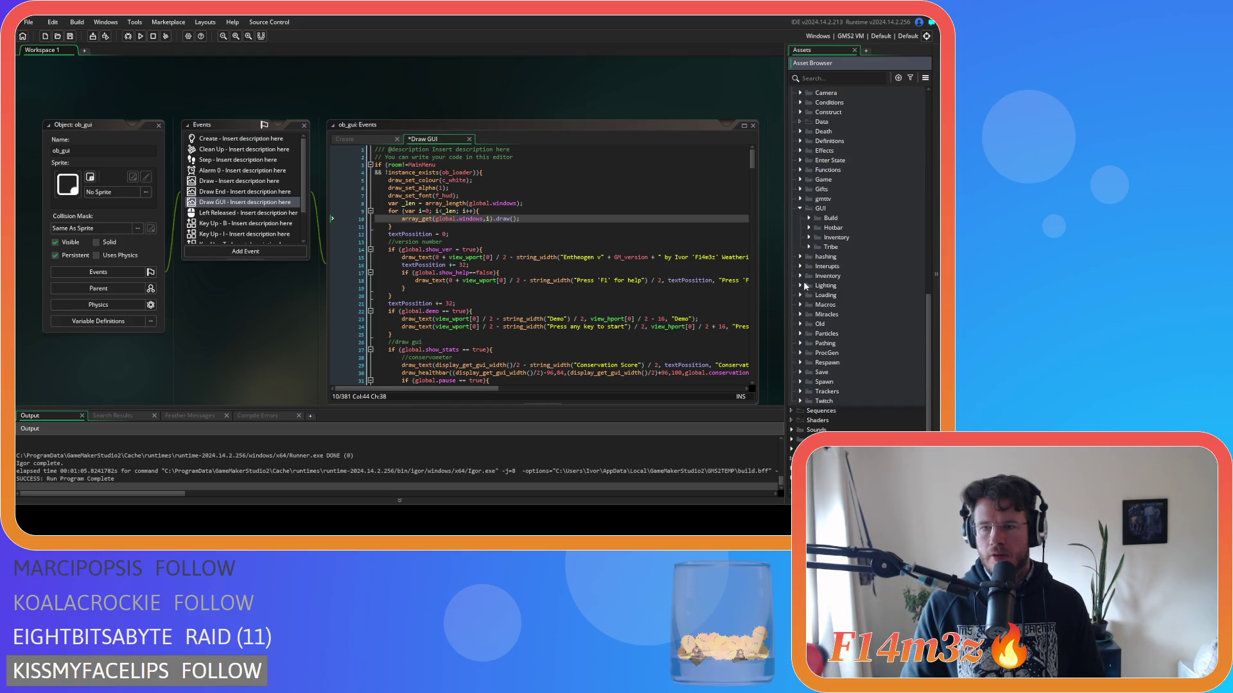
pyautogui.click(809, 218)
pyautogui.doubleClick(835, 227)
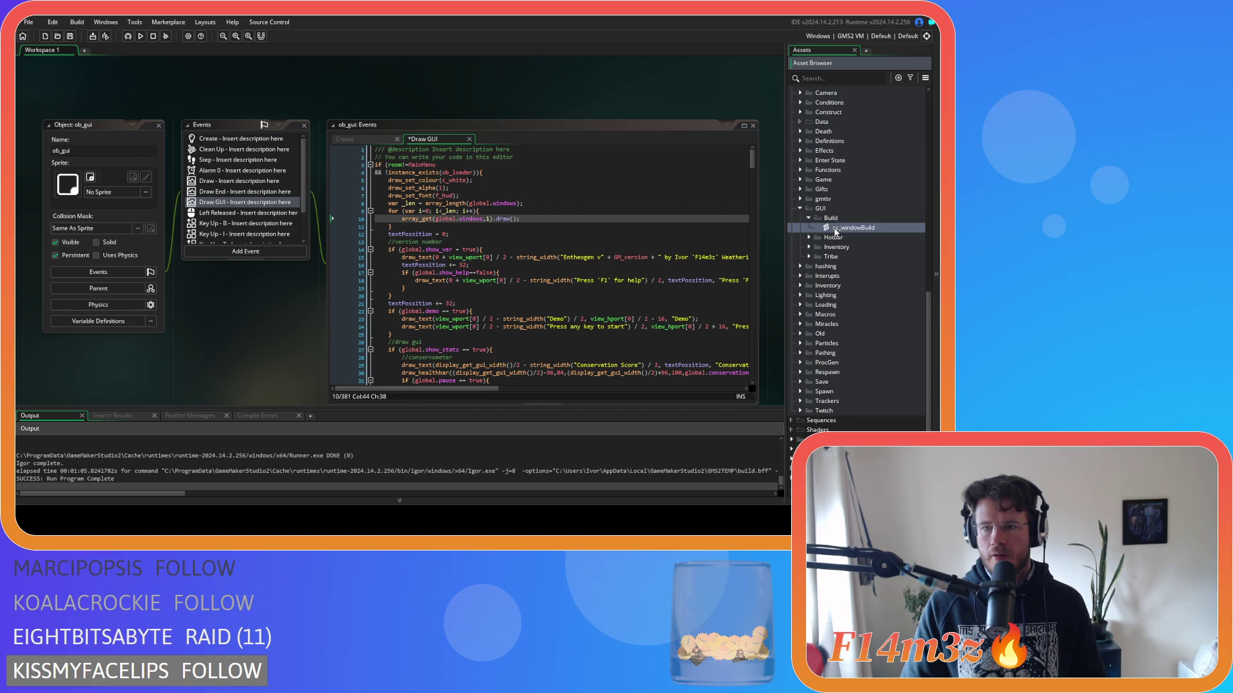
pyautogui.click(293, 158)
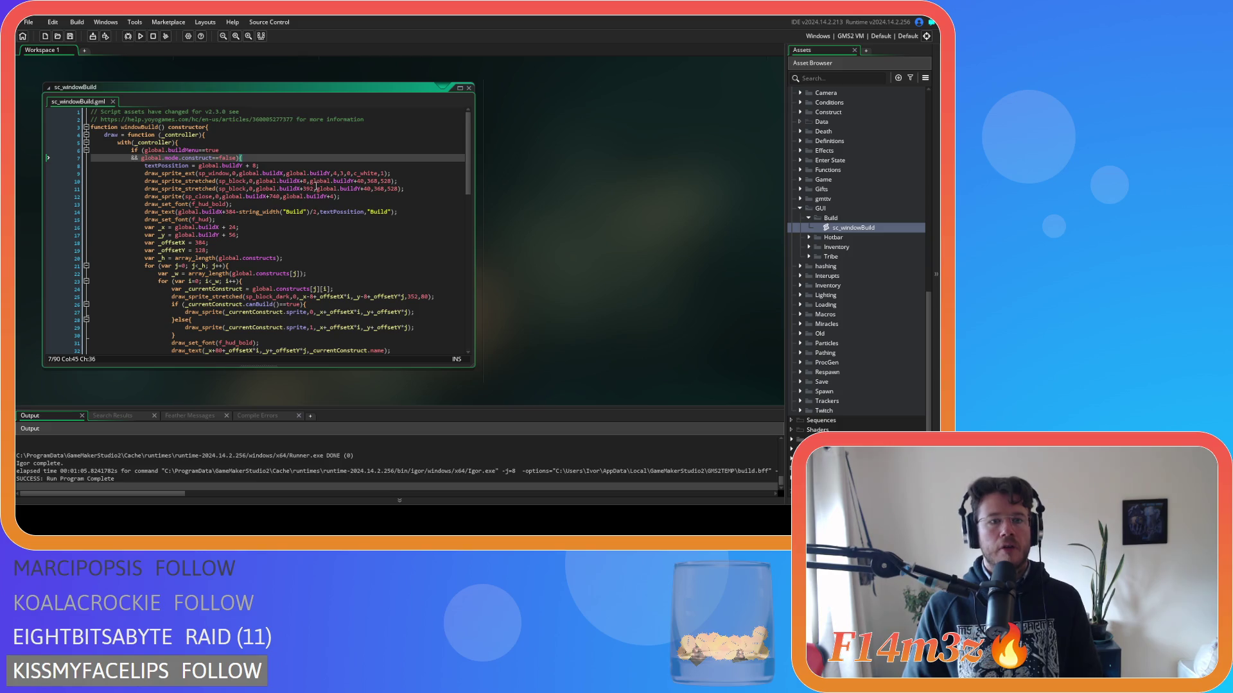
# Scroll sc_windowBuild to the end of its draw method and the input = function (_controller) method.
pyautogui.scroll(-2, 316, 188)
pyautogui.scroll(2, 411, 213)
pyautogui.scroll(-4, 410, 212)
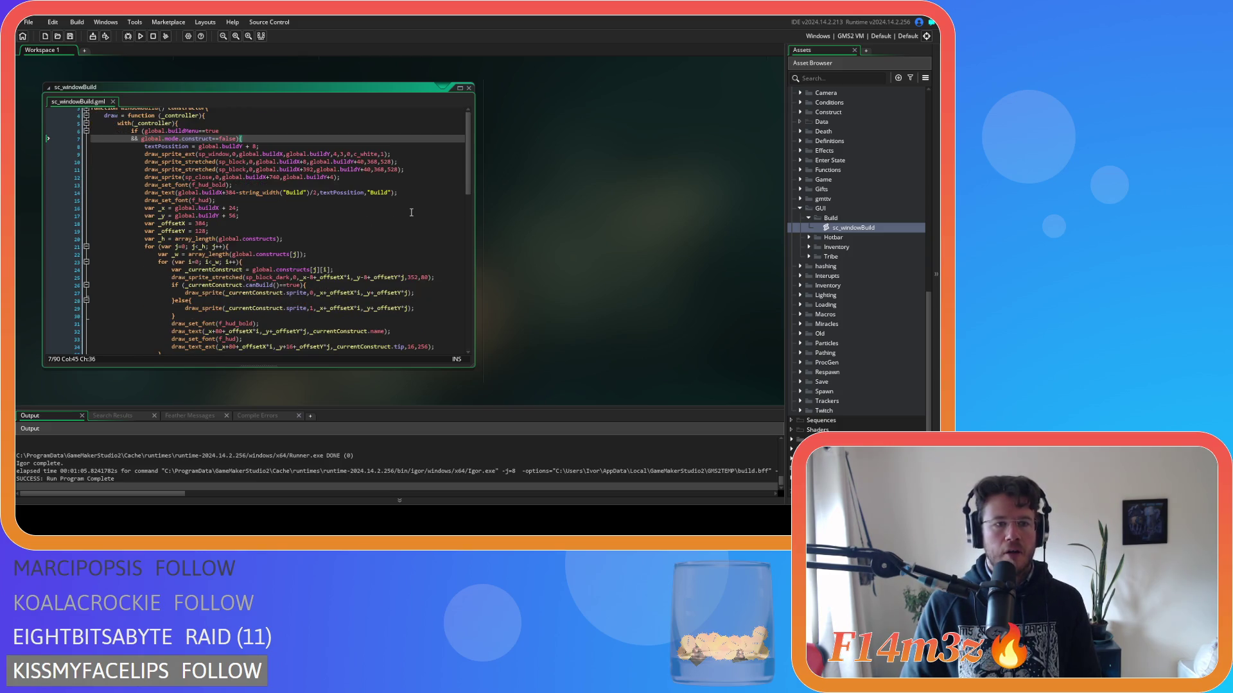
pyautogui.scroll(2, 410, 212)
pyautogui.scroll(1, 410, 212)
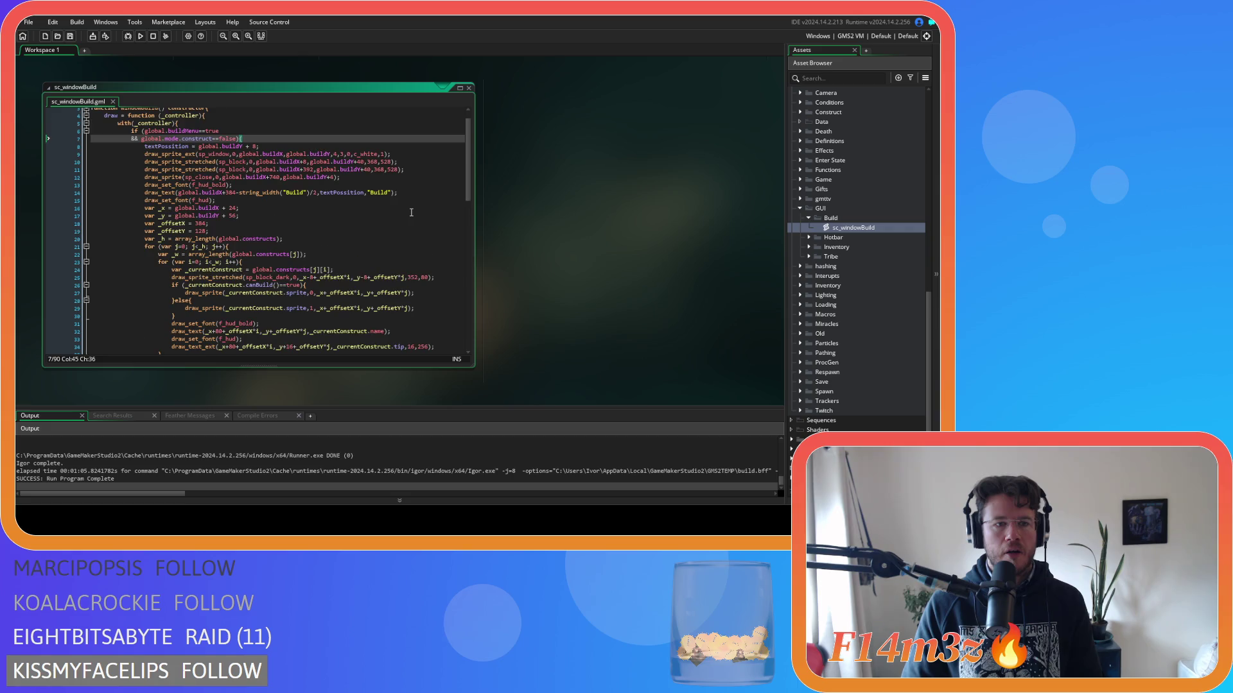
pyautogui.scroll(-2, 411, 213)
pyautogui.click(384, 218)
pyautogui.click(411, 246)
pyautogui.scroll(2, 423, 241)
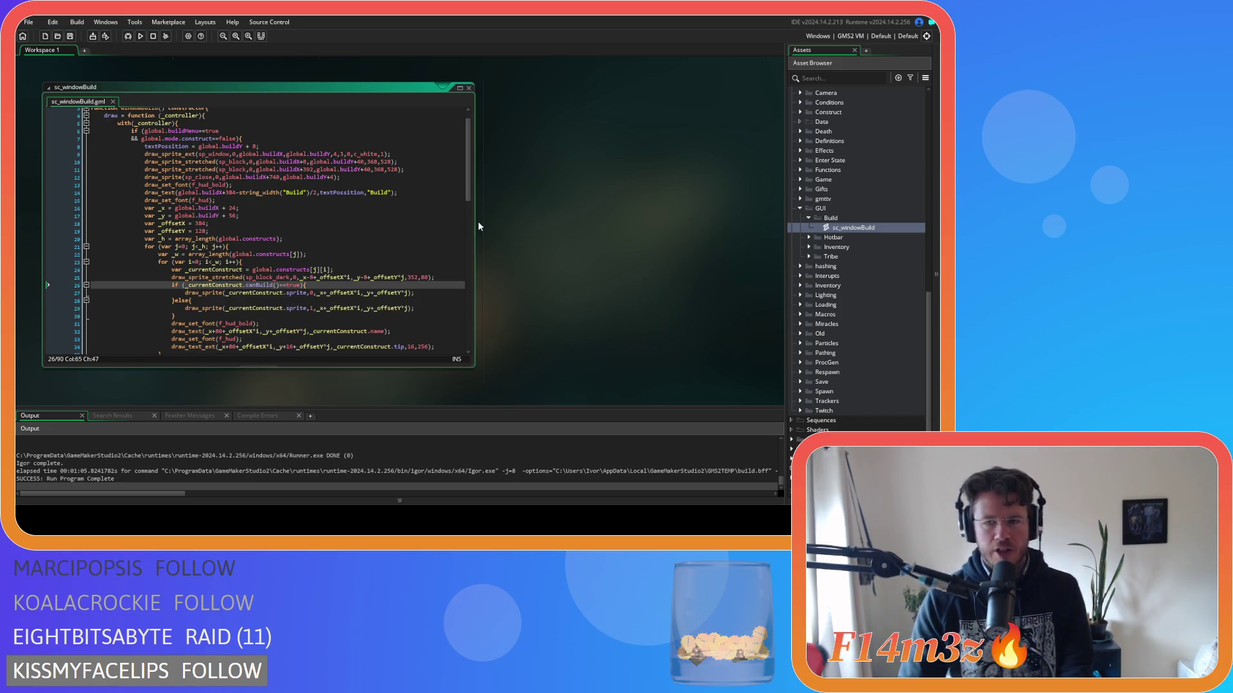
pyautogui.click(810, 240)
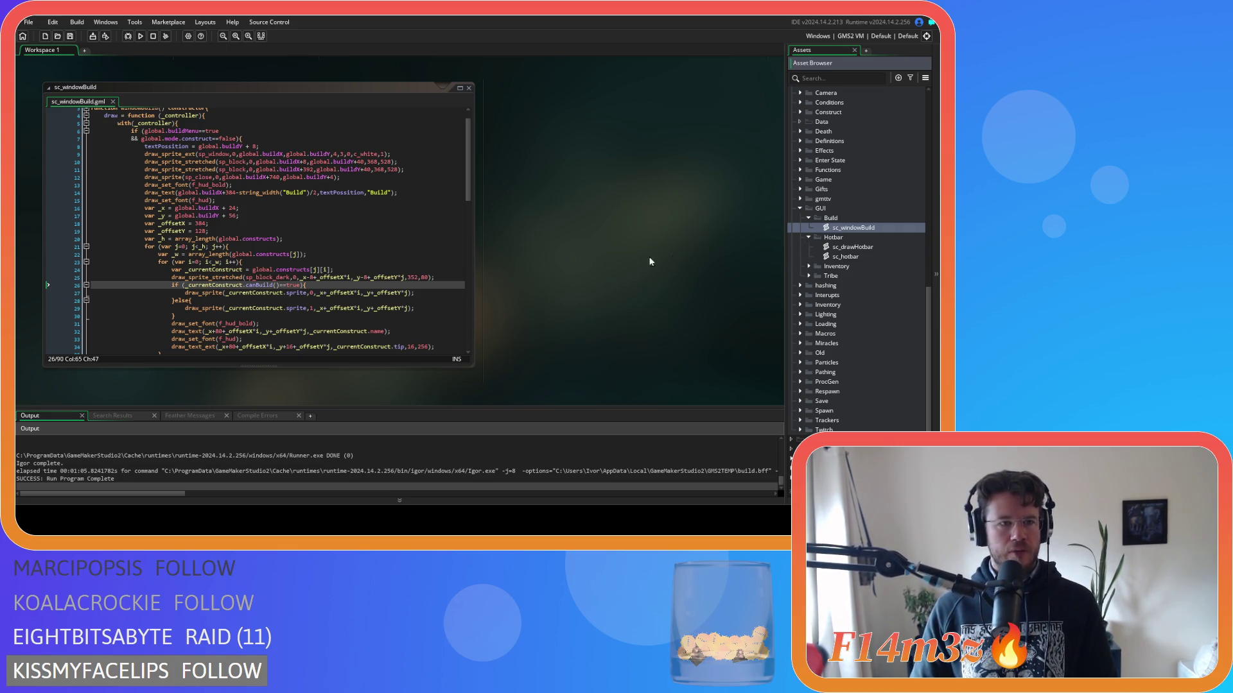
pyautogui.scroll(-10, 388, 288)
pyautogui.click(307, 265)
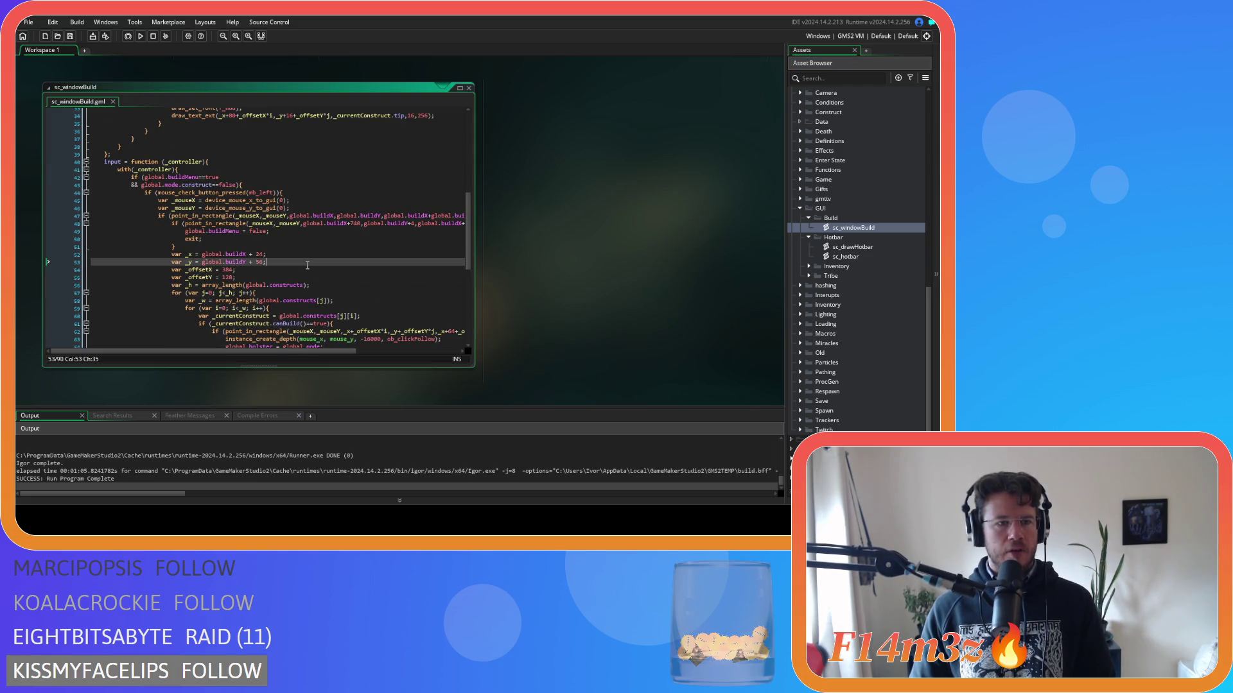
# Inside the mouse-click check, add an unfinished array_insert(global.windows, ) line via autocomplete.
pyautogui.click(183, 239)
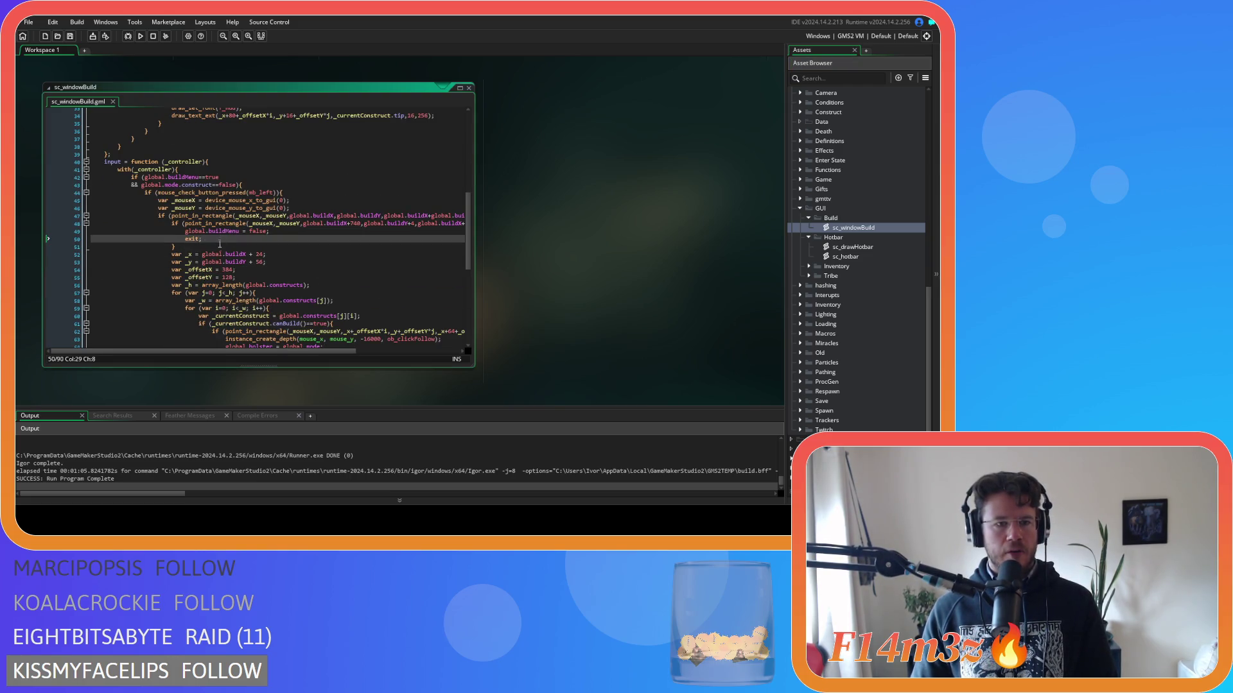
pyautogui.moveTo(271, 353); pyautogui.dragTo(374, 352)
pyautogui.click(446, 213)
pyautogui.moveTo(299, 349)
pyautogui.mouseDown()
pyautogui.moveTo(207, 334)
pyautogui.moveTo(293, 335)
pyautogui.moveTo(232, 327)
pyautogui.moveTo(313, 319)
pyautogui.moveTo(235, 321)
pyautogui.moveTo(302, 326)
pyautogui.mouseUp()
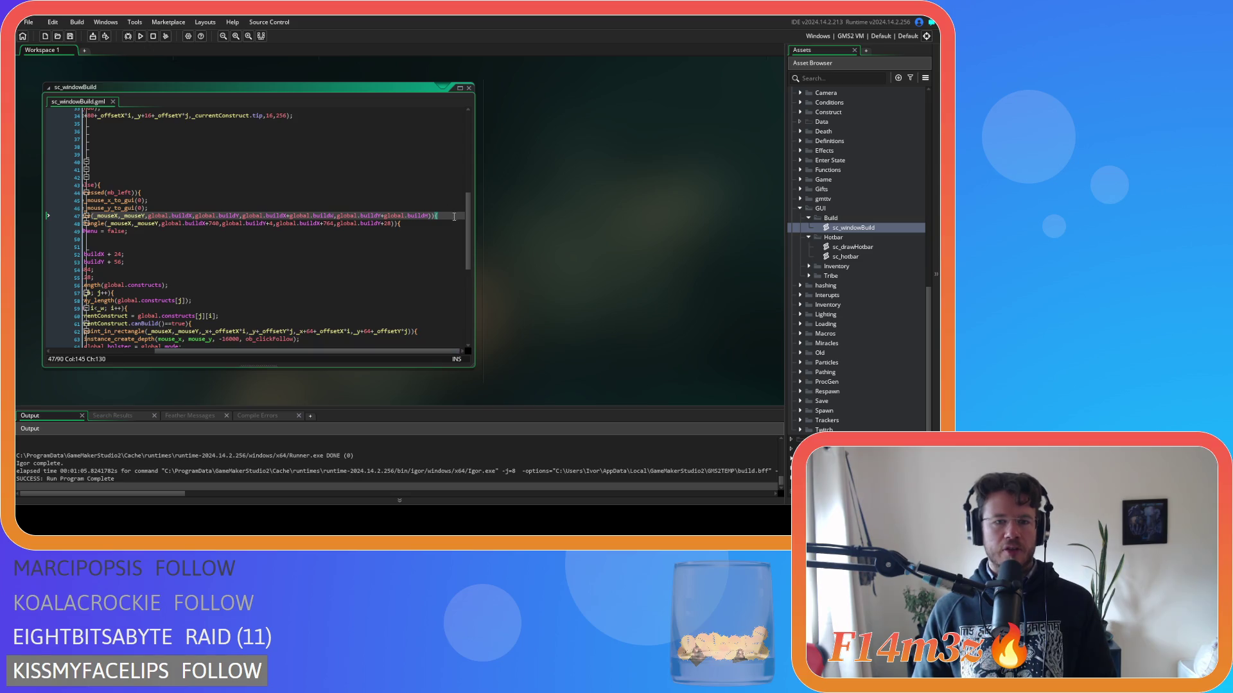
pyautogui.press('Return')
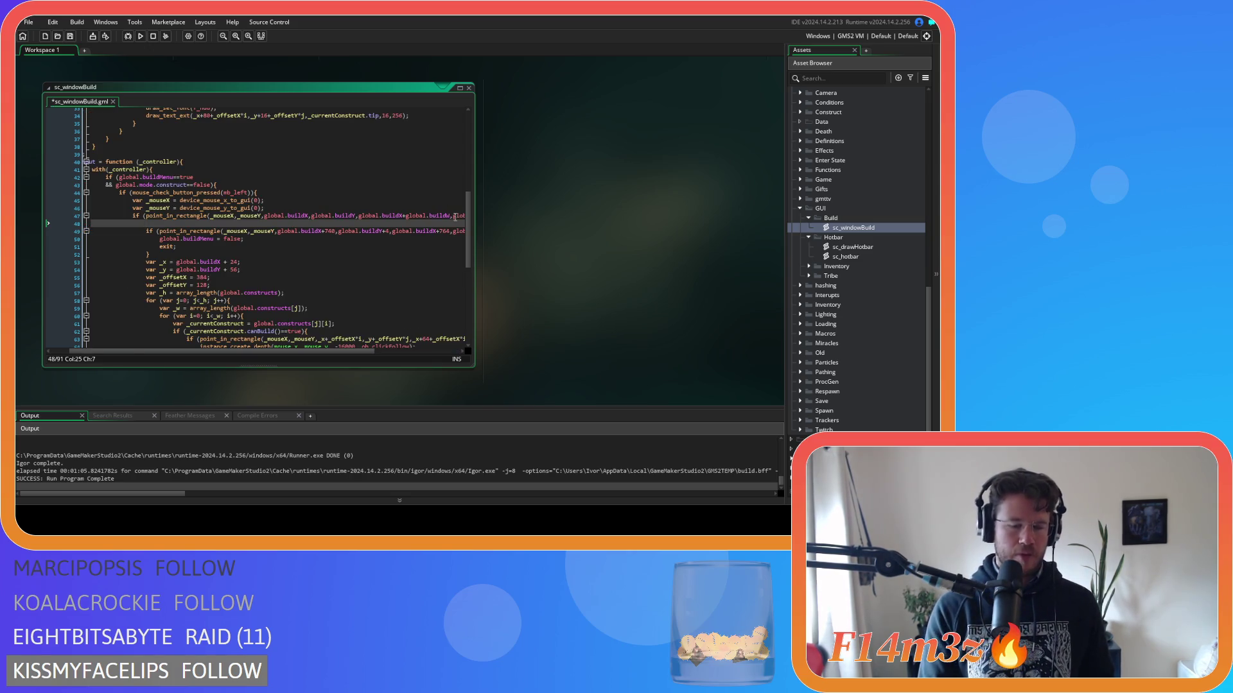
pyautogui.write('array_ins')
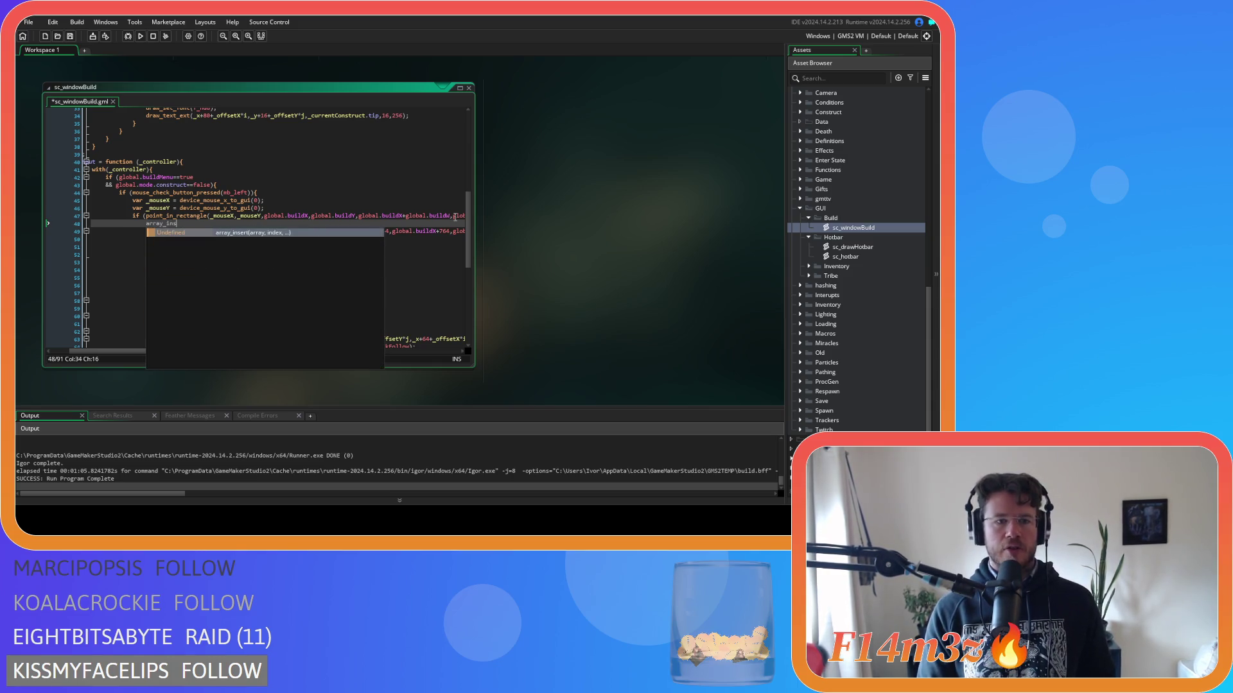
pyautogui.press('Return')
pyautogui.write('global.wind')
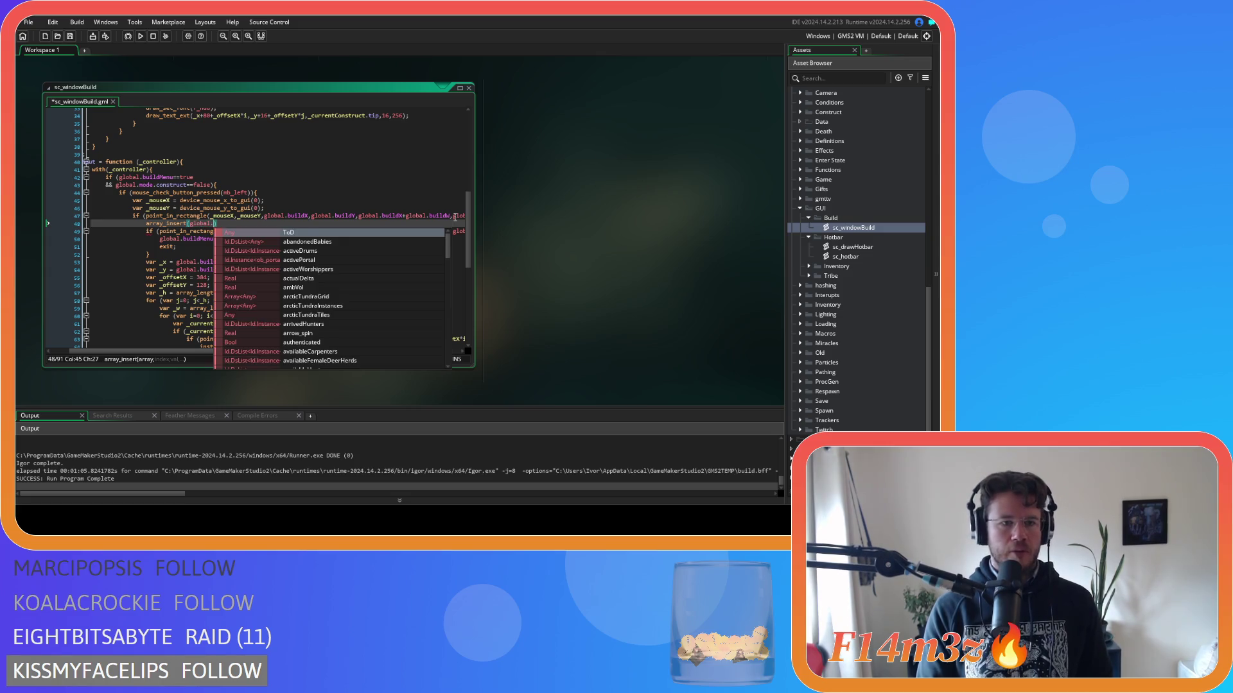
pyautogui.press('Down')
pyautogui.press('Return')
pyautogui.write(',')
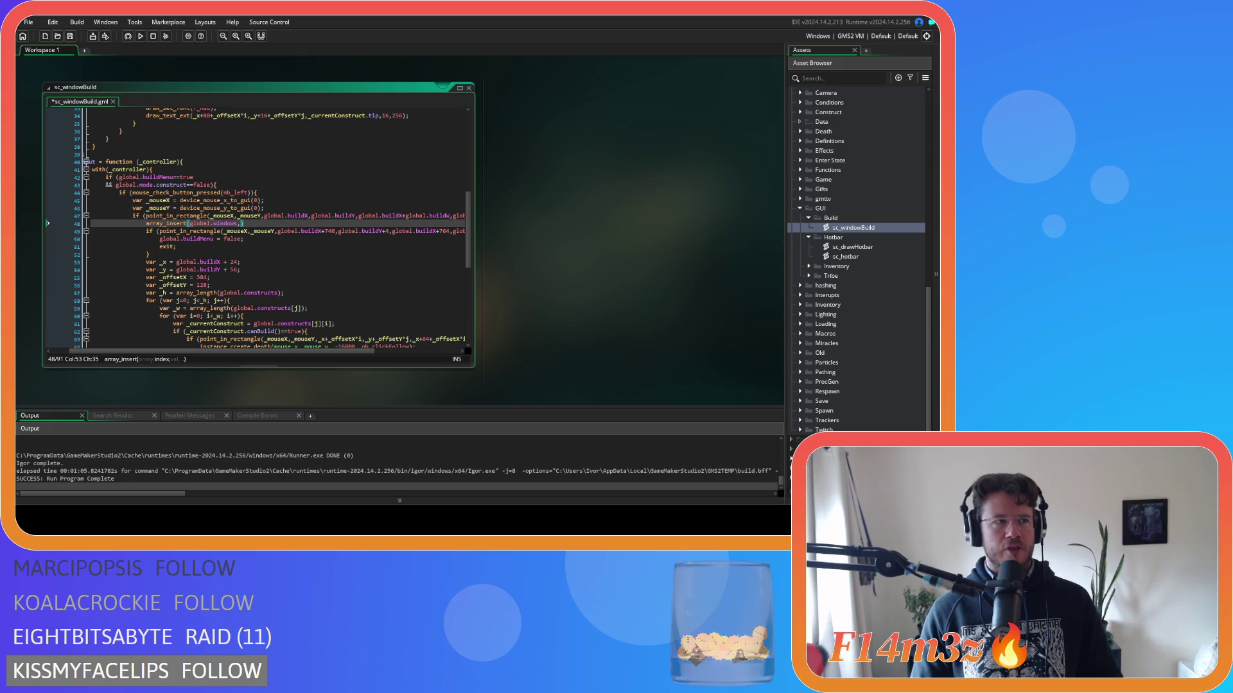
pyautogui.hotkey('ctrl', 'z')
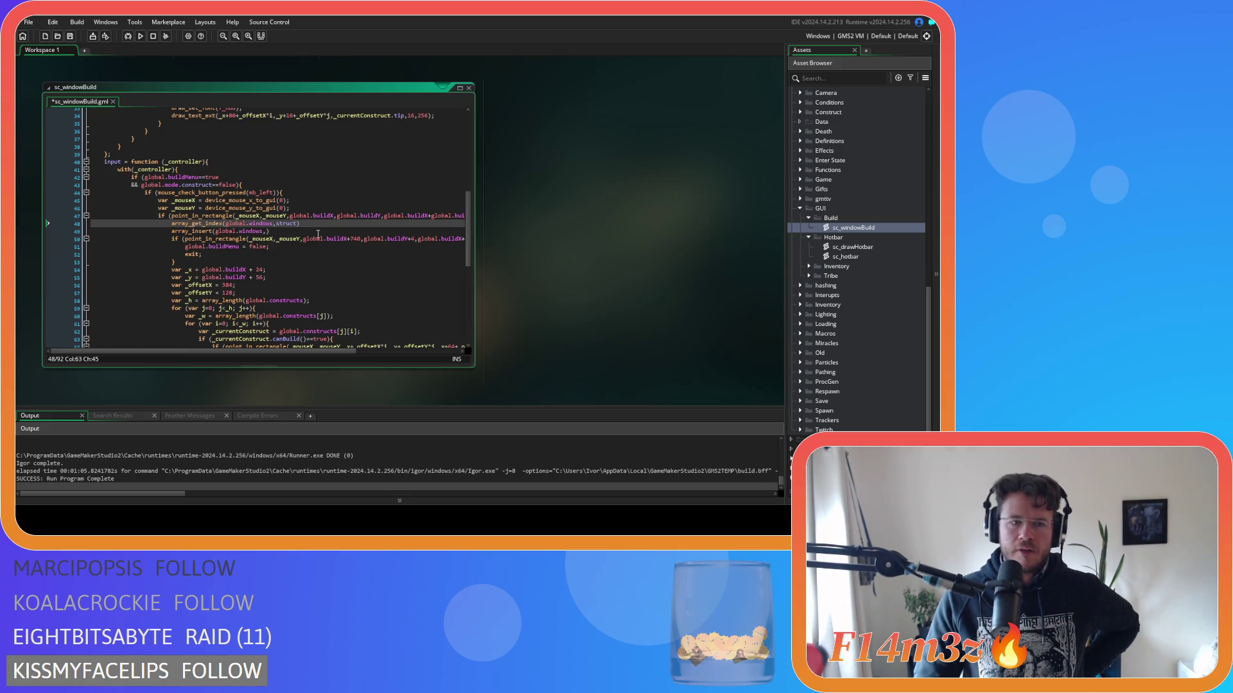
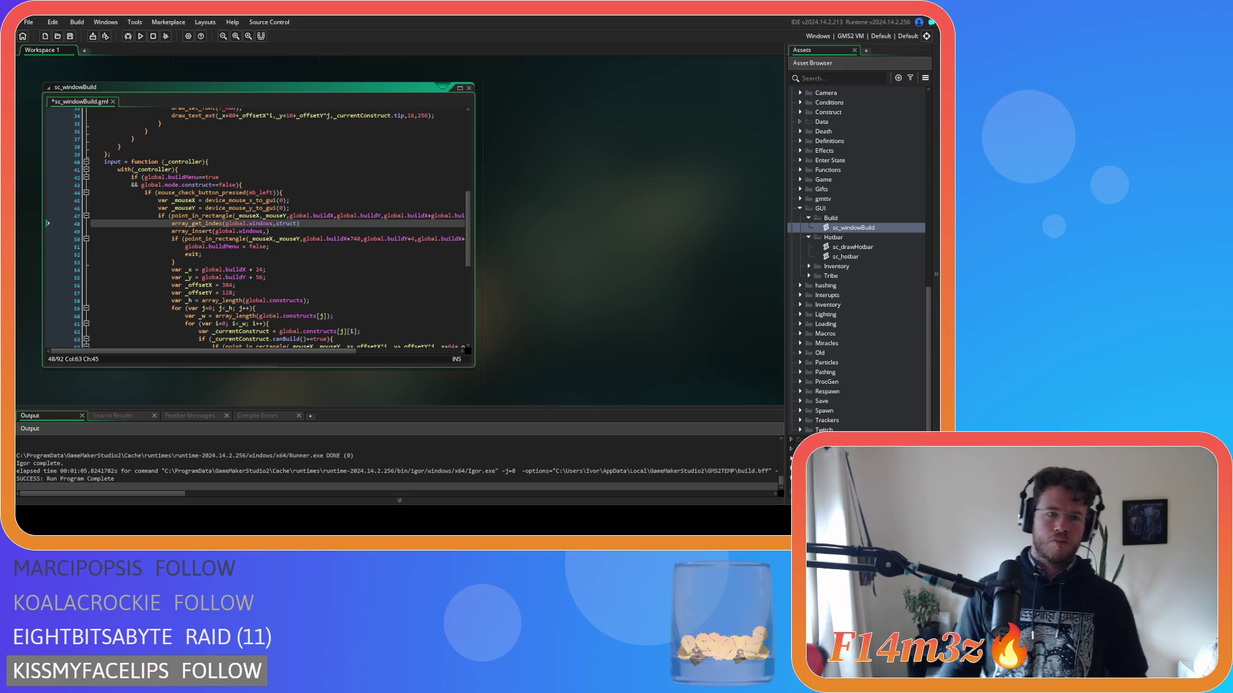
# Open ob_creator from Objects > Menu and scroll its Create event to the global.windows list (lines 45–74).
pyautogui.scroll(2, 398, 231)
pyautogui.scroll(6, 398, 231)
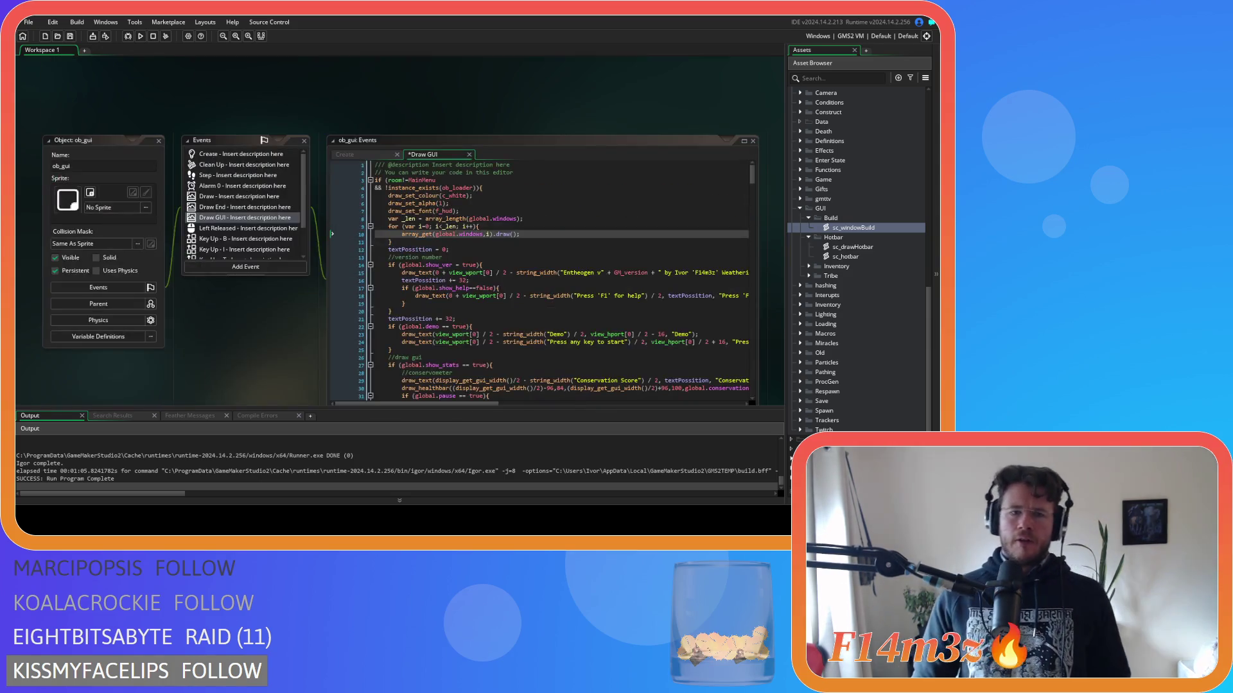
pyautogui.scroll(10, 857, 257)
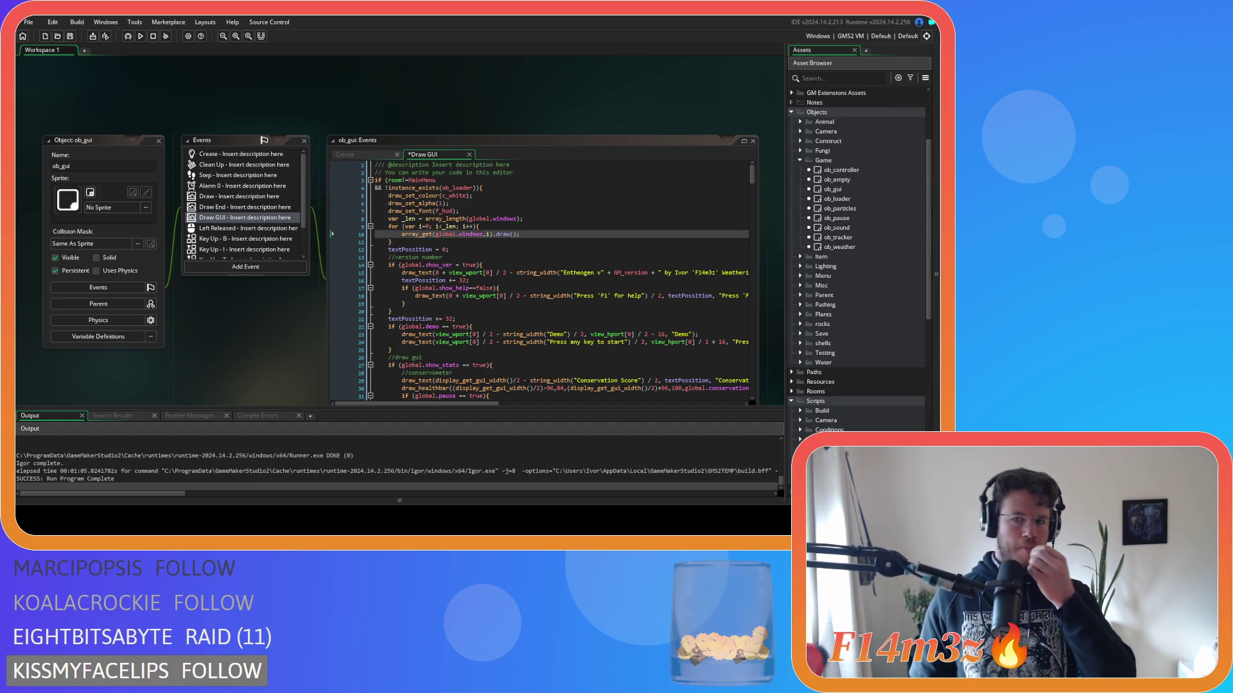
pyautogui.click(800, 275)
pyautogui.doubleClick(838, 294)
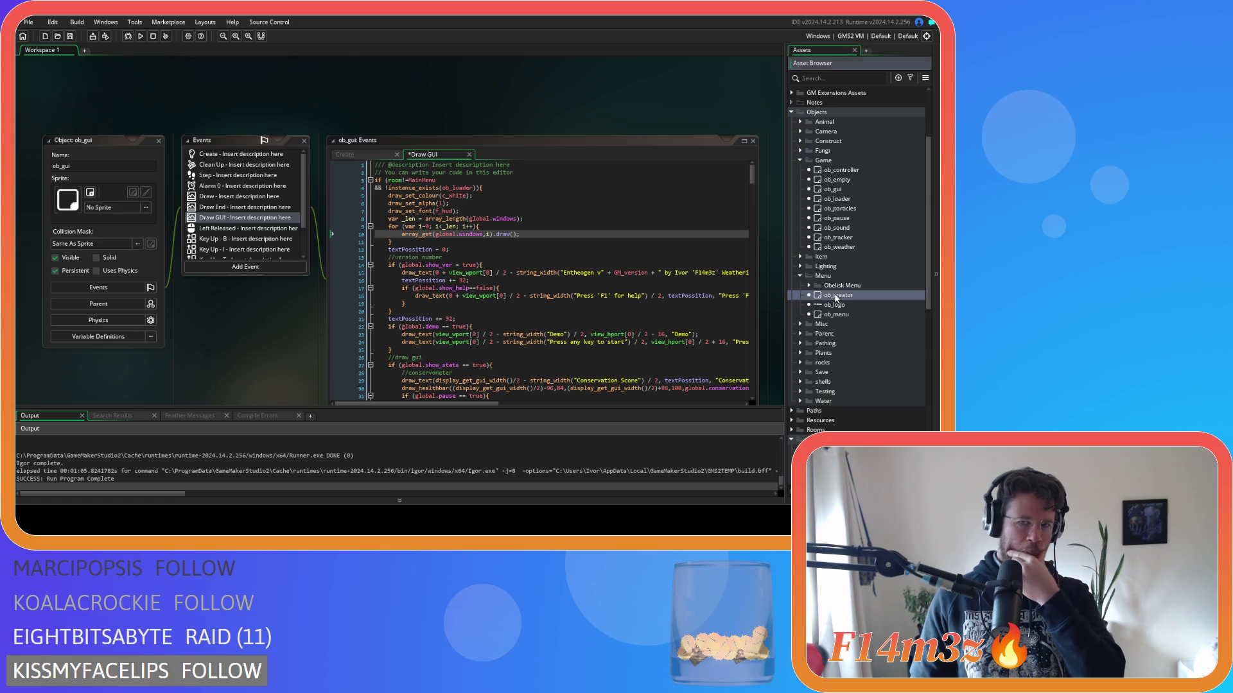
pyautogui.scroll(-1, 753, 279)
pyautogui.scroll(-15, 483, 333)
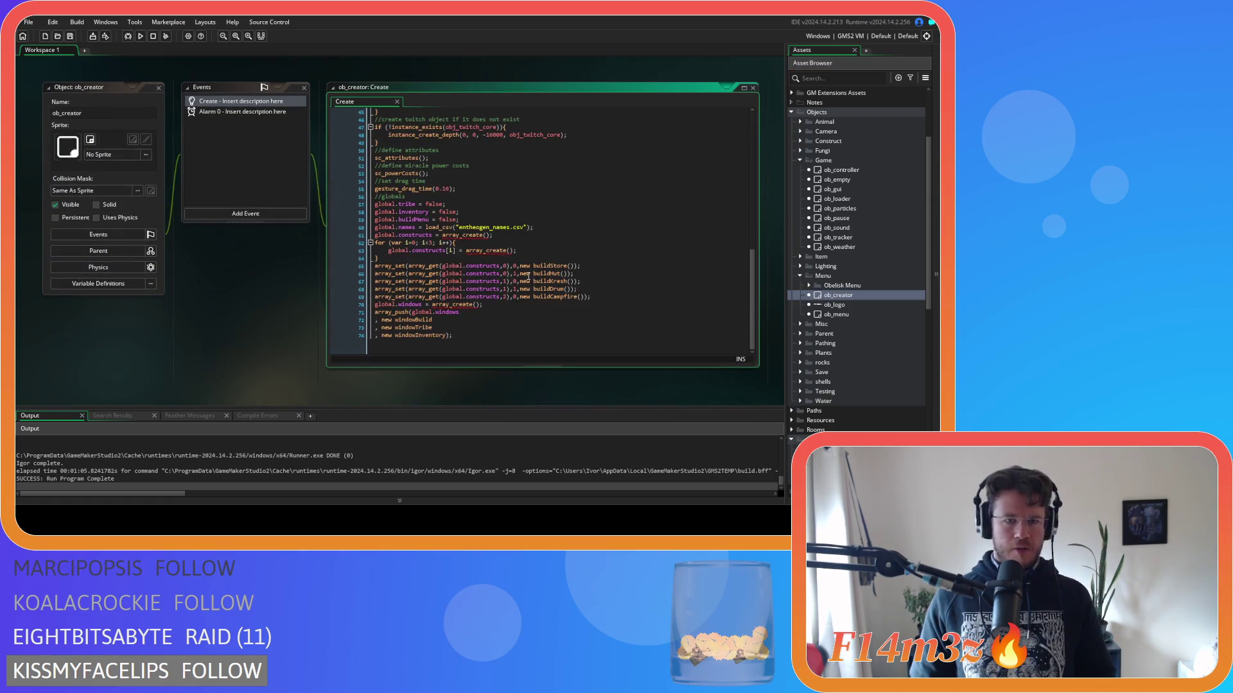
pyautogui.click(493, 306)
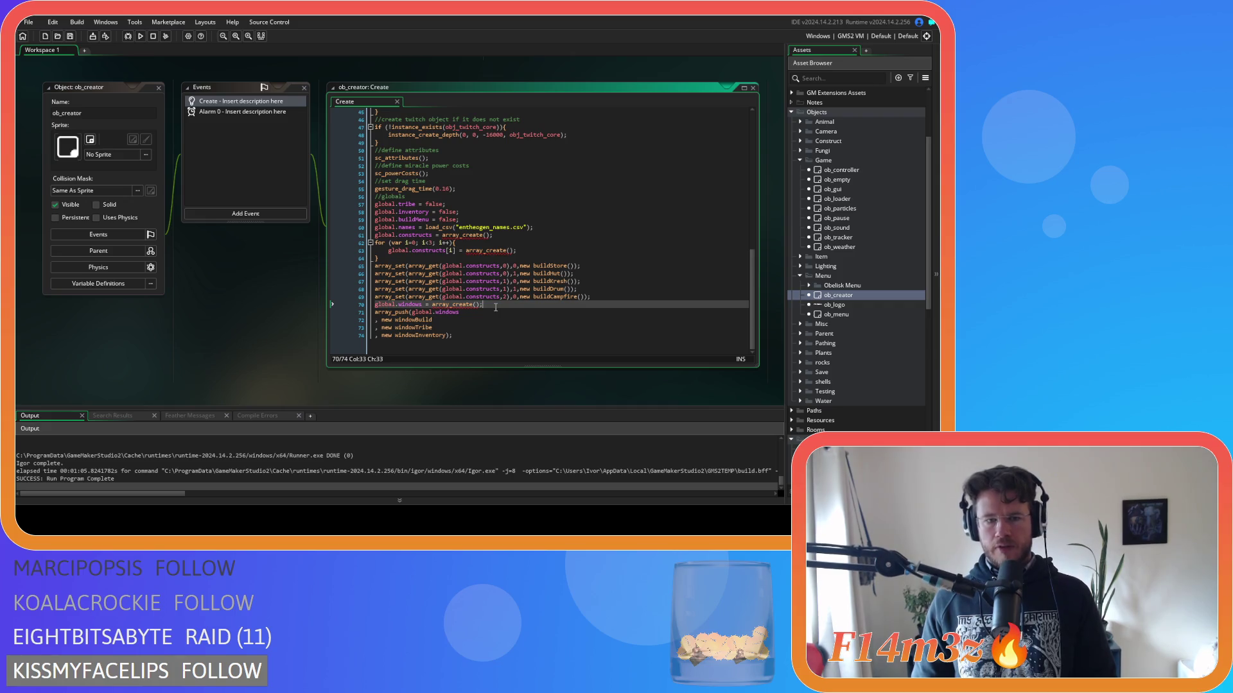
# Add line 75 assigning global.windowBuild with array_get(global.windows,0), using autocomplete.
pyautogui.click(484, 334)
pyautogui.press('Return')
pyautogui.write('global.')
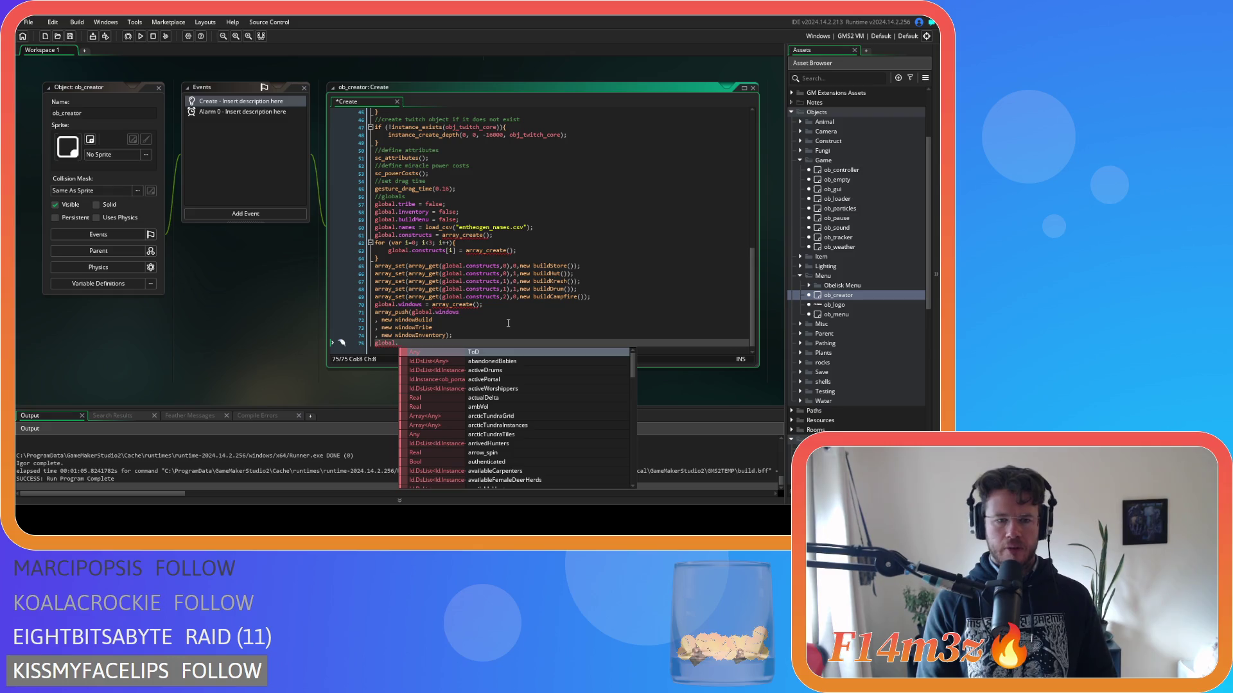
pyautogui.write('win')
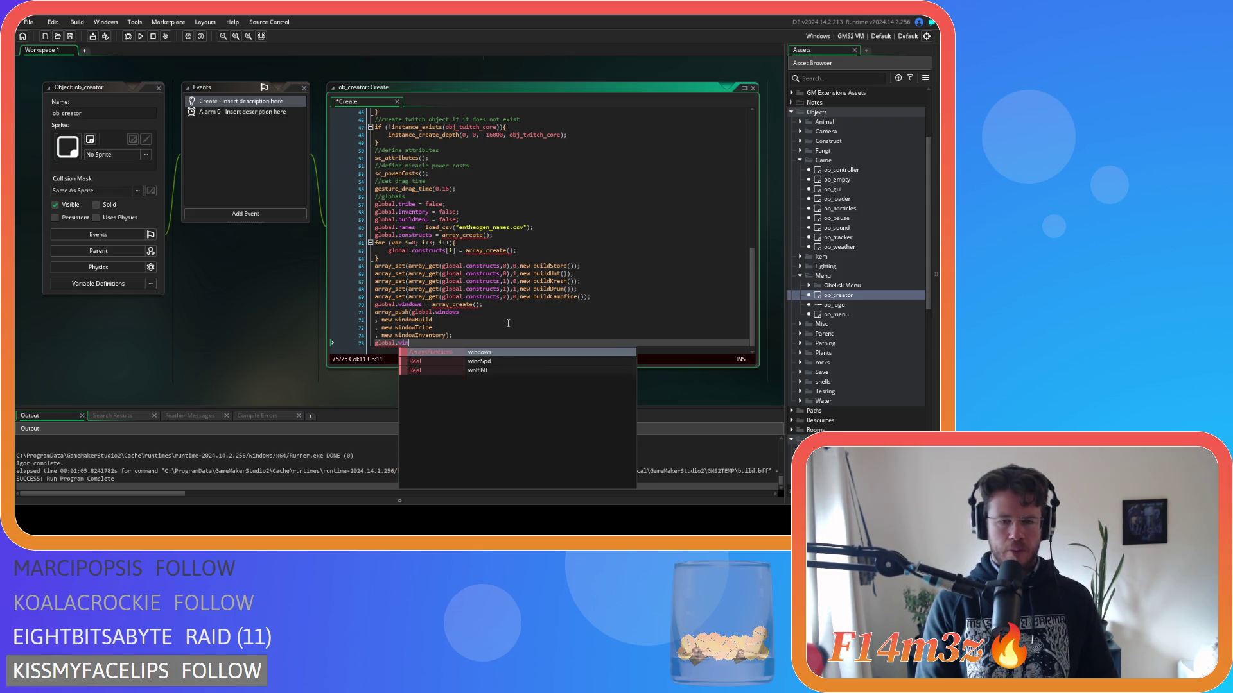
pyautogui.write('dowTribe')
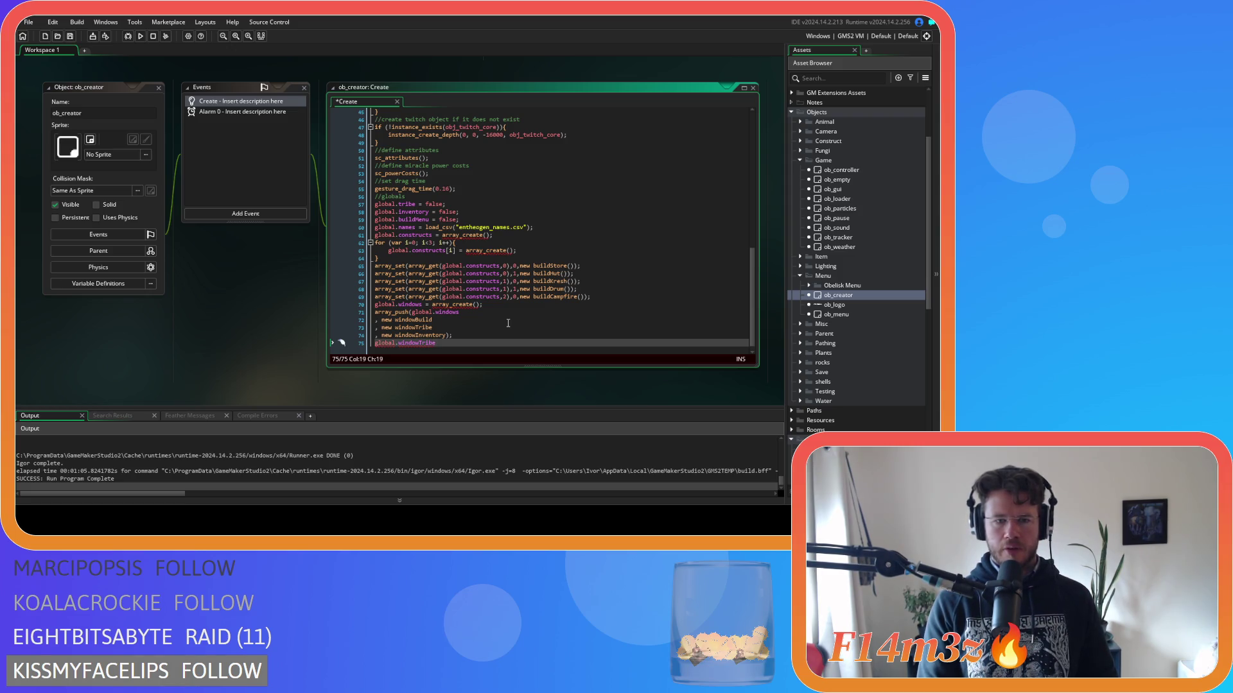
pyautogui.press('BackSpace')
pyautogui.press('BackSpace')
pyautogui.press('BackSpace')
pyautogui.press('BackSpace')
pyautogui.press('BackSpace')
pyautogui.write('Bui')
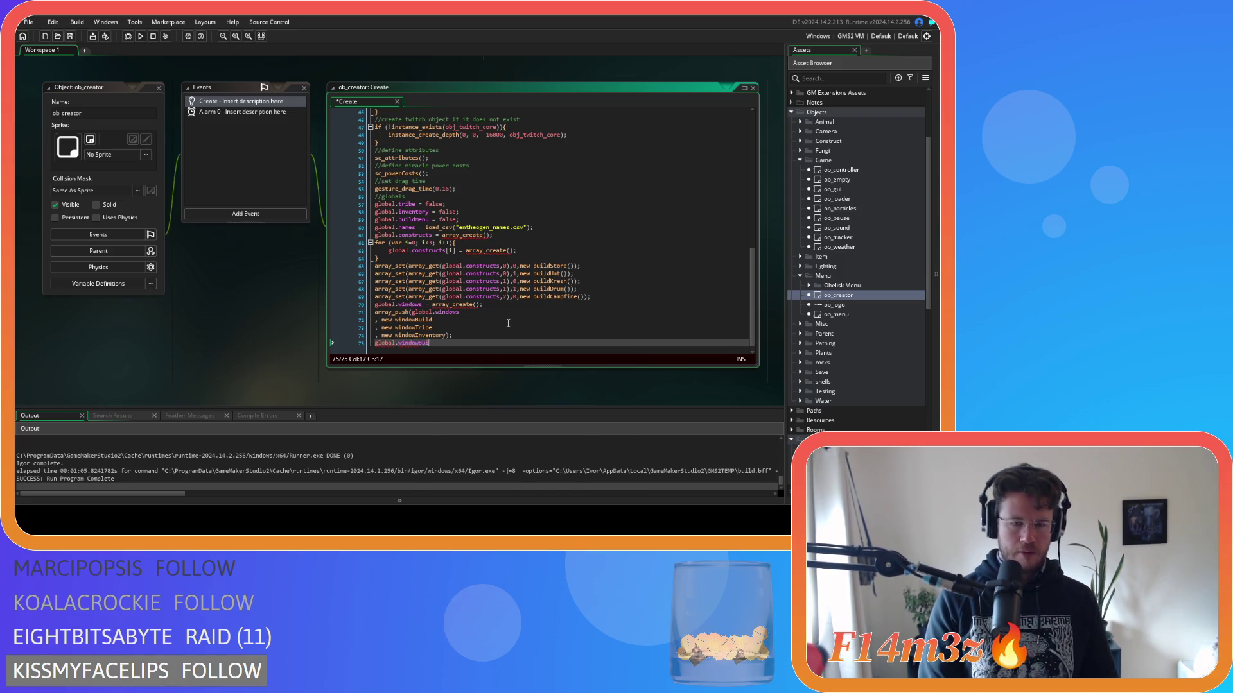
pyautogui.write('ld =')
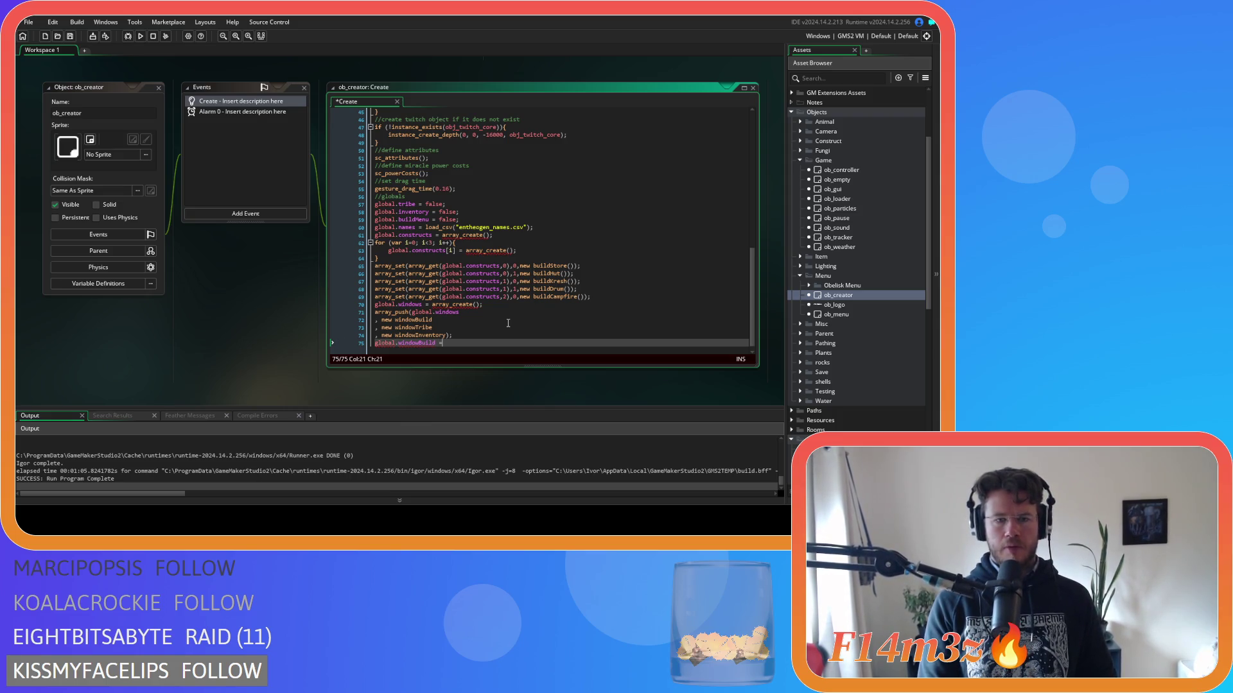
pyautogui.write(' array_g')
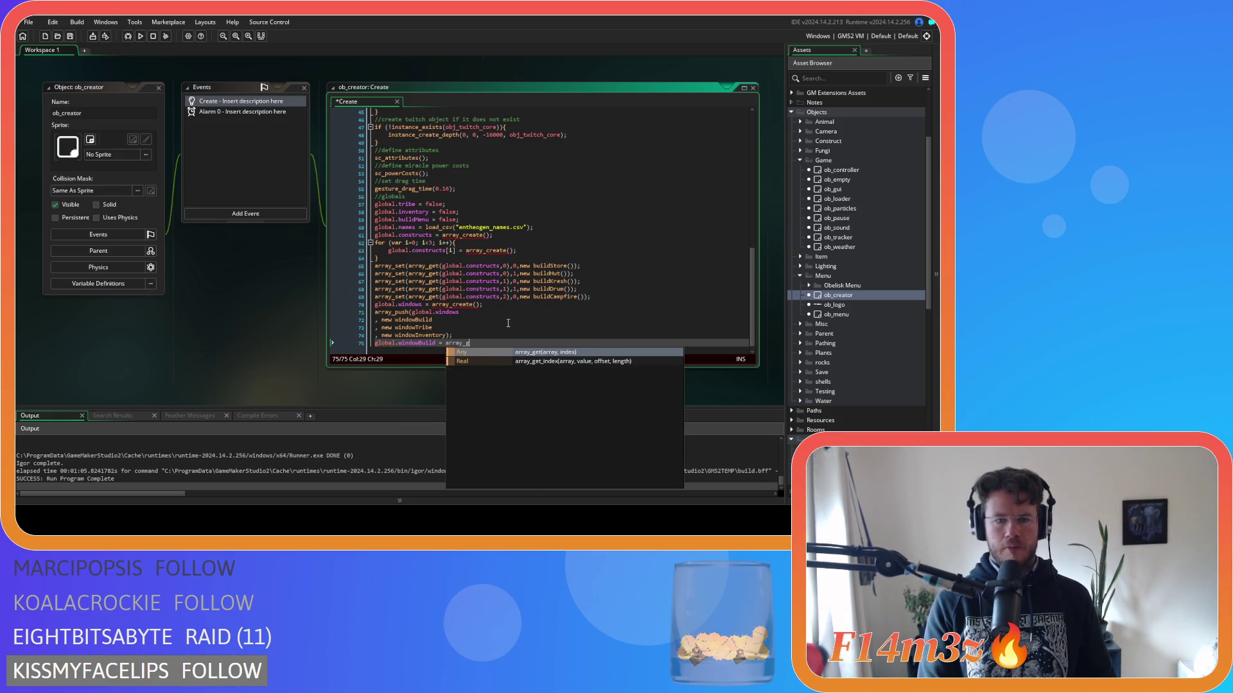
pyautogui.write('et(array')
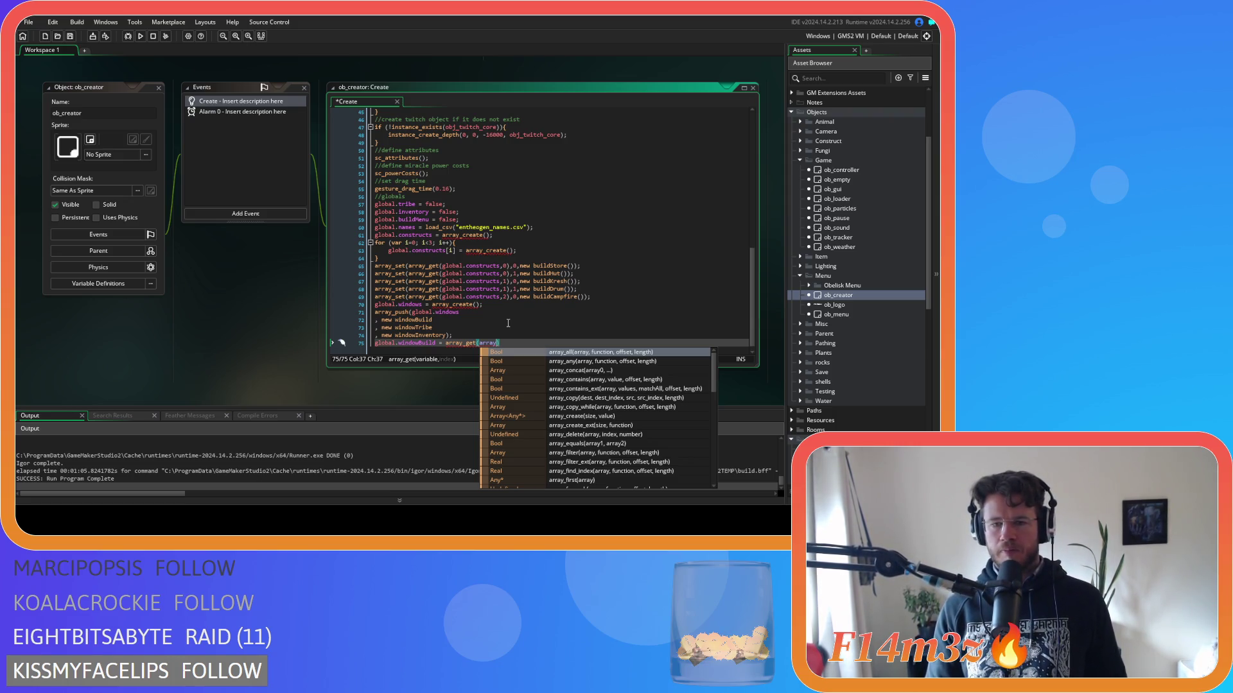
pyautogui.write('_get')
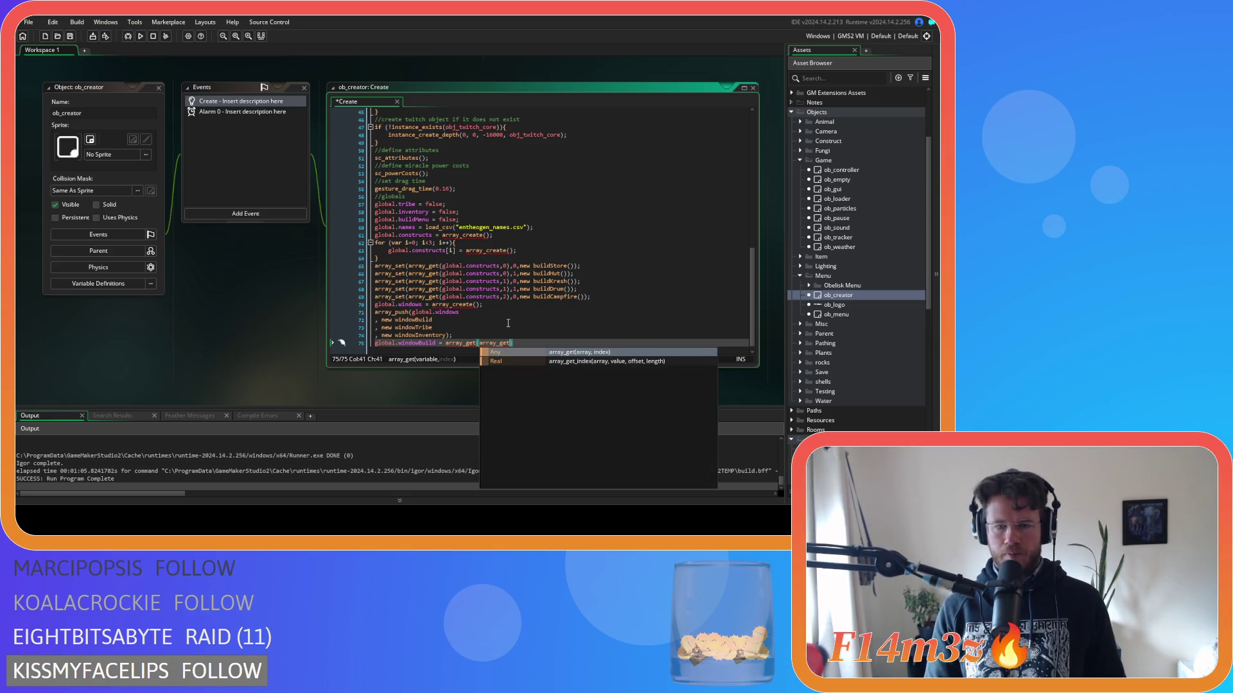
pyautogui.write('(array')
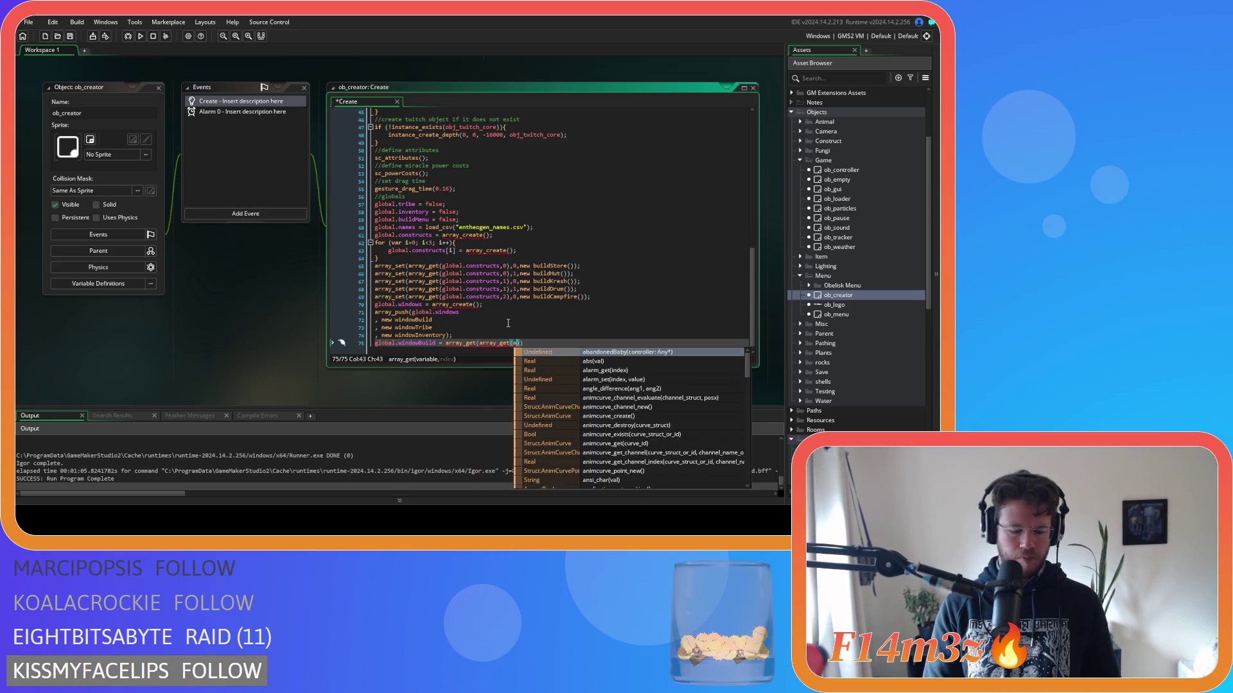
pyautogui.press('BackSpace')
pyautogui.press('BackSpace')
pyautogui.press('BackSpace')
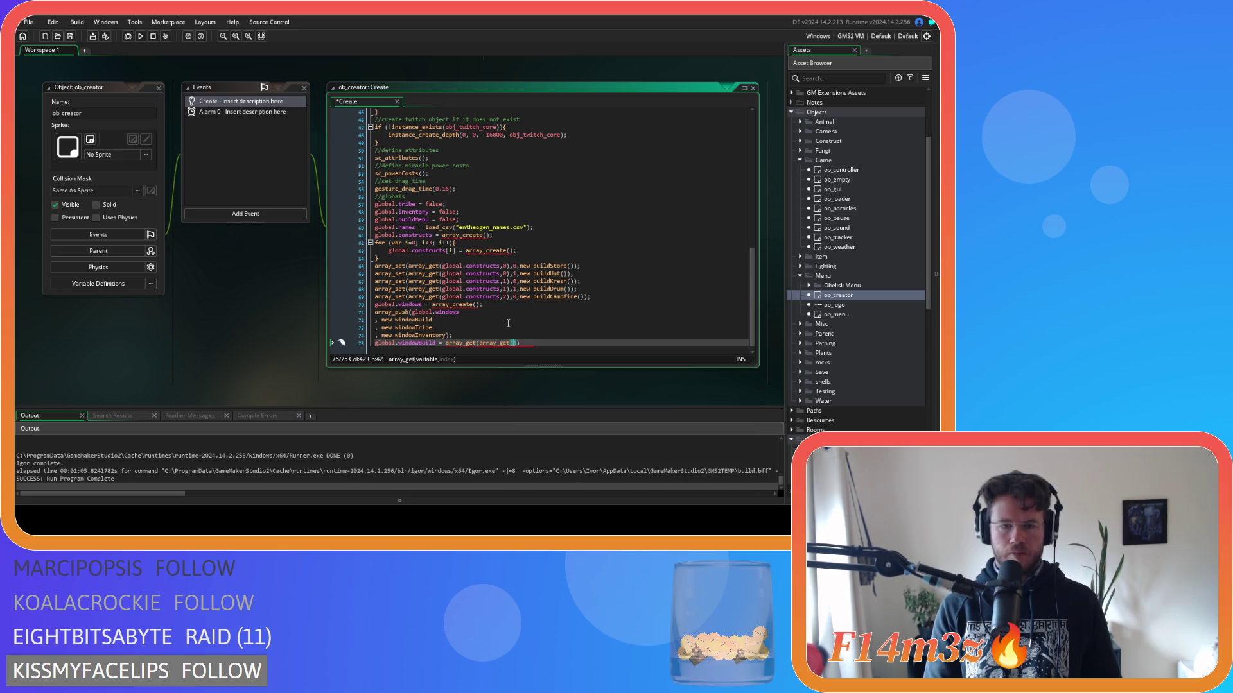
pyautogui.write('global.windows')
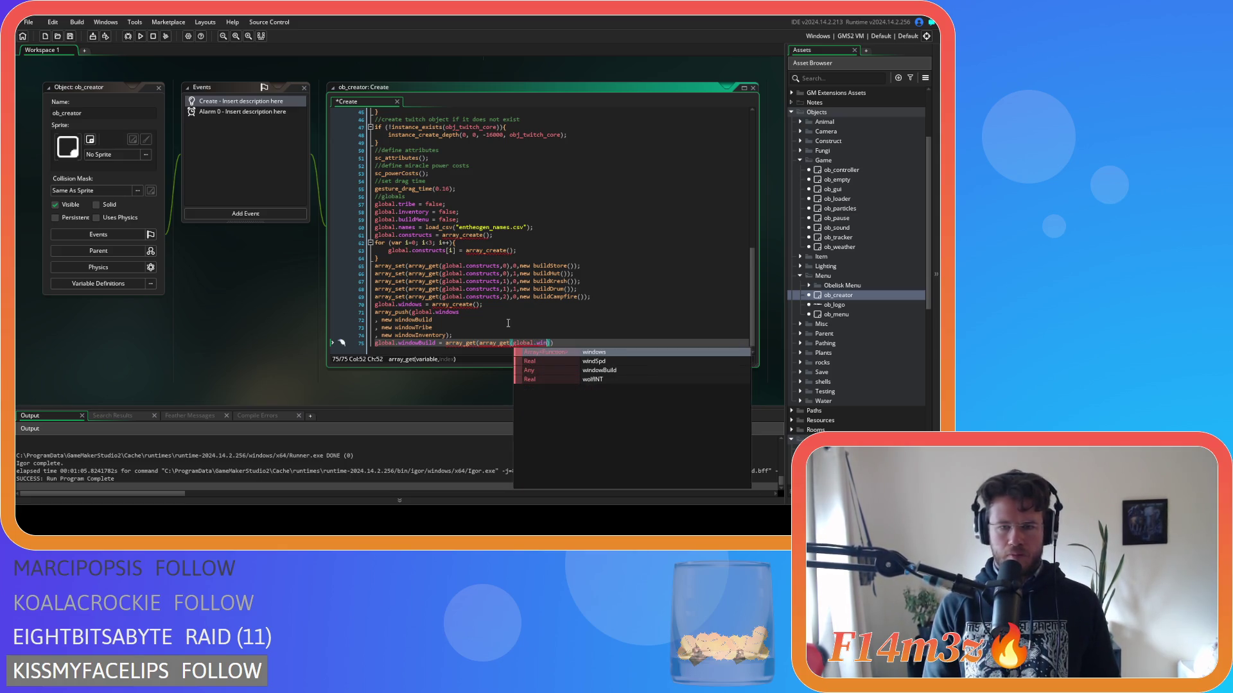
pyautogui.write(',')
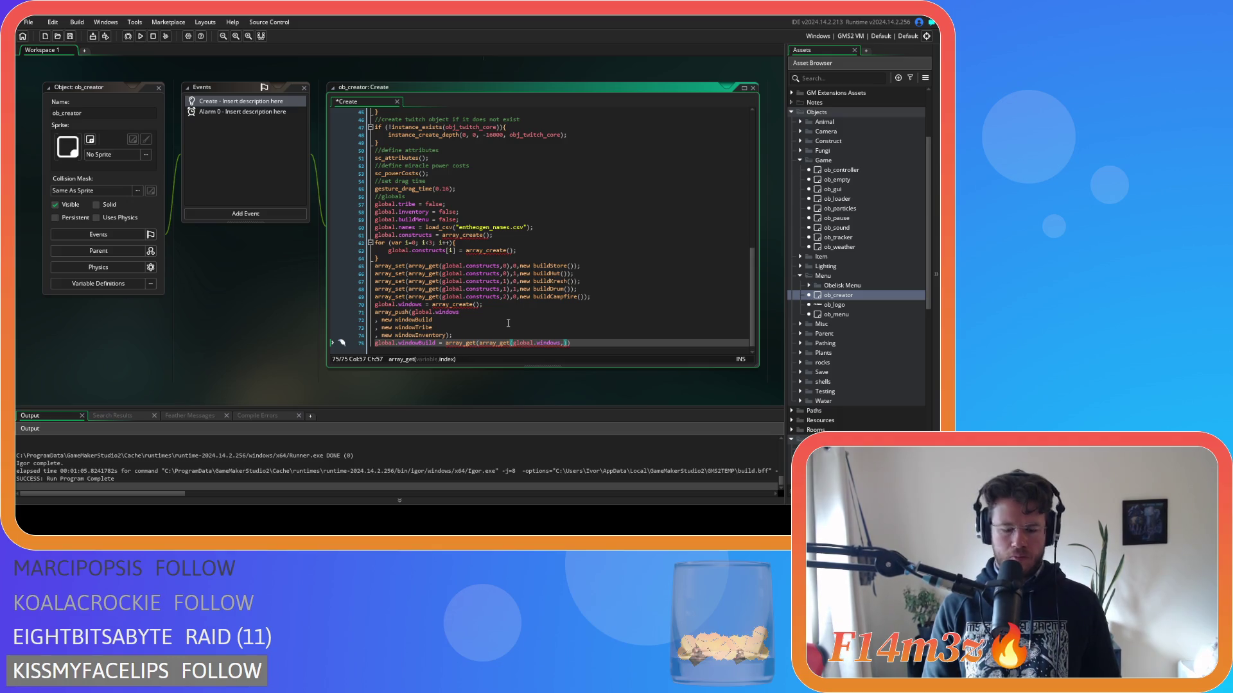
pyautogui.write('0')
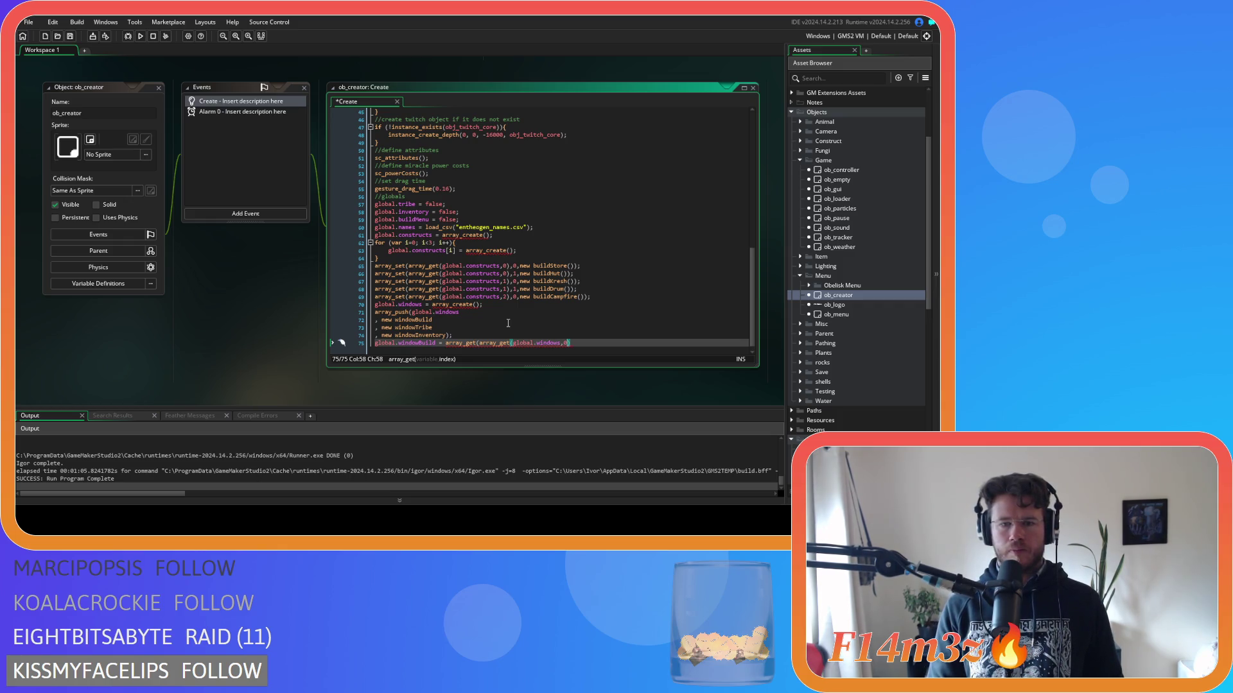
pyautogui.write(')')
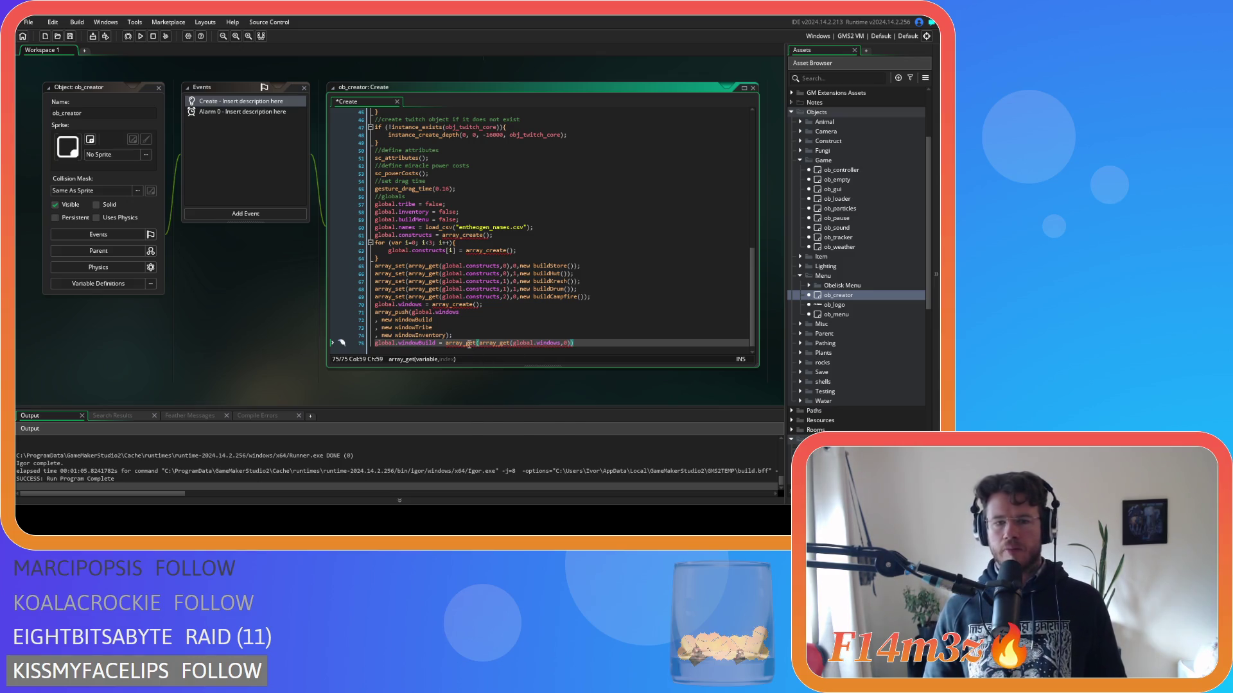
# Remove the redundant outer array_get call and cut global.windowBuild from line 75.
pyautogui.moveTo(476, 344); pyautogui.dragTo(445, 344)
pyautogui.press('BackSpace')
pyautogui.click(559, 344)
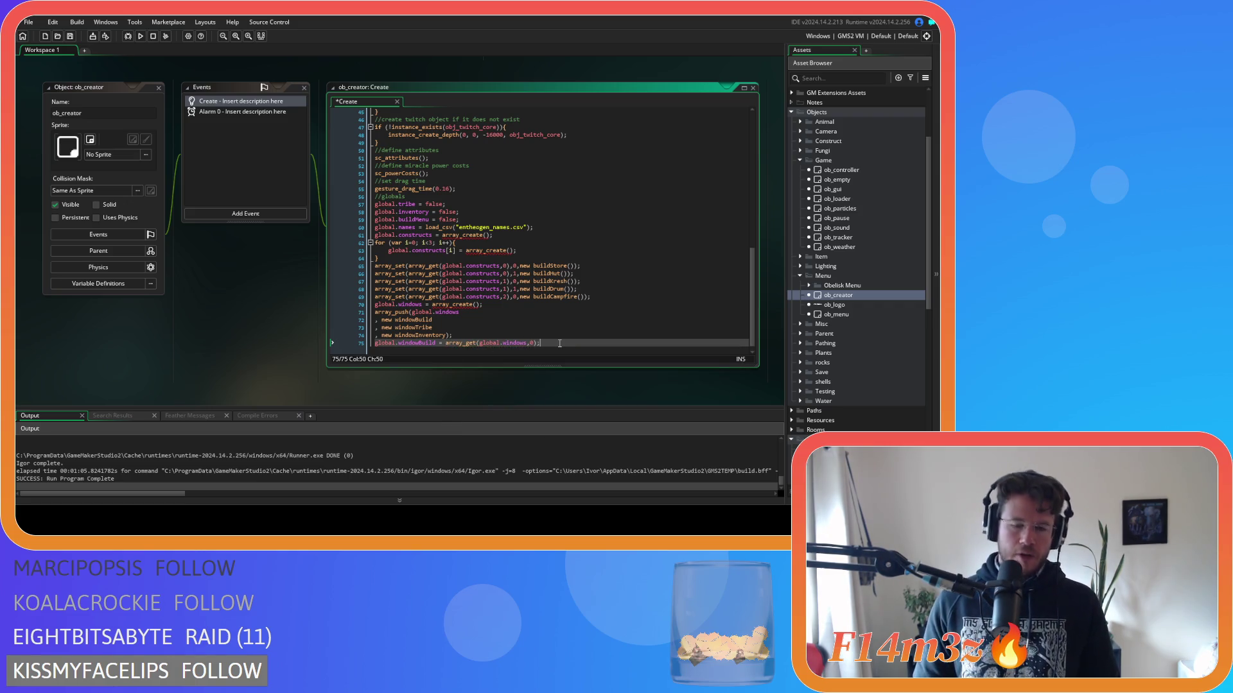
pyautogui.moveTo(560, 344); pyautogui.dragTo(363, 355)
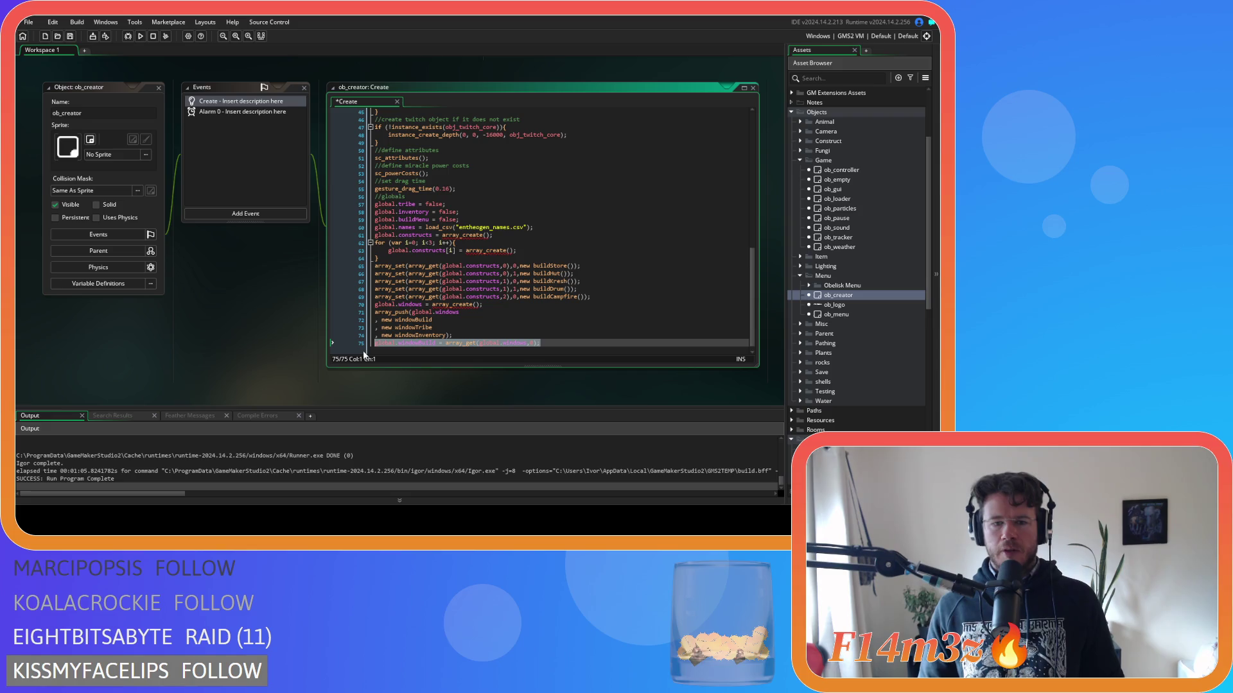
pyautogui.click(481, 344)
pyautogui.moveTo(446, 344); pyautogui.dragTo(540, 347)
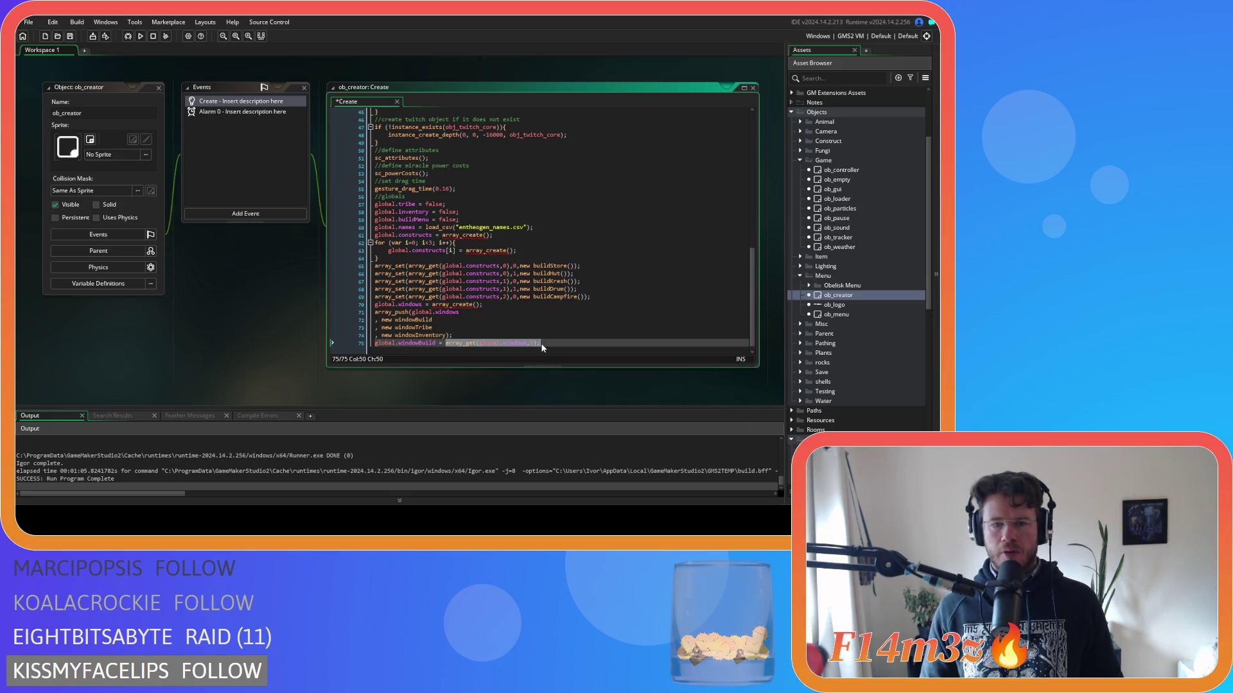
pyautogui.click(440, 345)
pyautogui.click(448, 345)
pyautogui.moveTo(436, 345); pyautogui.dragTo(368, 350)
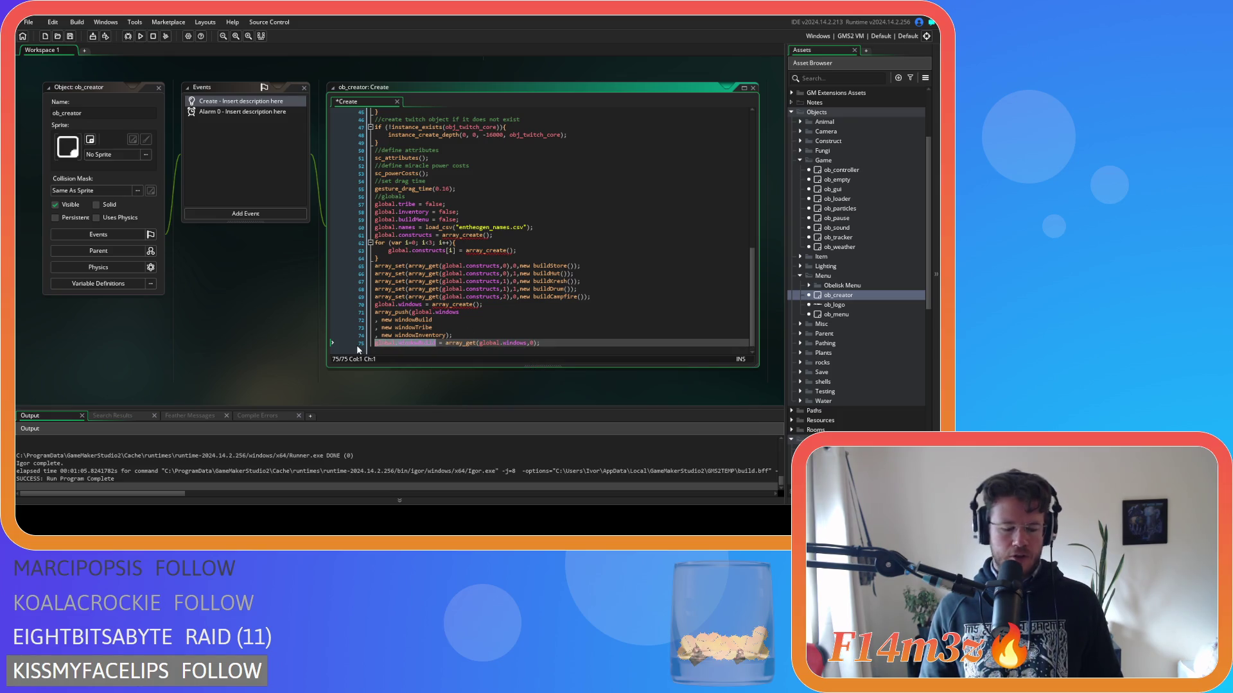
pyautogui.hotkey('ctrl', 'x')
# Below global.windows, add three global.windowBuild assignment lines, setting the first to new windowBuild().
pyautogui.click(500, 305)
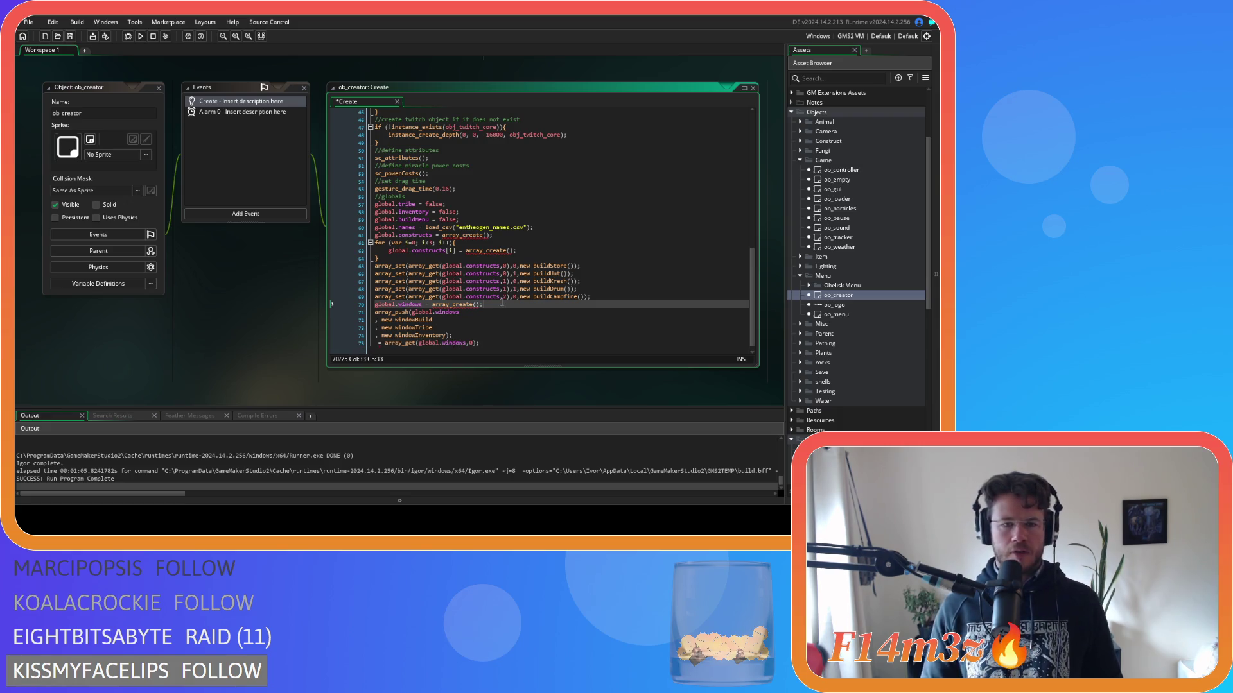
pyautogui.press('Return')
pyautogui.hotkey('ctrl', 'v')
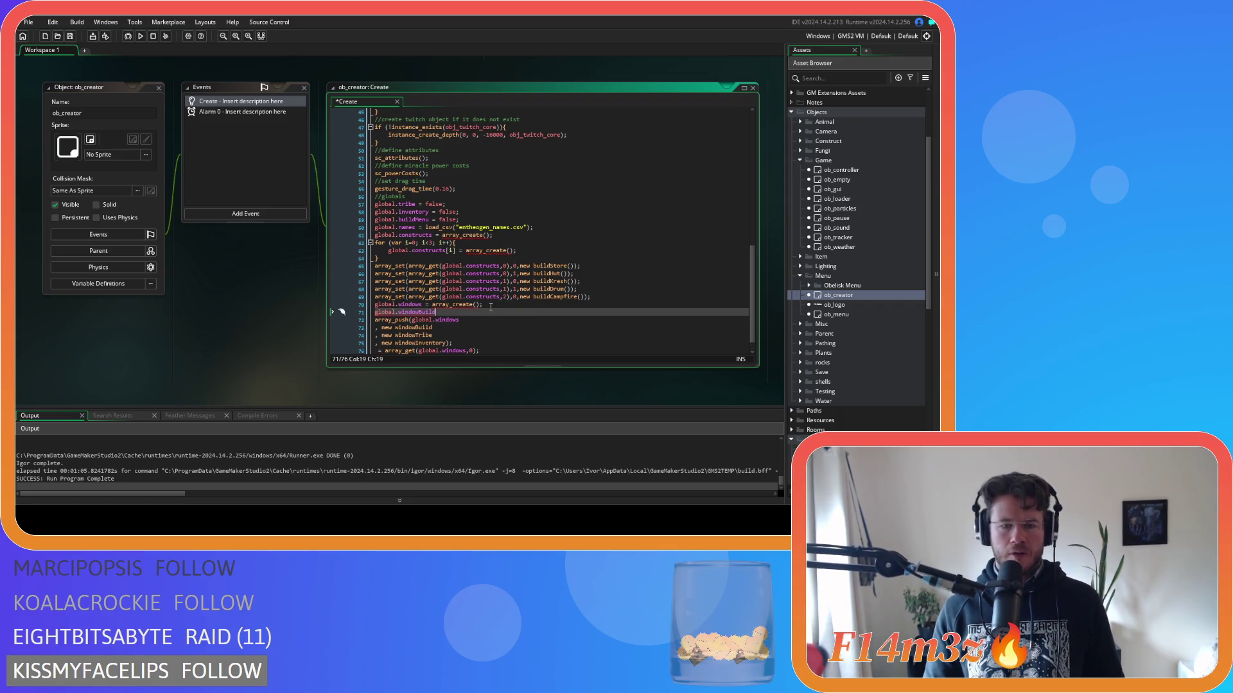
pyautogui.write(' =')
pyautogui.hotkey('ctrl', 'd')
pyautogui.hotkey('ctrl', 'd')
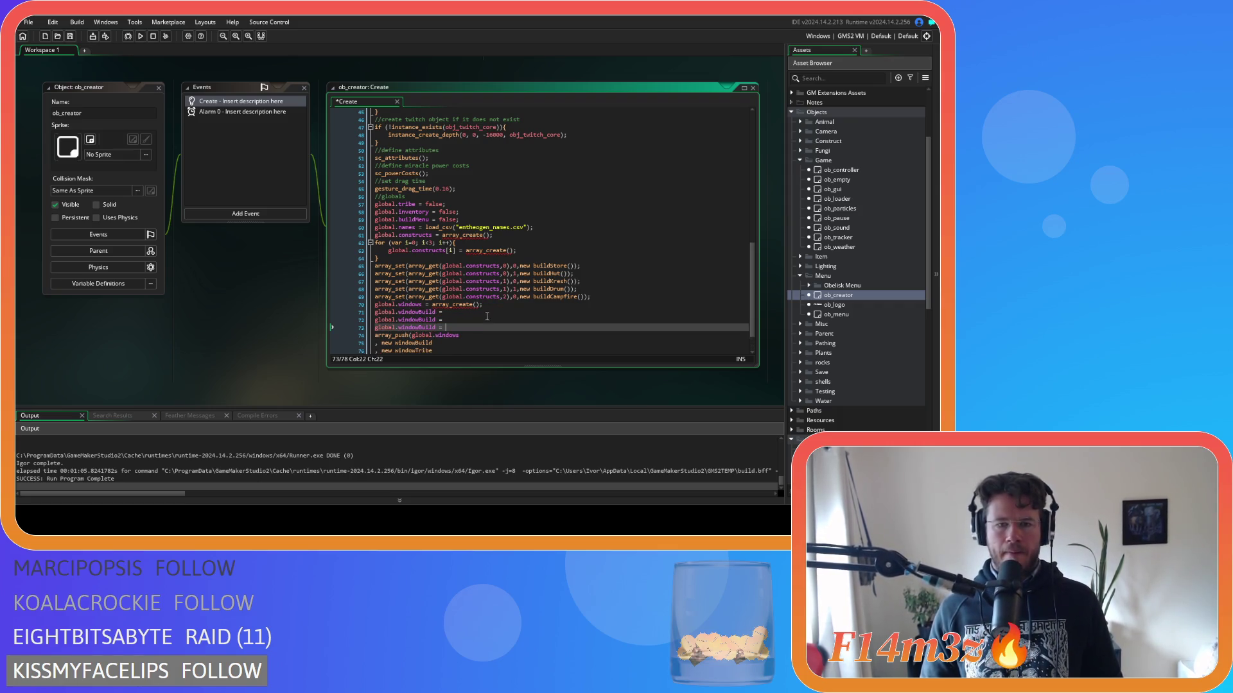
pyautogui.scroll(-1, 447, 326)
pyautogui.moveTo(433, 312); pyautogui.dragTo(382, 313)
pyautogui.hotkey('ctrl', 'x')
pyautogui.click(463, 282)
pyautogui.hotkey('ctrl', 'v')
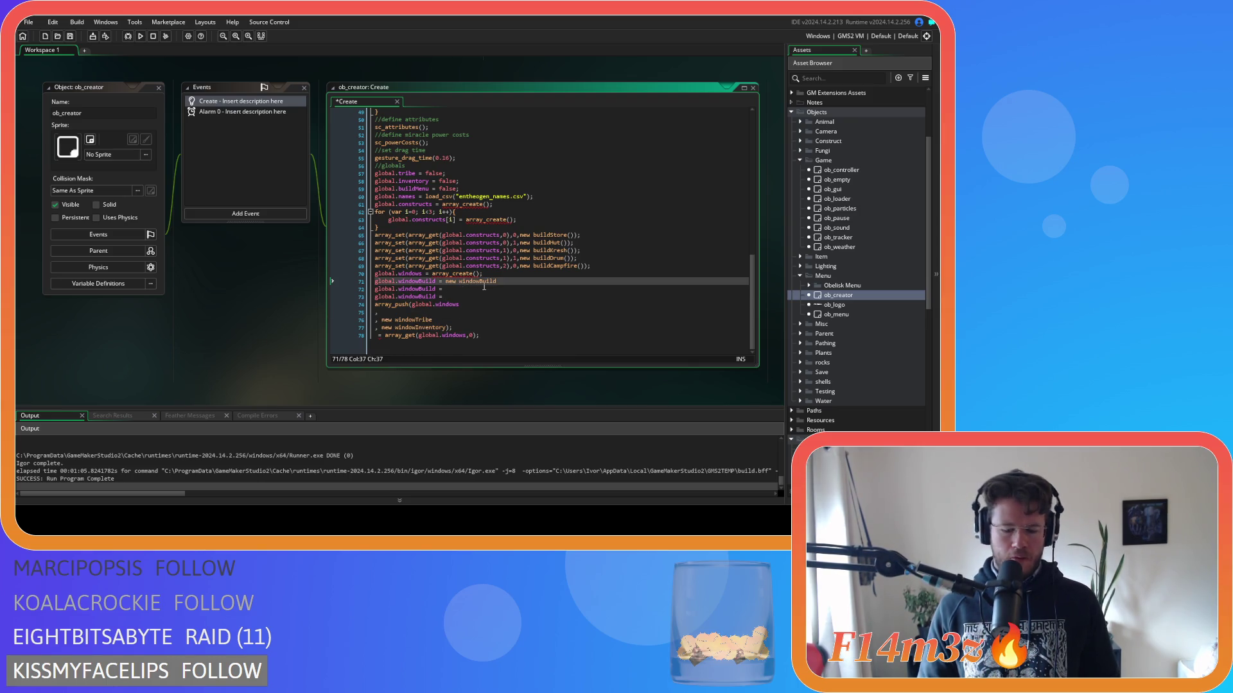
pyautogui.write(';')
pyautogui.write('()')
# Set global.windowTribe = new windowTribe() and global.windowInventory = new windowInventory() on the other two lines.
pyautogui.moveTo(433, 320); pyautogui.dragTo(381, 320)
pyautogui.hotkey('ctrl', 'x')
pyautogui.click(460, 289)
pyautogui.hotkey('ctrl', 'v')
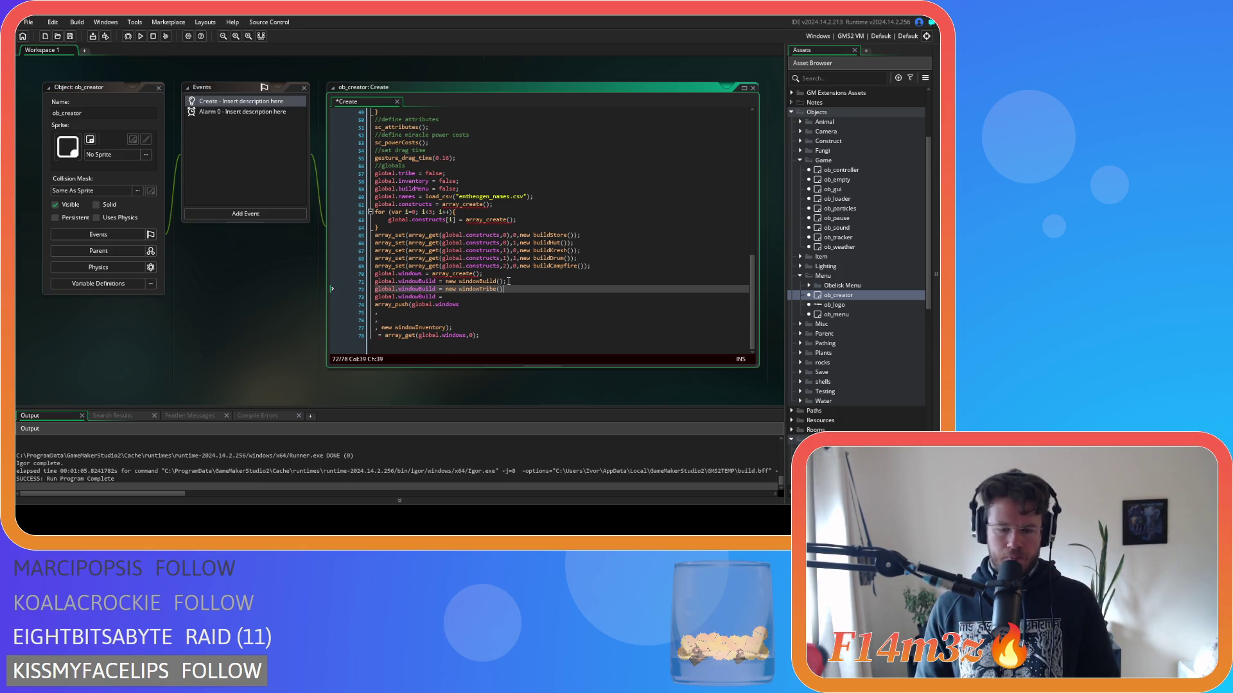
pyautogui.moveTo(451, 327); pyautogui.dragTo(381, 328)
pyautogui.hotkey('ctrl', 'x')
pyautogui.click(443, 298)
pyautogui.hotkey('ctrl', 'v')
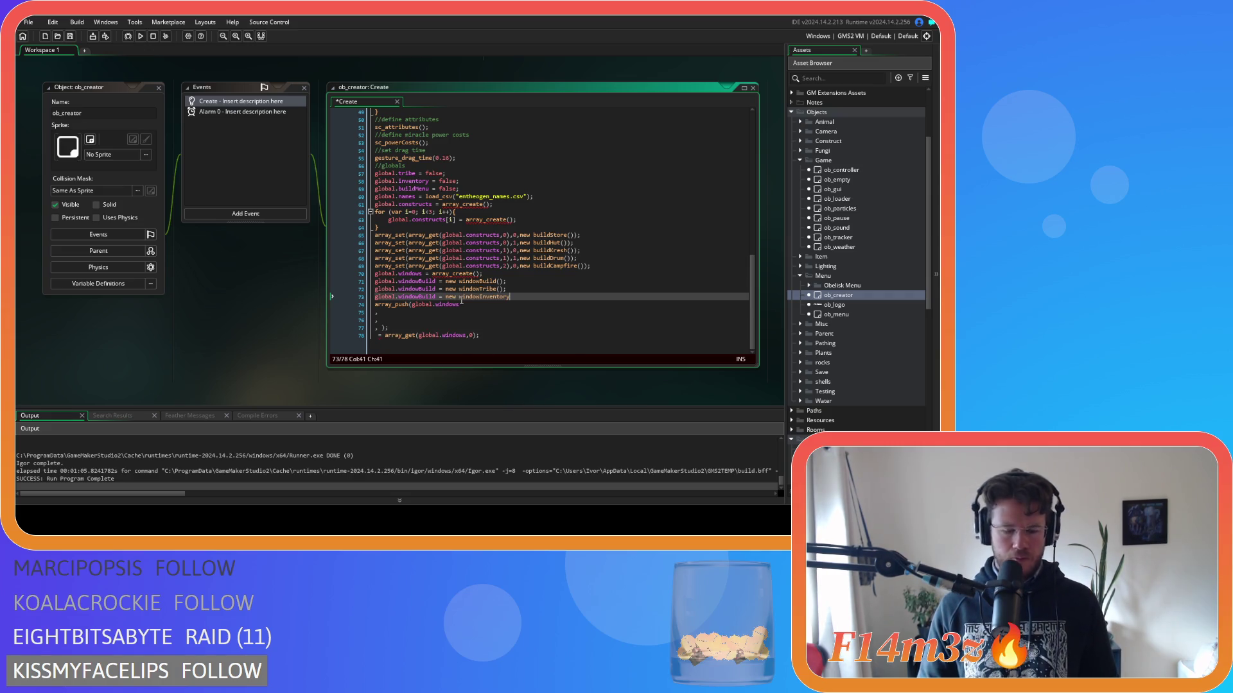
pyautogui.write('();')
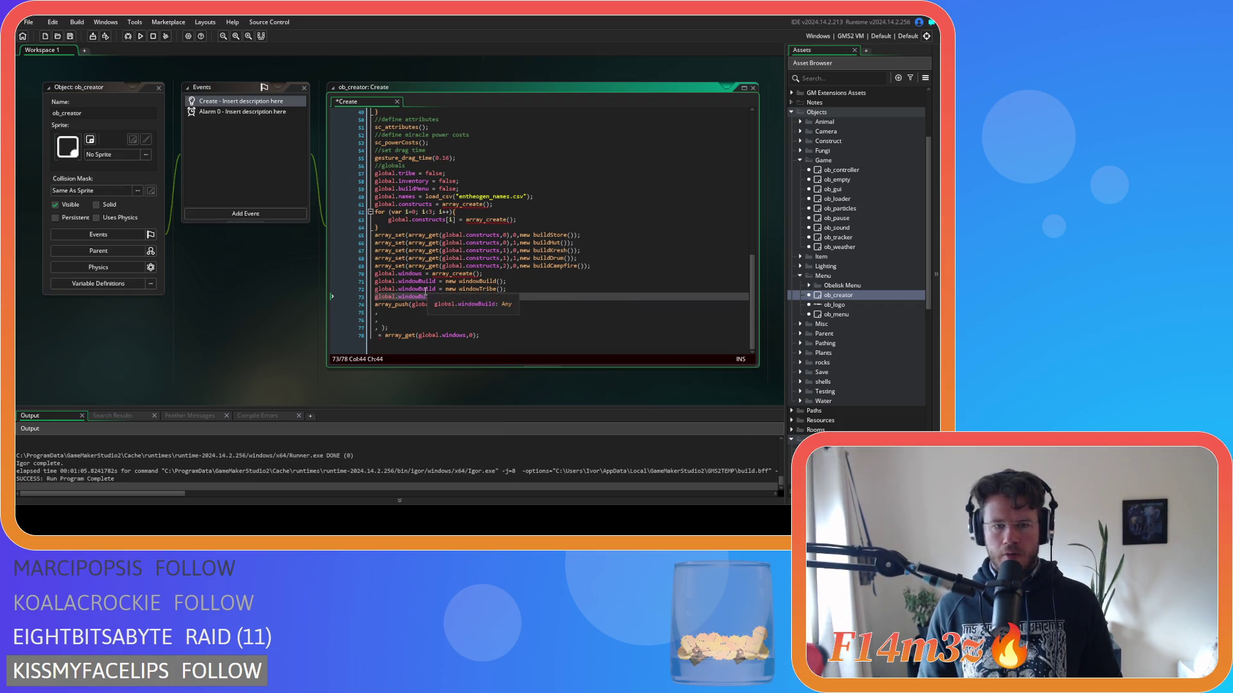
pyautogui.moveTo(418, 289); pyautogui.dragTo(436, 290)
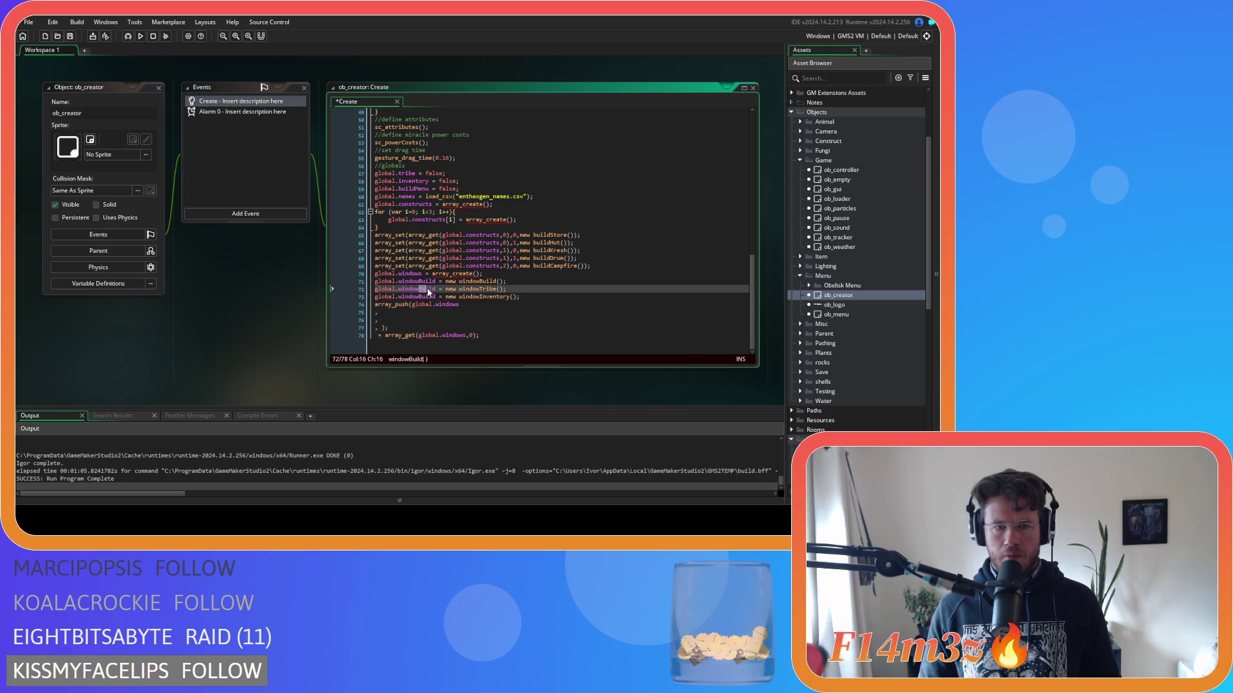
pyautogui.write('Tribe')
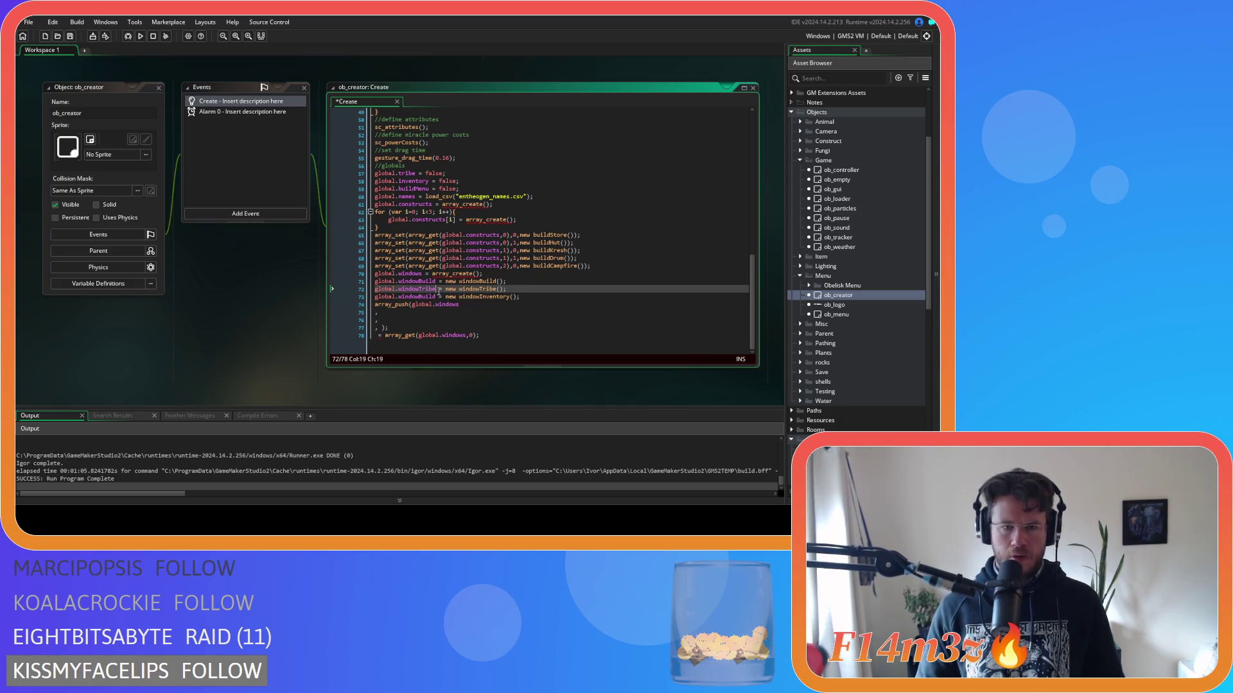
pyautogui.moveTo(418, 297); pyautogui.dragTo(436, 297)
pyautogui.write('Inventory')
# Pass global.windowBuild, global.windowTribe and global.windowInventory to array_push(global.windows, …), delete the leftover line, and save.
pyautogui.click(502, 324)
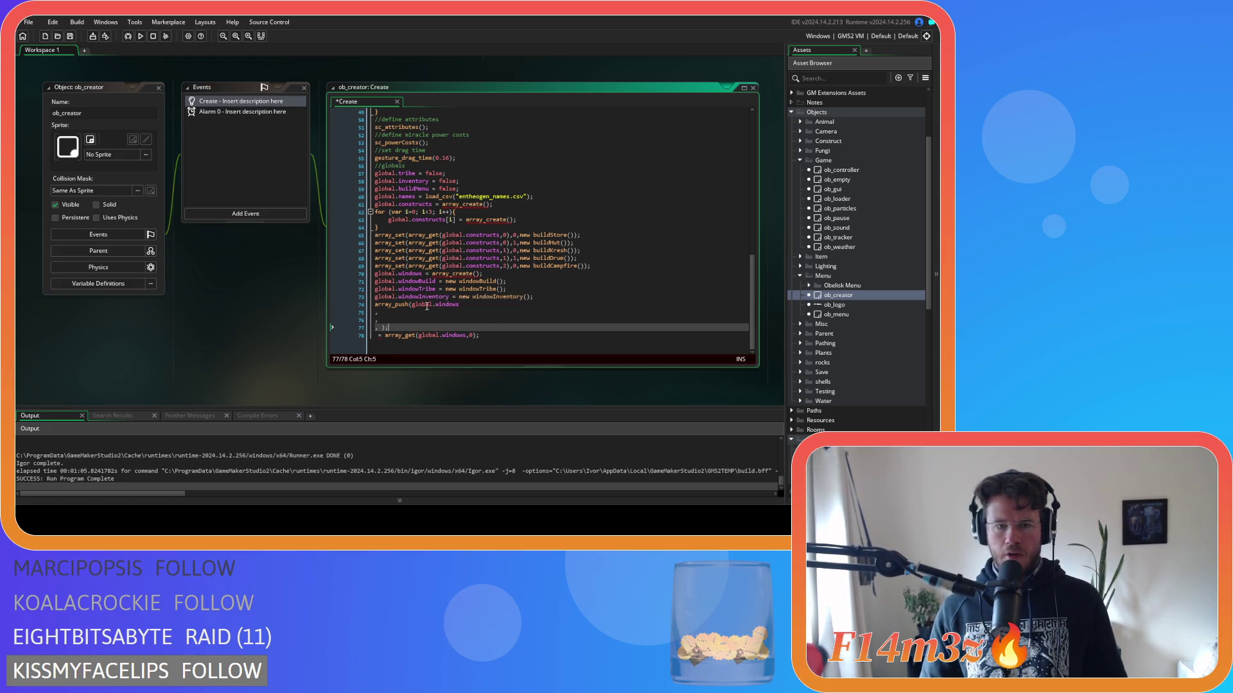
pyautogui.moveTo(435, 282); pyautogui.dragTo(359, 288)
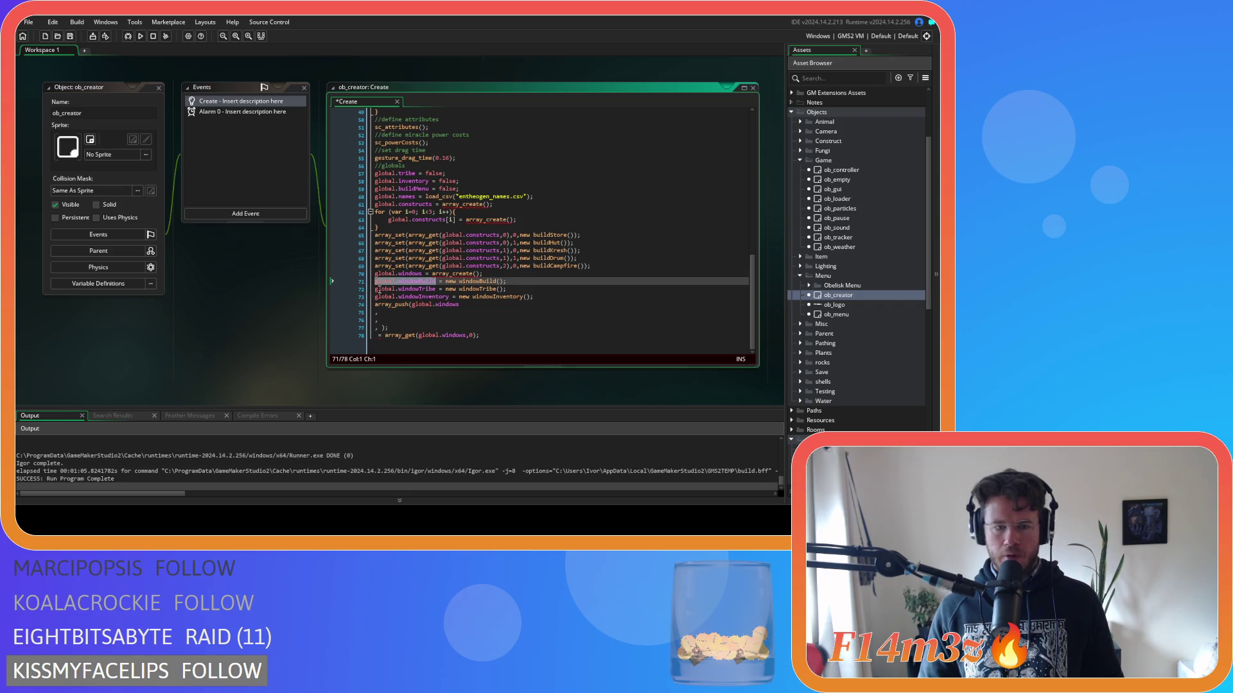
pyautogui.click(388, 312)
pyautogui.hotkey('ctrl', 'v')
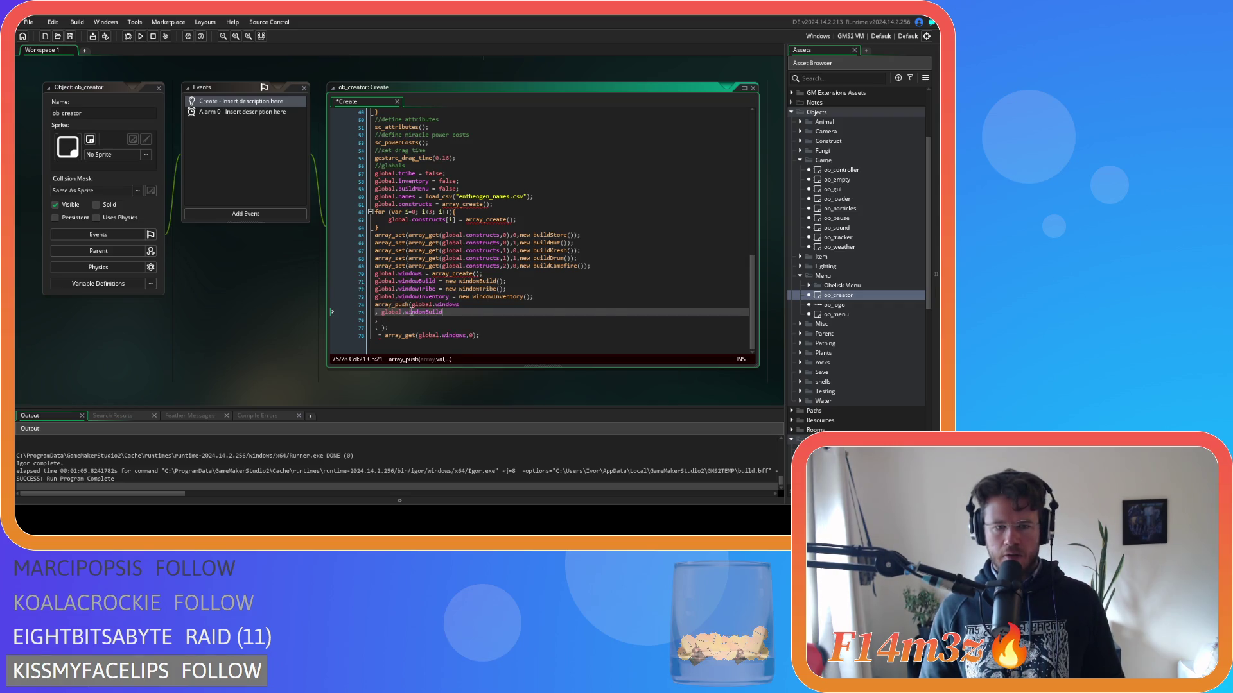
pyautogui.moveTo(435, 289); pyautogui.dragTo(375, 289)
pyautogui.hotkey('ctrl', 'c')
pyautogui.click(407, 320)
pyautogui.hotkey('ctrl', 'v')
pyautogui.moveTo(449, 297); pyautogui.dragTo(373, 302)
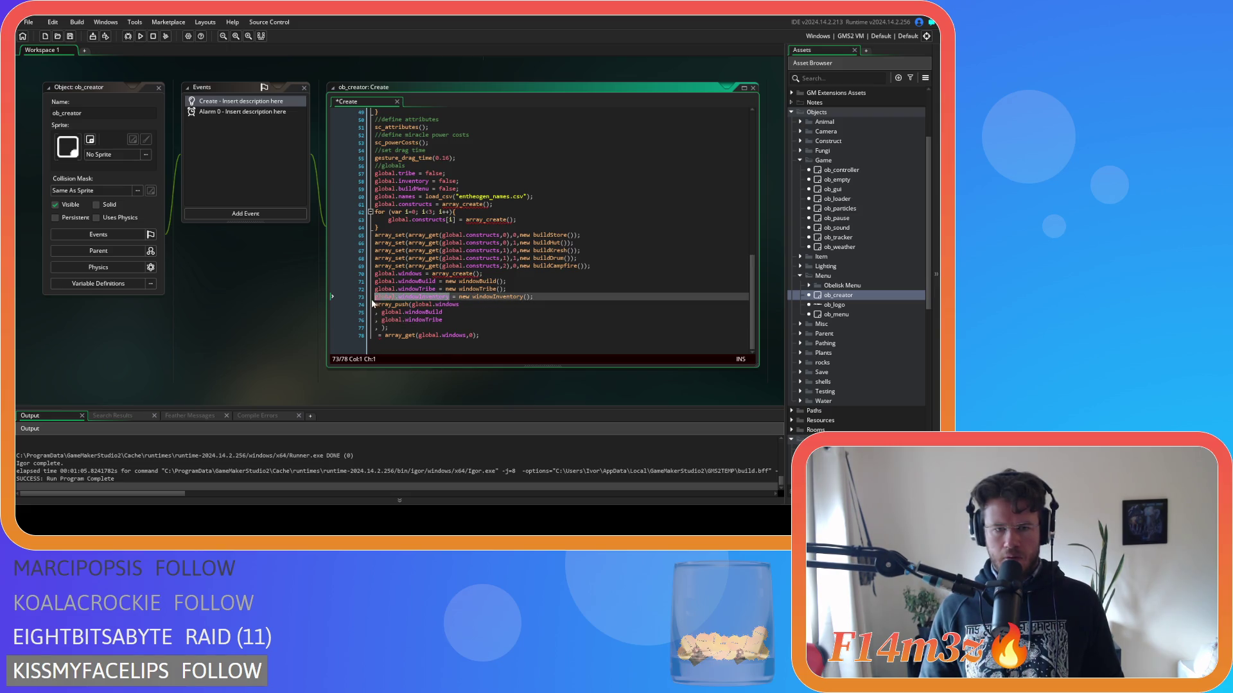
pyautogui.hotkey('ctrl', 'c')
pyautogui.click(382, 328)
pyautogui.hotkey('ctrl', 'v')
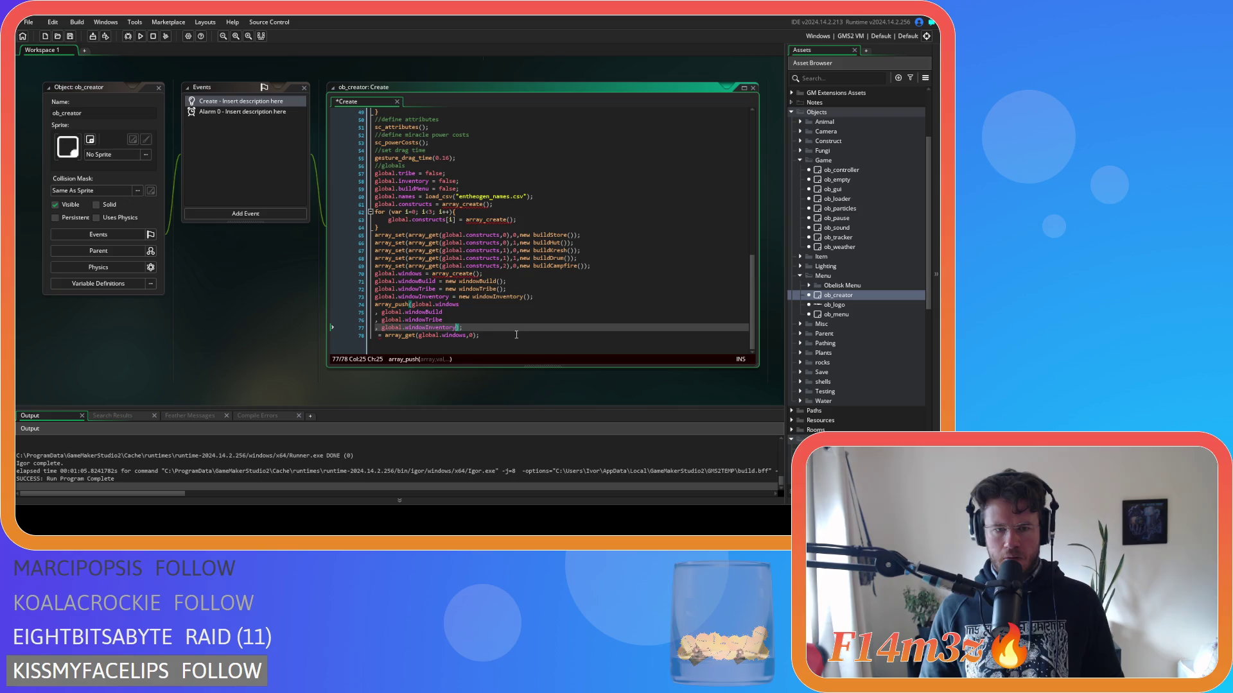
pyautogui.moveTo(462, 327); pyautogui.dragTo(377, 349)
pyautogui.press('BackSpace')
pyautogui.hotkey('ctrl', 's')
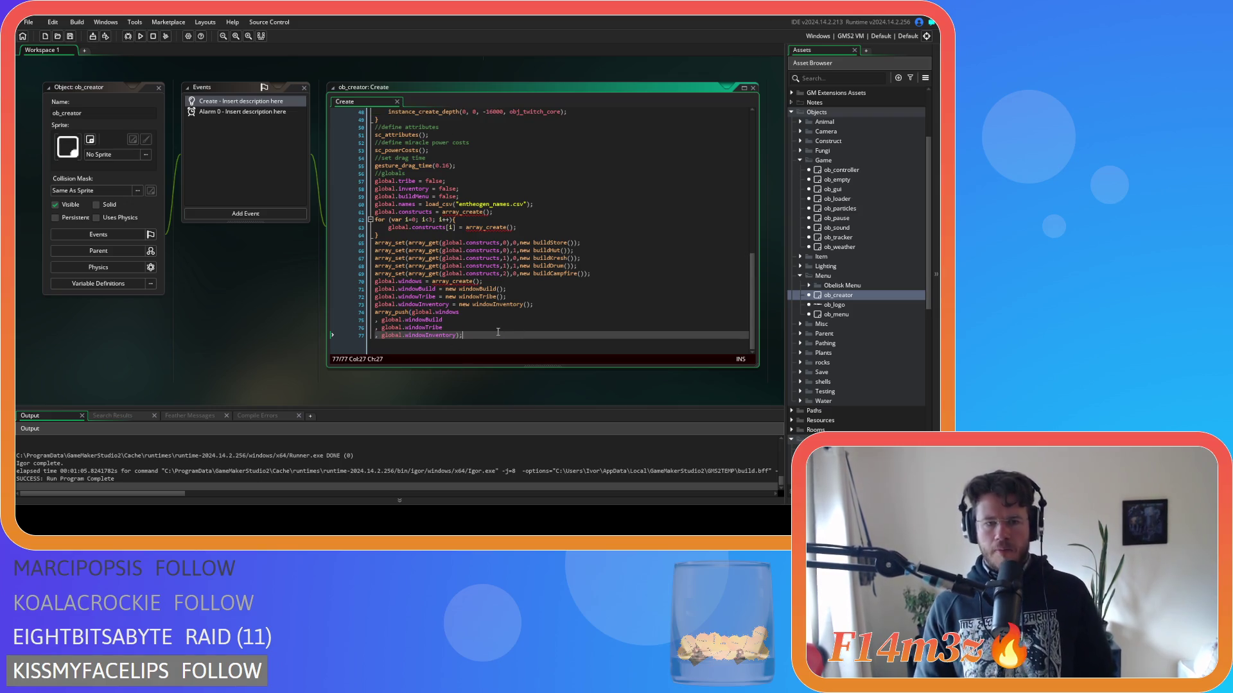
pyautogui.middleClick(476, 289)
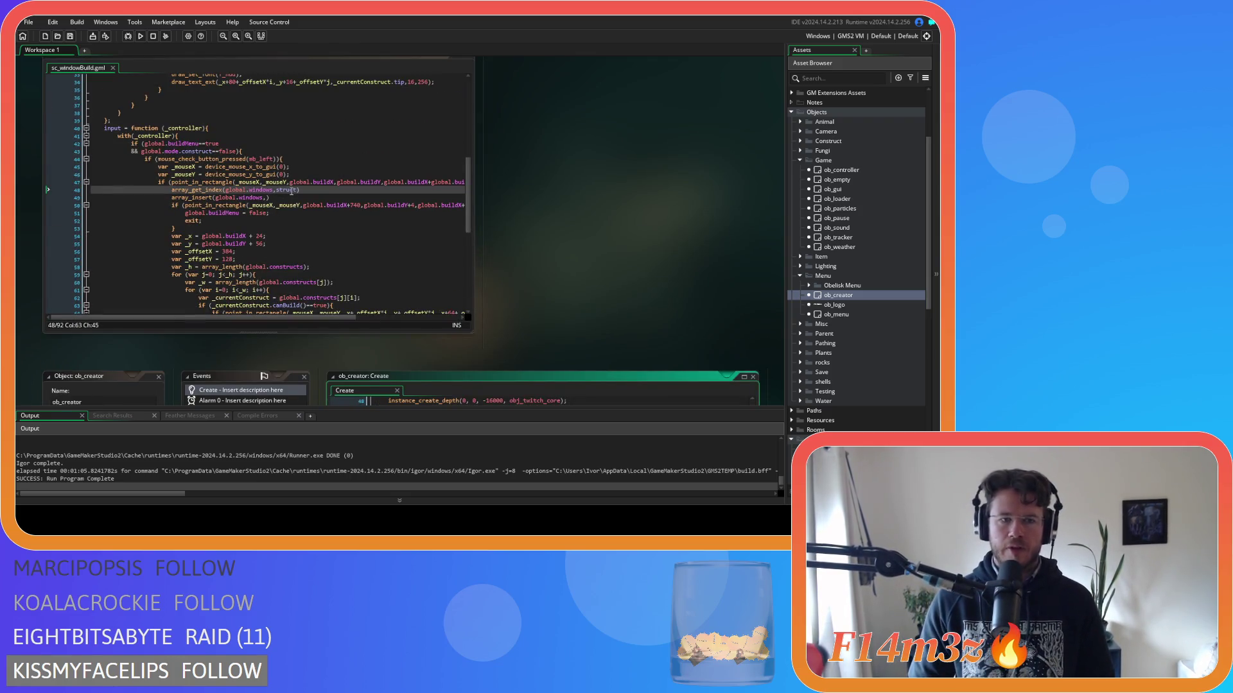
# Replace struct with global.windowBuild in array_get_index(global.windows, …) on line 48 and save.
pyautogui.click(289, 190)
pyautogui.doubleClick(289, 190)
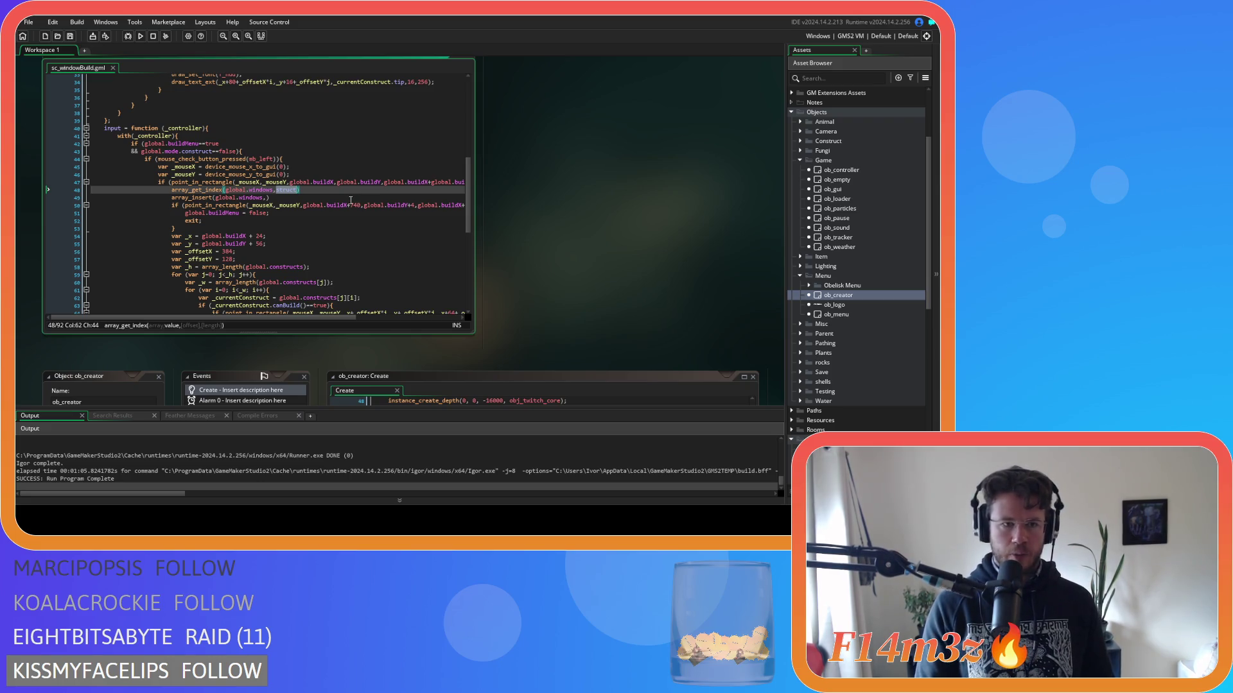
pyautogui.write('global.wind')
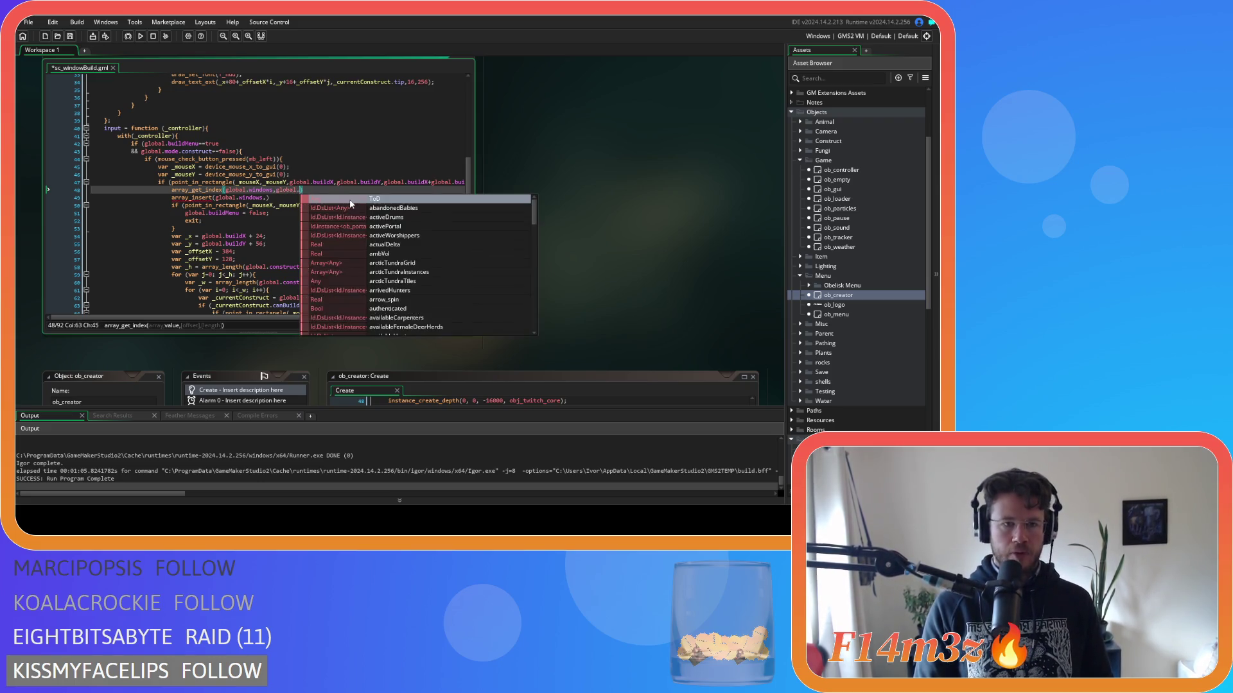
pyautogui.press('Return')
pyautogui.write(',')
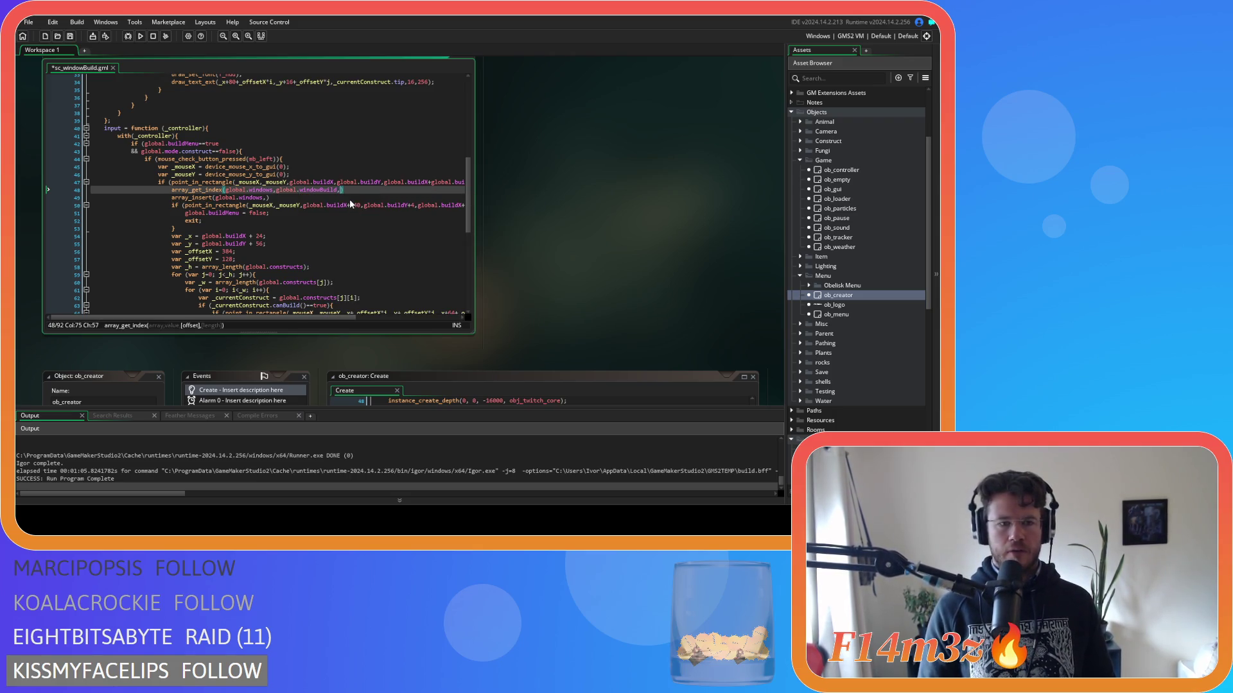
pyautogui.press('BackSpace')
pyautogui.moveTo(197, 192)
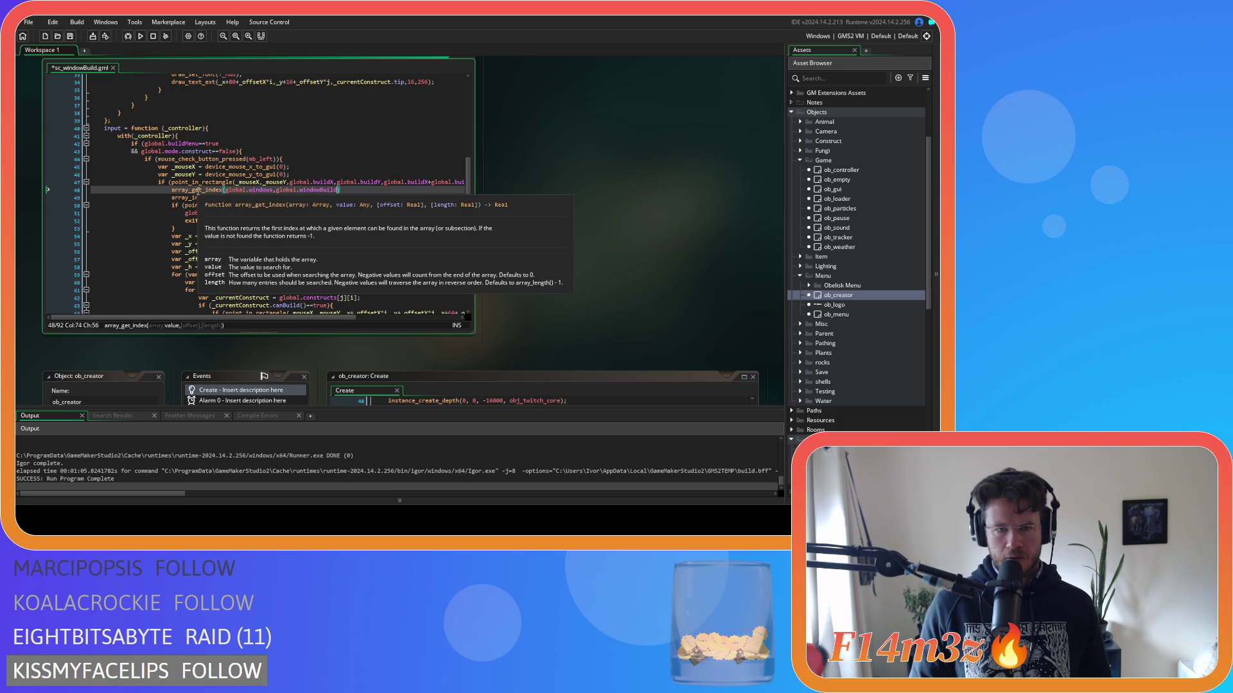
pyautogui.hotkey('ctrl', 's')
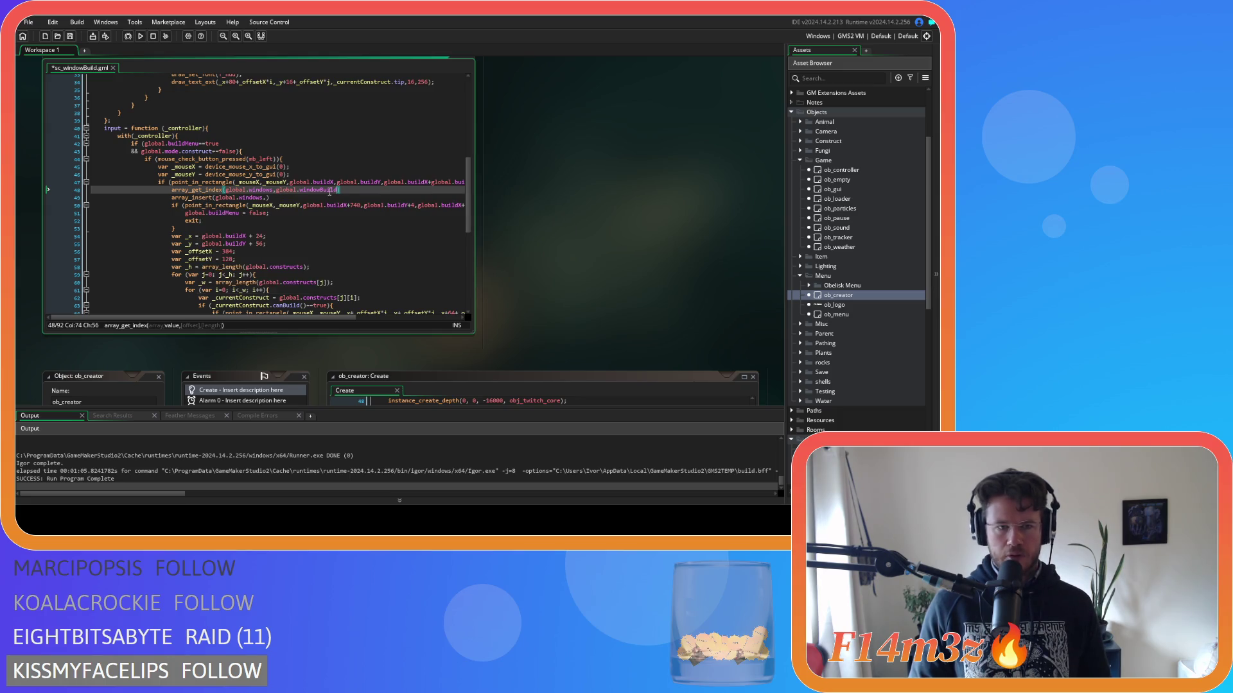
# Remove a stray space on line 49 and start prefixing line 48 with var _index.
pyautogui.click(312, 198)
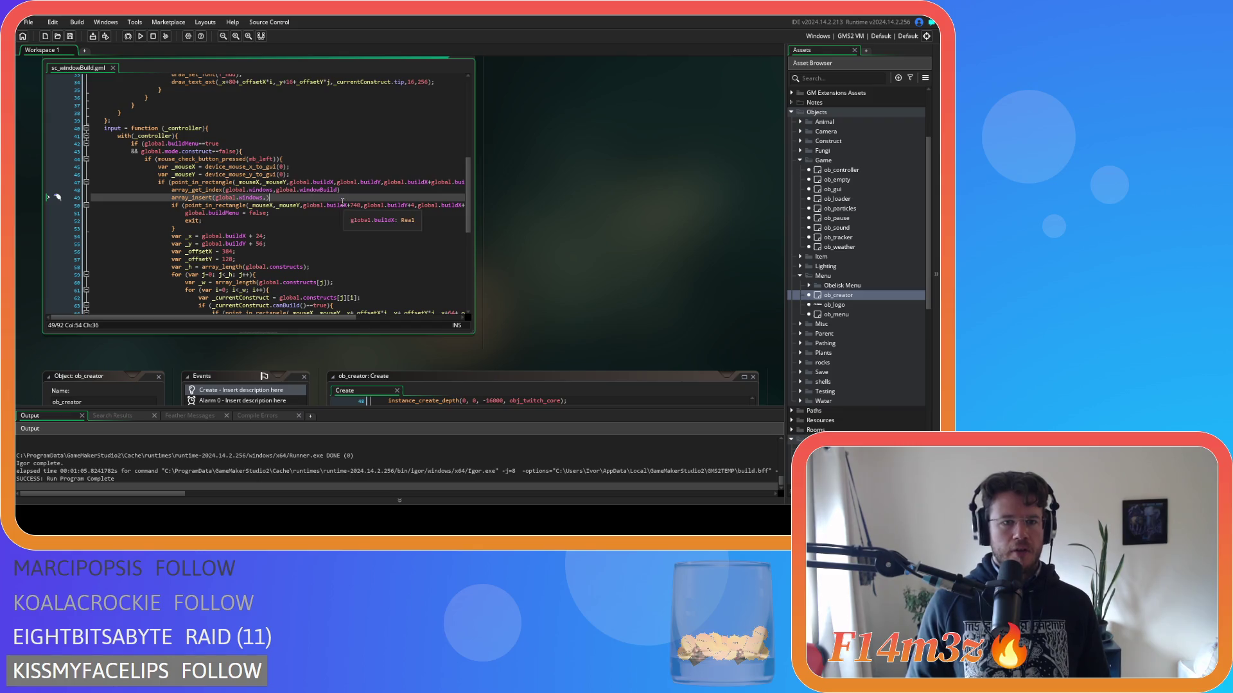
pyautogui.press('BackSpace')
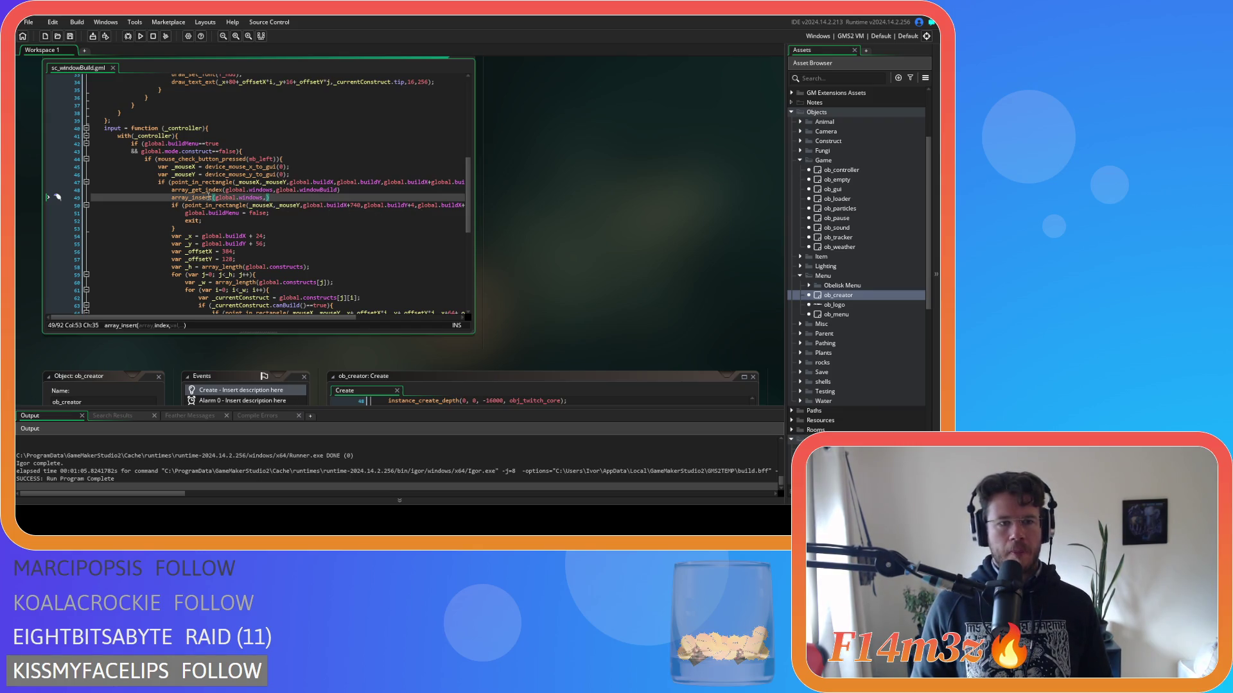
pyautogui.click(167, 189)
pyautogui.moveTo(332, 191)
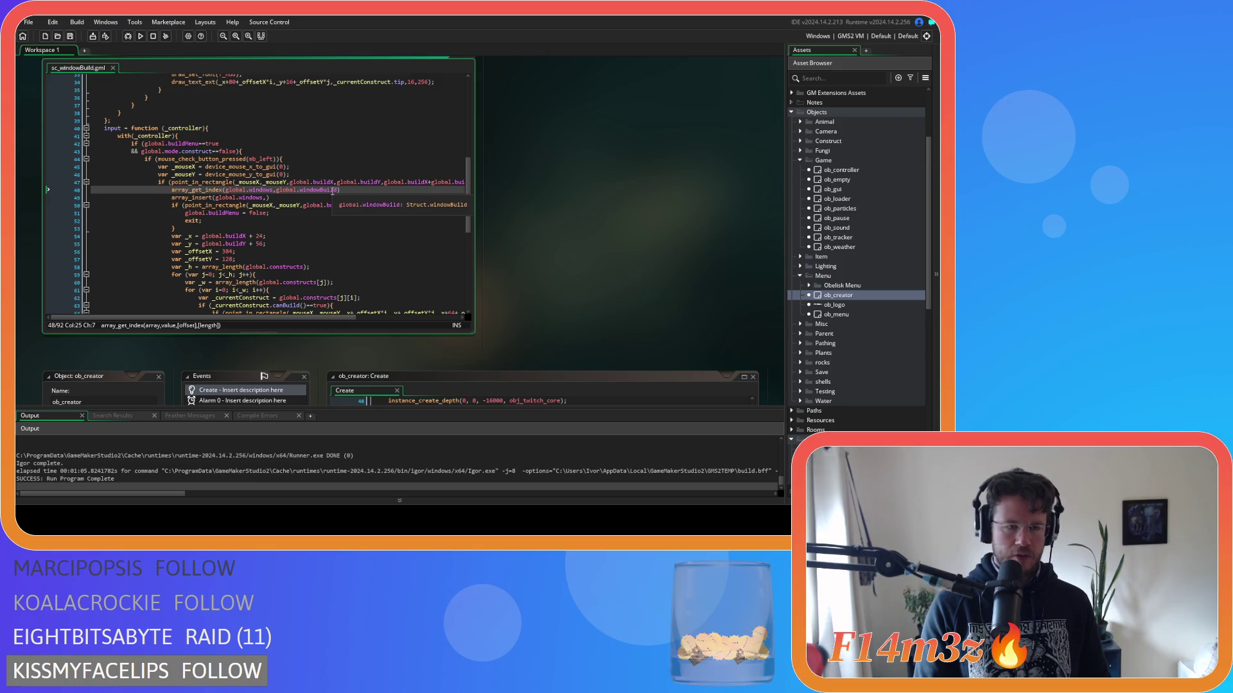
pyautogui.write('var _in')
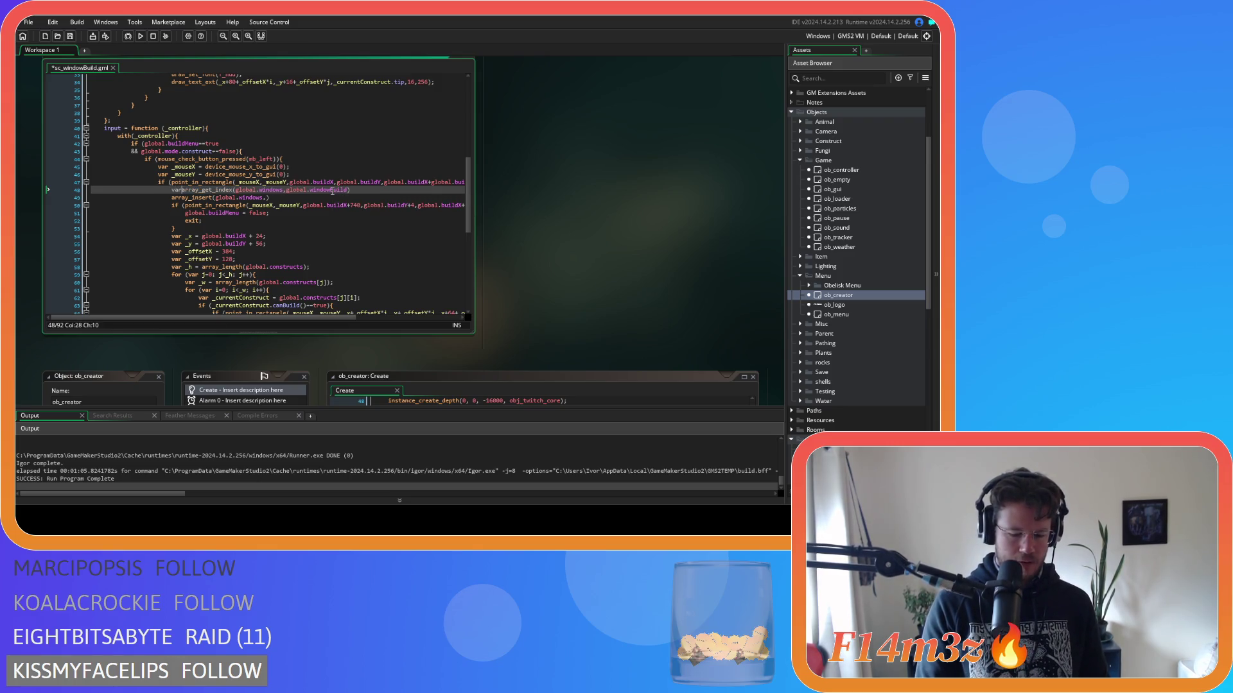
pyautogui.write('dex')
# Add 0 as the position argument after global.windows in the array_insert call.
pyautogui.moveTo(184, 198)
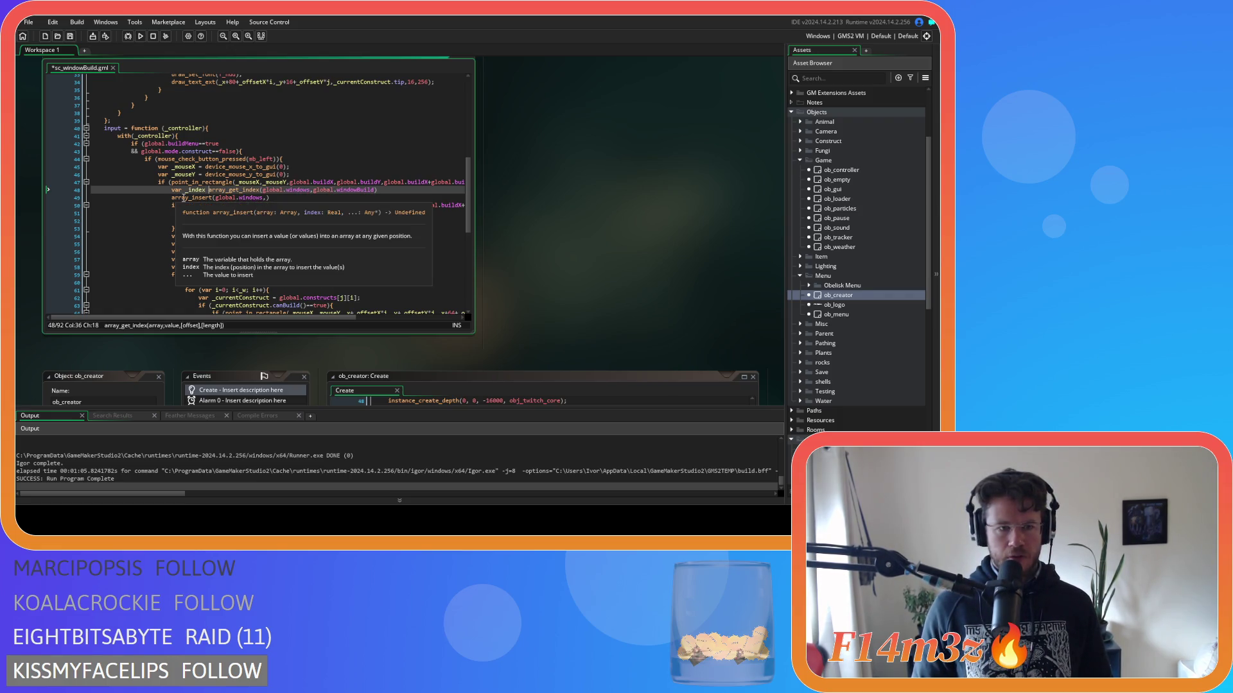
pyautogui.click(266, 197)
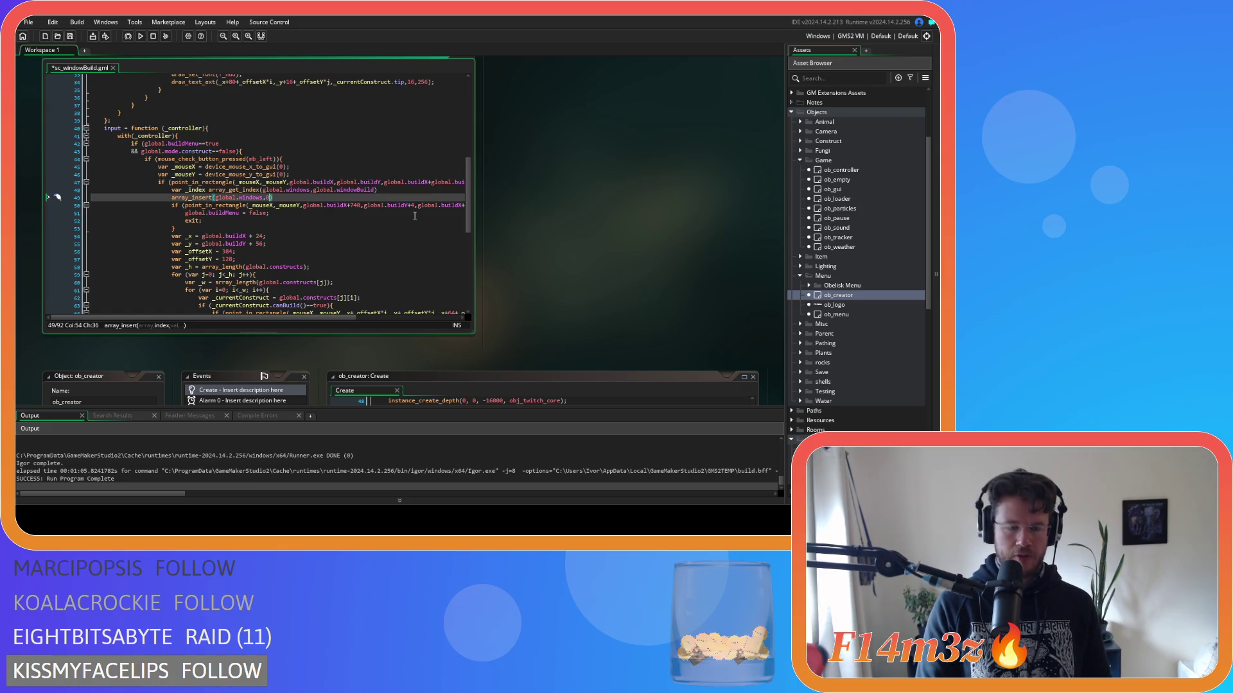
pyautogui.write('0,')
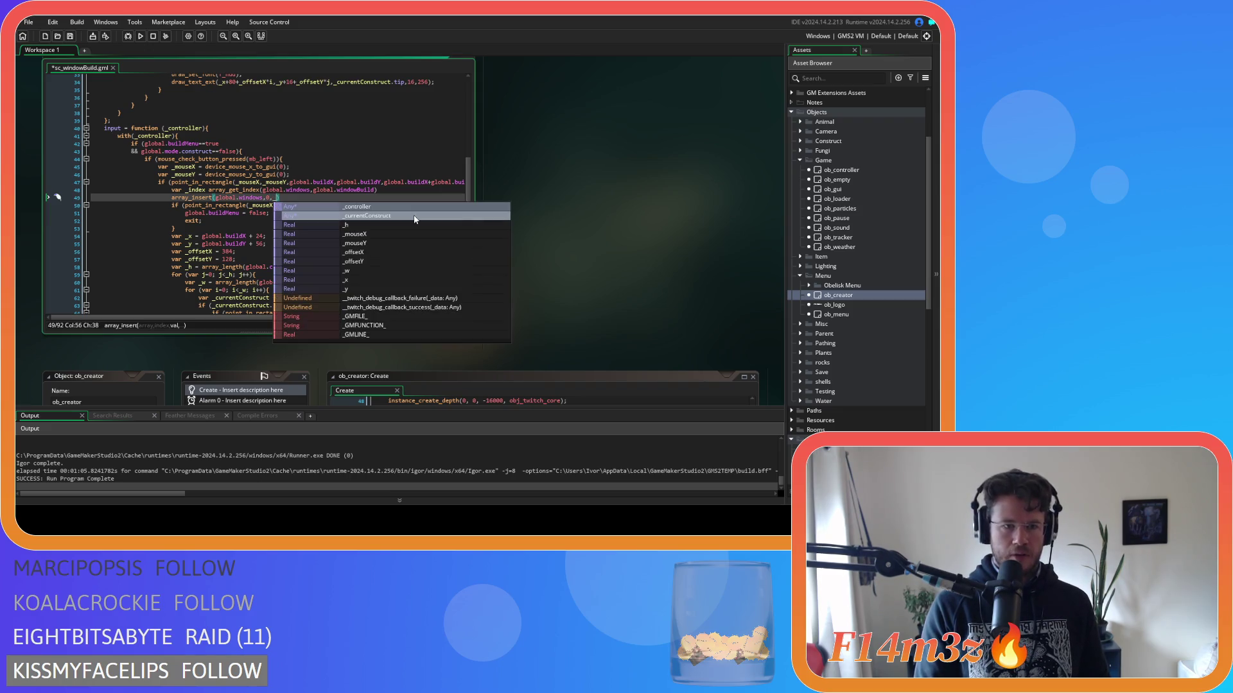
pyautogui.press('BackSpace')
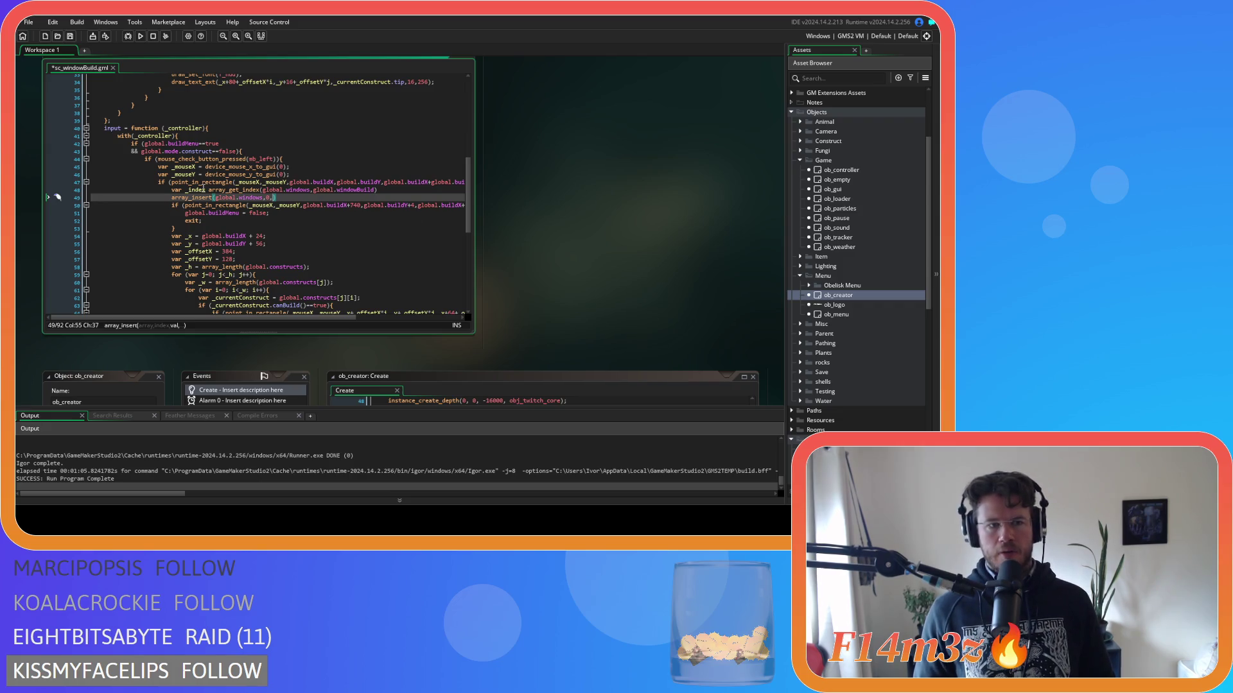
pyautogui.click(199, 190)
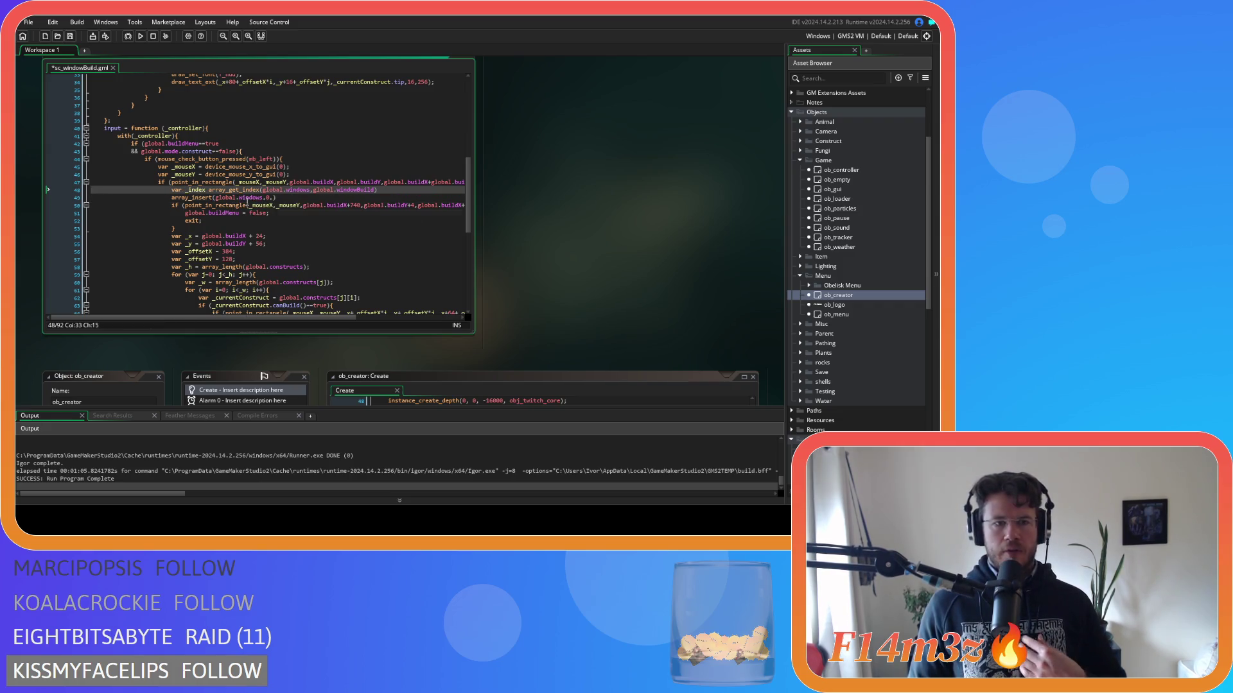
pyautogui.moveTo(246, 203)
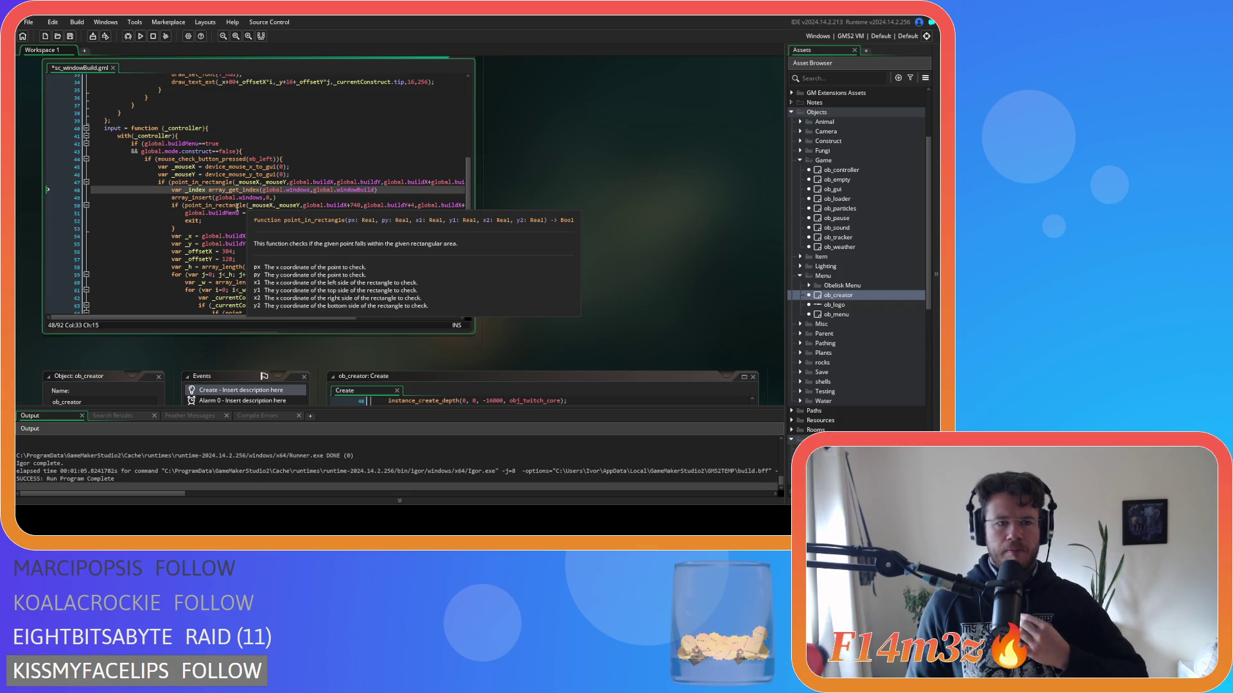
pyautogui.moveTo(378, 190); pyautogui.dragTo(201, 191)
pyautogui.click(208, 191)
# Complete the line as array_insert(global.windows,0,global.windowBuild); and start a new line below.
pyautogui.click(275, 198)
pyautogui.write('global.')
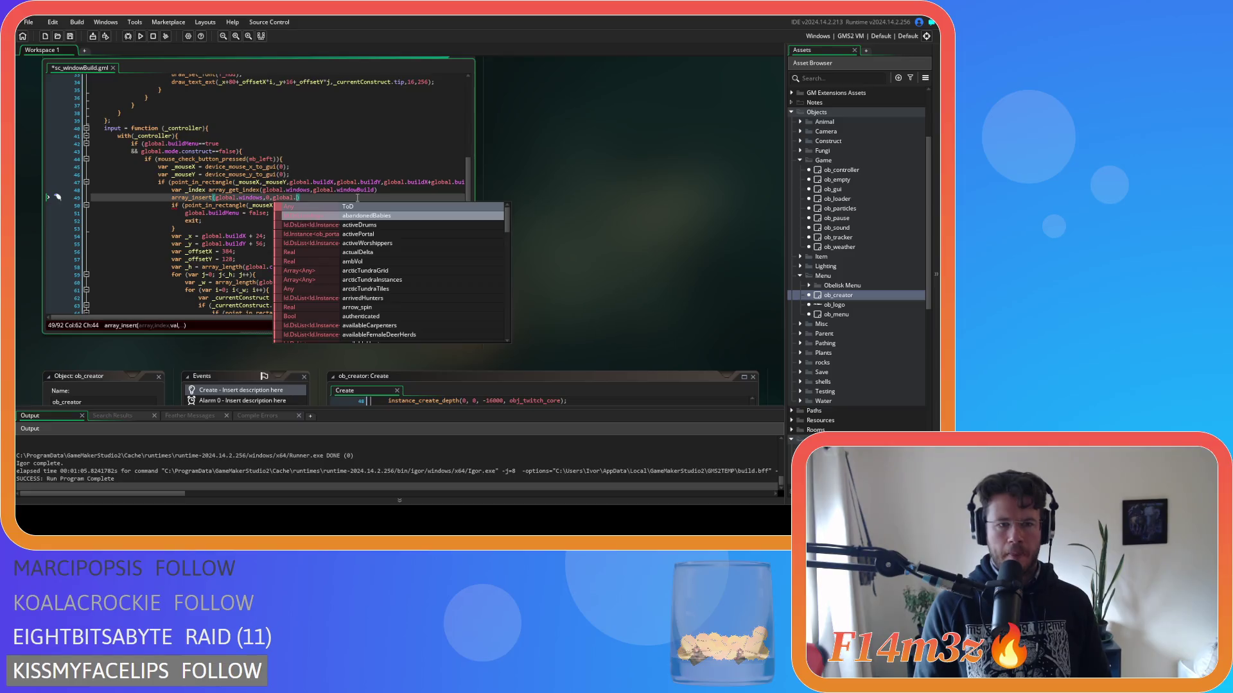
pyautogui.write('window')
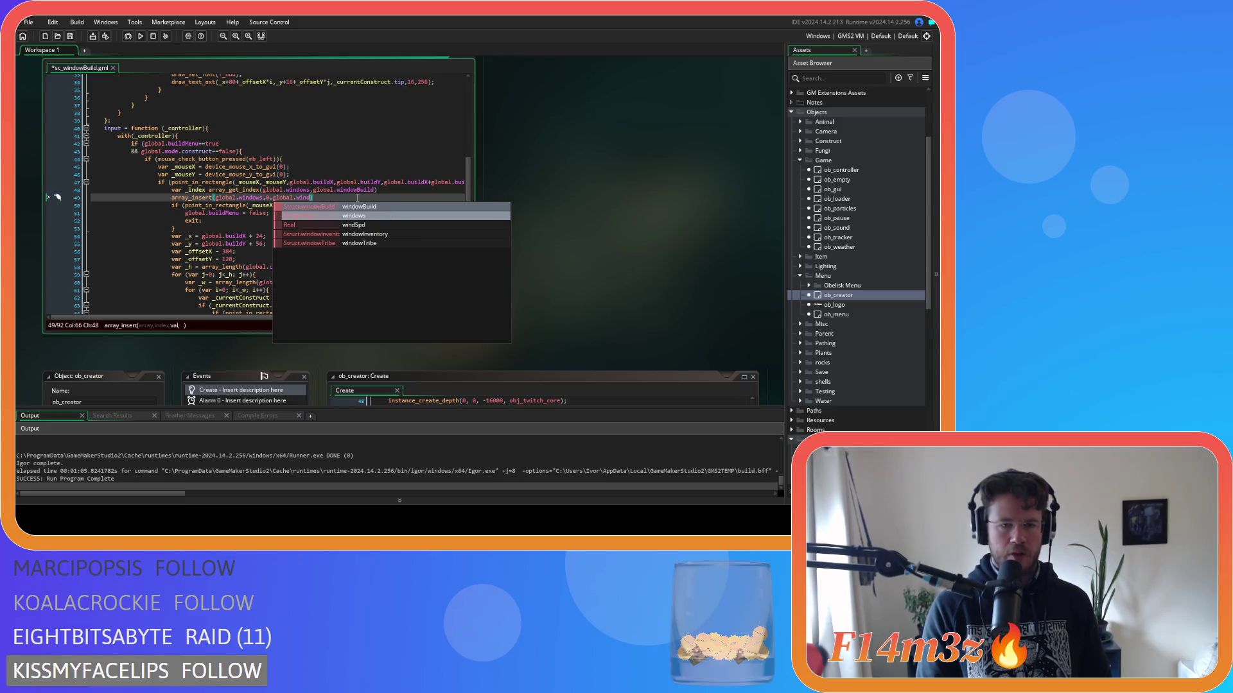
pyautogui.write('Build')
pyautogui.press('End')
pyautogui.write(';')
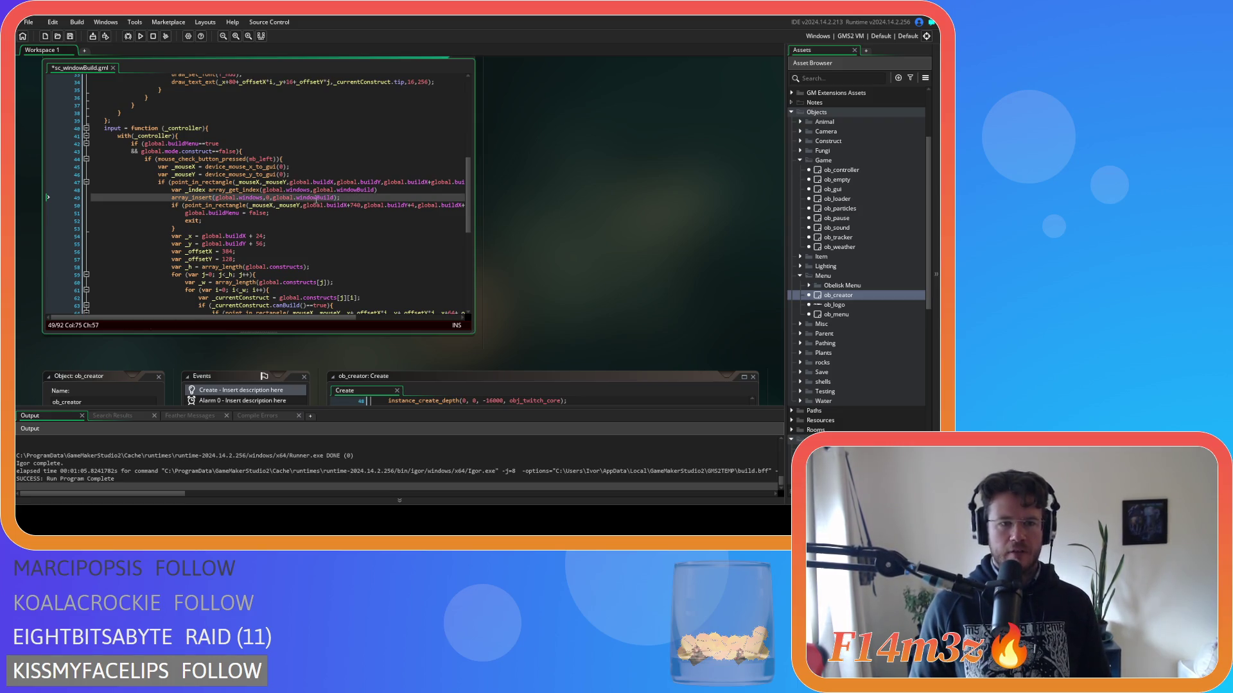
pyautogui.click(216, 190)
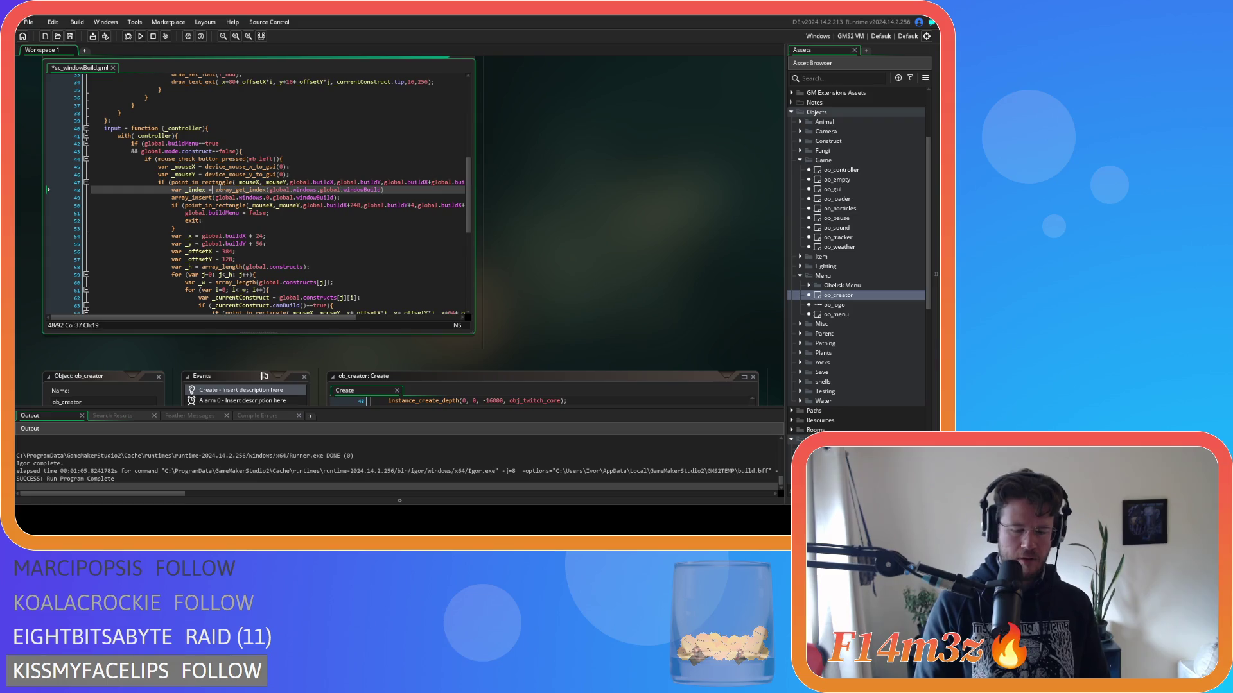
pyautogui.click(355, 199)
pyautogui.press('Return')
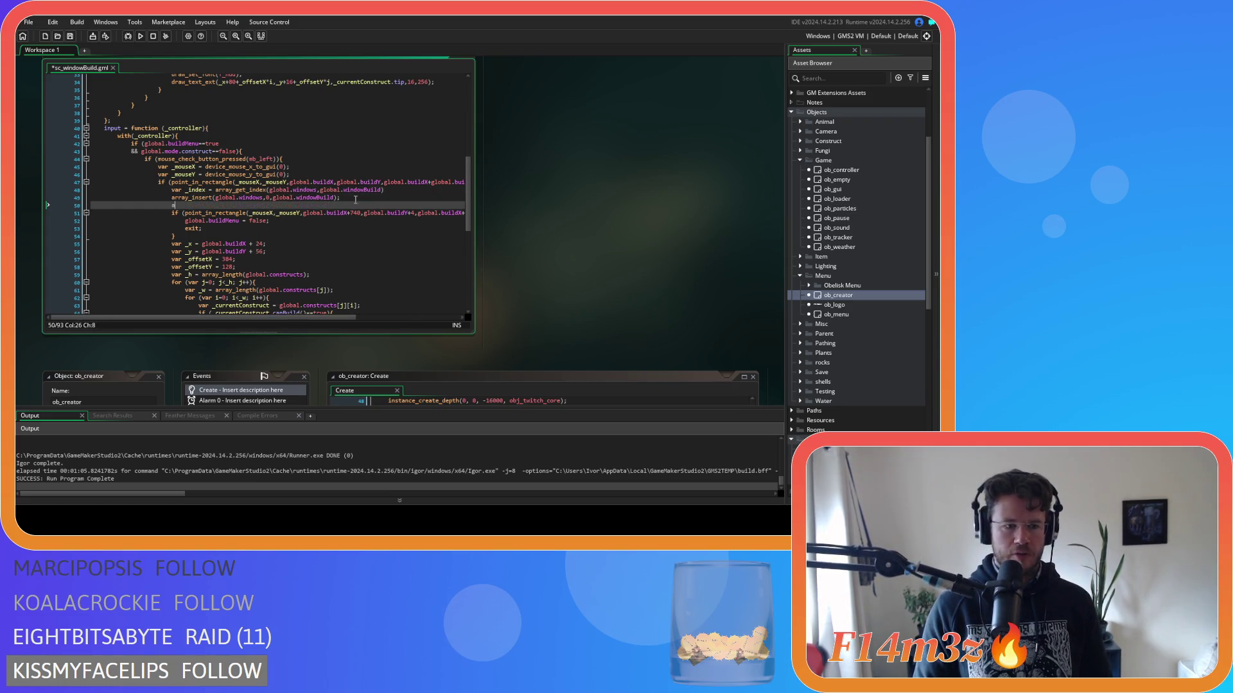
# Add array_delete(global.windows,_index,1) below array_insert and save.
pyautogui.write('array_de')
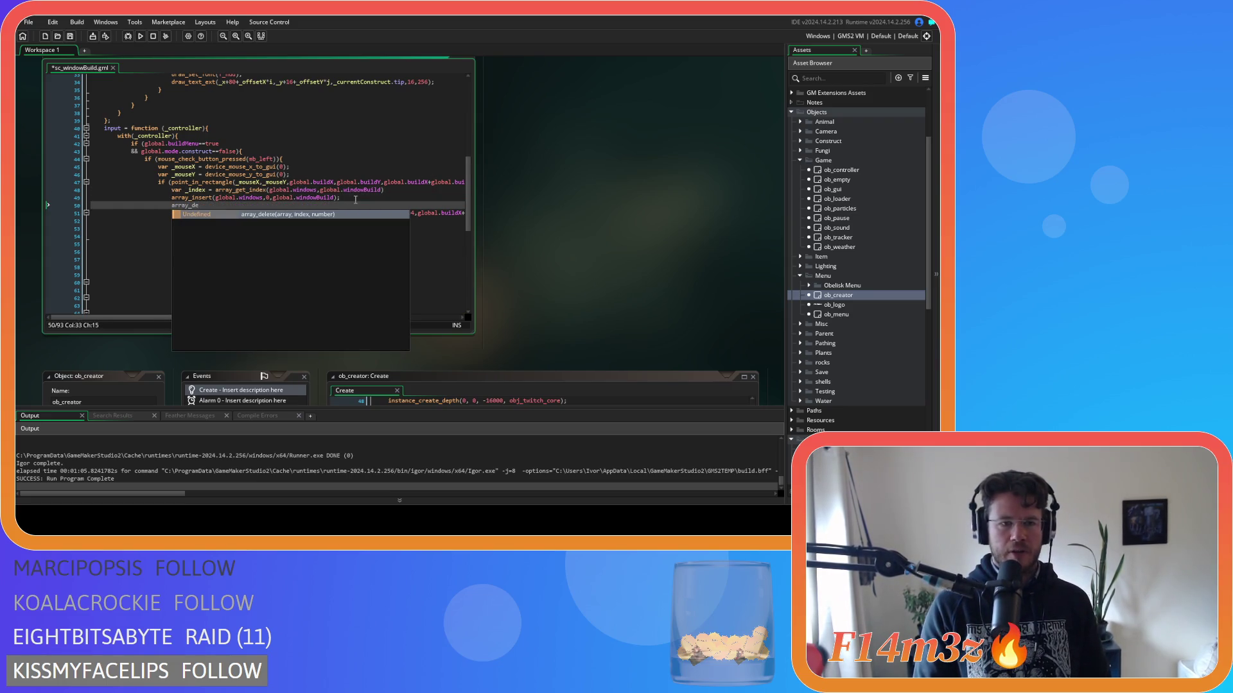
pyautogui.press('Return')
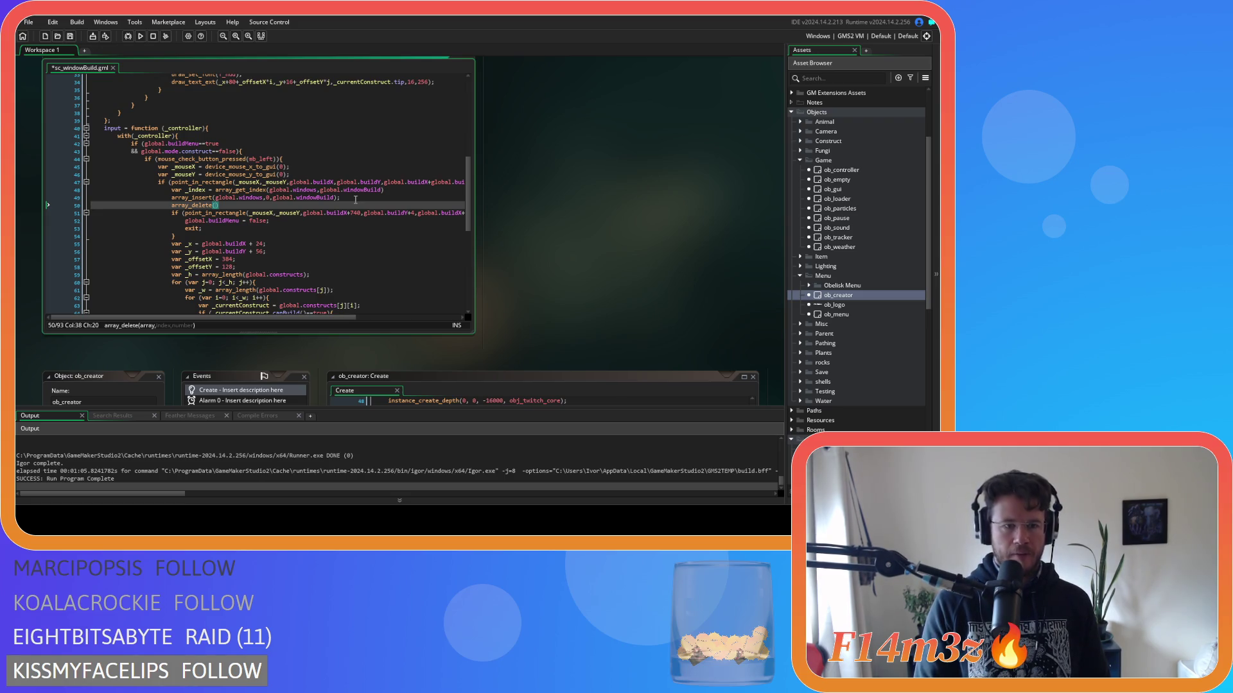
pyautogui.write('array_del')
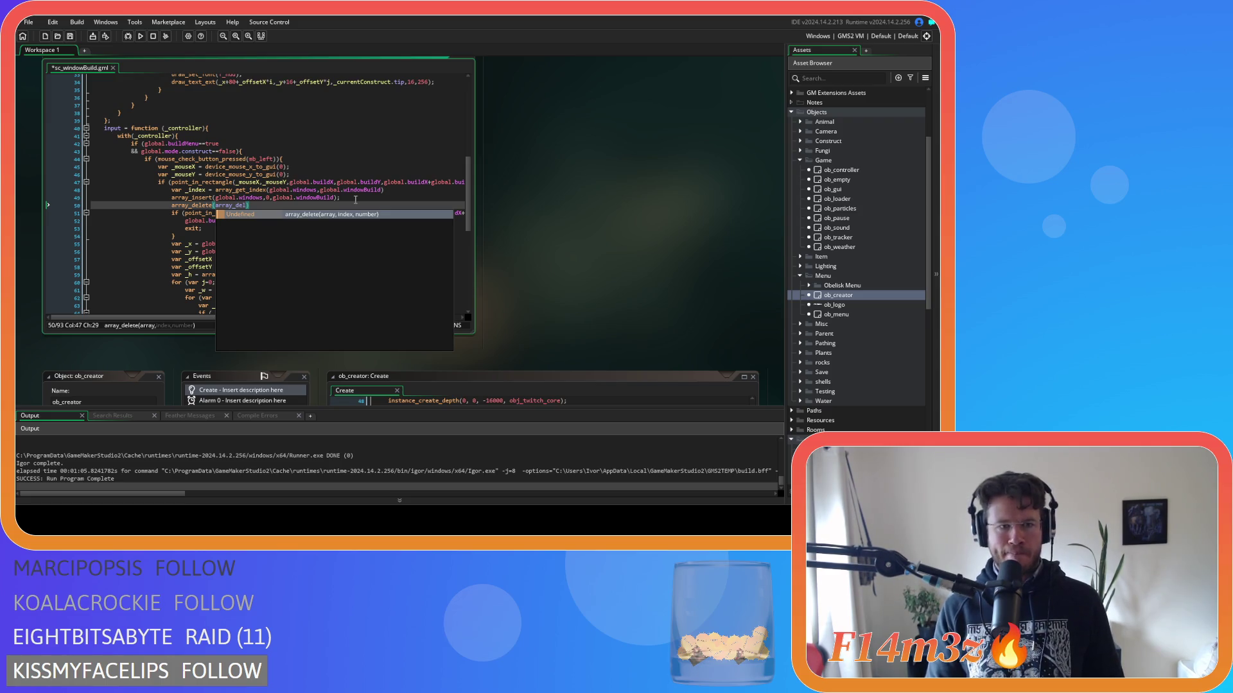
pyautogui.press('Return')
pyautogui.write('global.wind')
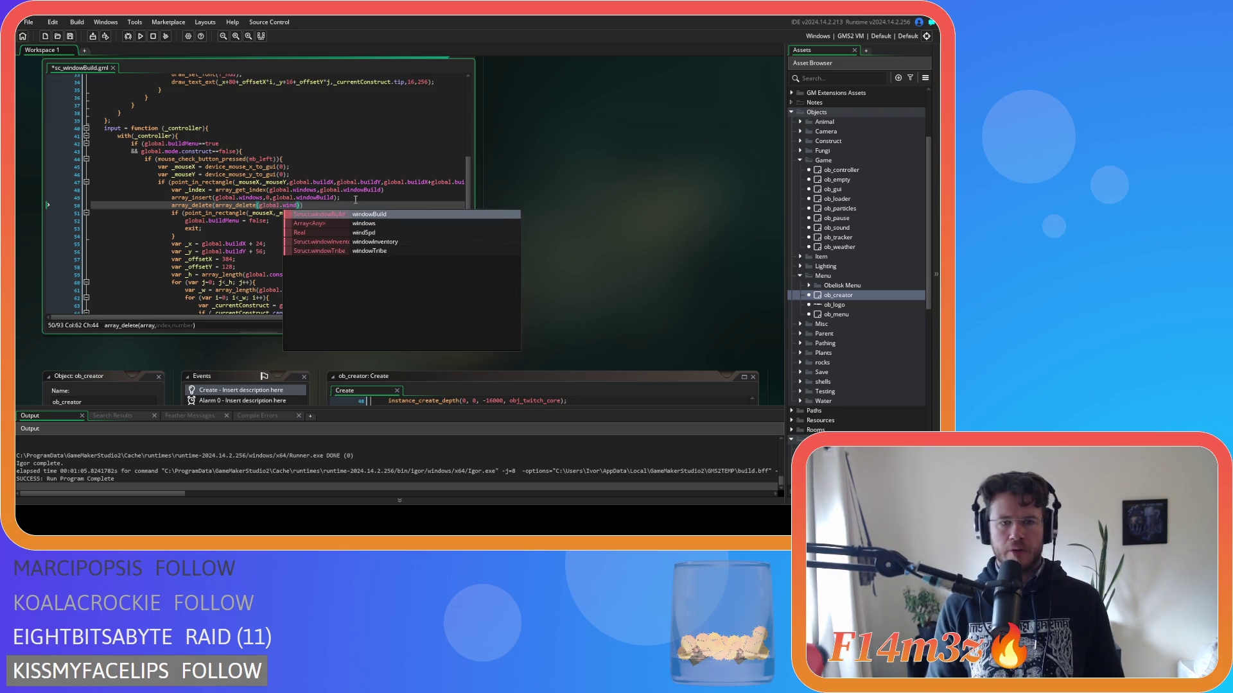
pyautogui.write('ows,')
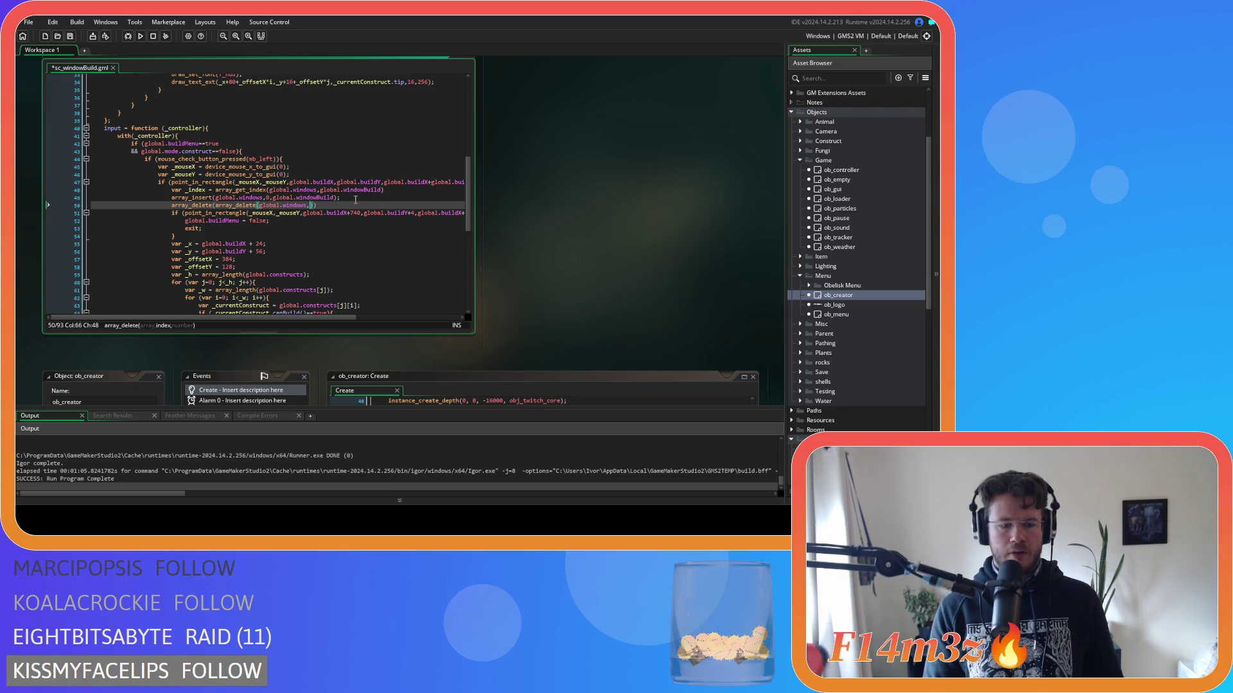
pyautogui.write('_index')
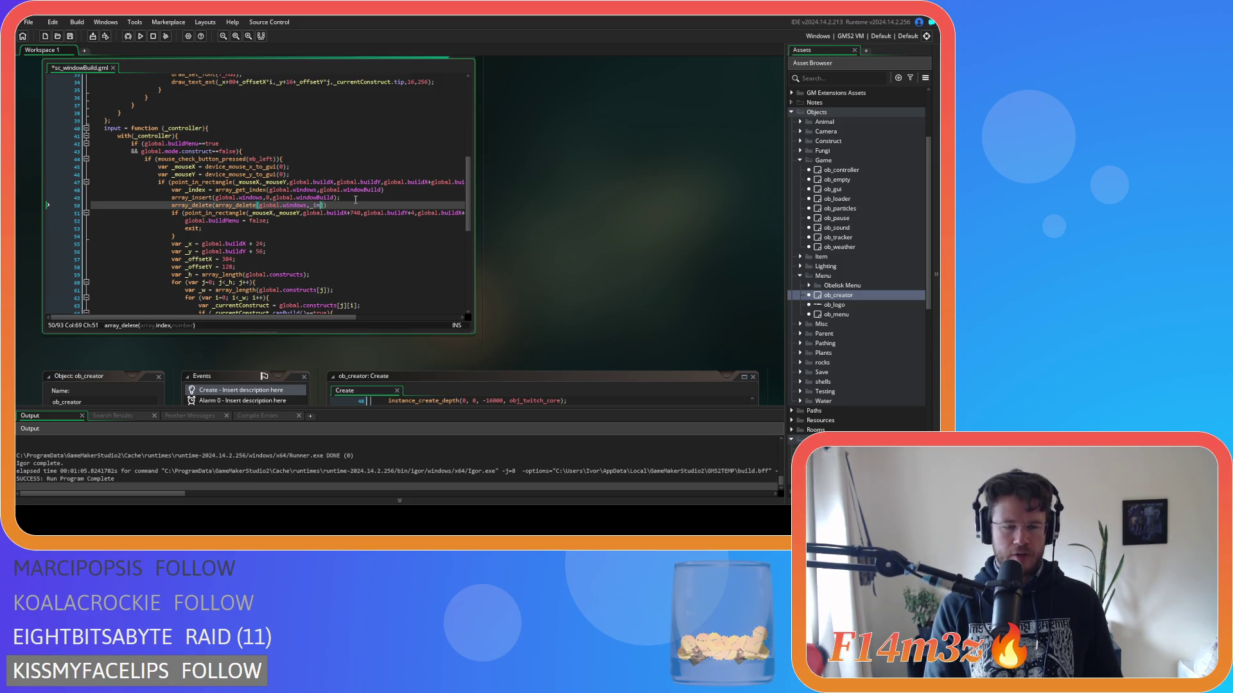
pyautogui.write(',')
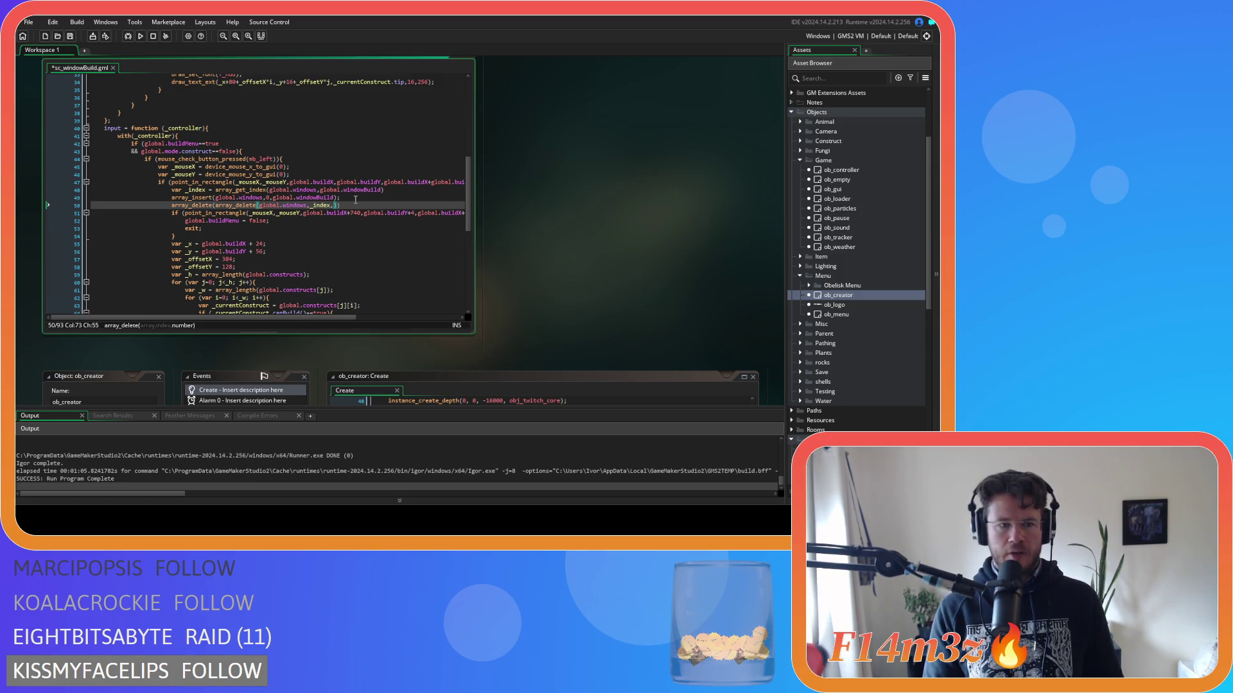
pyautogui.write('1))')
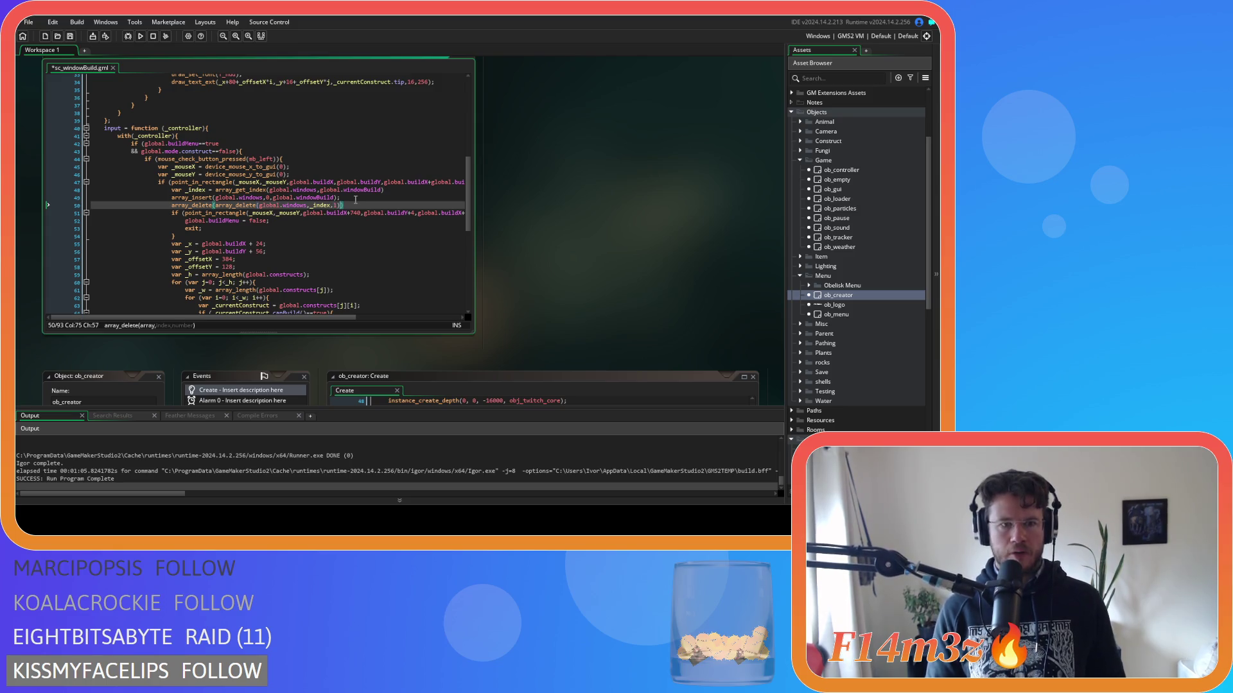
pyautogui.write(';')
pyautogui.hotkey('ctrl', 's')
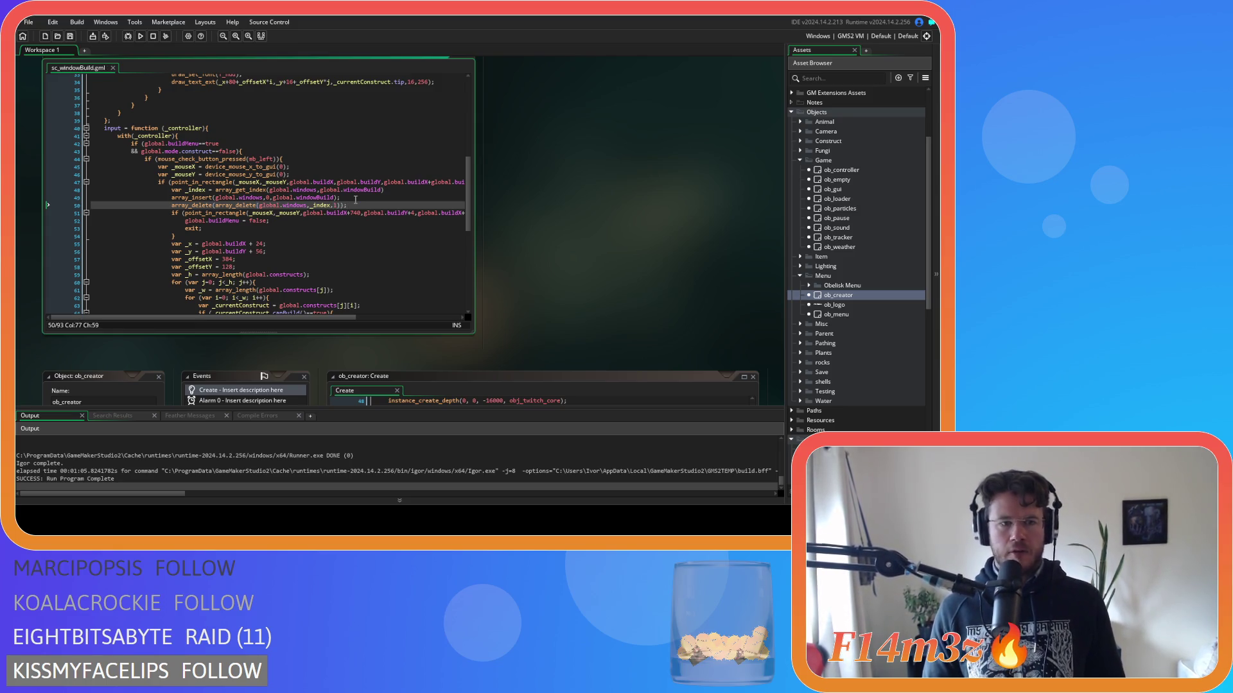
# Add the missing semicolon to the end of the var _index line.
pyautogui.click(237, 190)
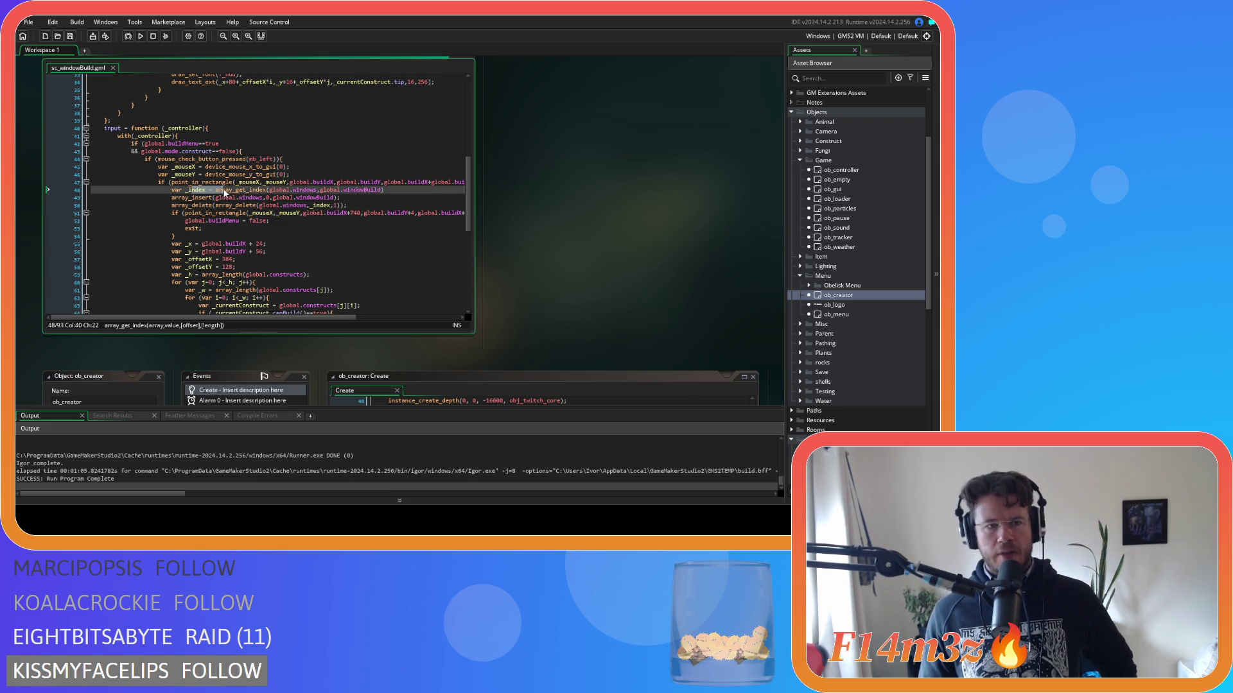
pyautogui.moveTo(236, 190); pyautogui.dragTo(272, 191)
pyautogui.click(402, 191)
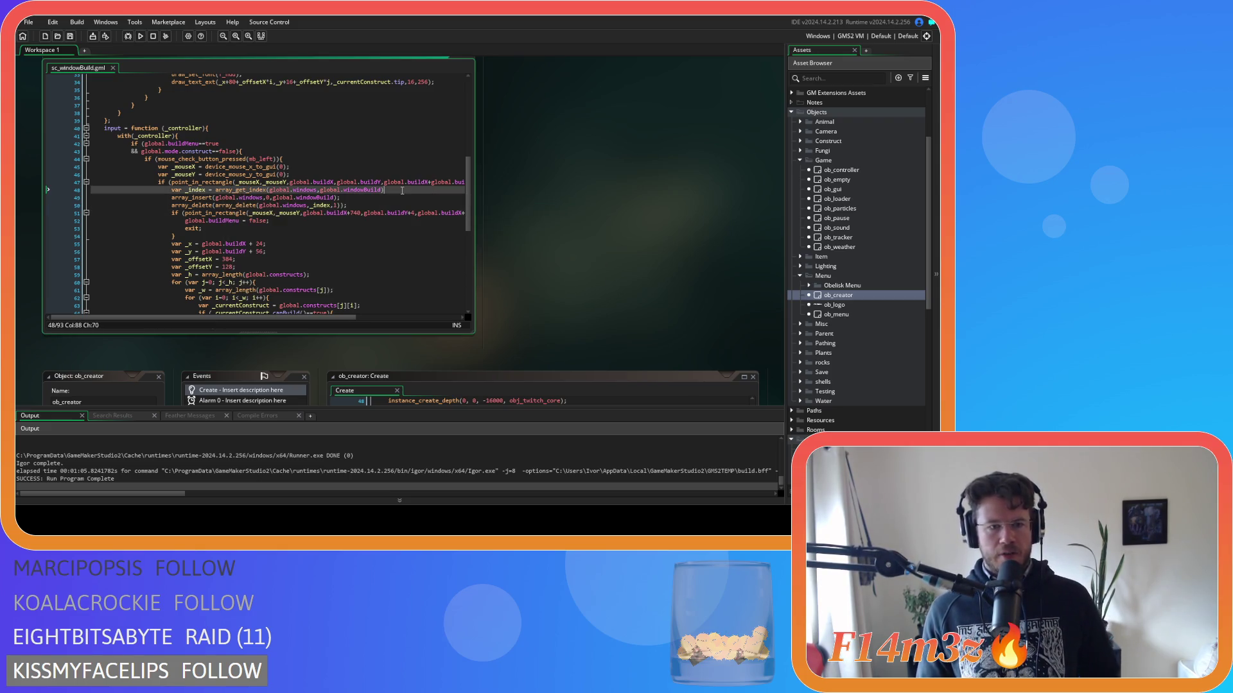
pyautogui.write(';')
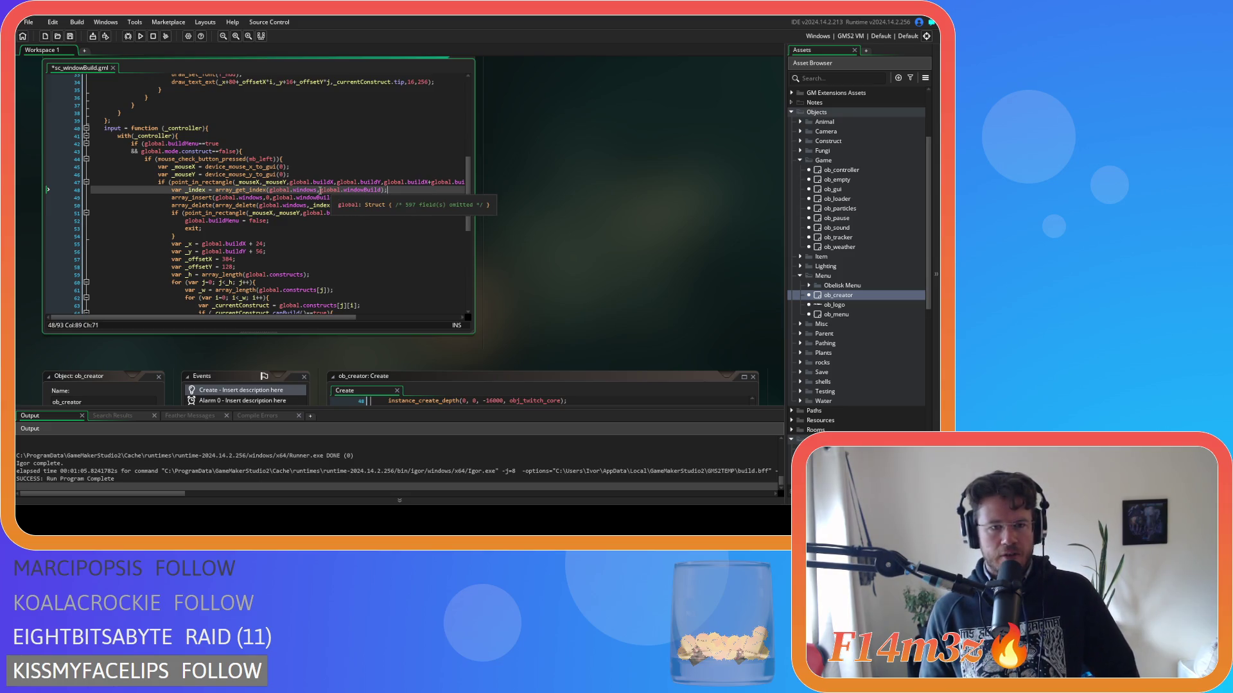
# Check the arguments on lines 48–49, then clear the array_delete statement from line 50.
pyautogui.moveTo(343, 190)
pyautogui.mouseDown()
pyautogui.moveTo(379, 191)
pyautogui.moveTo(369, 197)
pyautogui.mouseUp()
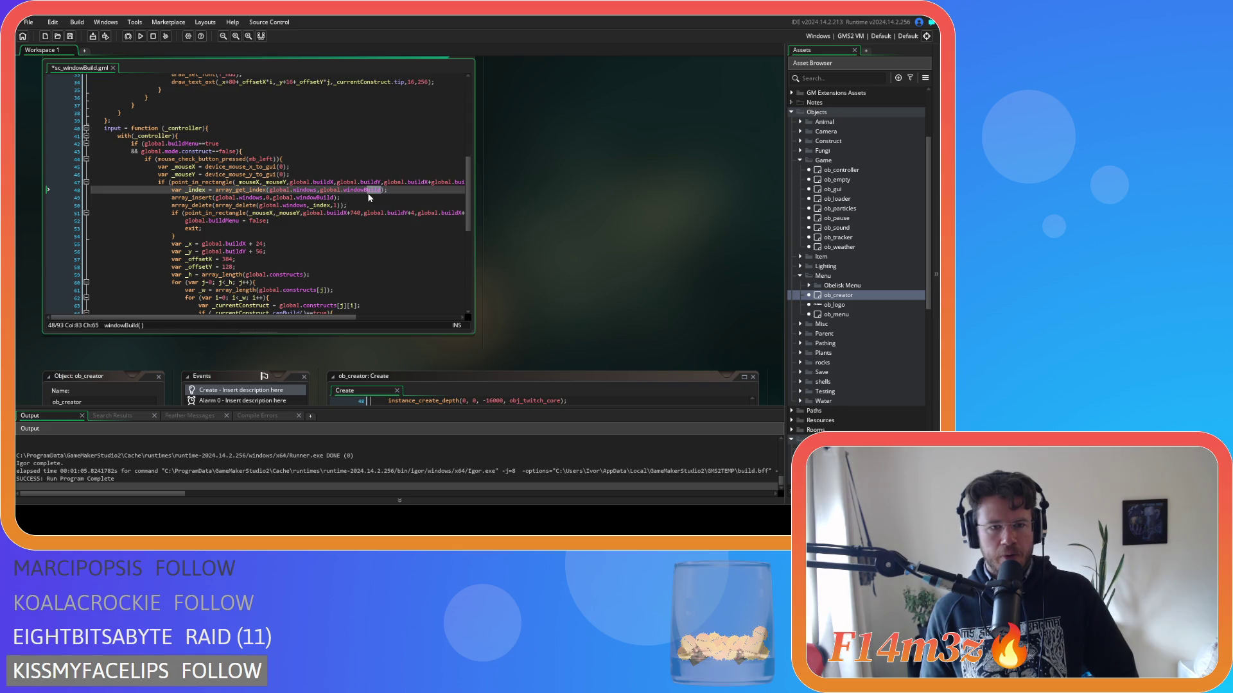
pyautogui.moveTo(289, 190); pyautogui.dragTo(311, 190)
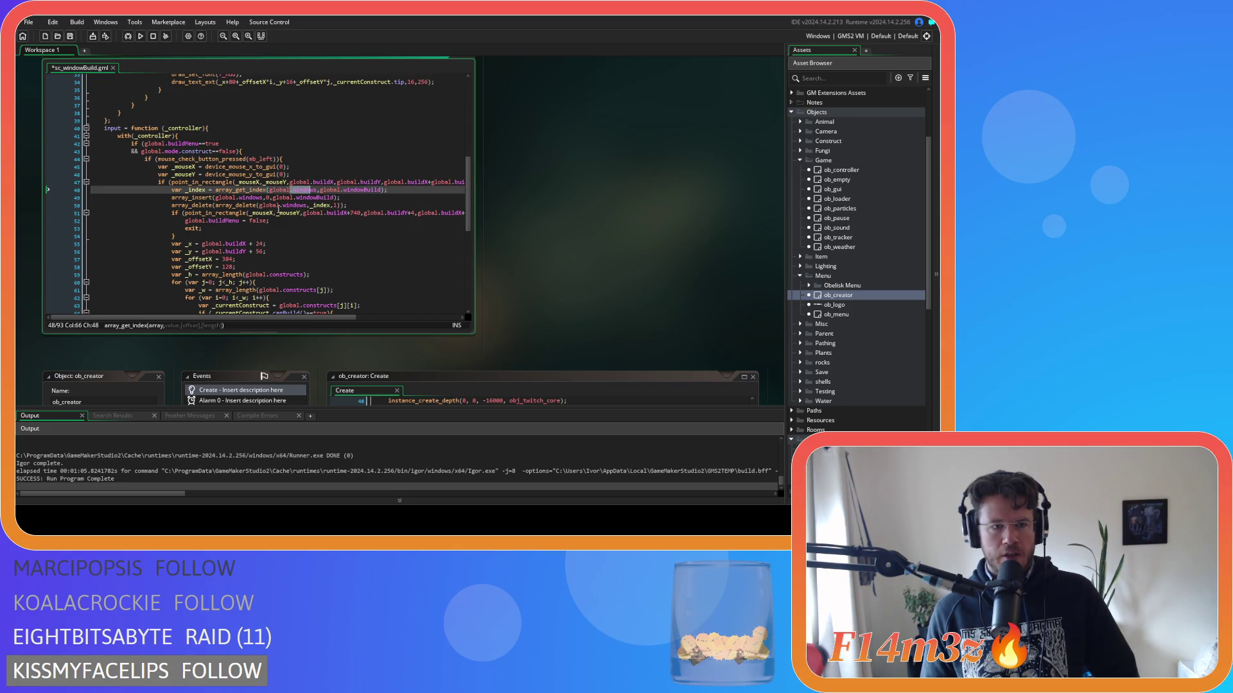
pyautogui.moveTo(280, 197); pyautogui.dragTo(335, 199)
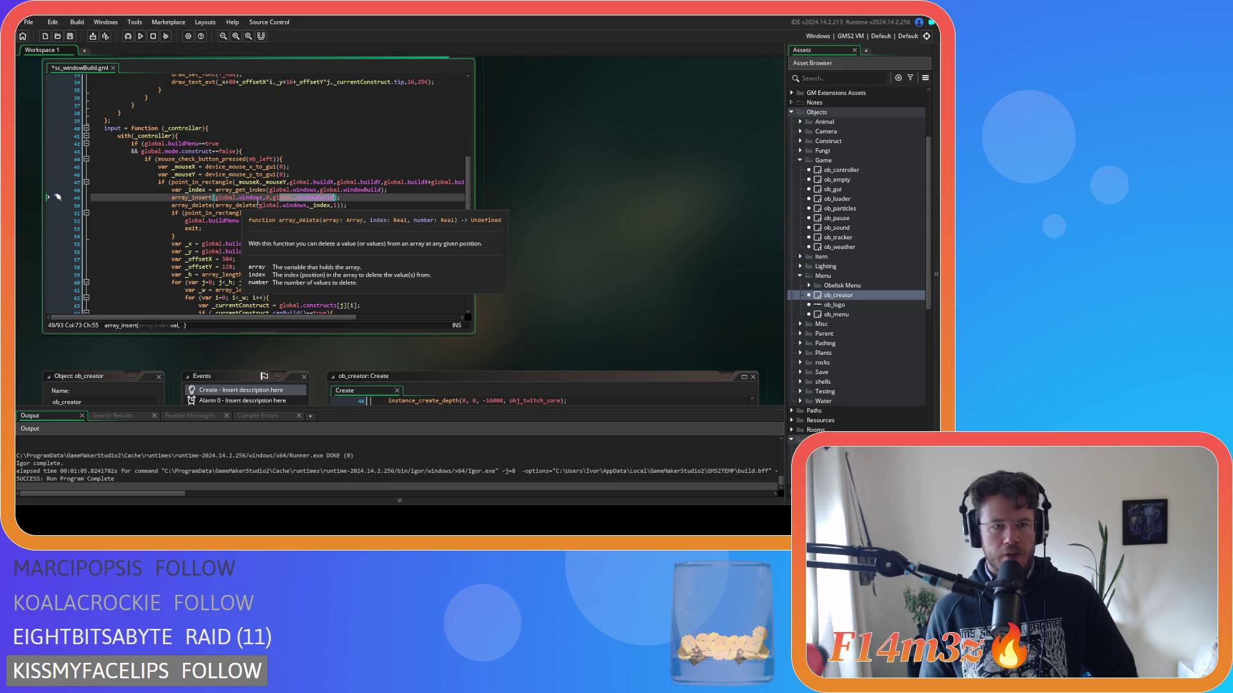
pyautogui.click(264, 199)
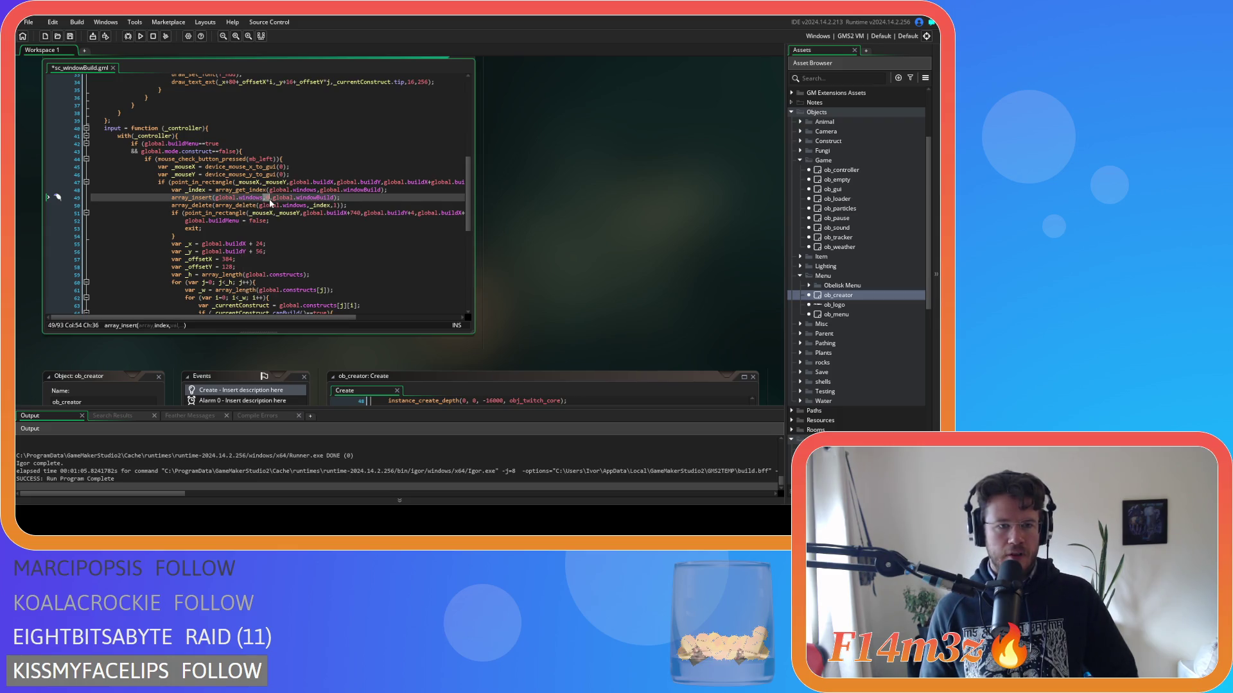
pyautogui.moveTo(197, 206); pyautogui.dragTo(218, 206)
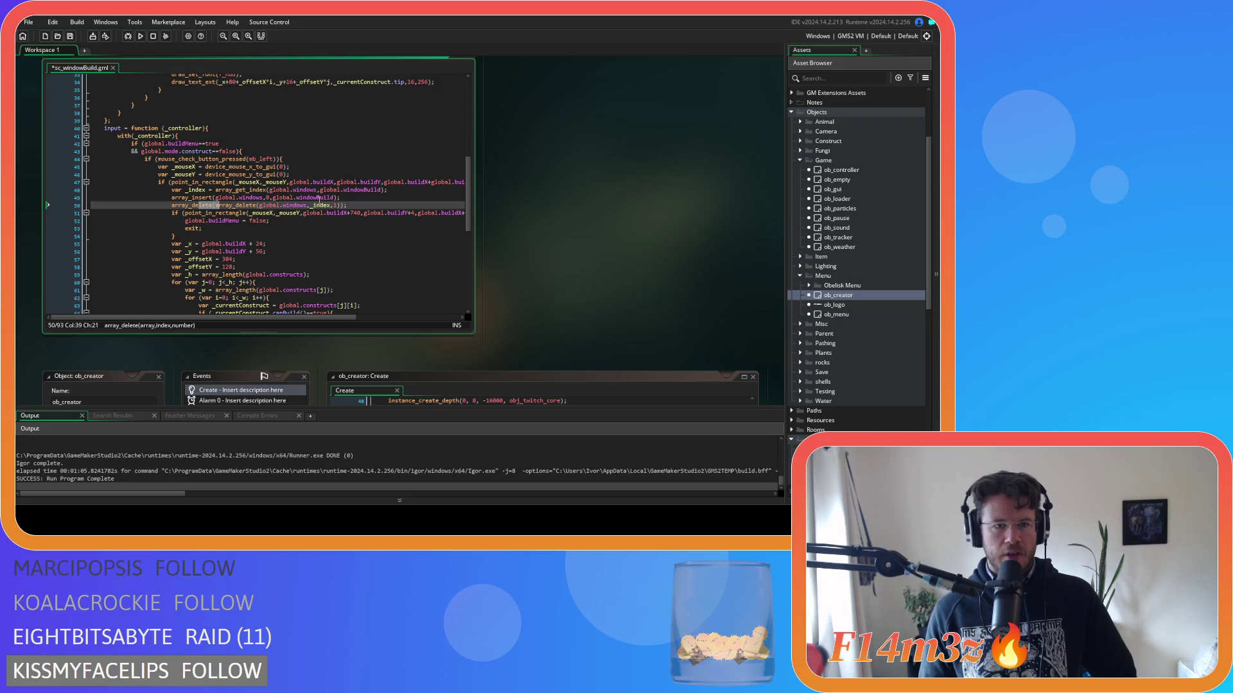
pyautogui.moveTo(347, 205); pyautogui.dragTo(171, 206)
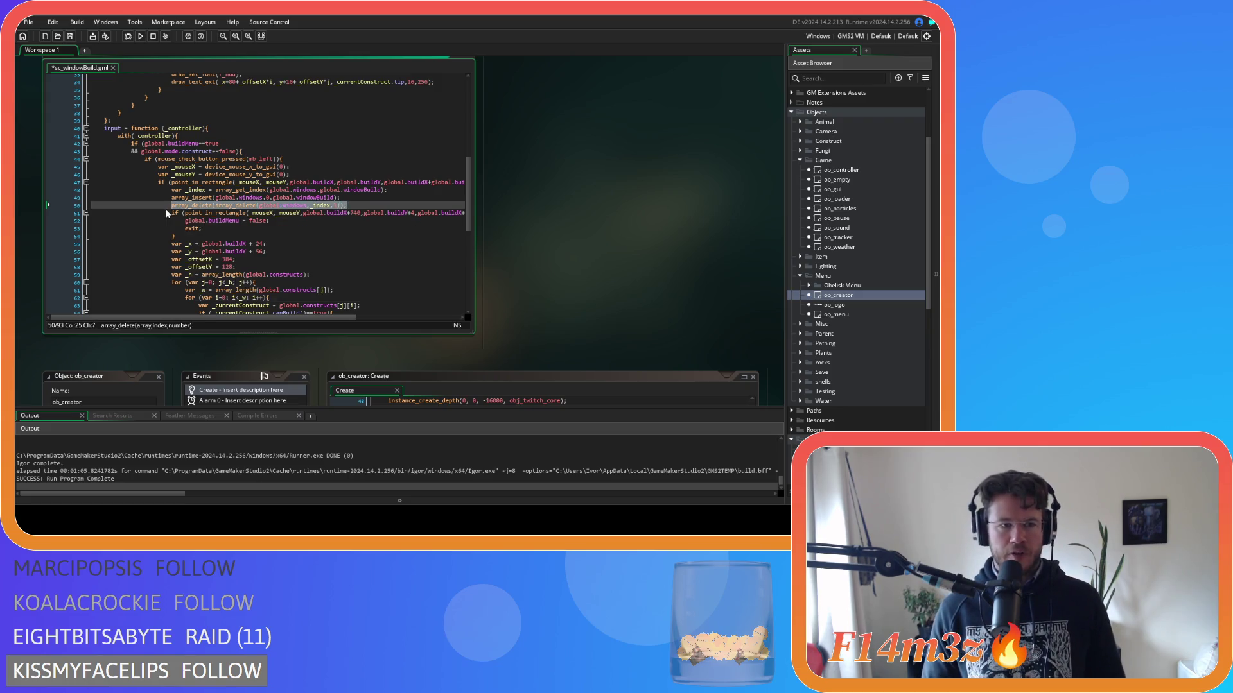
pyautogui.press('BackSpace')
pyautogui.press('BackSpace')
pyautogui.press('BackSpace')
pyautogui.press('BackSpace')
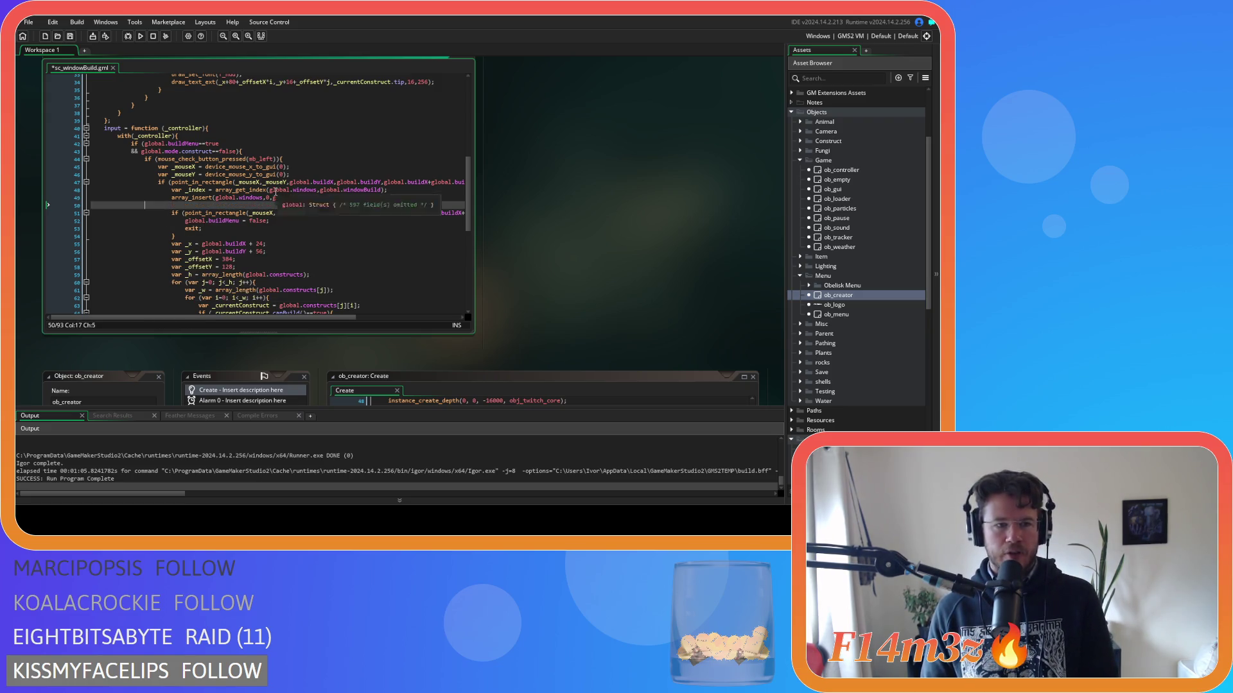
# Restore the array_delete line, save, and label the block with a //move to front comment.
pyautogui.hotkey('ctrl', 'z')
pyautogui.hotkey('ctrl', 'z')
pyautogui.hotkey('ctrl', 'z')
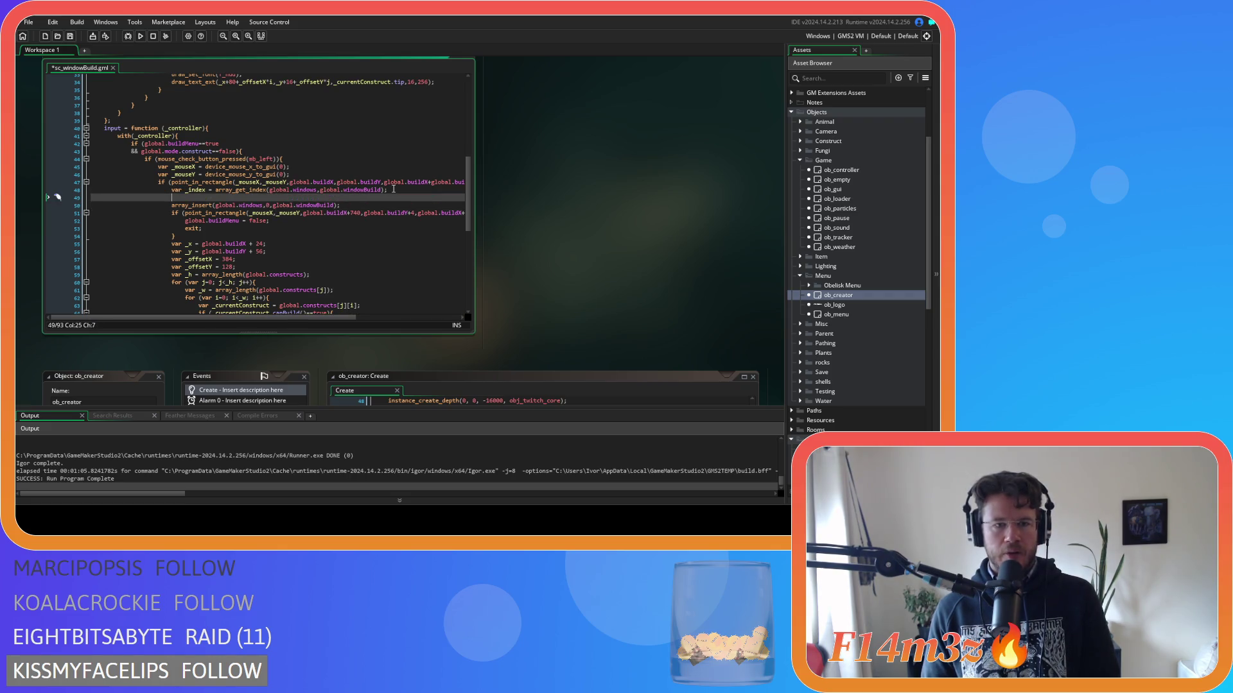
pyautogui.hotkey('ctrl', 's')
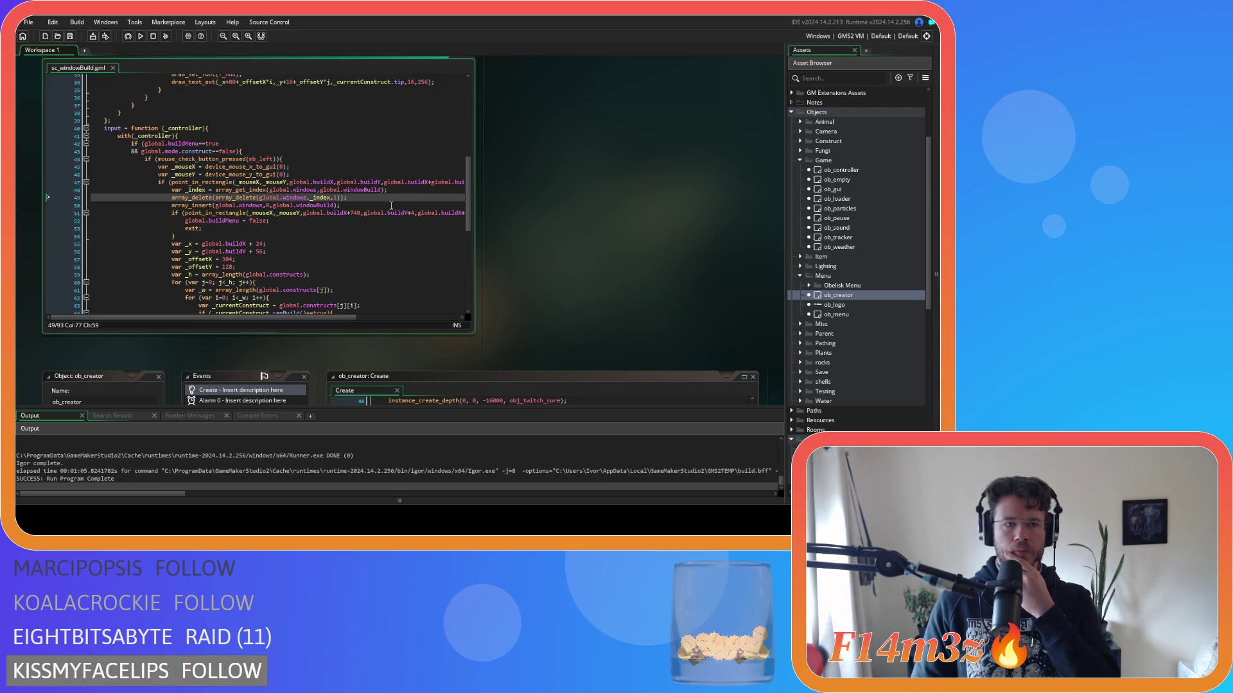
pyautogui.click(170, 190)
pyautogui.press('Return')
pyautogui.press('Up')
pyautogui.write('//move to front')
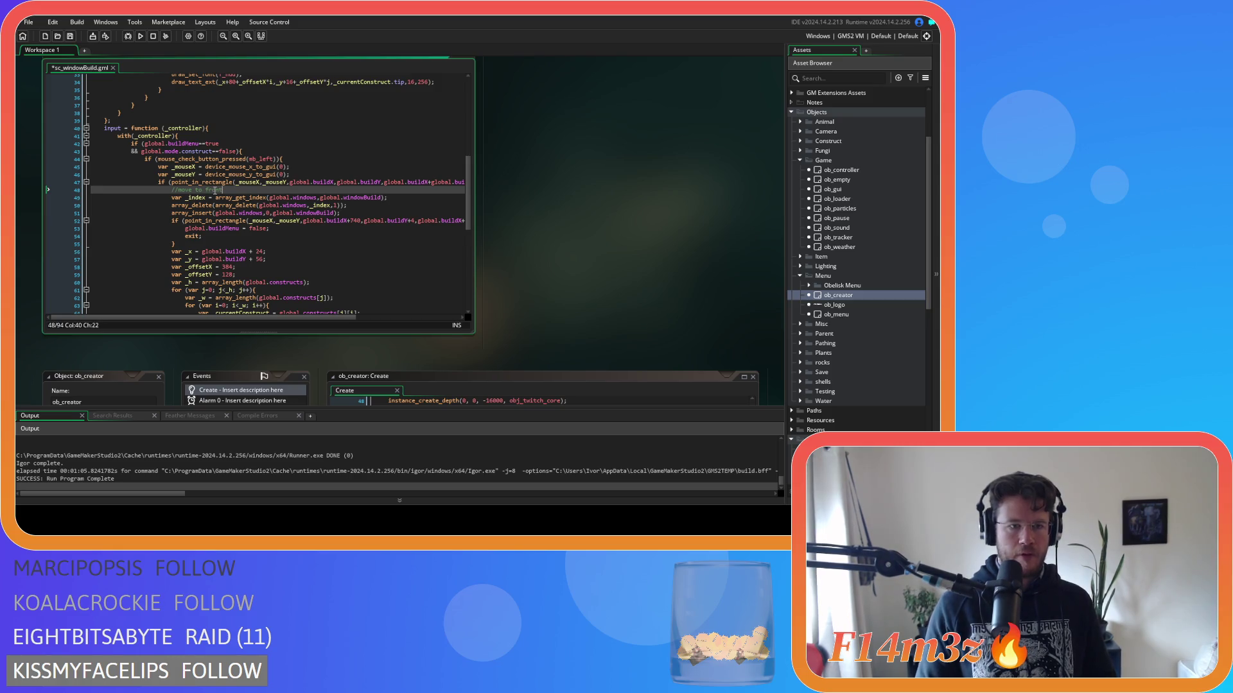
pyautogui.moveTo(340, 212); pyautogui.dragTo(172, 189)
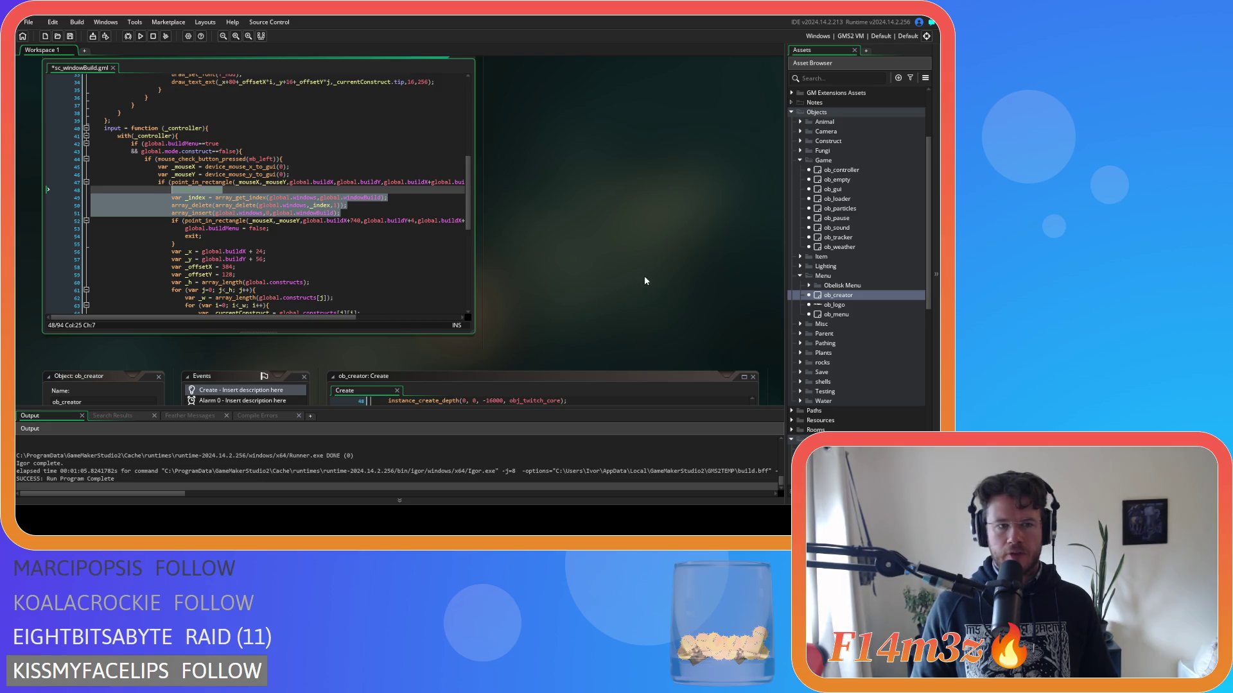
# Open the sc_windowInventory script from the Inventory scripts folder.
pyautogui.scroll(-10, 823, 305)
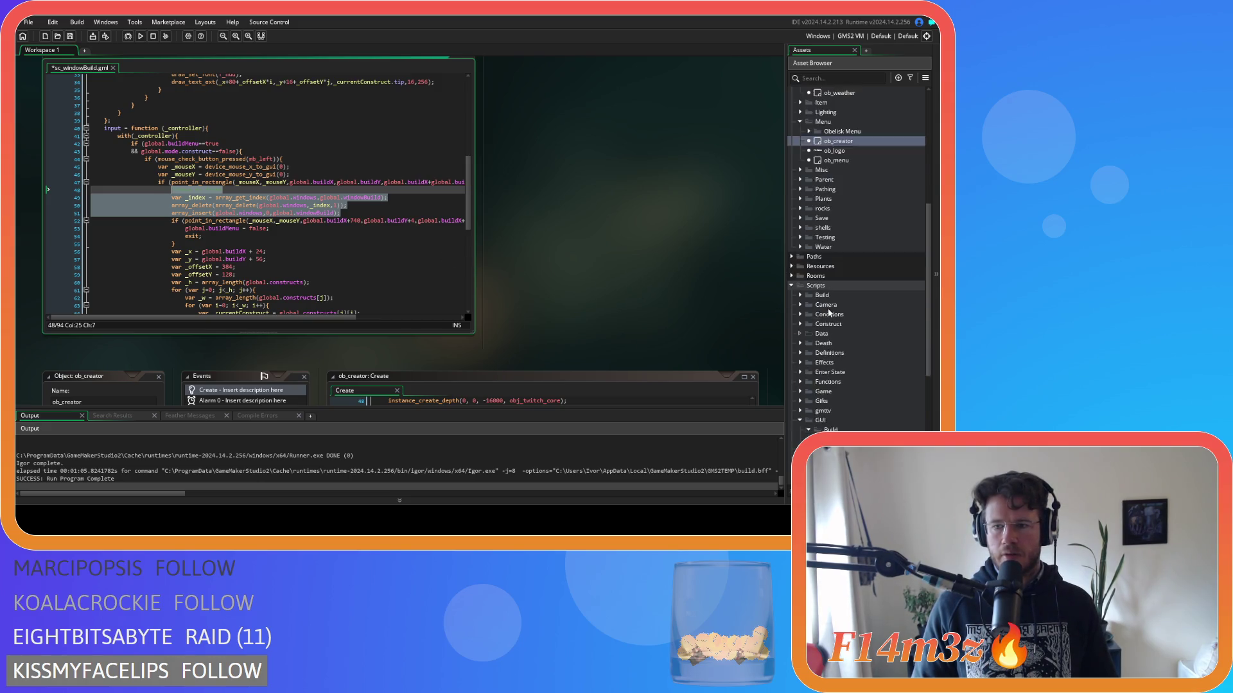
pyautogui.click(808, 314)
pyautogui.click(808, 324)
pyautogui.doubleClick(836, 333)
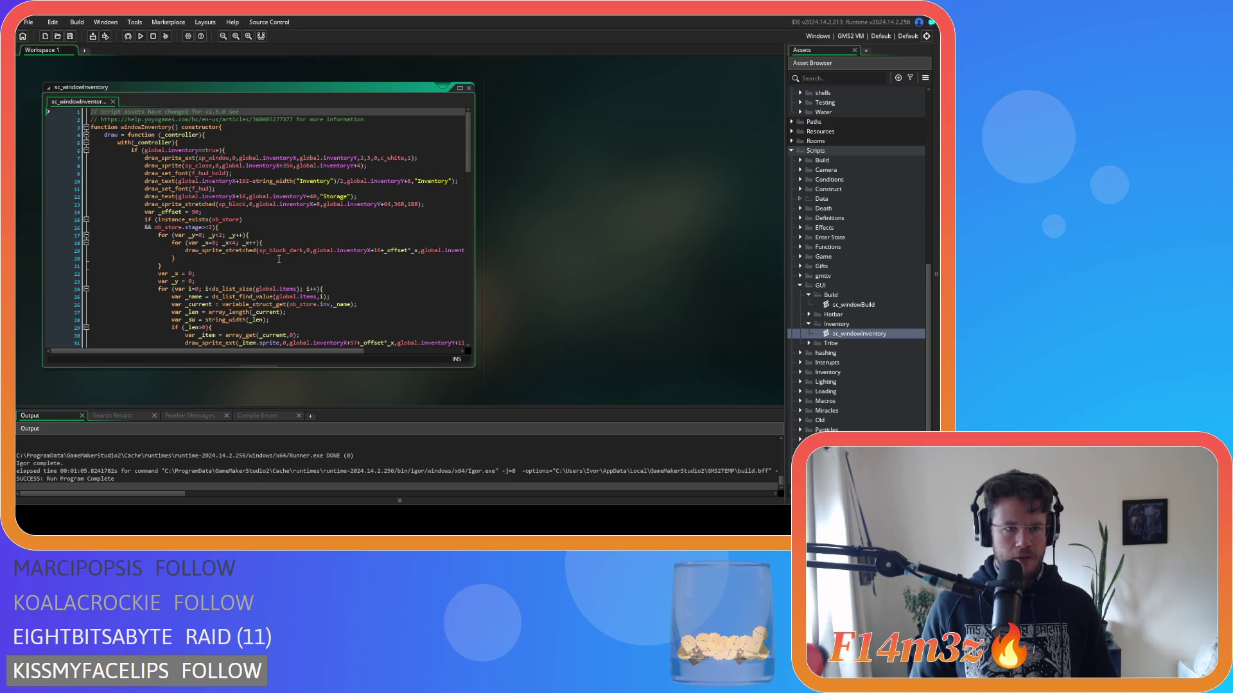
pyautogui.scroll(-20, 279, 258)
pyautogui.scroll(-2, 285, 245)
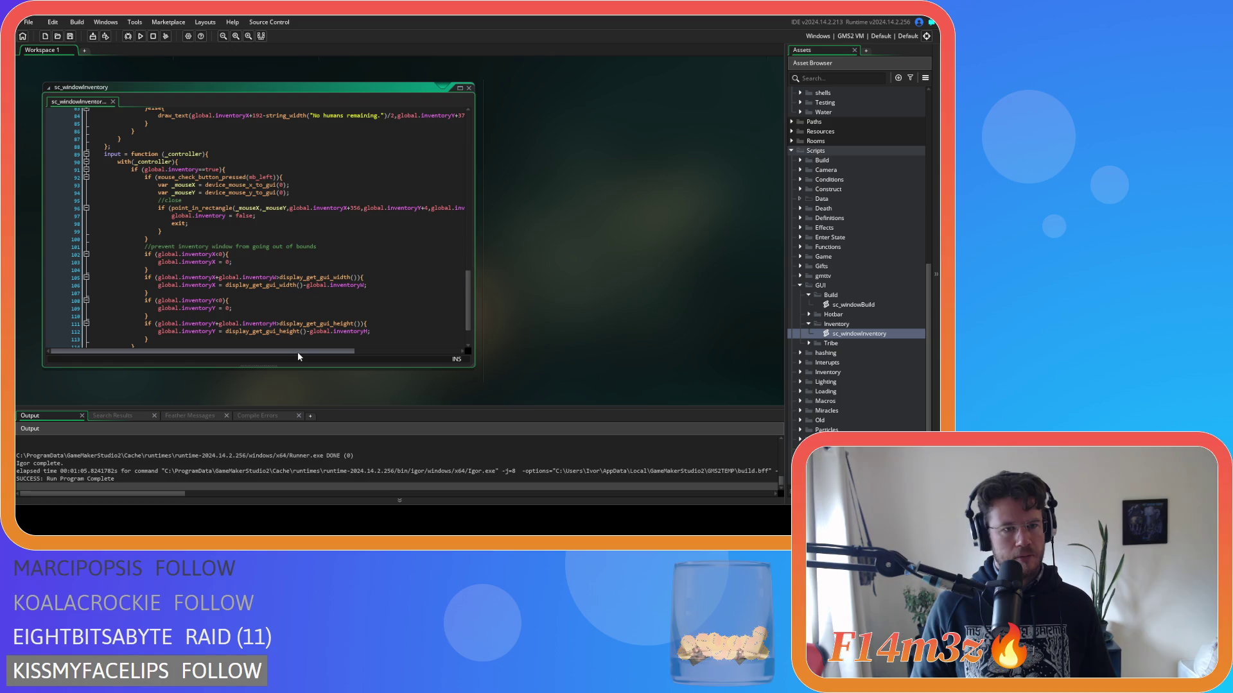
pyautogui.moveTo(296, 350)
pyautogui.mouseDown()
pyautogui.moveTo(368, 356)
pyautogui.moveTo(309, 353)
pyautogui.mouseUp()
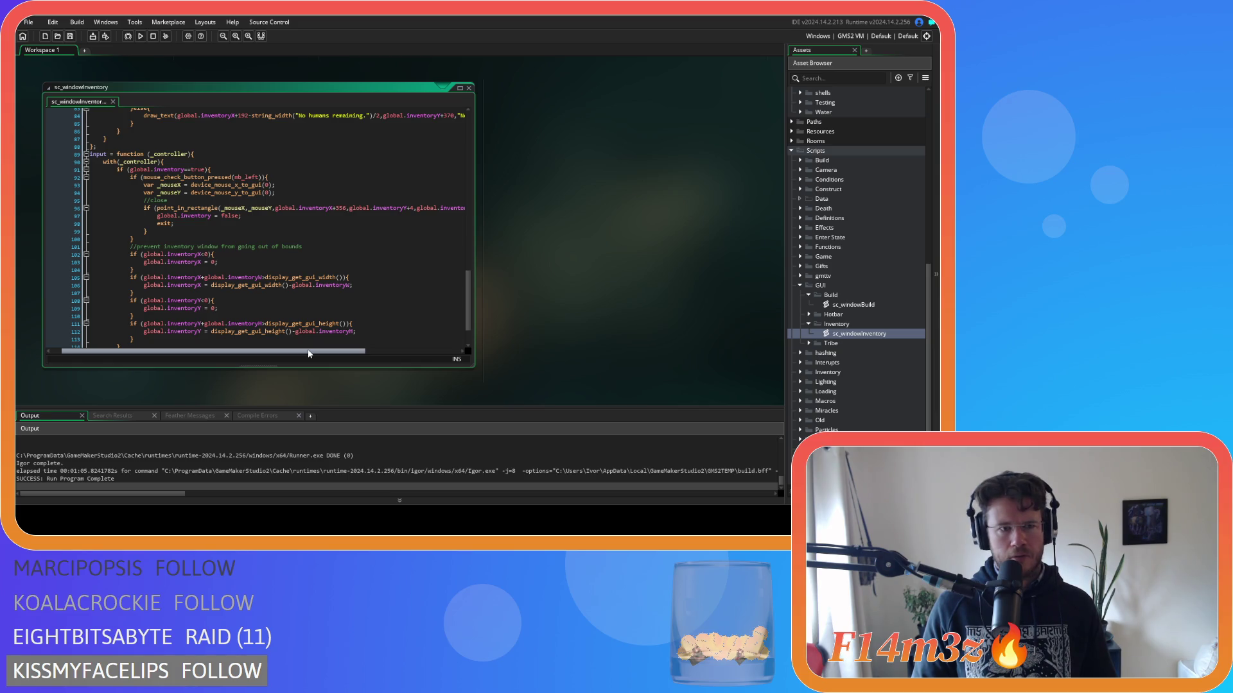
pyautogui.moveTo(309, 353); pyautogui.dragTo(264, 348)
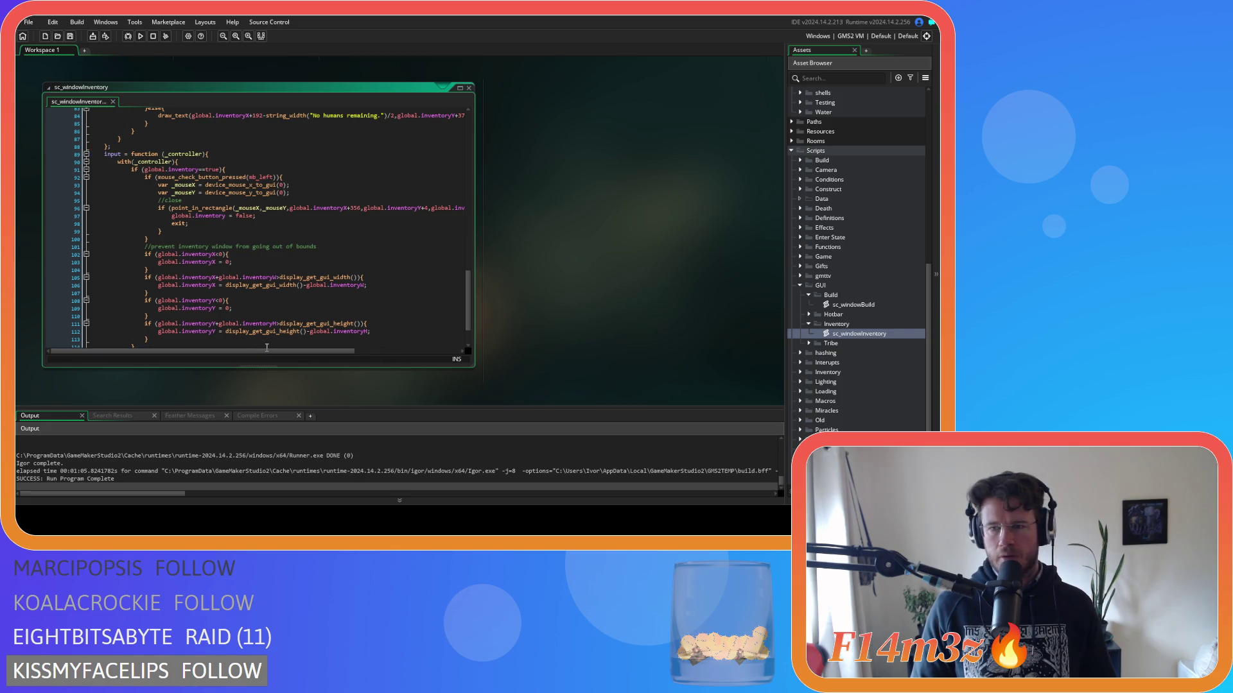
pyautogui.scroll(-2, 248, 237)
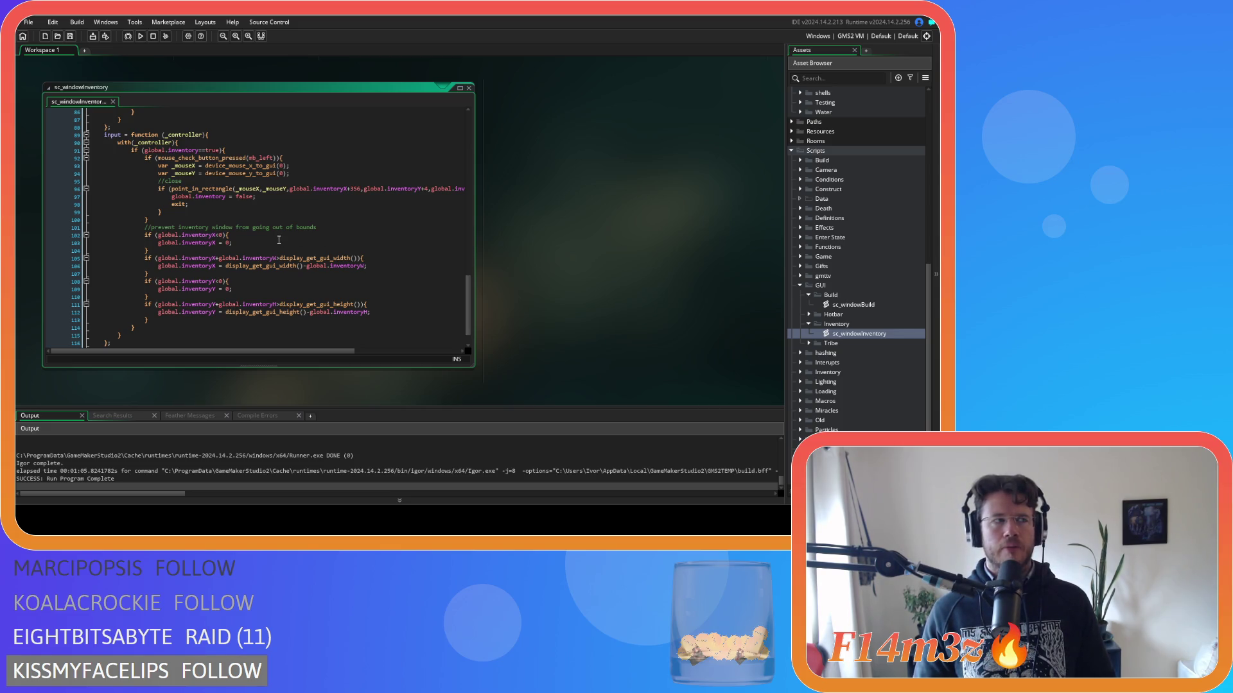
pyautogui.scroll(10, 846, 227)
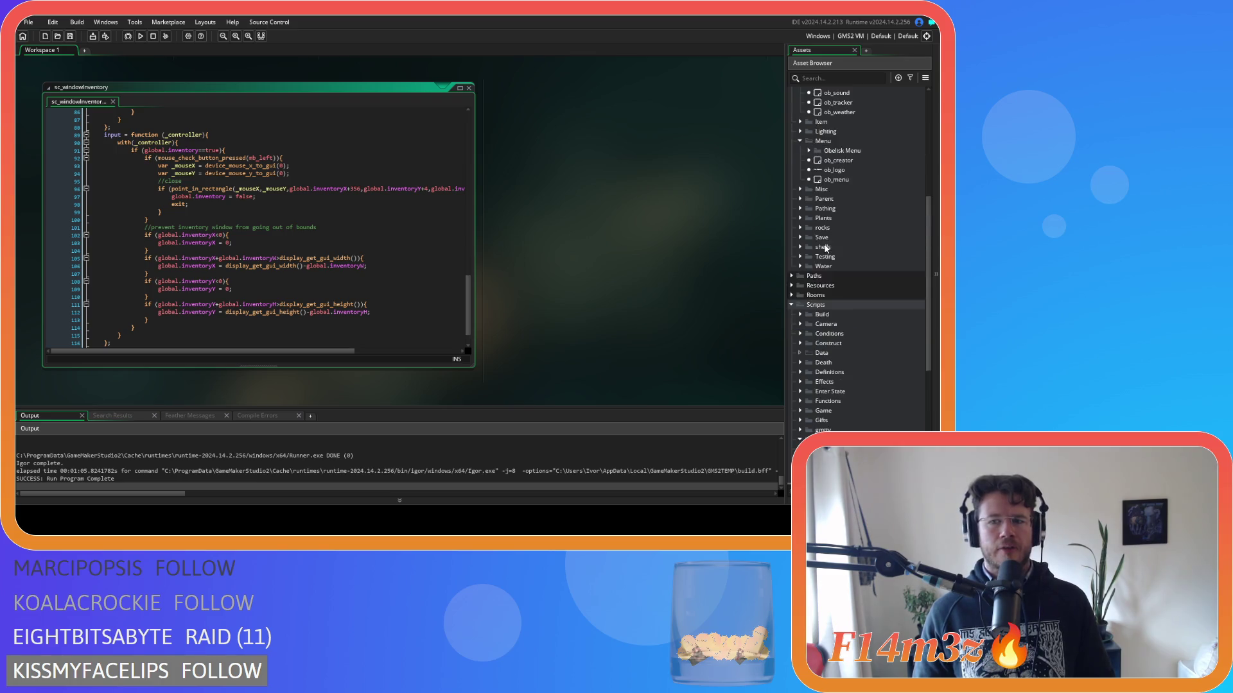
# Open ob_loader and ob_gui, and bring up ob_gui's Global Drag Start event code.
pyautogui.doubleClick(847, 199)
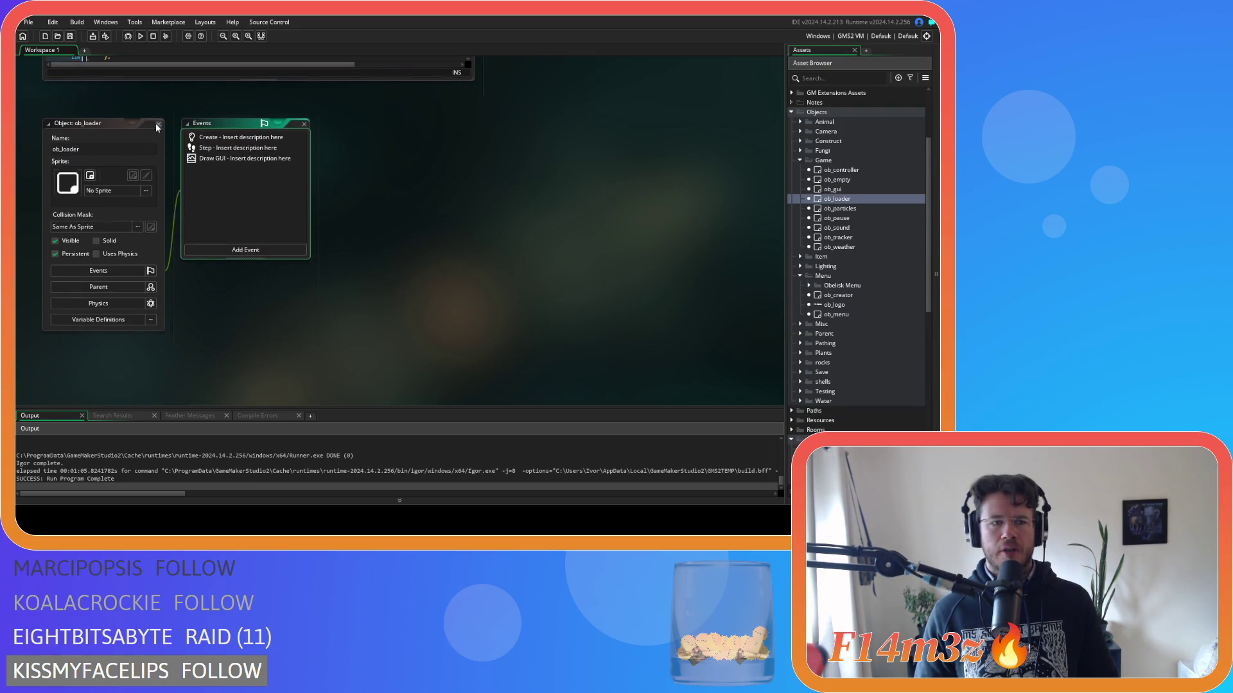
pyautogui.doubleClick(840, 190)
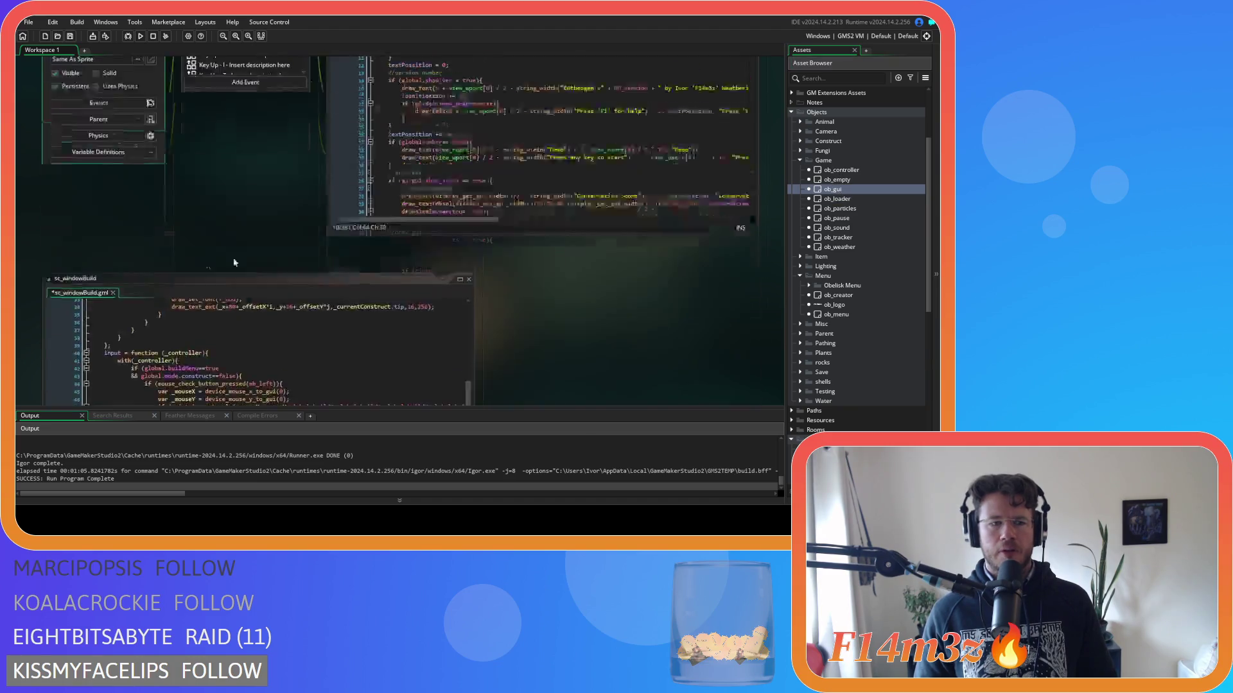
pyautogui.click(237, 183)
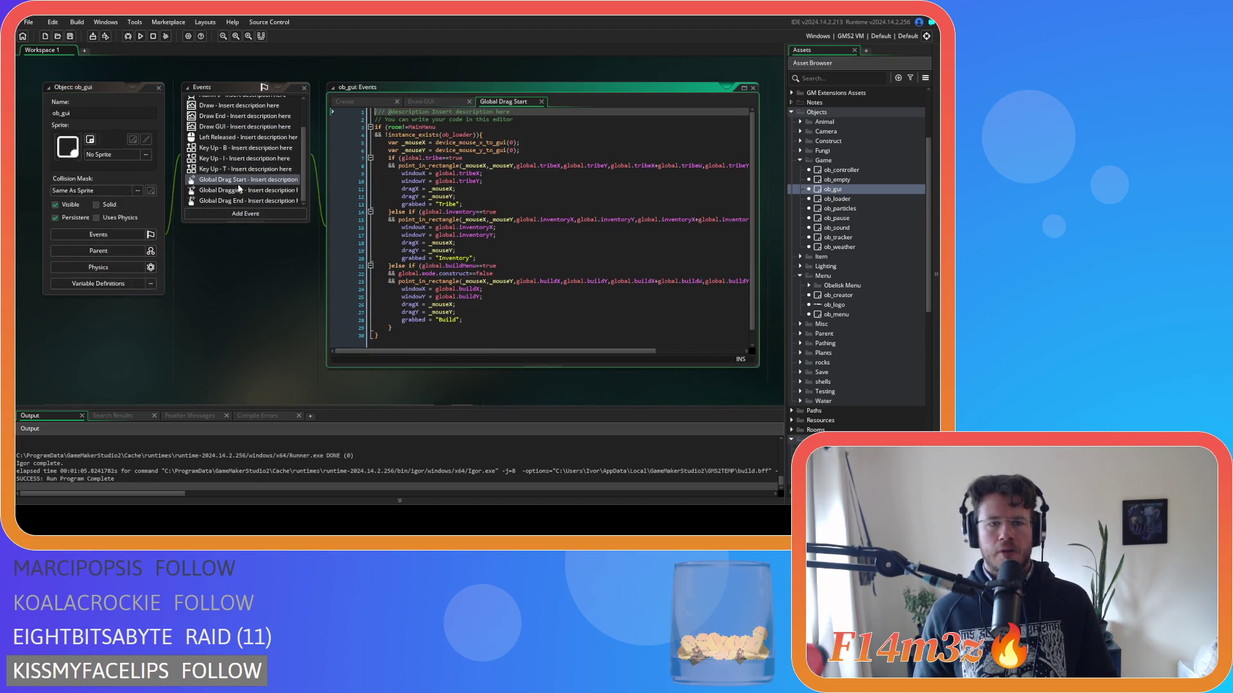
pyautogui.scroll(-10, 398, 298)
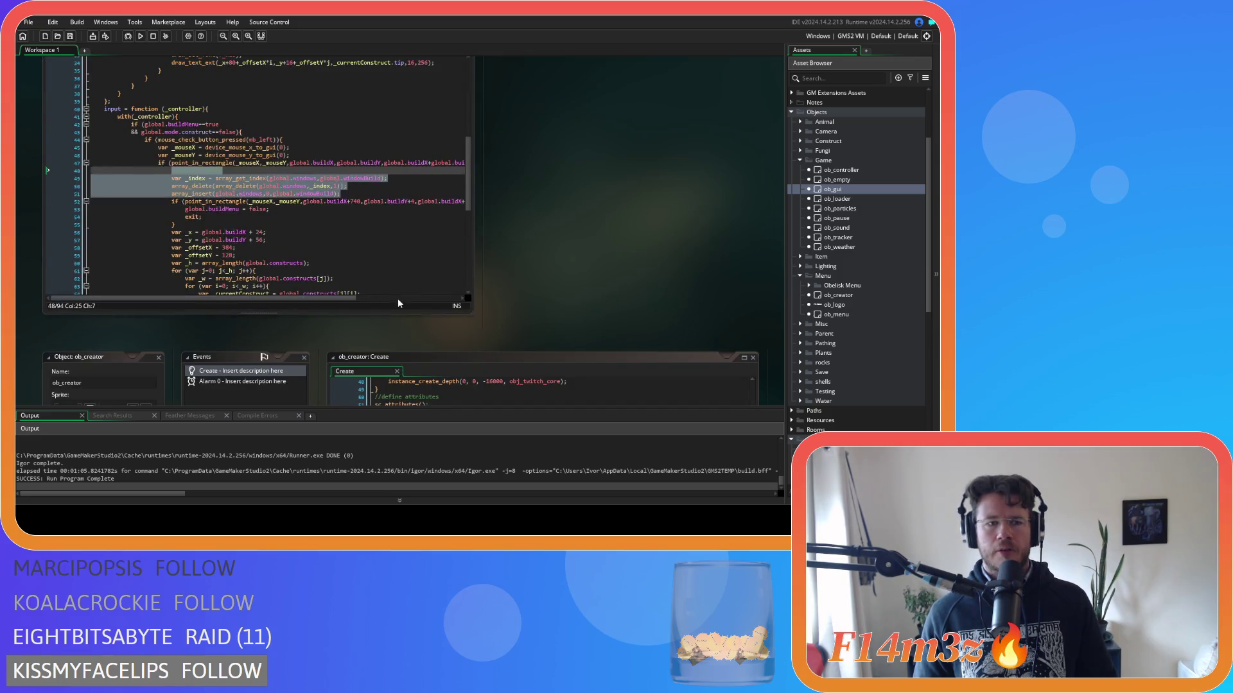
pyautogui.rightClick(244, 101)
pyautogui.click(262, 117)
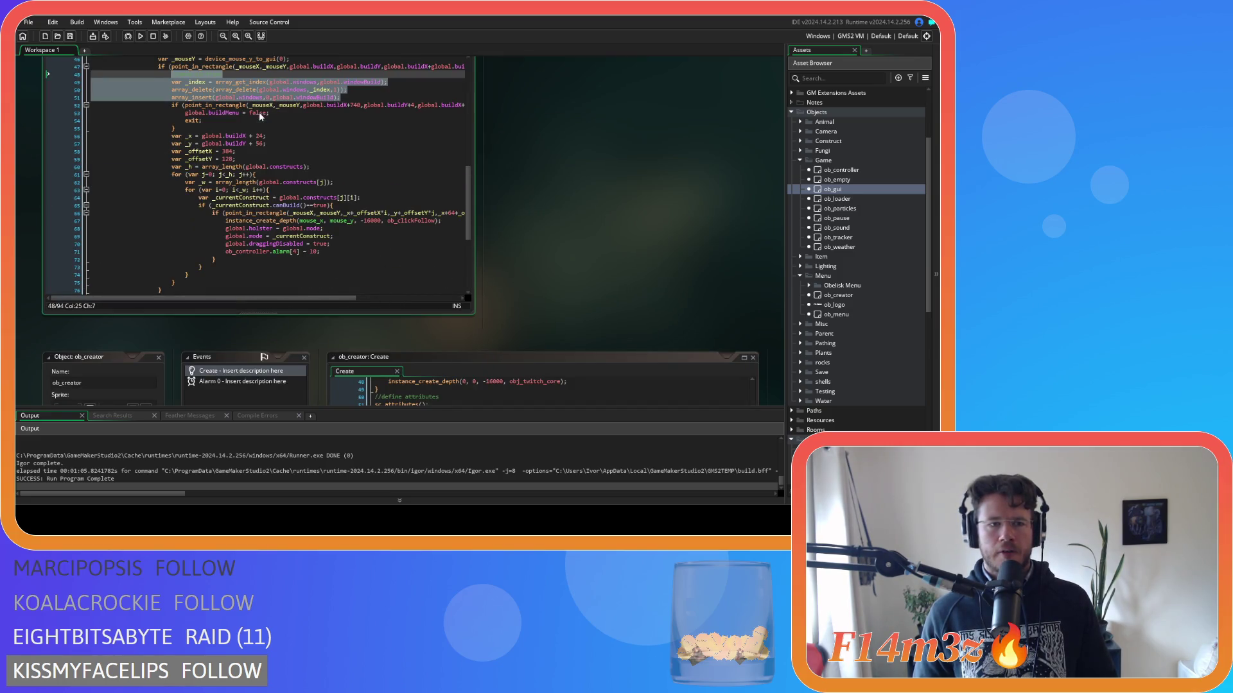
pyautogui.scroll(2, 181, 113)
# Type a // comment and copy the move-to-front code on lines 45–51.
pyautogui.write('//move to front')
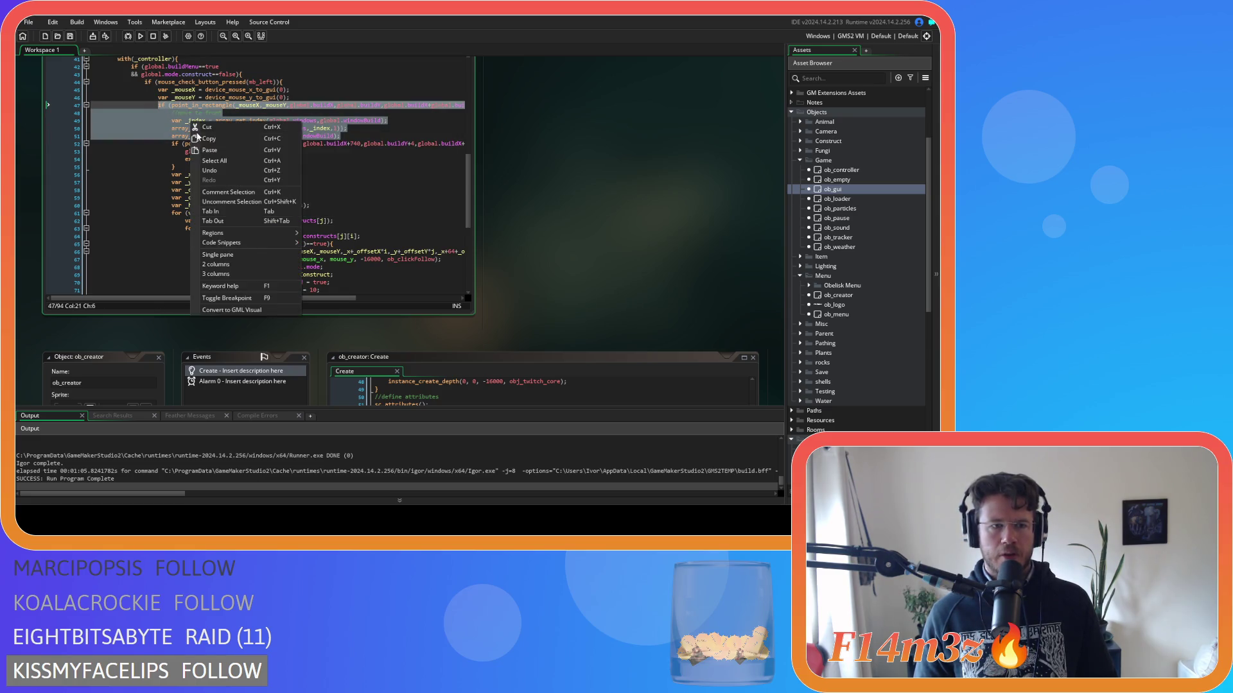
pyautogui.click(377, 105)
pyautogui.moveTo(344, 136); pyautogui.dragTo(158, 90)
pyautogui.rightClick(182, 107)
pyautogui.click(198, 122)
pyautogui.scroll(-8, 311, 251)
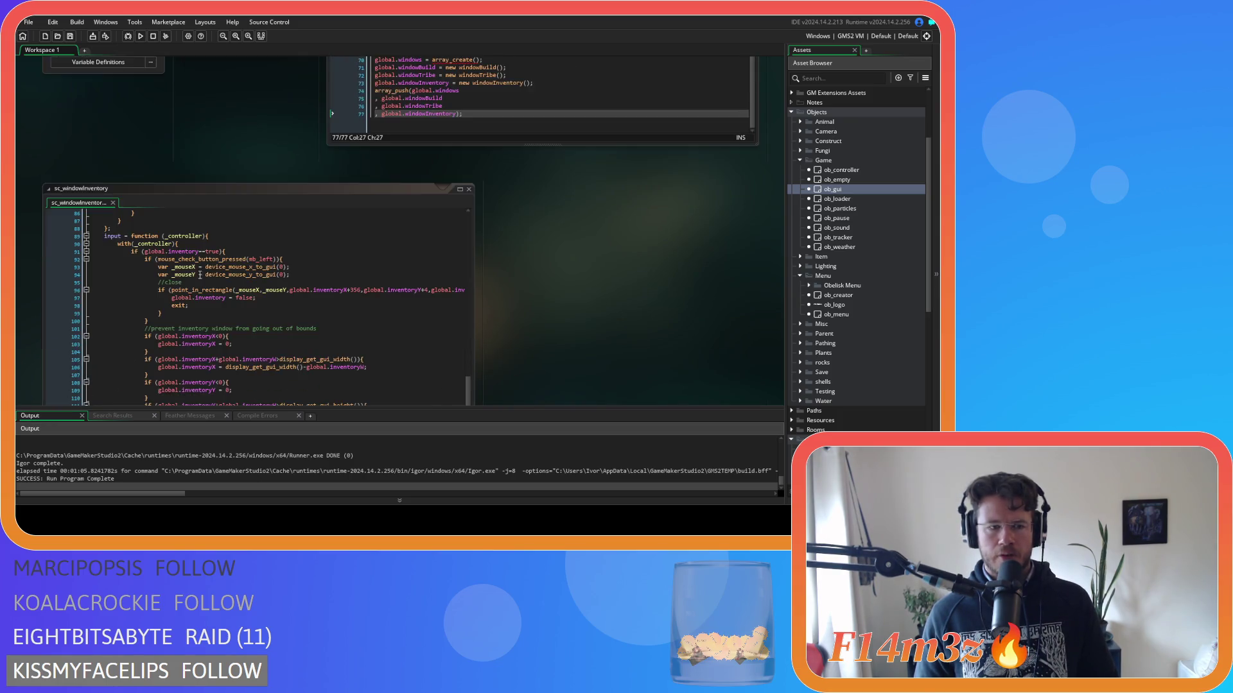
pyautogui.scroll(-2, 311, 251)
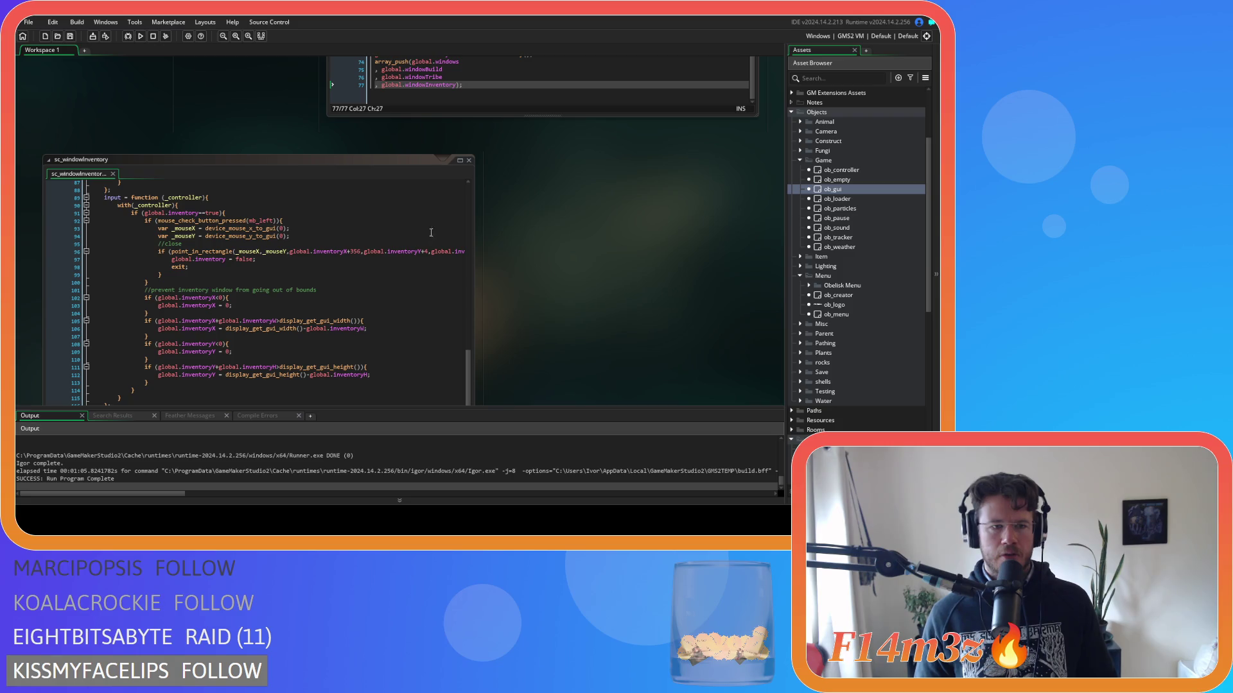
pyautogui.scroll(5, 537, 284)
pyautogui.scroll(5, 537, 283)
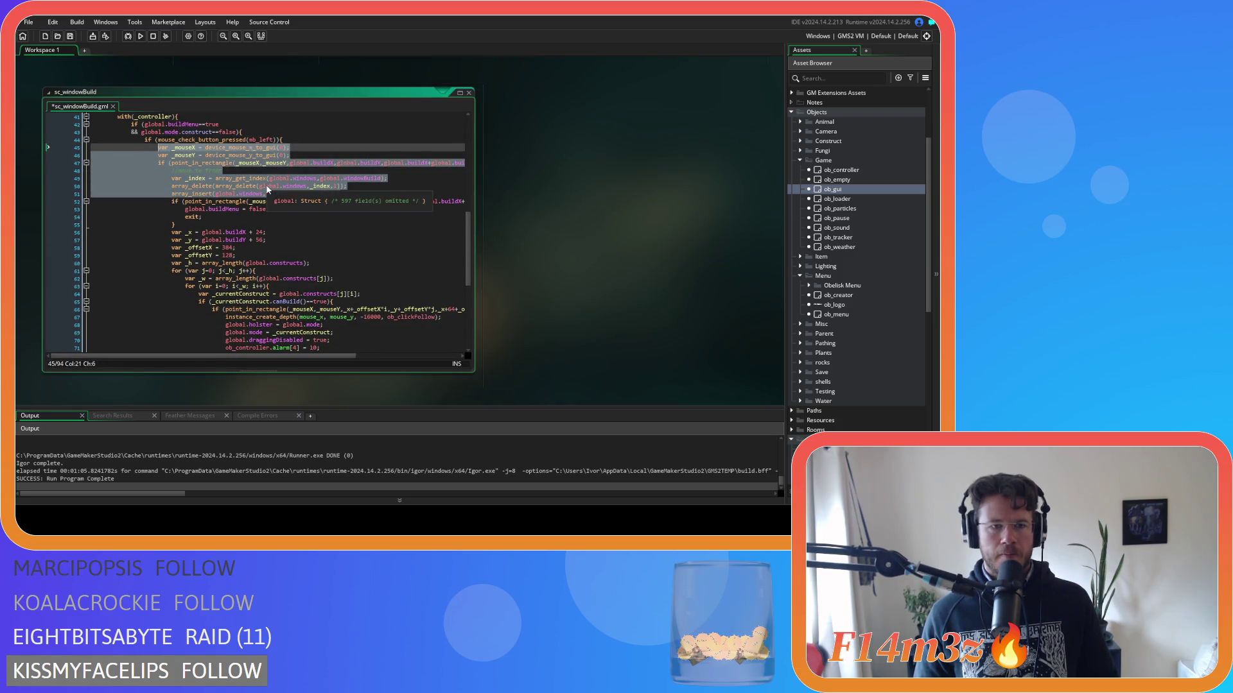
# Copy sc_windowBuild's _index, array_delete and array_insert lines, then scroll to sc_windowInventory's code.
pyautogui.click(331, 187)
pyautogui.moveTo(340, 194); pyautogui.dragTo(160, 168)
pyautogui.rightClick(175, 172)
pyautogui.click(214, 191)
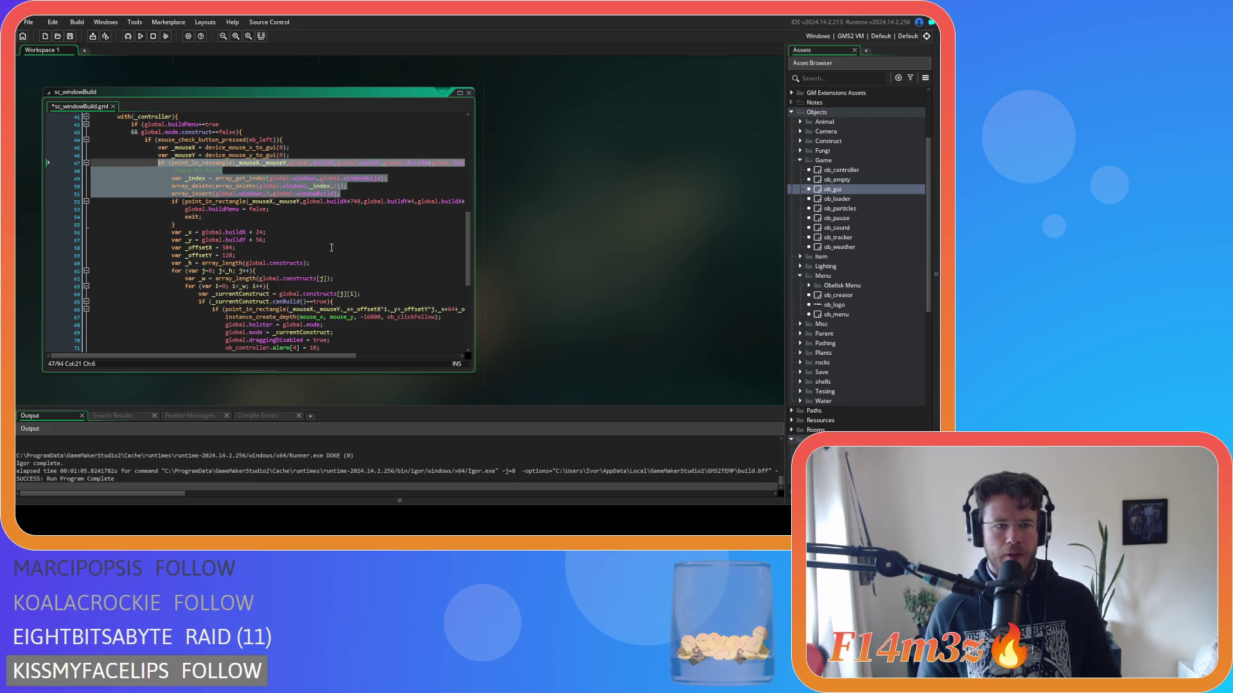
pyautogui.scroll(-5, 578, 278)
pyautogui.scroll(-5, 578, 278)
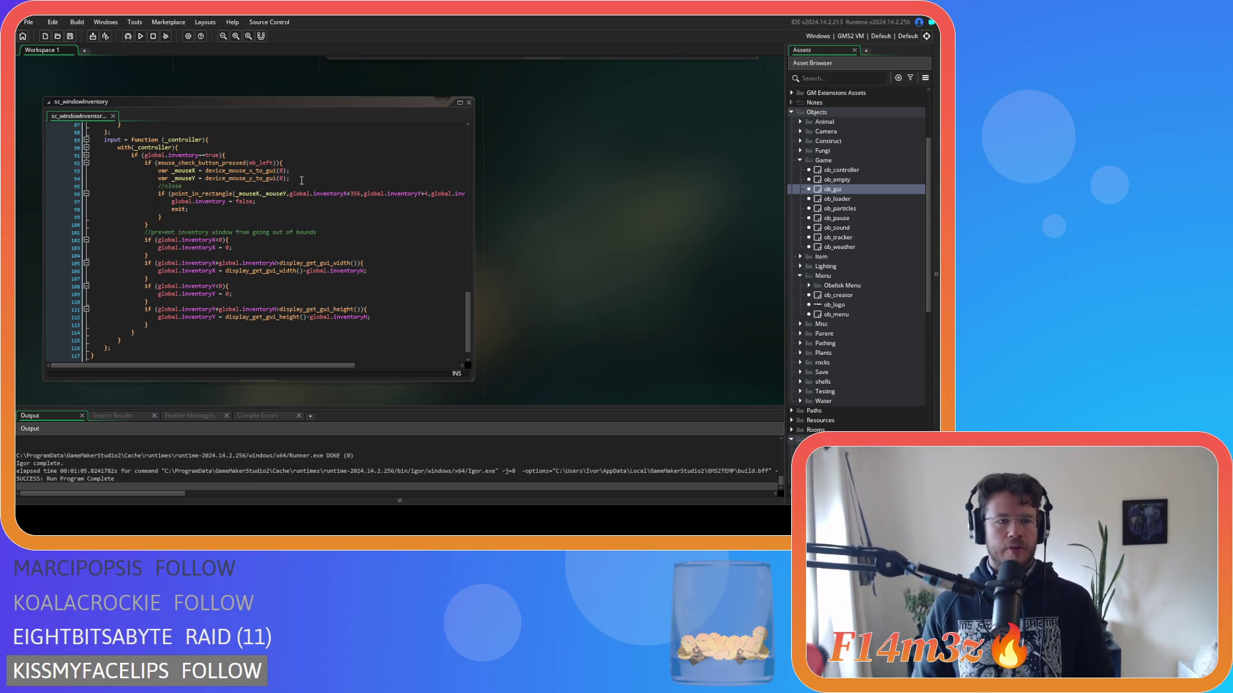
# Paste the move-to-front block after line 94 and indent the //close block one level.
pyautogui.click(302, 181)
pyautogui.click(300, 170)
pyautogui.click(308, 177)
pyautogui.hotkey('ctrl', 'v')
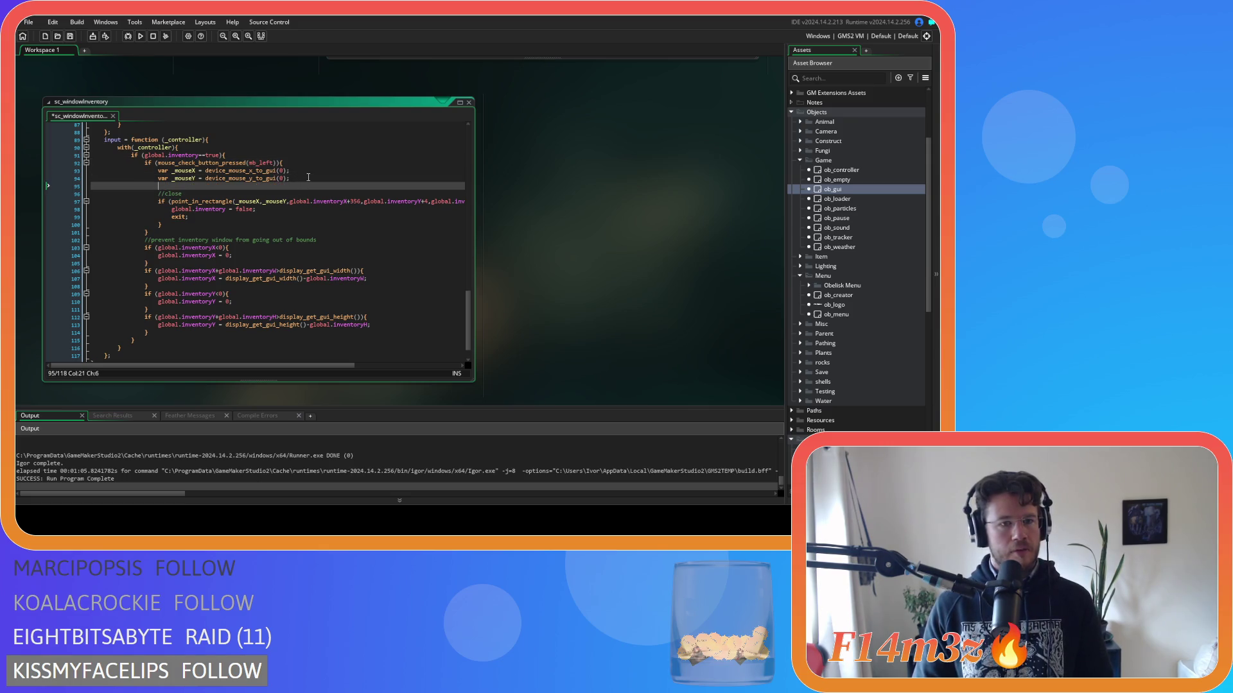
pyautogui.click(190, 257)
pyautogui.hotkey('shift', 'Up')
pyautogui.hotkey('shift', 'Up')
pyautogui.hotkey('shift', 'Up')
pyautogui.press('Tab')
# Add a line after the closing brace, save sc_windowInventory, and start a Find for 'buil'.
pyautogui.click(179, 256)
pyautogui.press('Return')
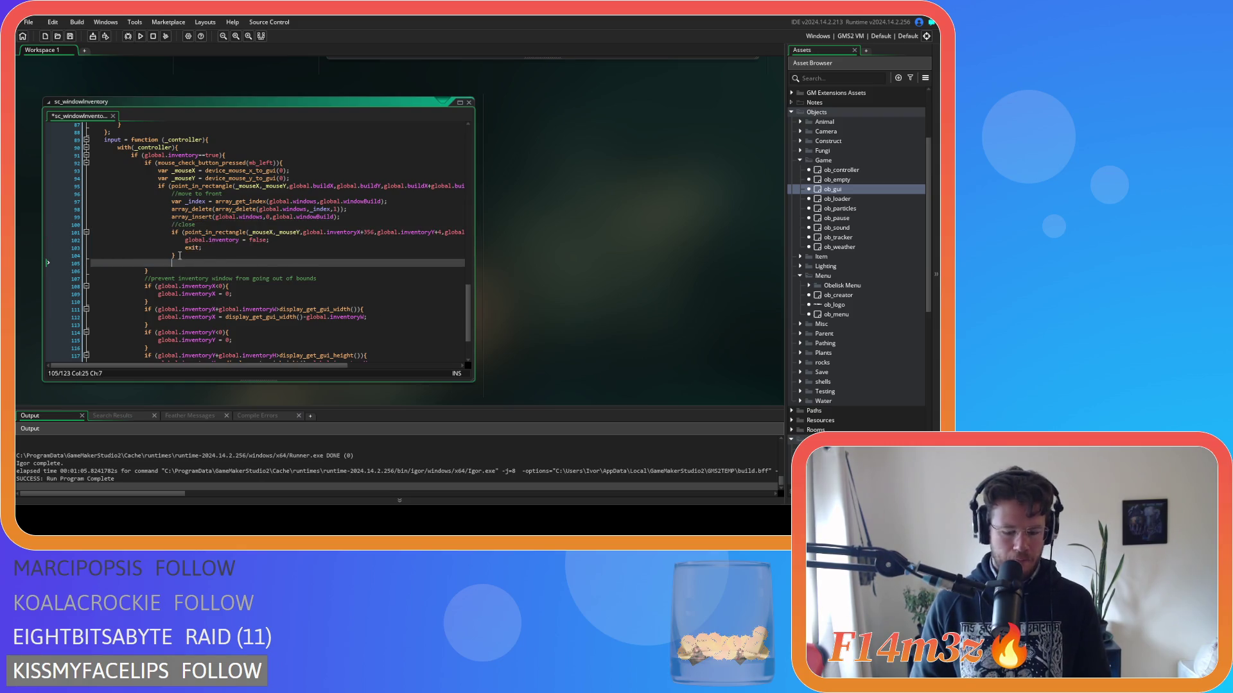
pyautogui.hotkey('ctrl', 's')
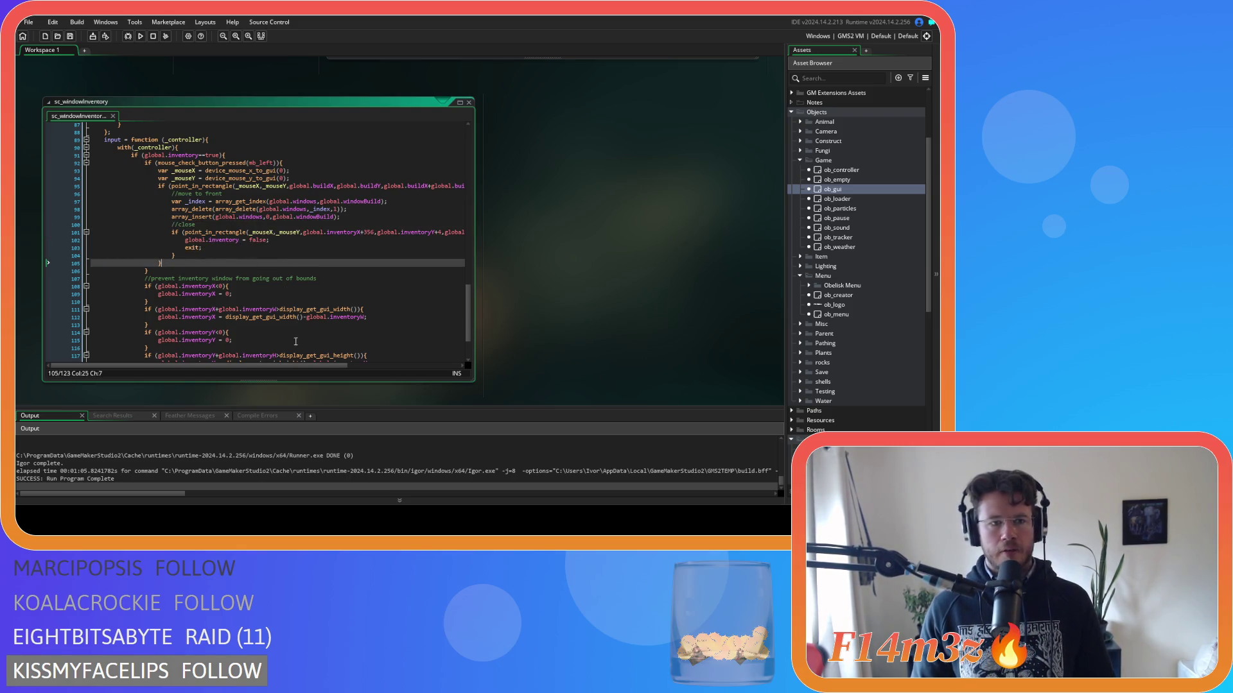
pyautogui.moveTo(287, 366); pyautogui.dragTo(327, 366)
pyautogui.doubleClick(287, 232)
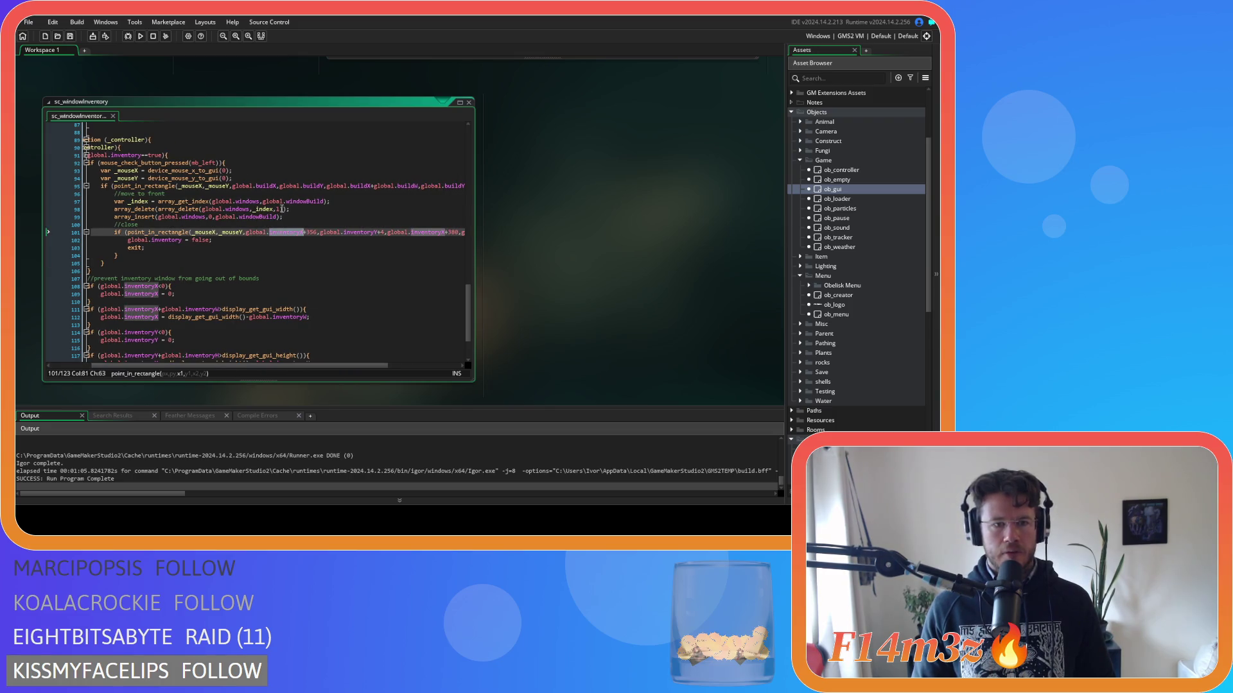
pyautogui.moveTo(270, 186); pyautogui.dragTo(256, 185)
pyautogui.hotkey('ctrl', 'f')
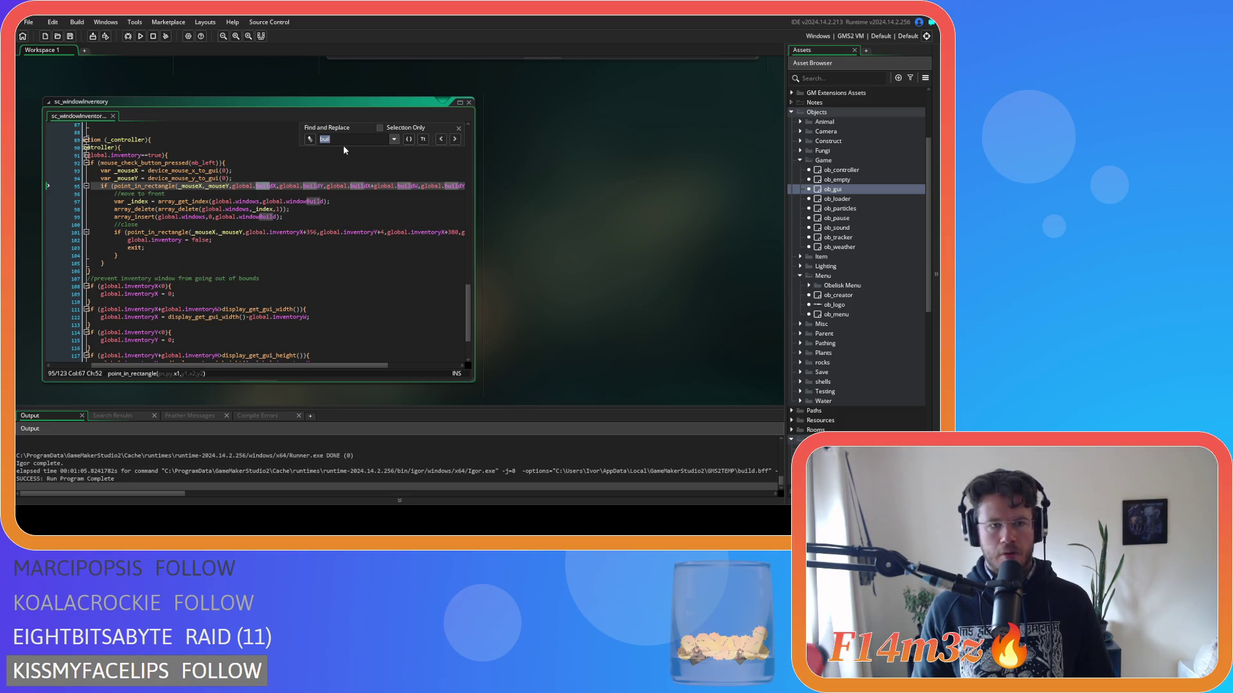
# Find 'build' and replace five matches with 'inventory'.
pyautogui.click(257, 186)
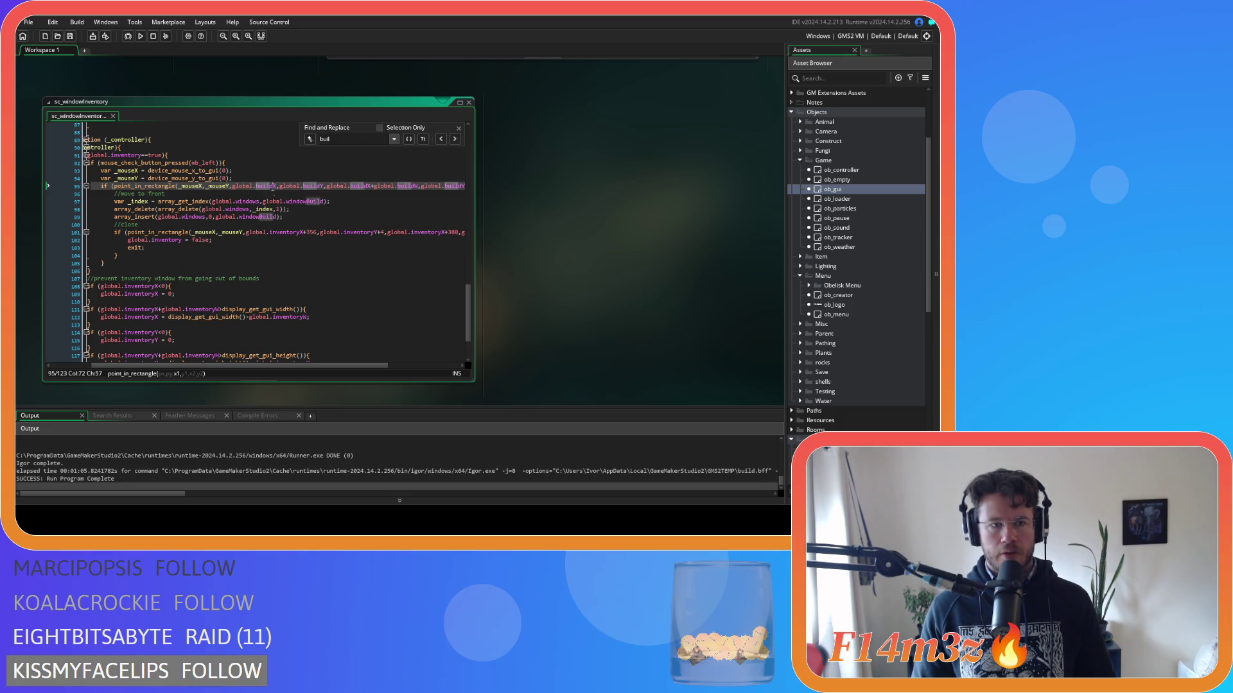
pyautogui.write('d')
pyautogui.click(310, 138)
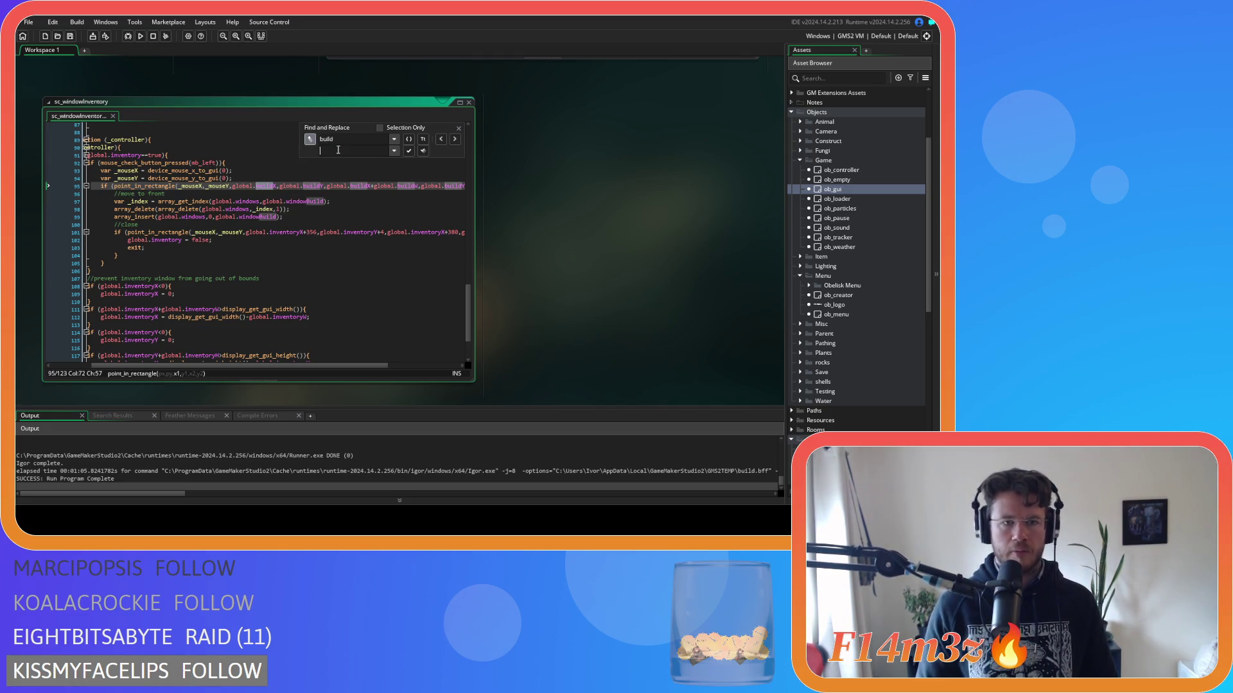
pyautogui.write('inventory')
pyautogui.click(406, 154)
pyautogui.click(406, 154)
pyautogui.click(406, 154)
pyautogui.click(406, 154)
pyautogui.click(406, 154)
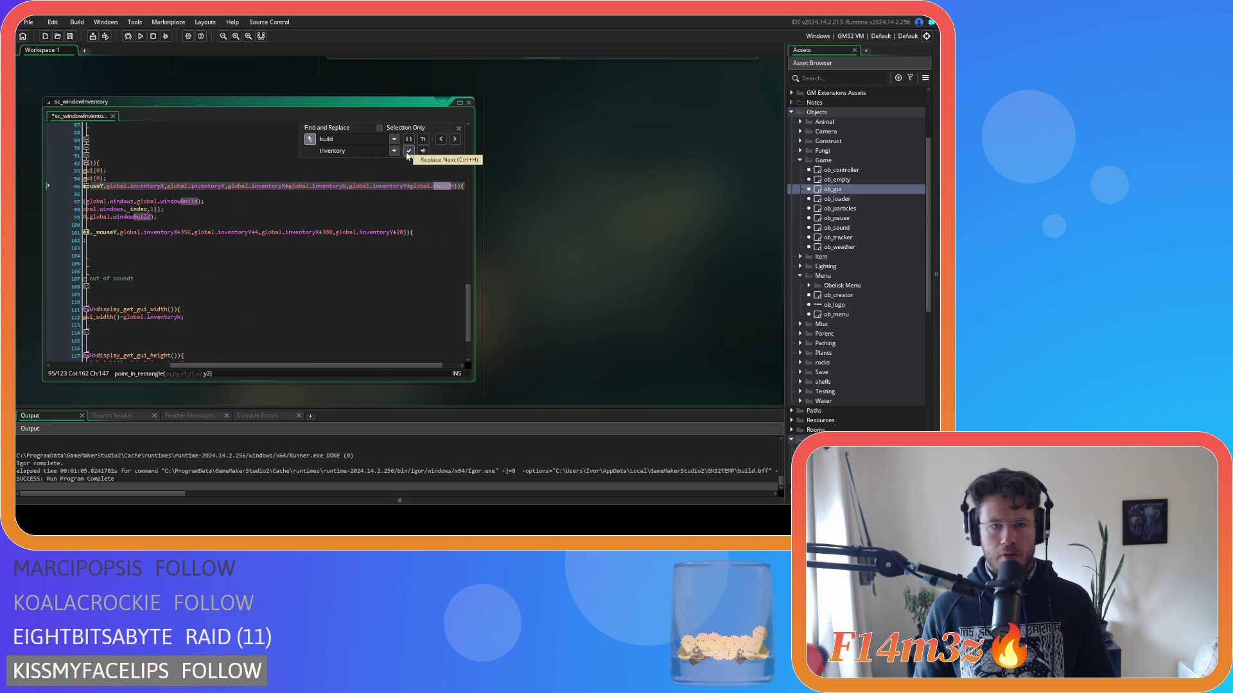
pyautogui.click(407, 155)
pyautogui.hscroll(-5, 173, 297)
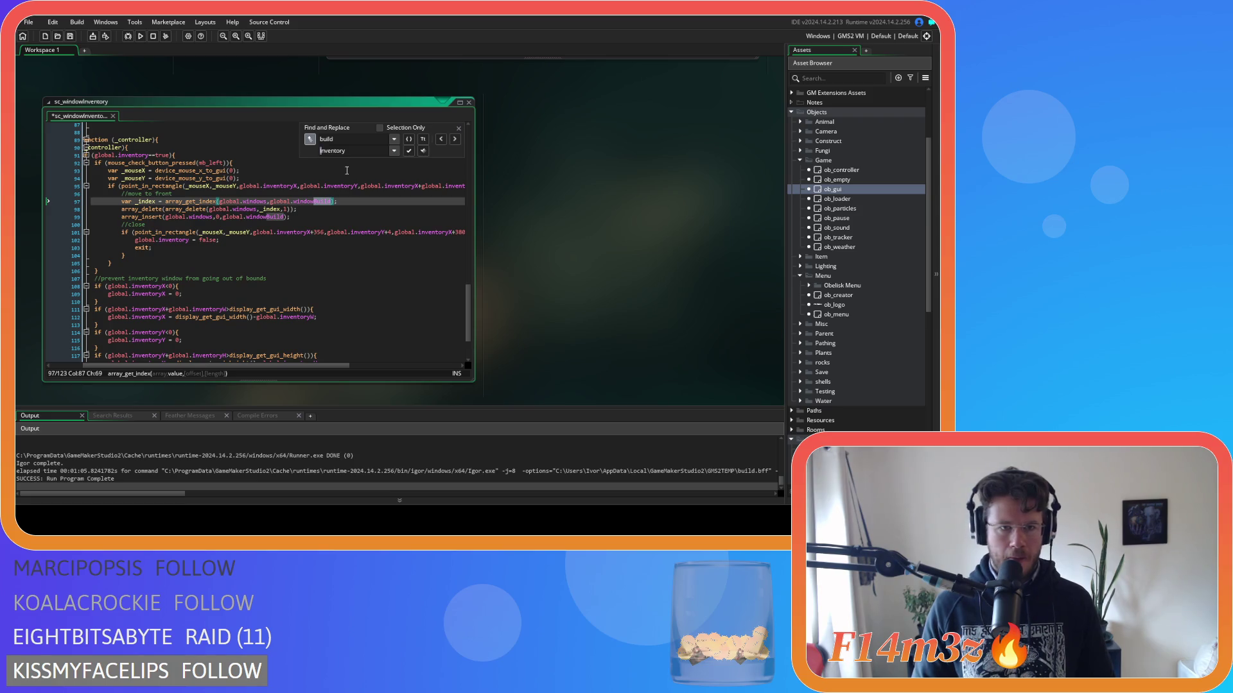
# Replace 'Build' with 'Inventory' on lines 97 and 99, close Find and Replace, and save.
pyautogui.press('Delete')
pyautogui.write('I')
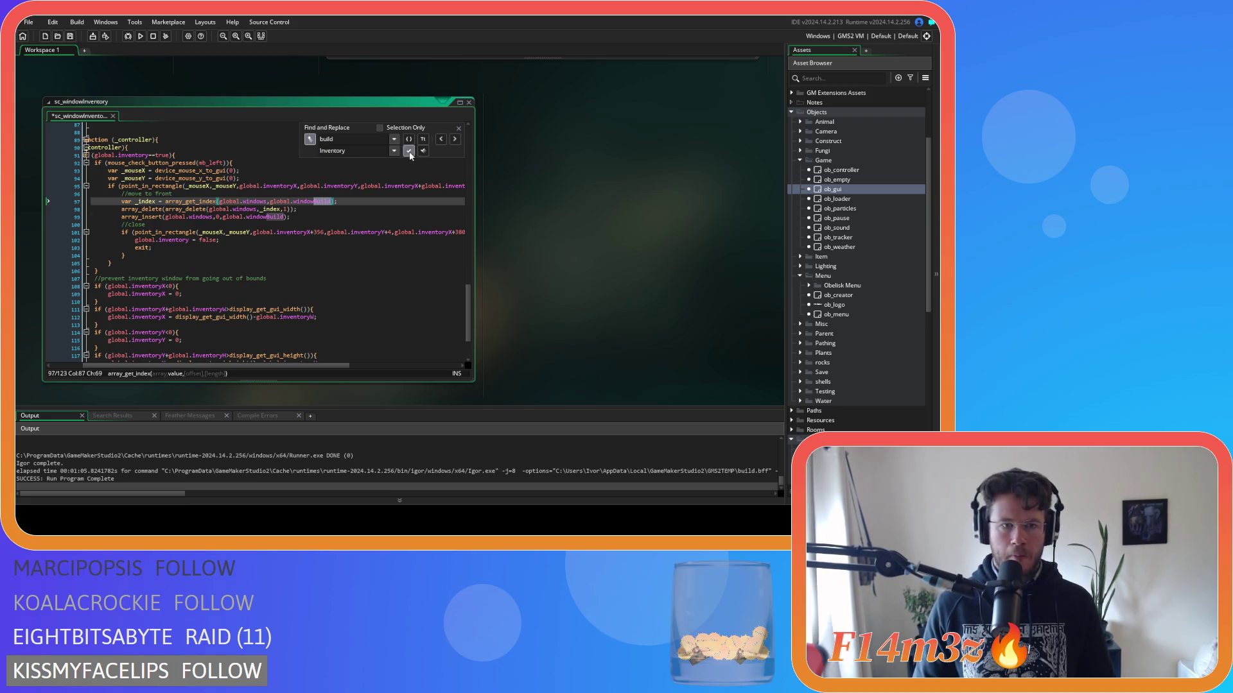
pyautogui.click(409, 151)
pyautogui.click(408, 151)
pyautogui.click(459, 130)
pyautogui.click(329, 219)
pyautogui.hotkey('ctrl', 's')
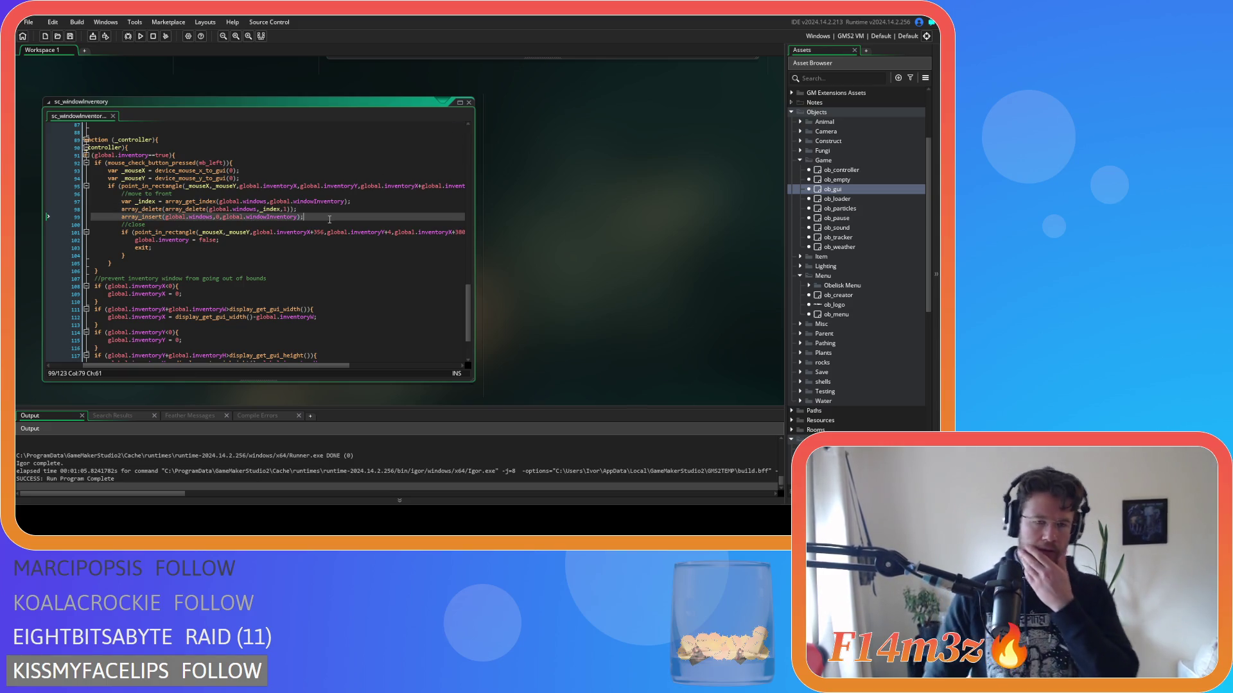
# Check the inventoryX and inventoryY references, then copy the move-to-front lines 96–99.
pyautogui.click(290, 210)
pyautogui.click(350, 217)
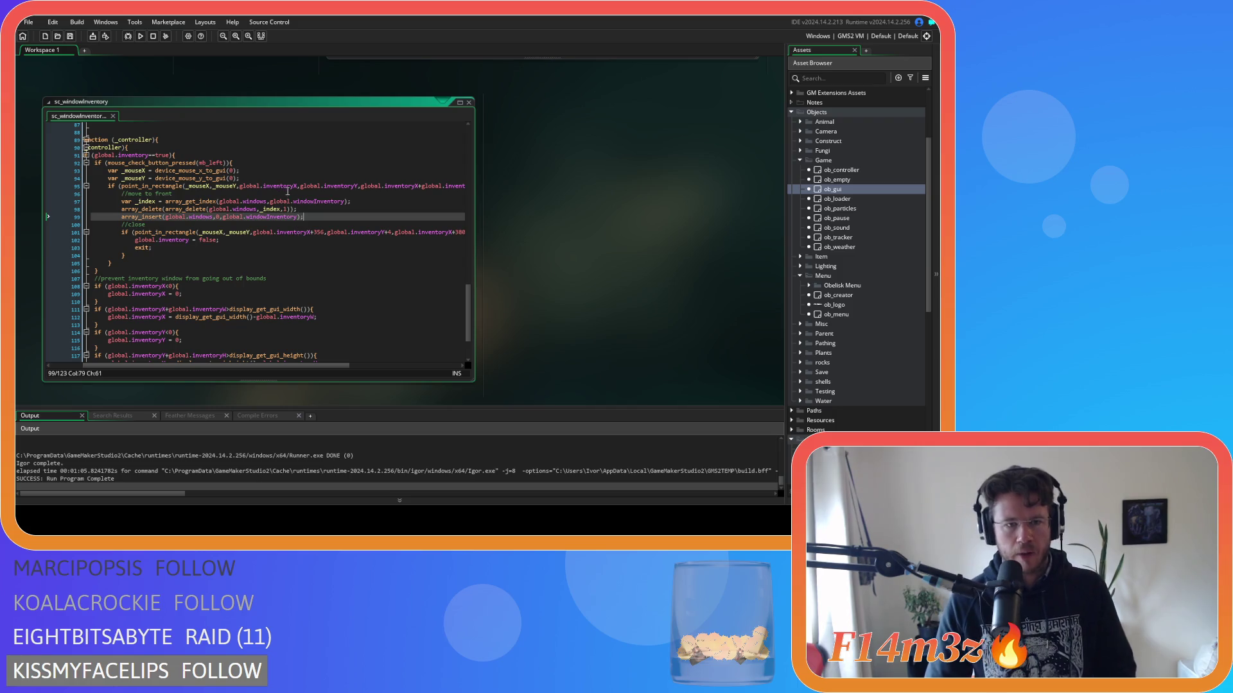
pyautogui.moveTo(239, 186); pyautogui.dragTo(364, 187)
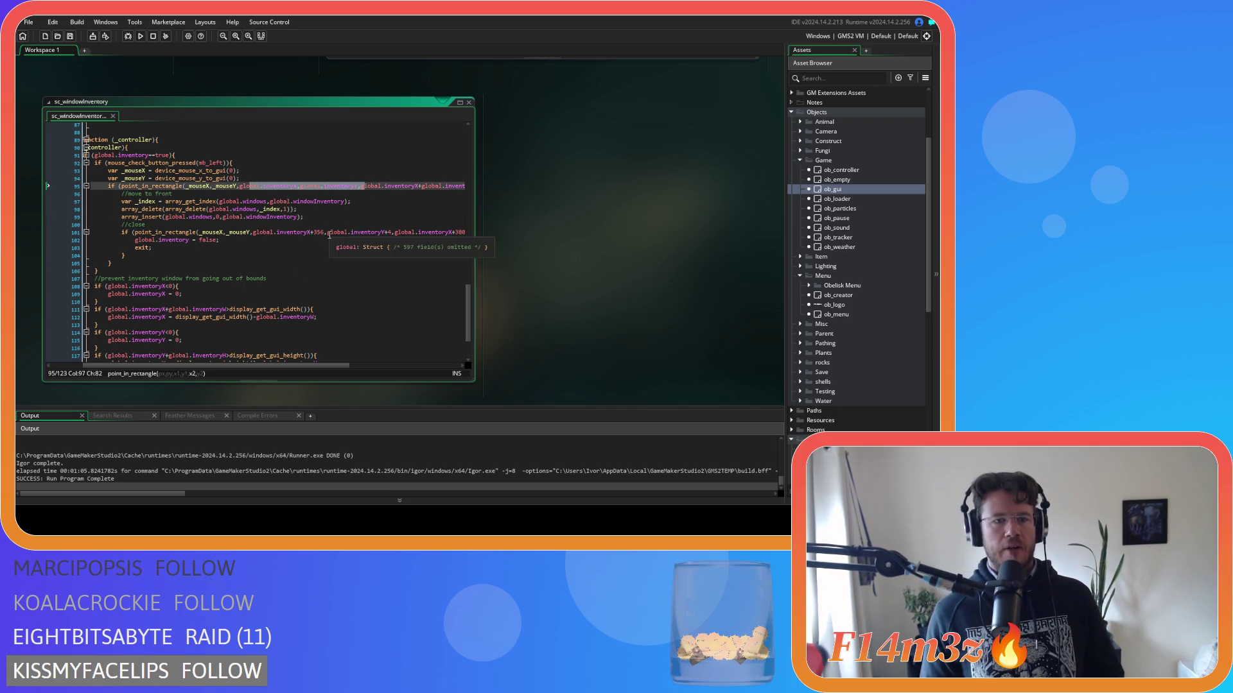
pyautogui.click(306, 209)
pyautogui.click(308, 216)
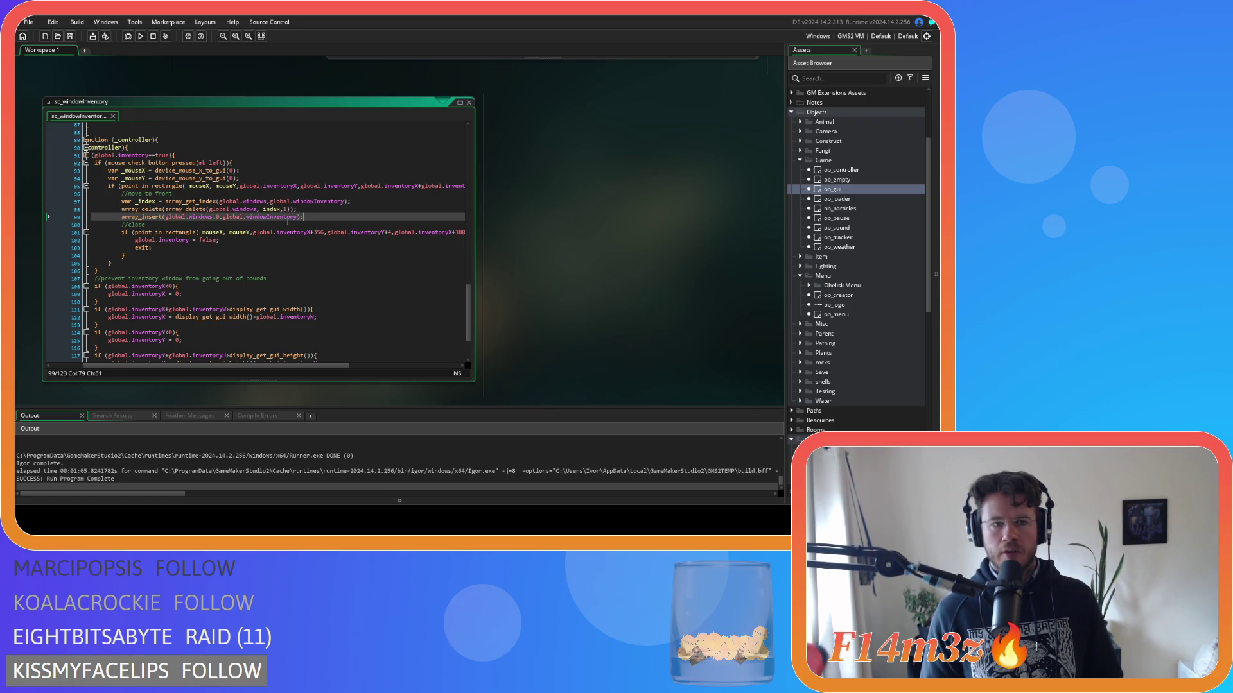
pyautogui.moveTo(314, 220); pyautogui.dragTo(122, 195)
pyautogui.rightClick(144, 203)
pyautogui.click(156, 219)
pyautogui.scroll(-10, 807, 293)
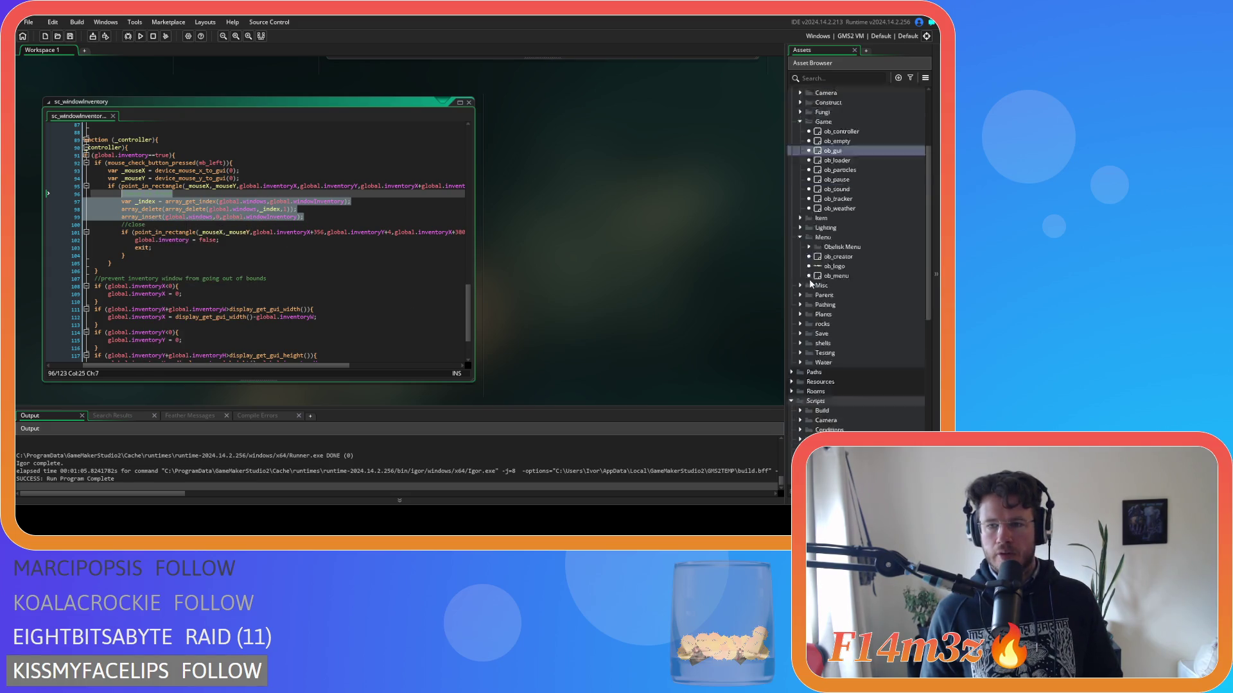
# Collapse the Build and Inventory folders, expand Tribe, and open sc_windowTribe at its input function.
pyautogui.click(809, 286)
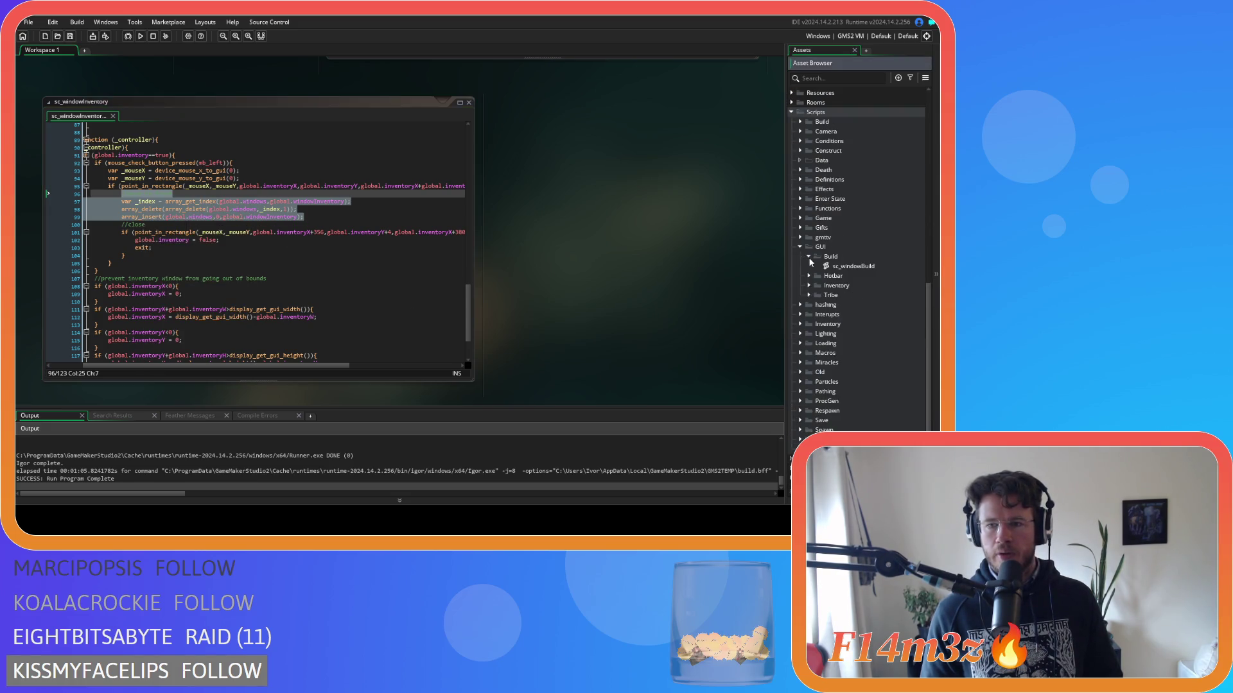
pyautogui.click(809, 286)
pyautogui.doubleClick(852, 315)
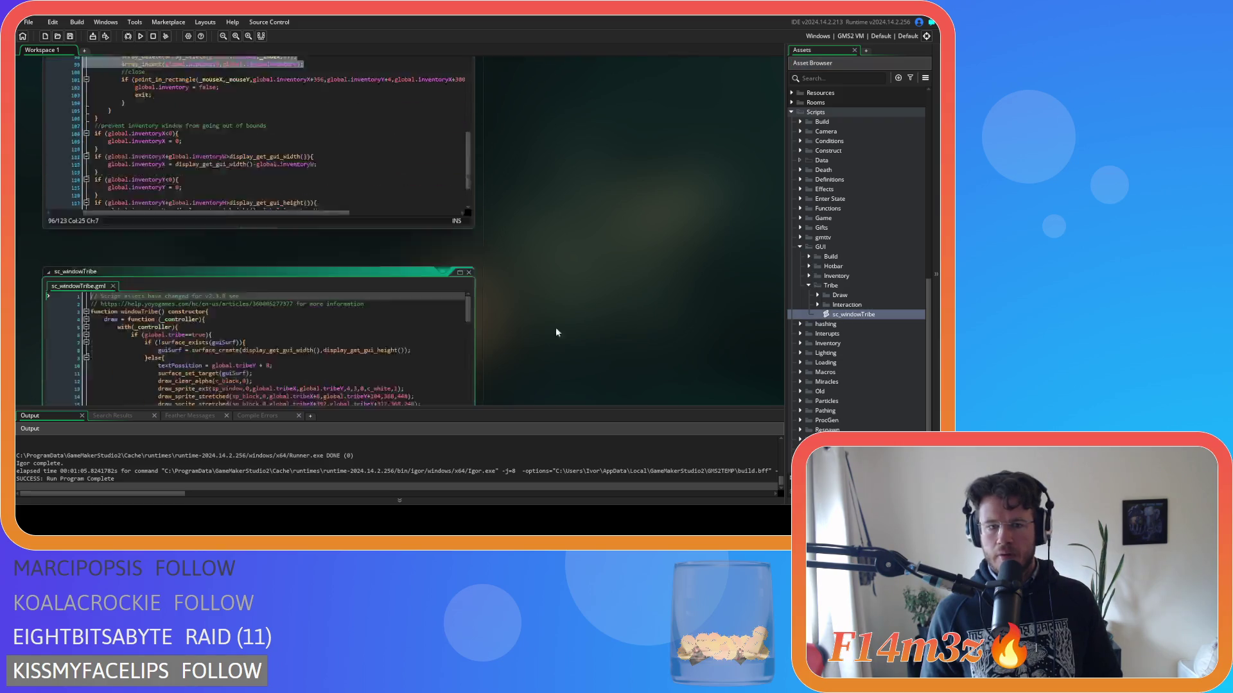
pyautogui.moveTo(465, 131)
pyautogui.mouseDown()
pyautogui.moveTo(457, 269)
pyautogui.moveTo(453, 210)
pyautogui.mouseUp()
pyautogui.scroll(-4, 453, 213)
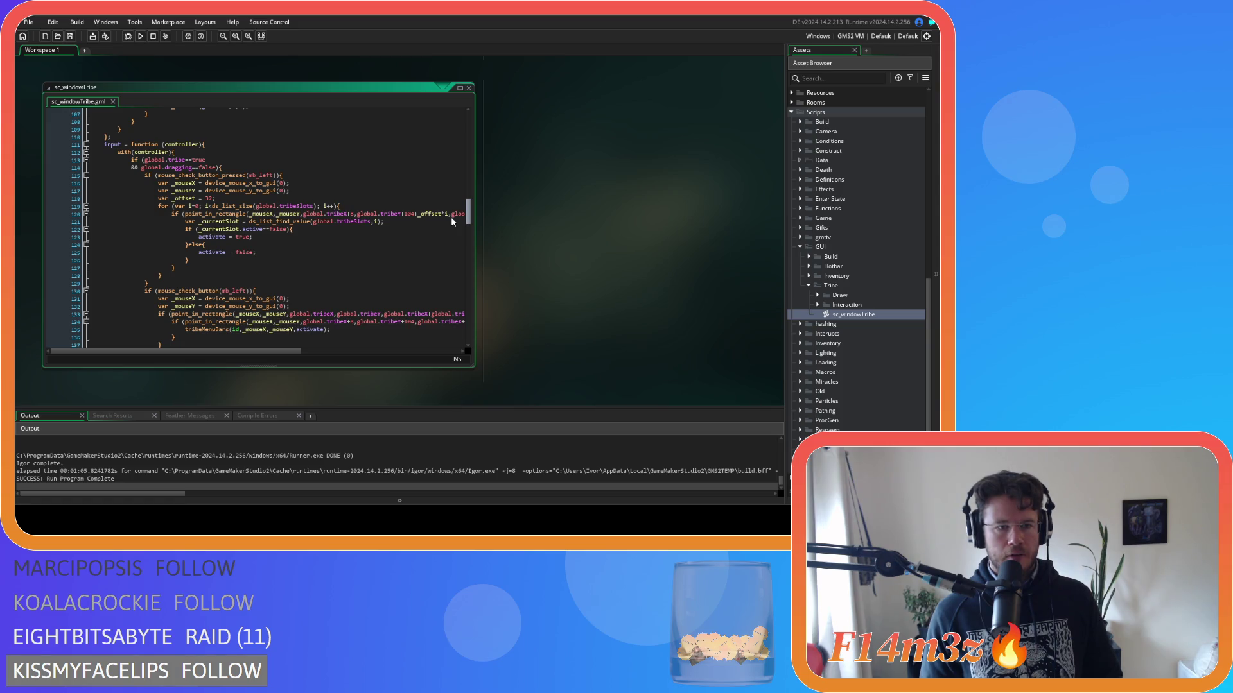
pyautogui.scroll(8, 449, 236)
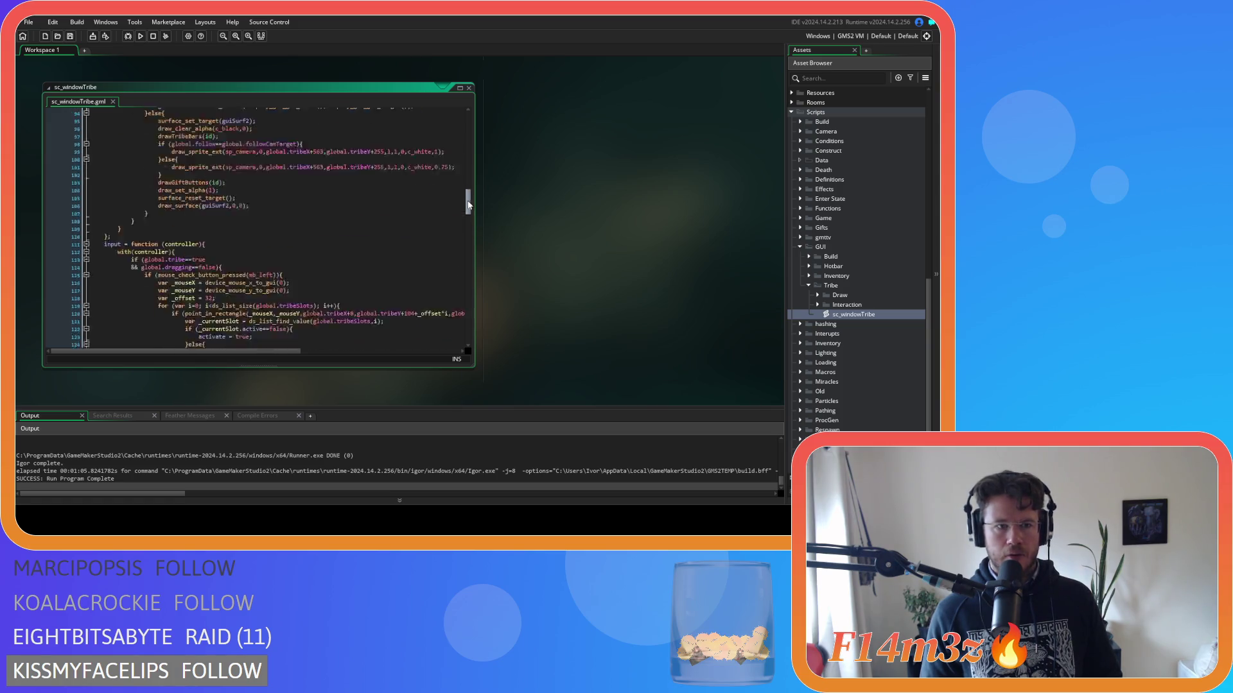
pyautogui.moveTo(467, 198); pyautogui.dragTo(462, 220)
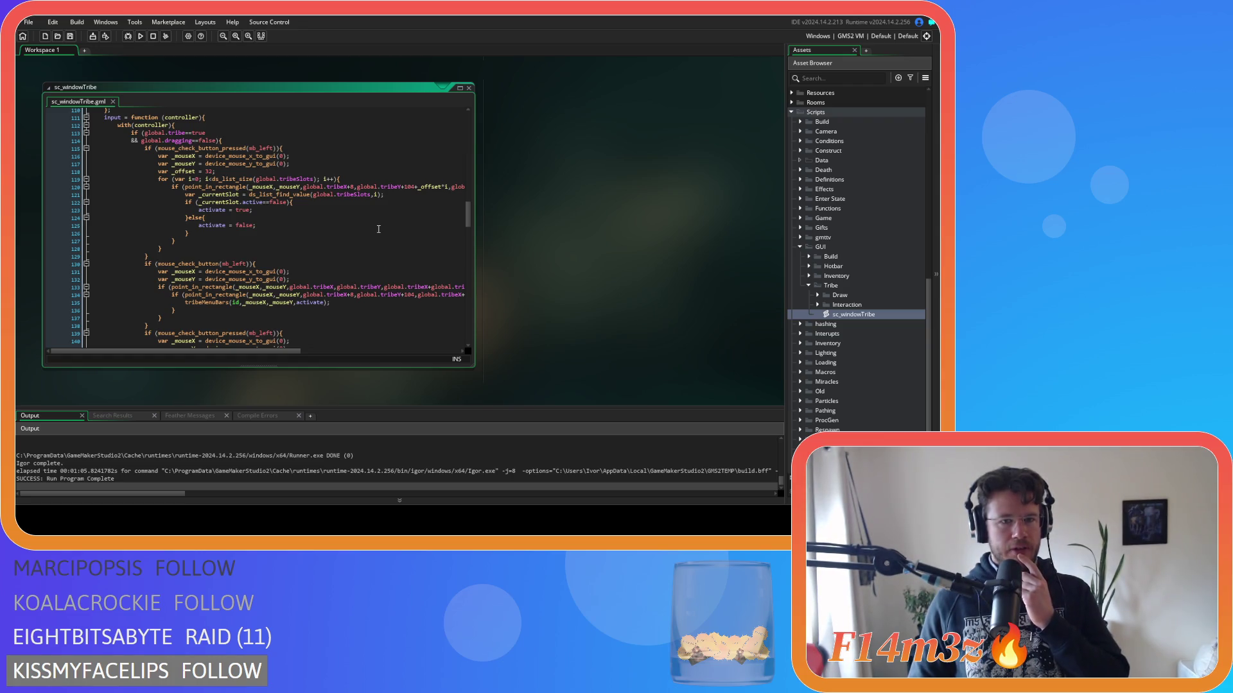
pyautogui.scroll(-10, 262, 330)
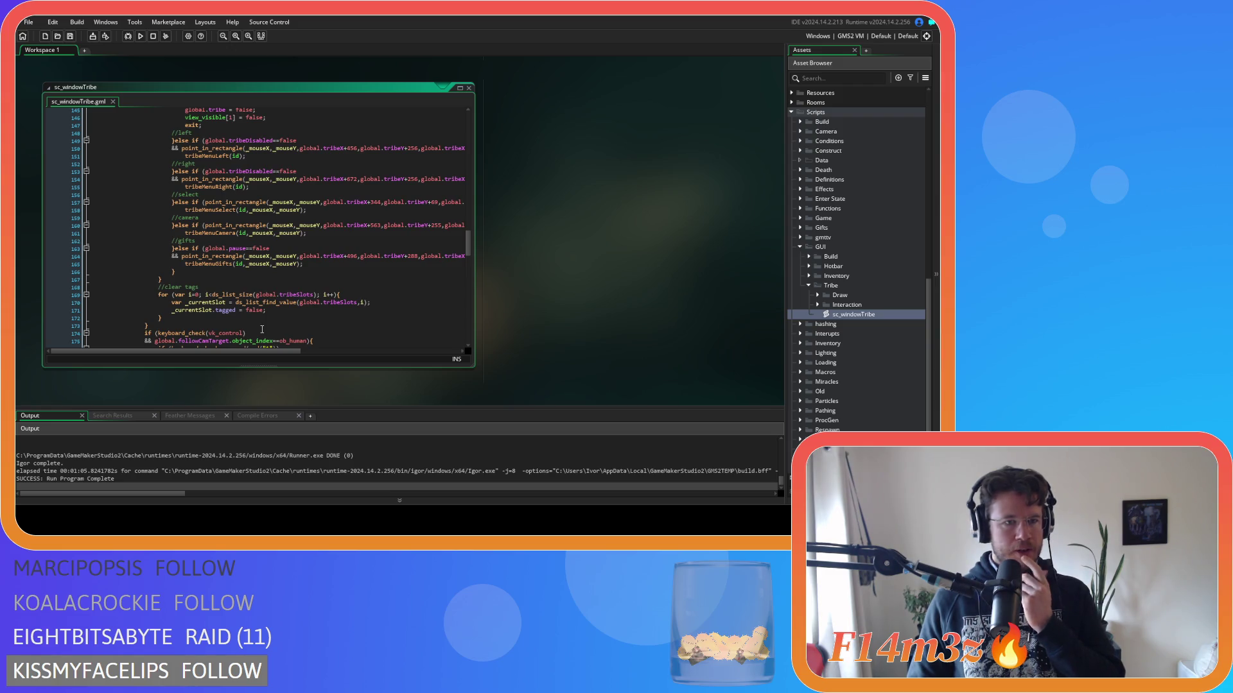
pyautogui.moveTo(263, 350)
pyautogui.mouseDown()
pyautogui.moveTo(371, 351)
pyautogui.moveTo(258, 351)
pyautogui.mouseUp()
pyautogui.scroll(13, 246, 301)
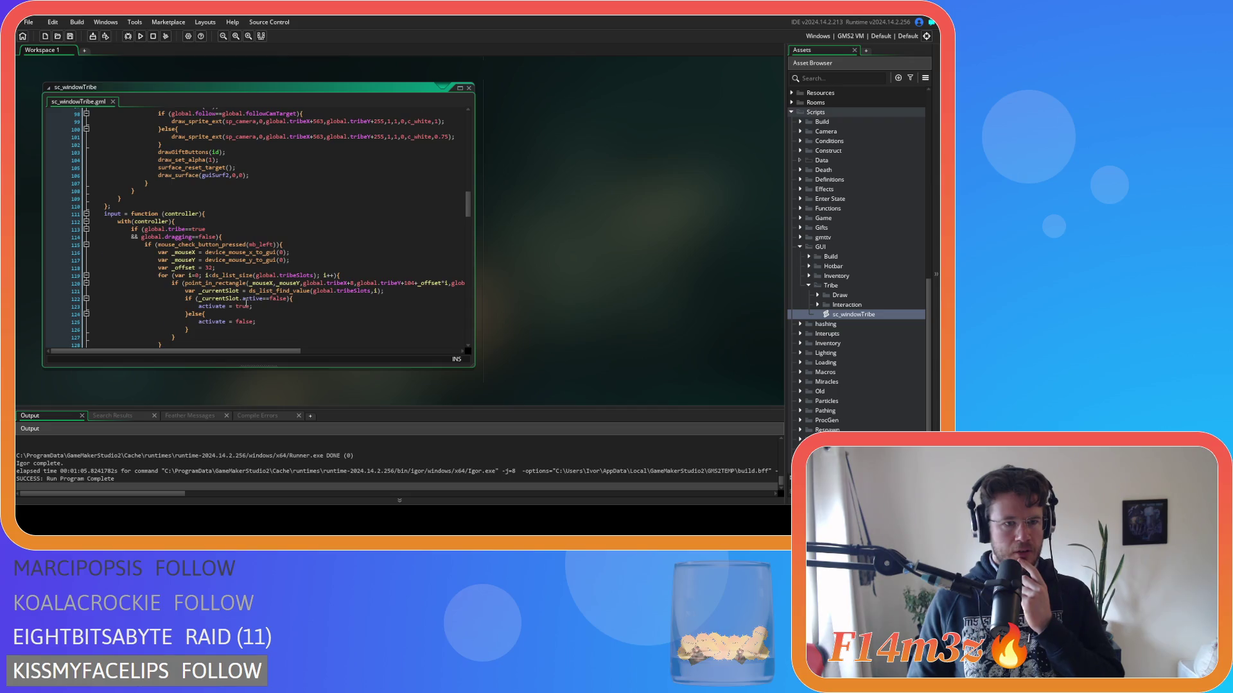
pyautogui.scroll(20, 245, 302)
pyautogui.scroll(-20, 248, 302)
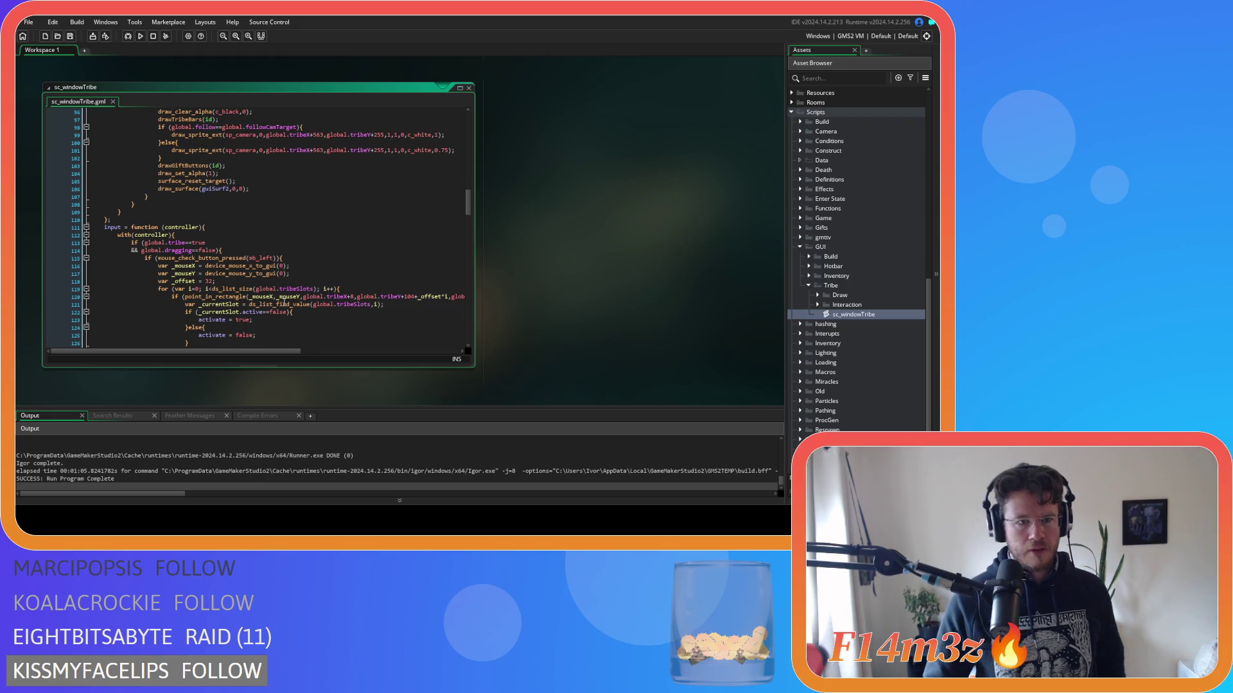
pyautogui.scroll(-2, 283, 302)
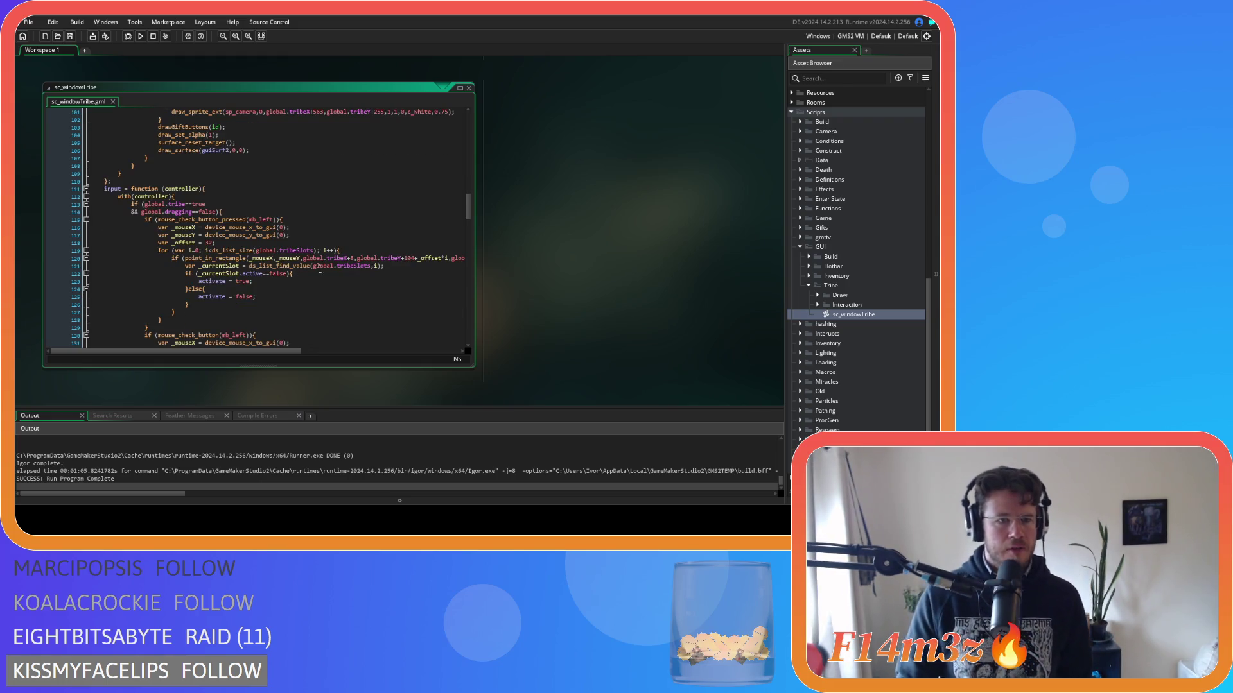
pyautogui.scroll(-1, 301, 335)
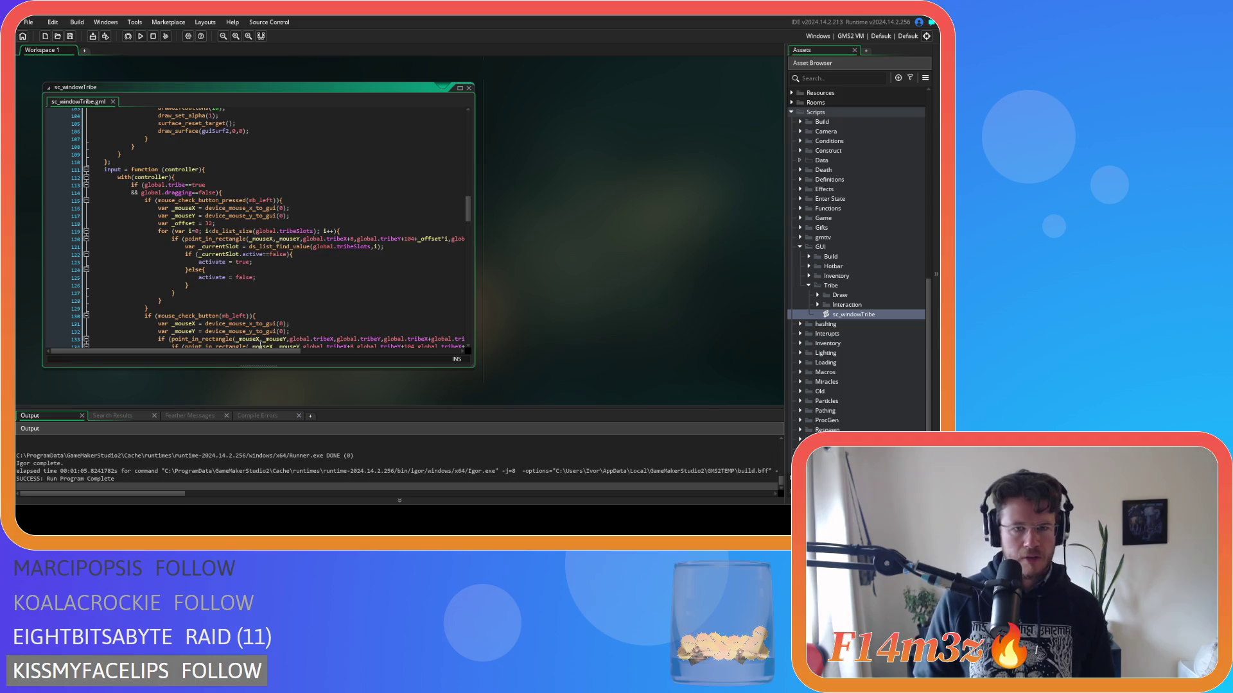
pyautogui.moveTo(256, 351)
pyautogui.mouseDown()
pyautogui.moveTo(341, 352)
pyautogui.moveTo(228, 341)
pyautogui.mouseUp()
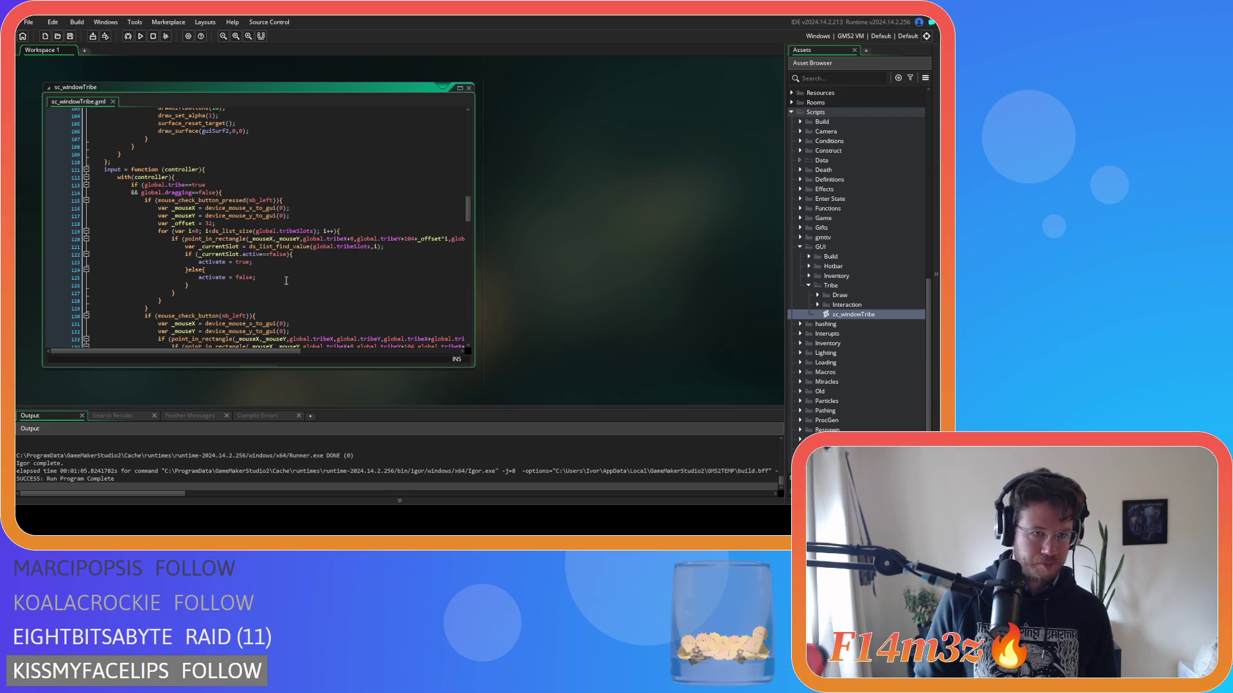
pyautogui.scroll(-5, 287, 281)
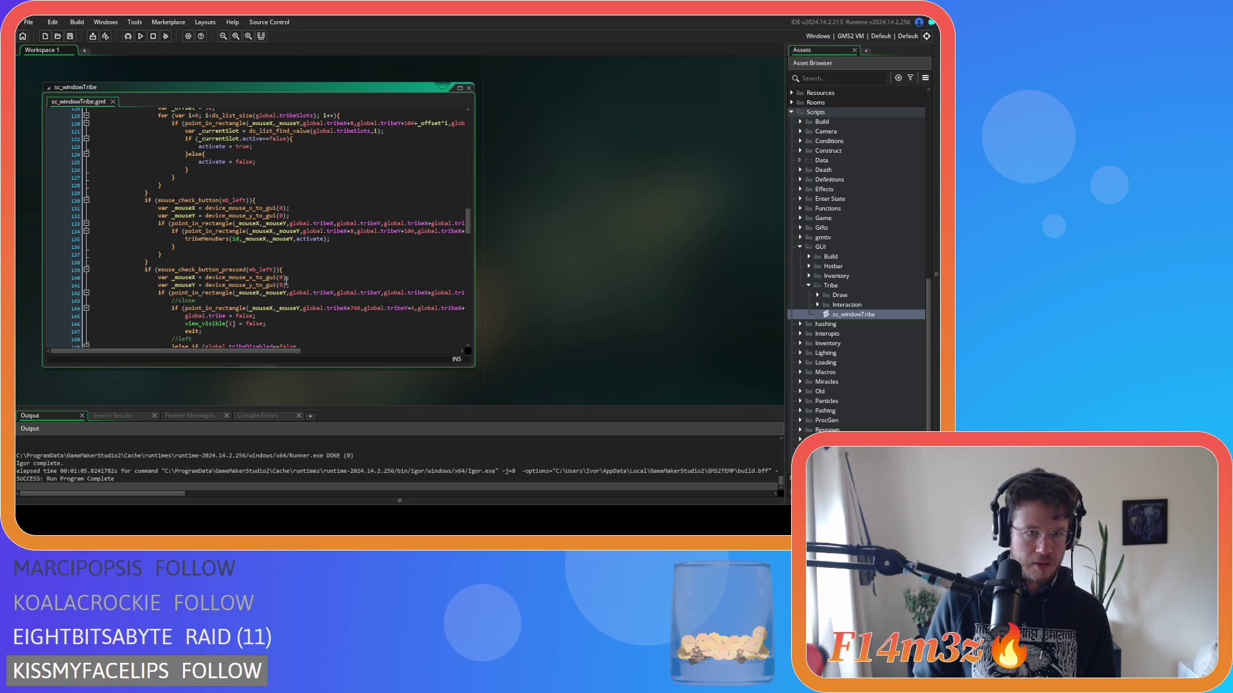
pyautogui.moveTo(281, 353); pyautogui.dragTo(286, 351)
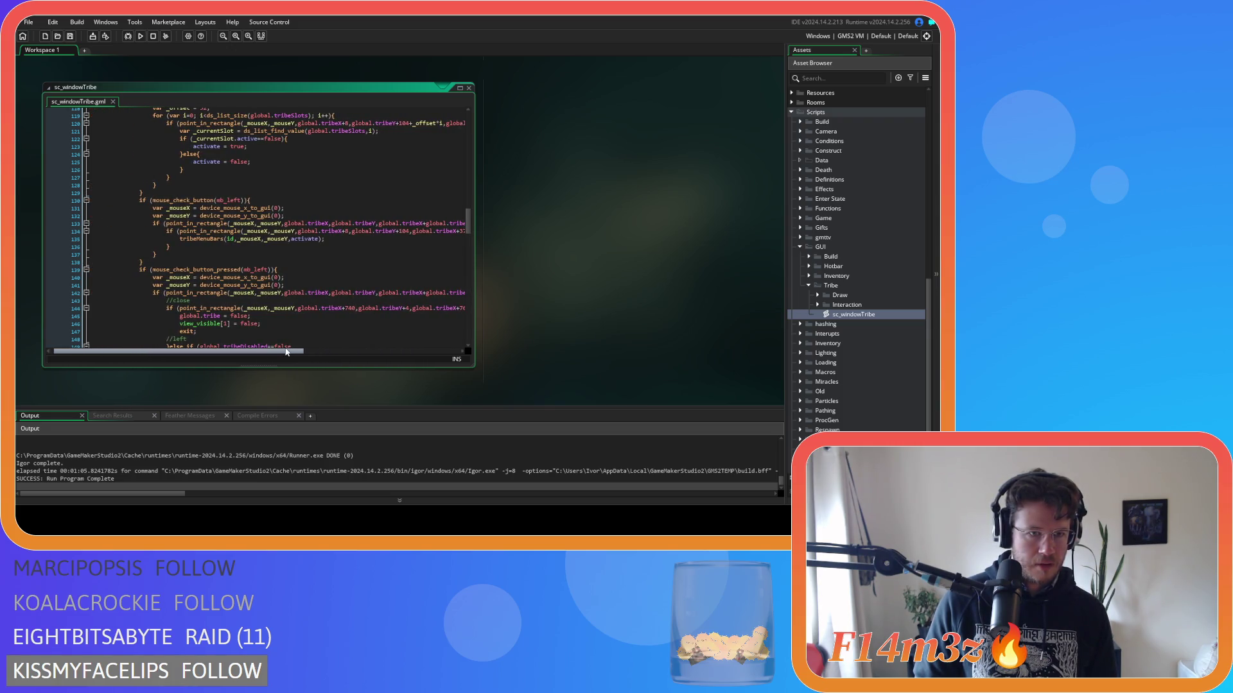
pyautogui.moveTo(286, 352)
pyautogui.mouseDown()
pyautogui.moveTo(307, 347)
pyautogui.moveTo(282, 348)
pyautogui.mouseUp()
pyautogui.scroll(3, 224, 278)
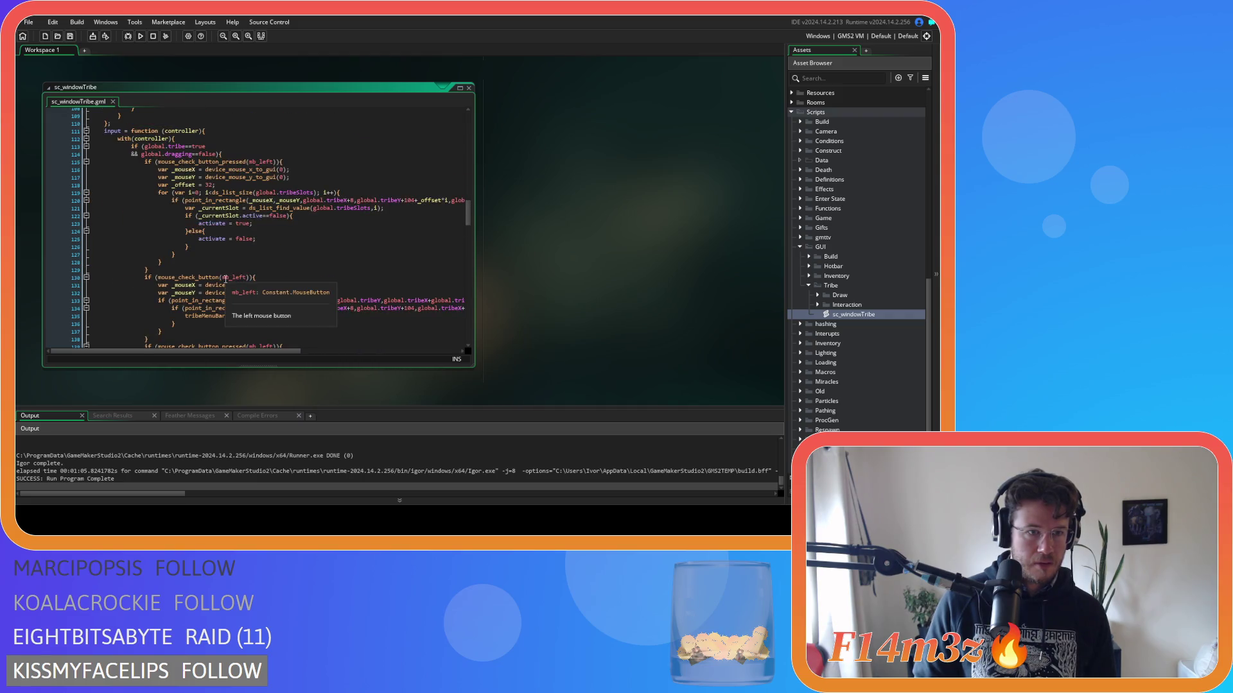
pyautogui.scroll(-20, 225, 277)
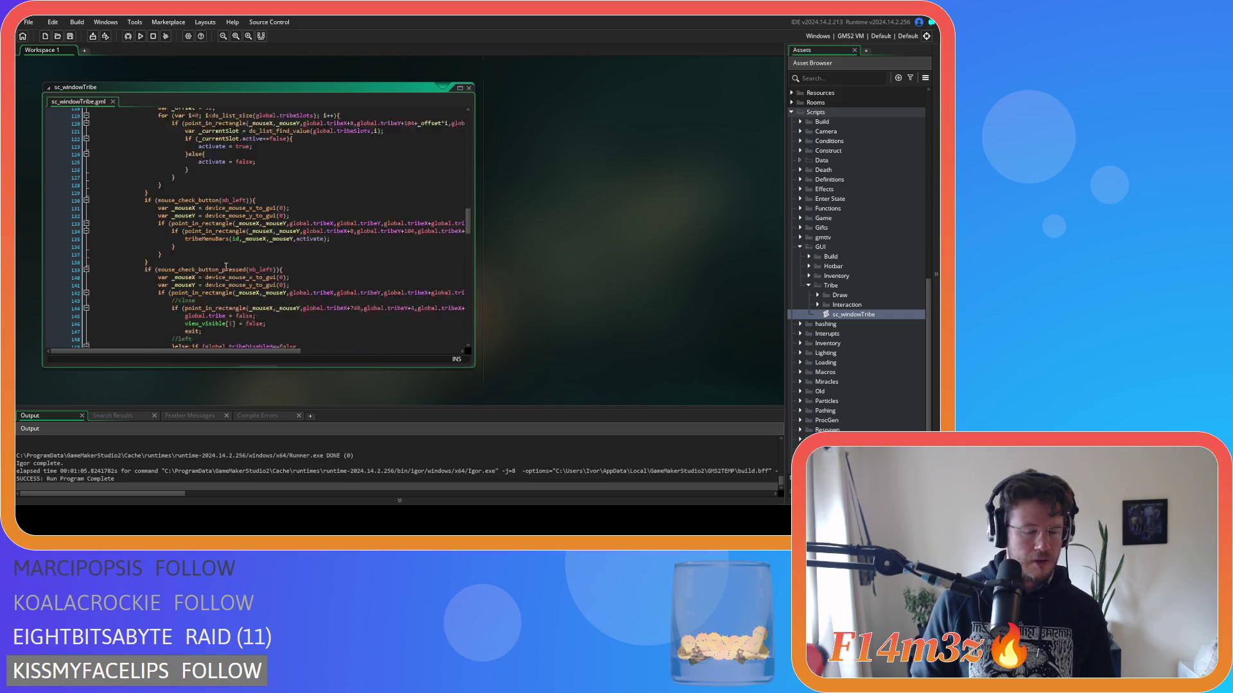
pyautogui.scroll(-20, 235, 255)
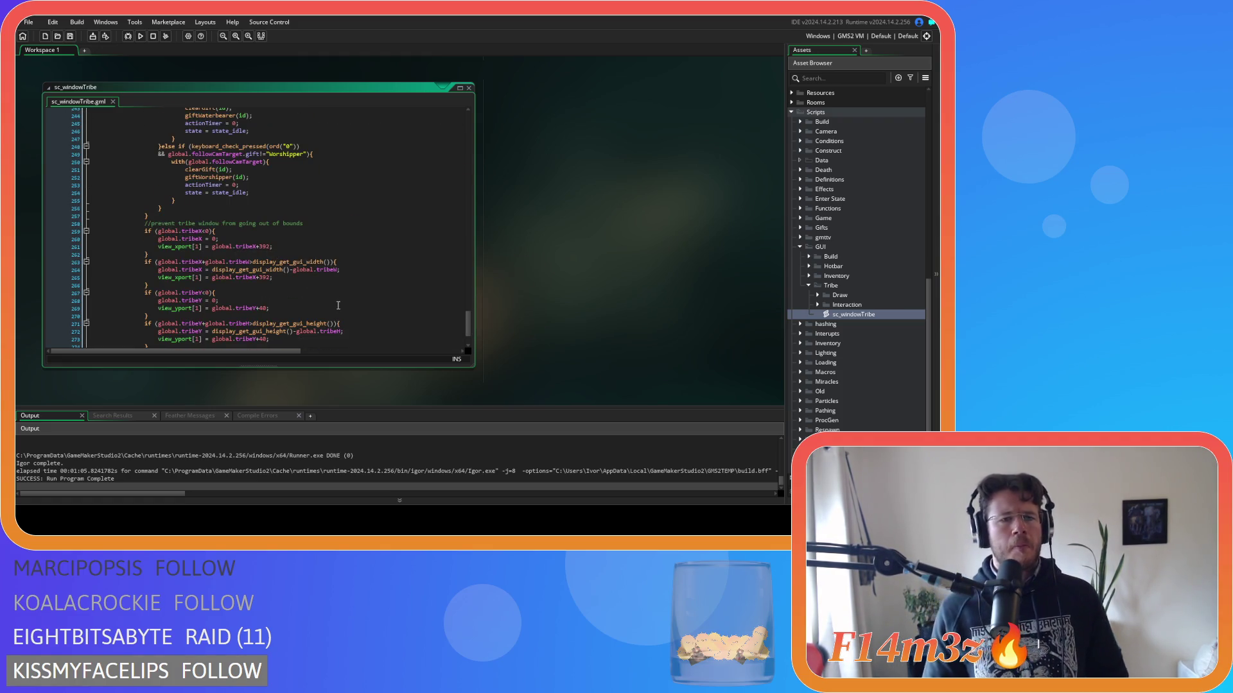
pyautogui.scroll(20, 339, 304)
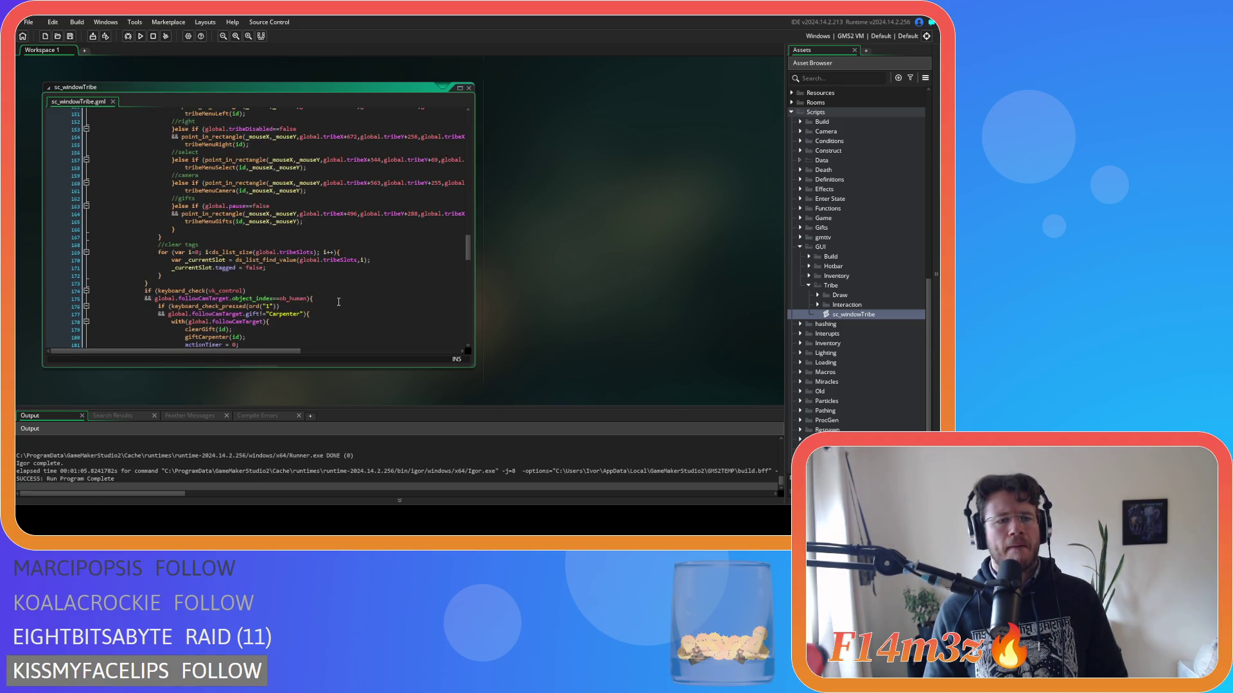
pyautogui.scroll(-4, 338, 302)
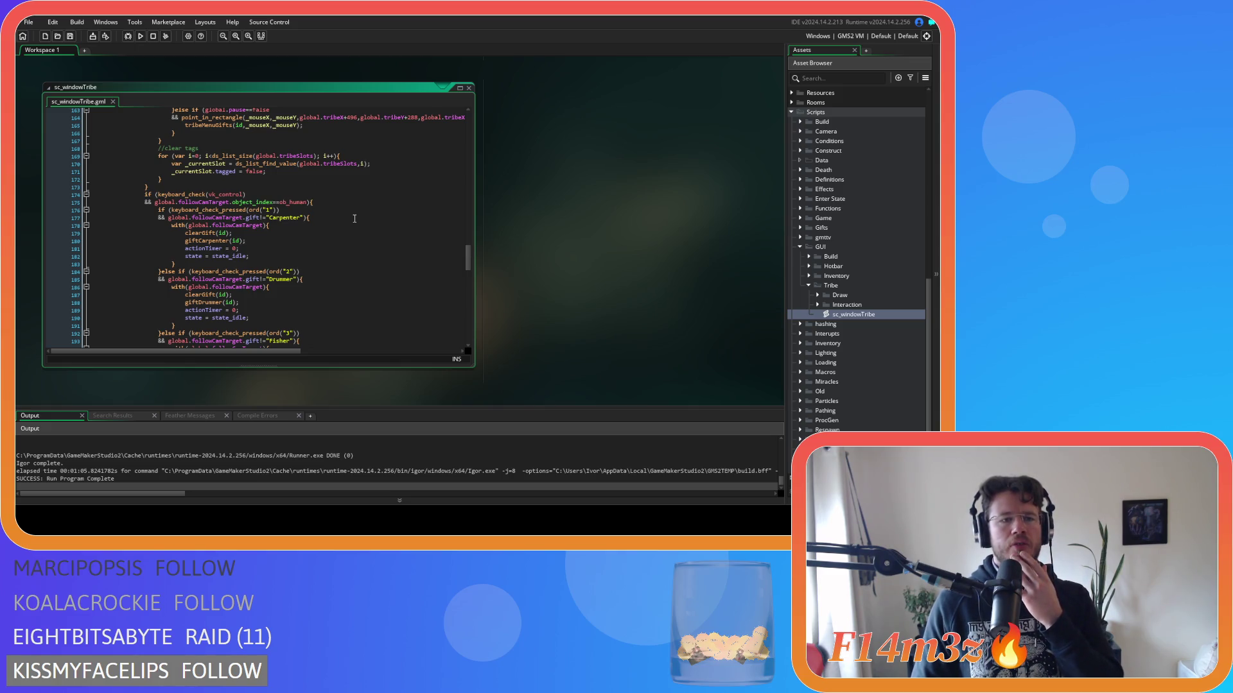
pyautogui.moveTo(467, 263); pyautogui.dragTo(479, 130)
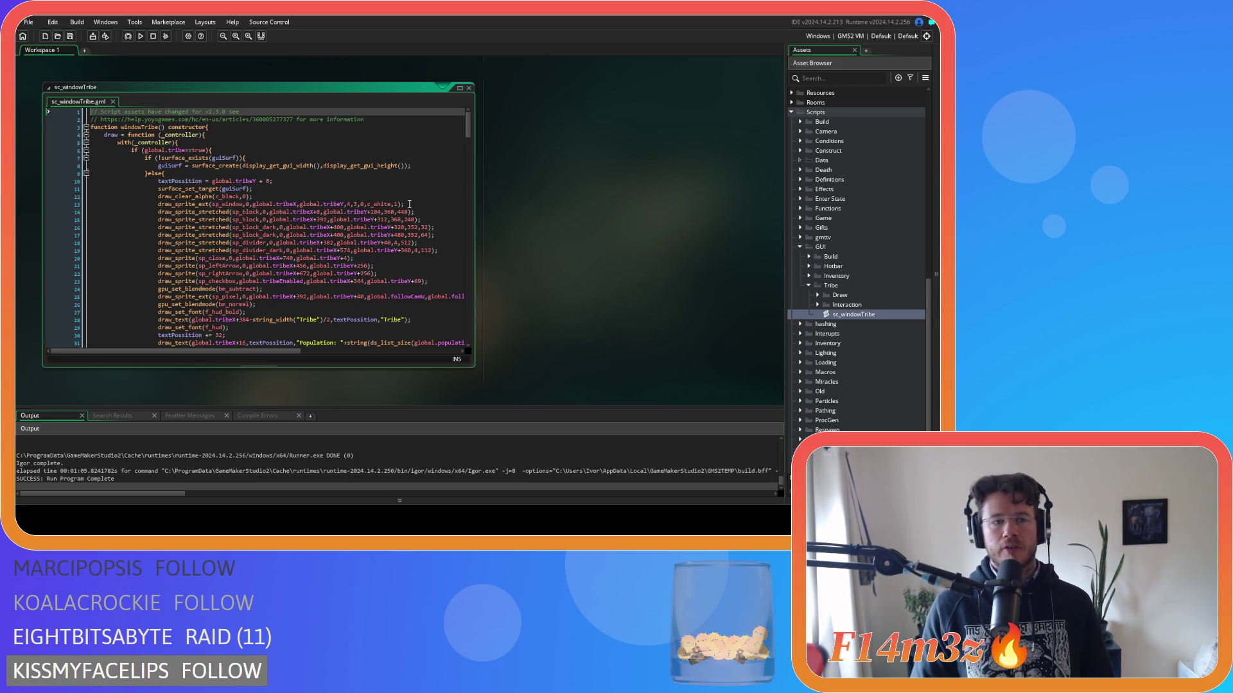
pyautogui.click(269, 151)
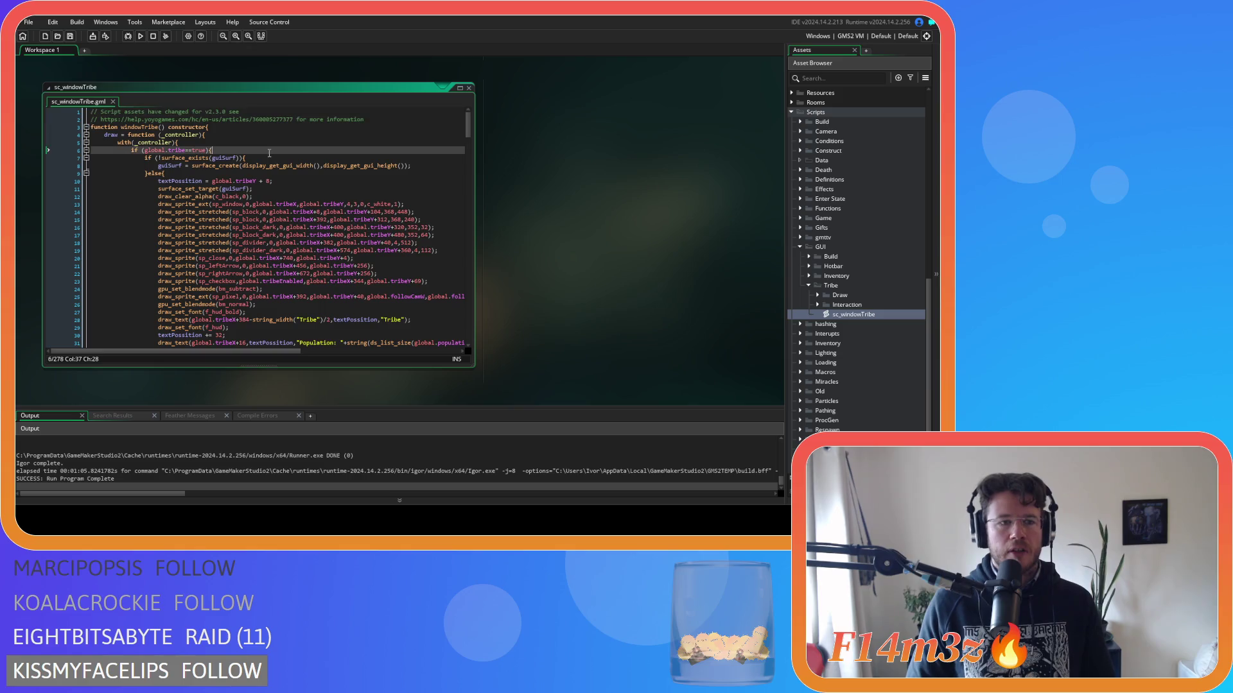
pyautogui.scroll(-4, 364, 211)
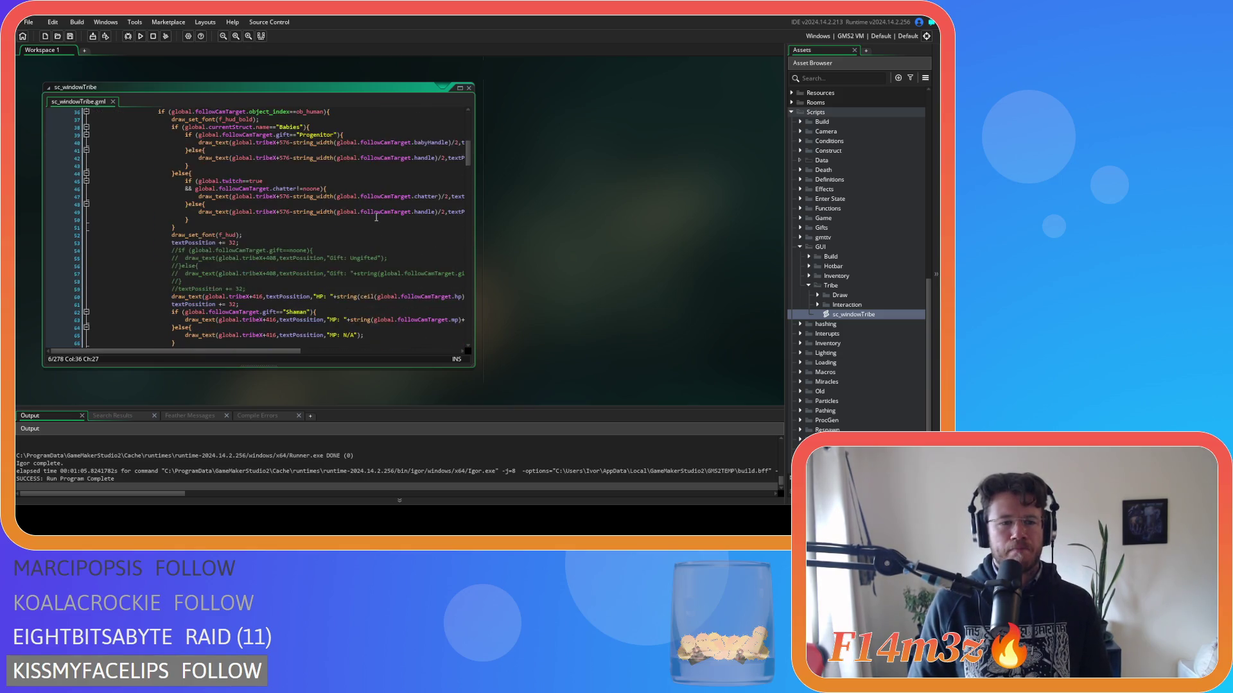
pyautogui.scroll(4, 377, 217)
pyautogui.scroll(-20, 377, 216)
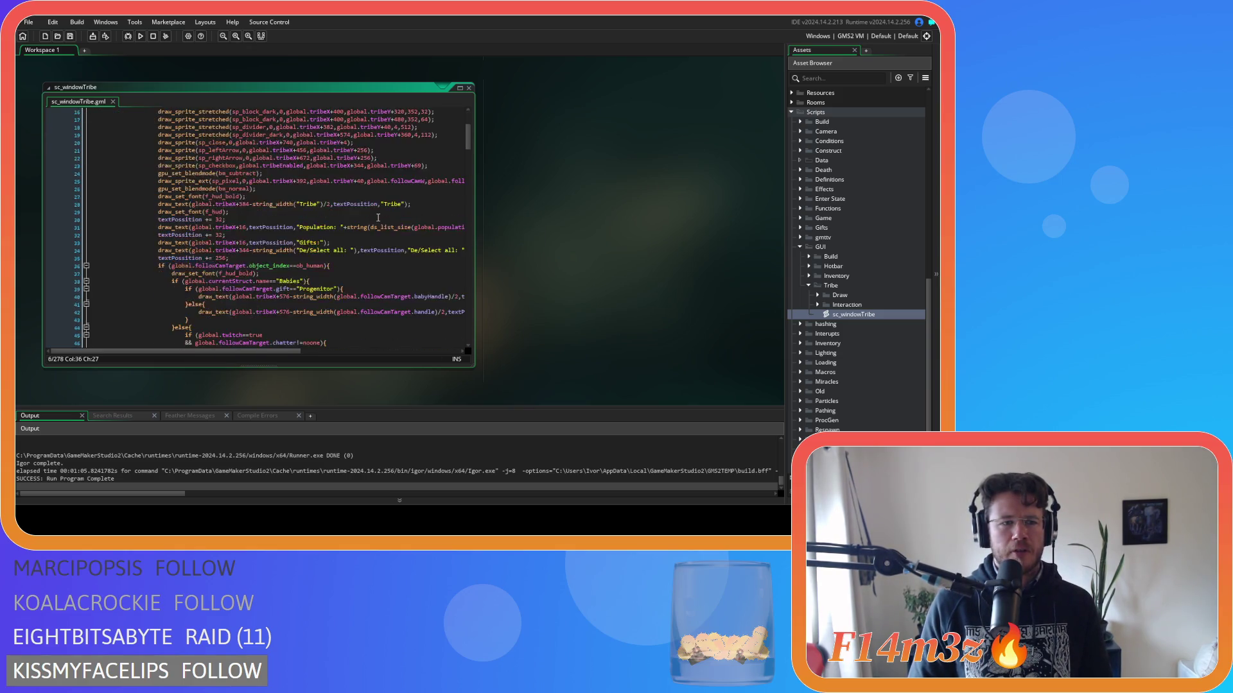
pyautogui.click(334, 170)
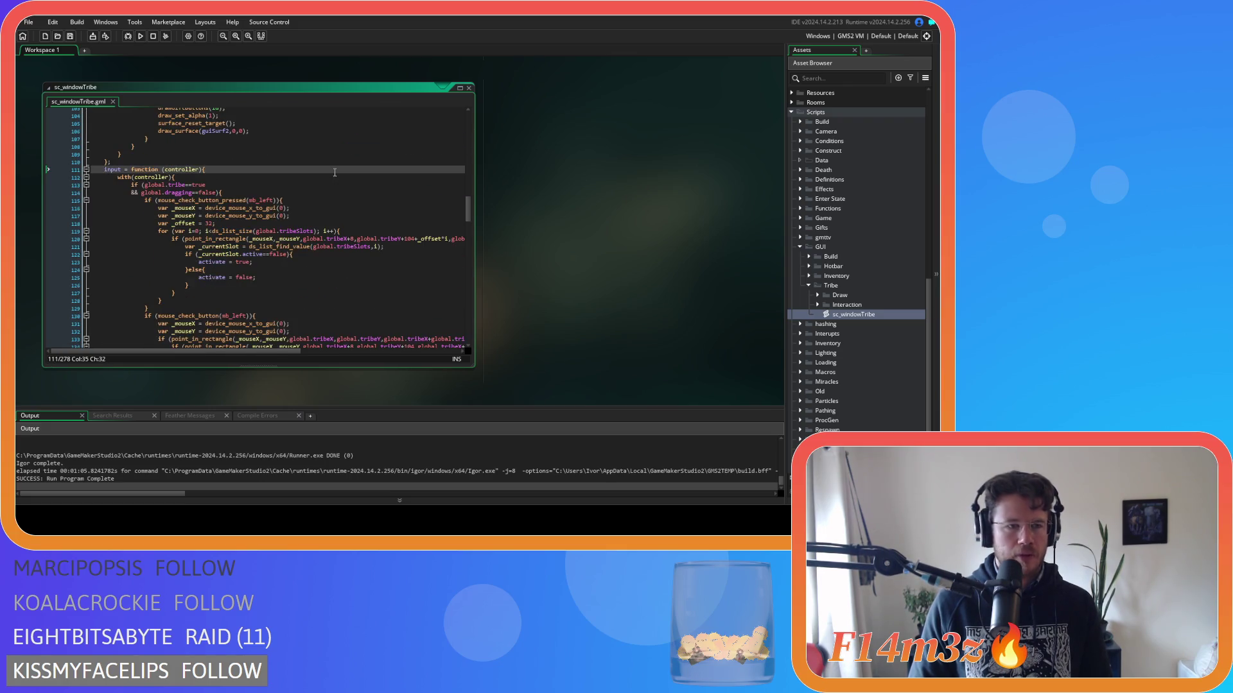
pyautogui.scroll(-2, 302, 179)
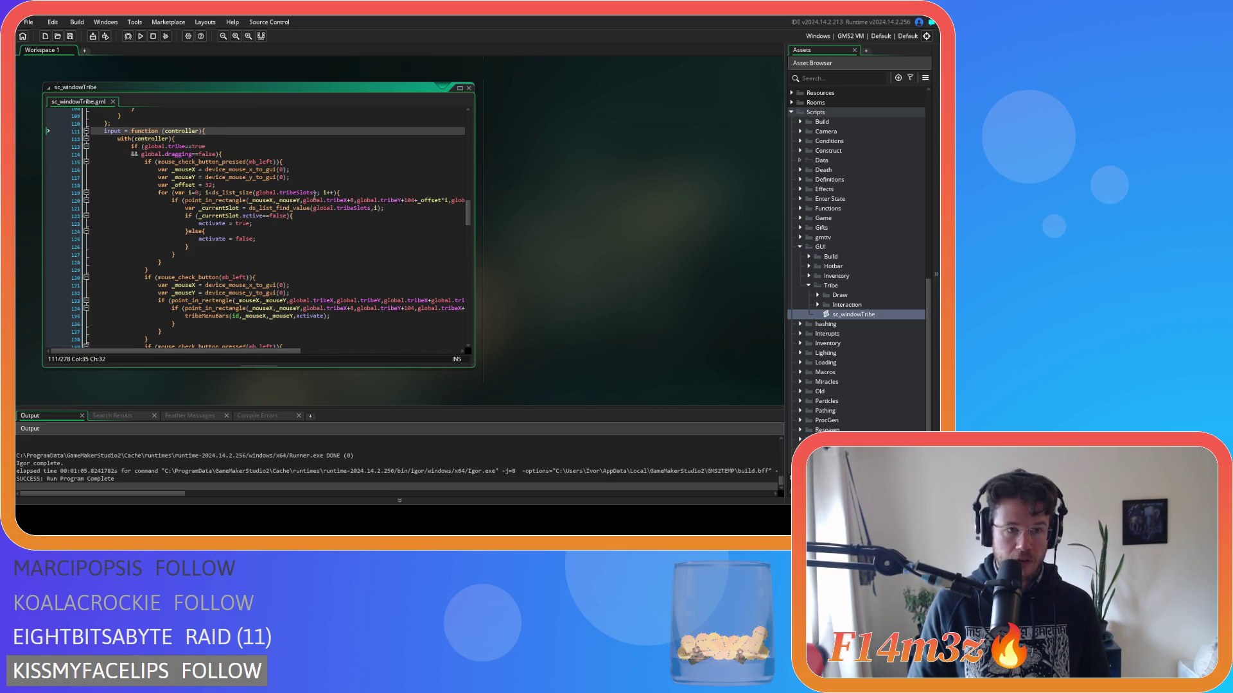
pyautogui.moveTo(313, 200)
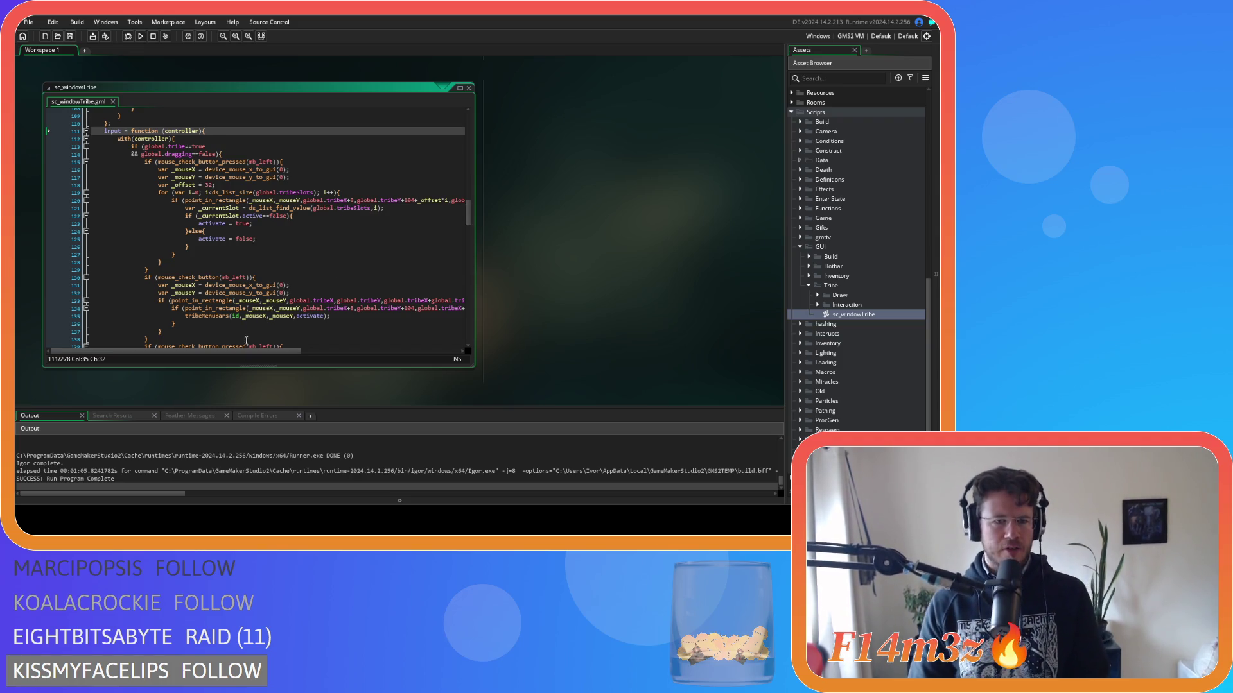
pyautogui.scroll(-5, 272, 290)
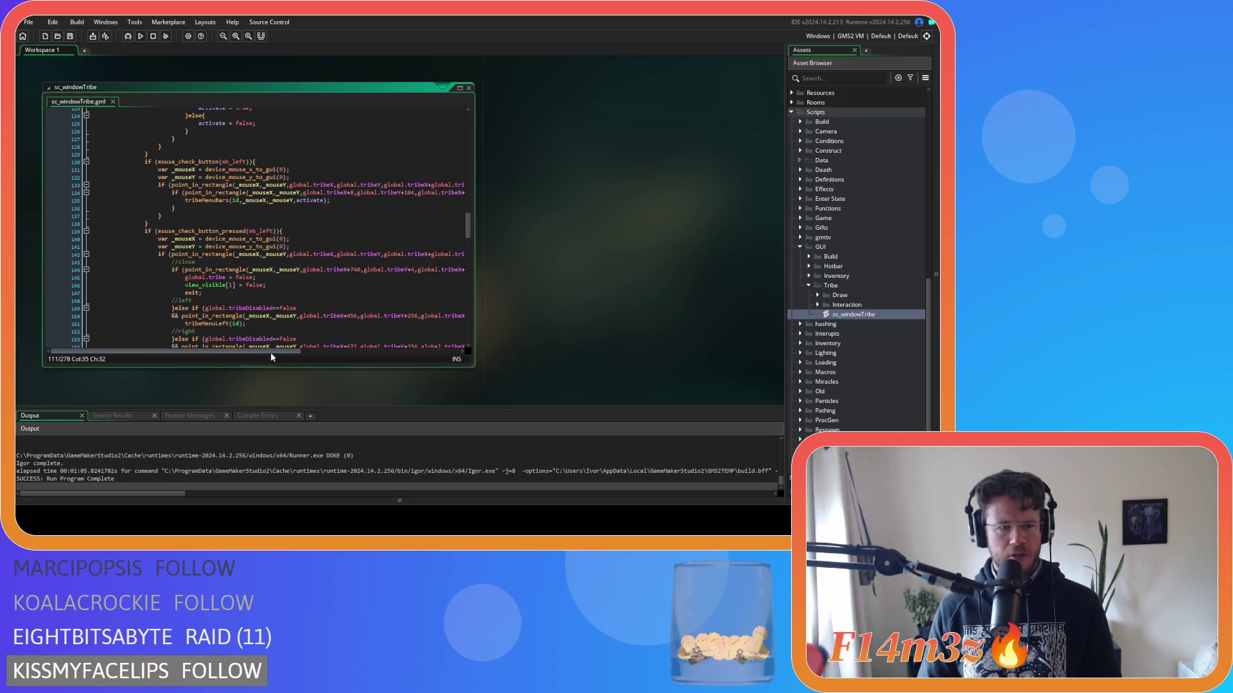
pyautogui.moveTo(271, 352)
pyautogui.mouseDown()
pyautogui.moveTo(399, 352)
pyautogui.moveTo(233, 349)
pyautogui.mouseUp()
pyautogui.click(363, 254)
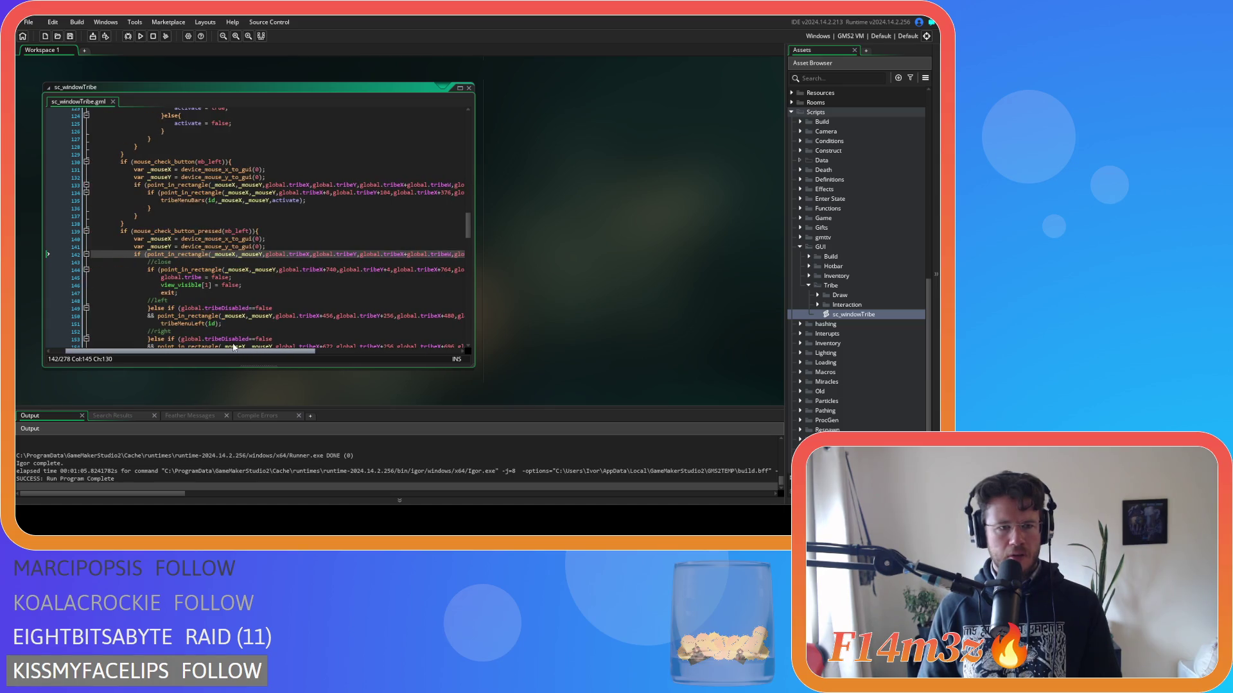
pyautogui.scroll(4, 246, 285)
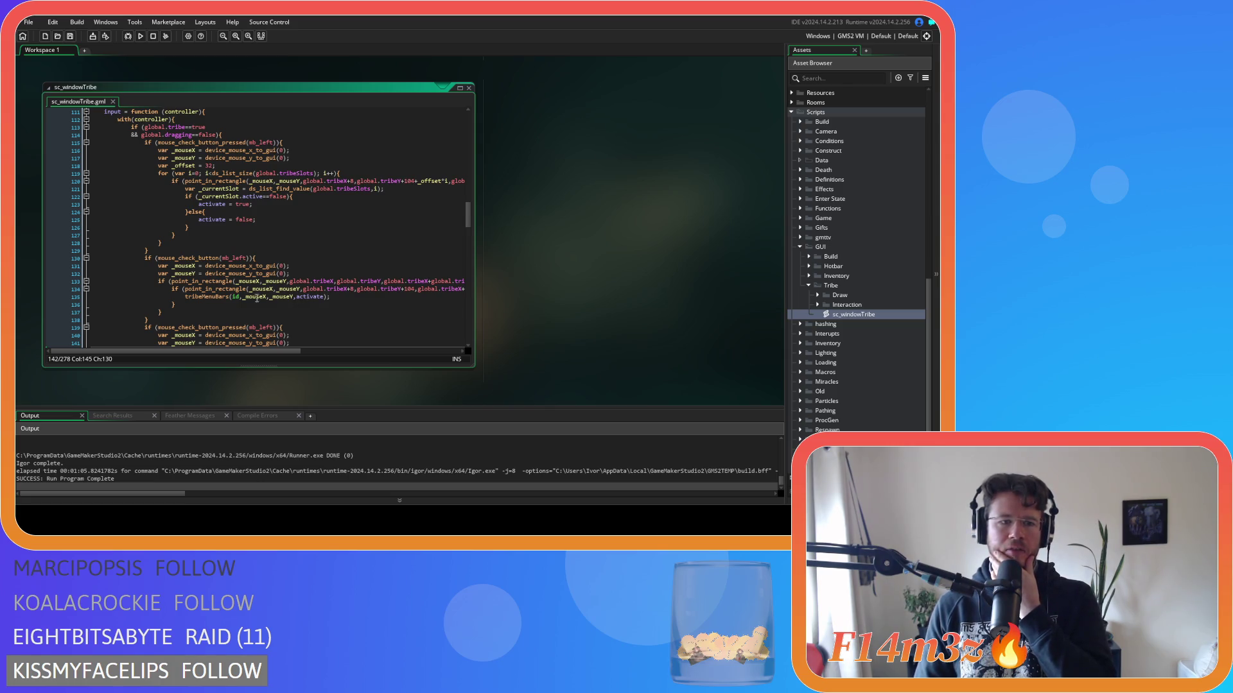
pyautogui.scroll(-3, 260, 174)
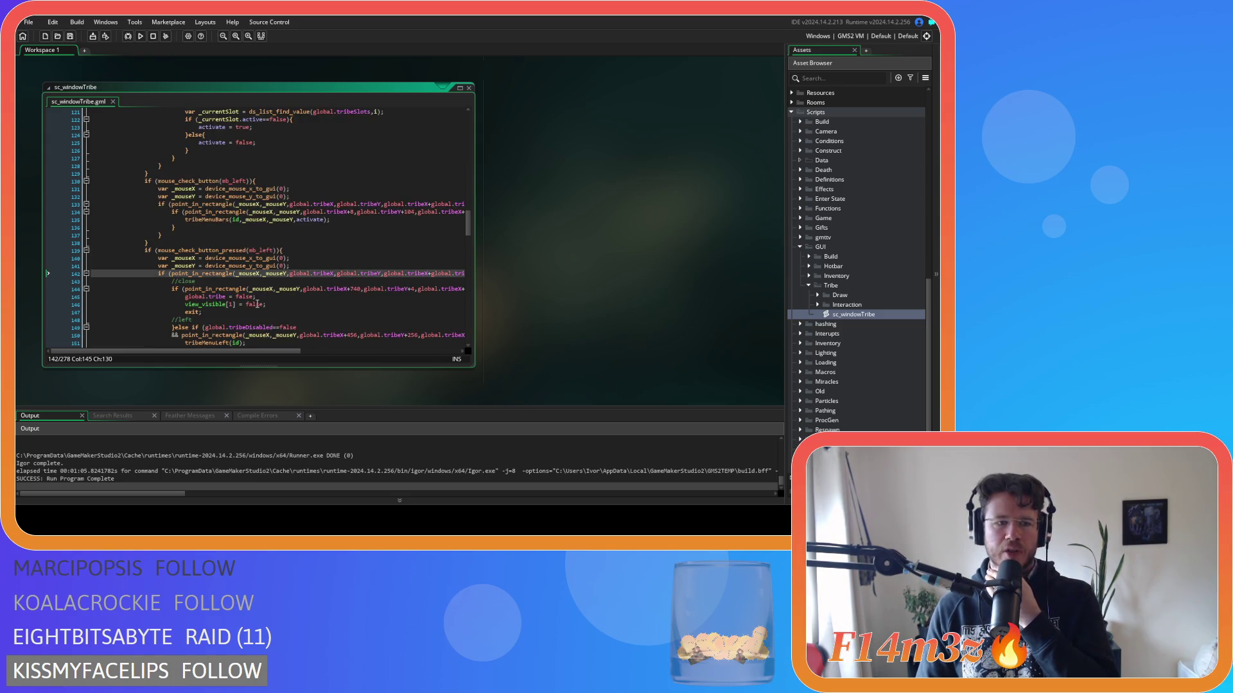
pyautogui.scroll(1, 257, 304)
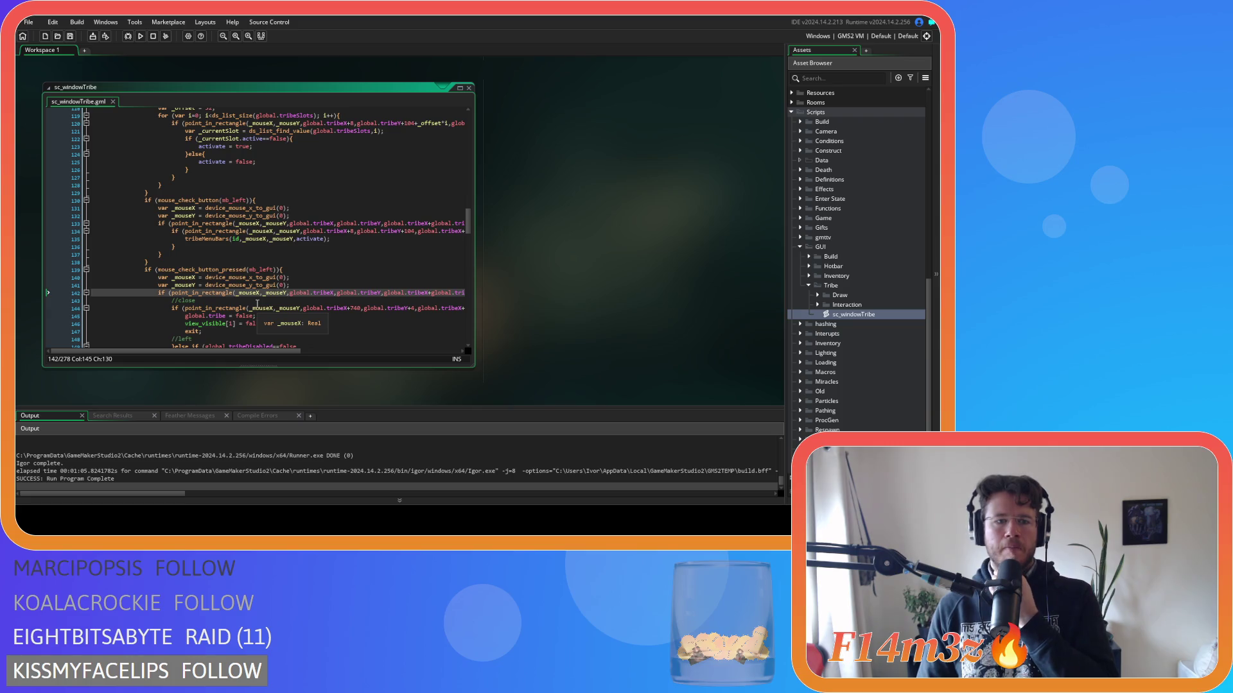
pyautogui.scroll(2, 256, 304)
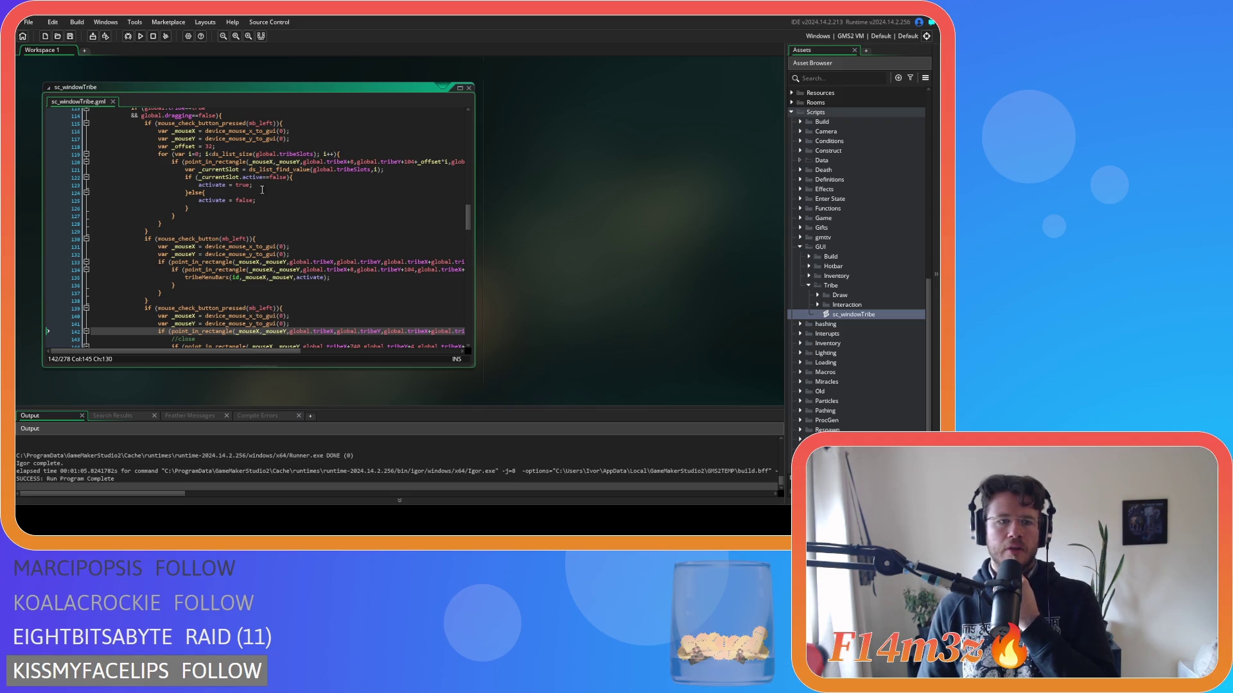
pyautogui.click(299, 124)
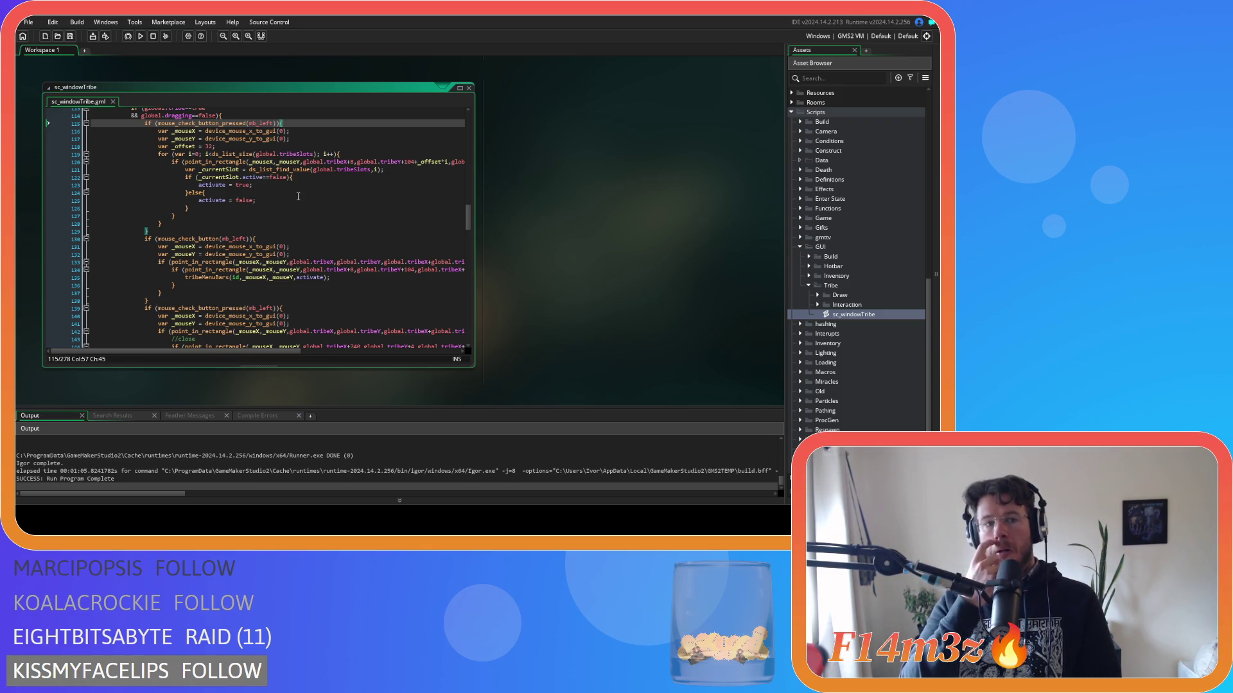
pyautogui.moveTo(269, 351)
pyautogui.mouseDown()
pyautogui.moveTo(411, 352)
pyautogui.moveTo(291, 338)
pyautogui.mouseUp()
pyautogui.hscroll(5, 291, 340)
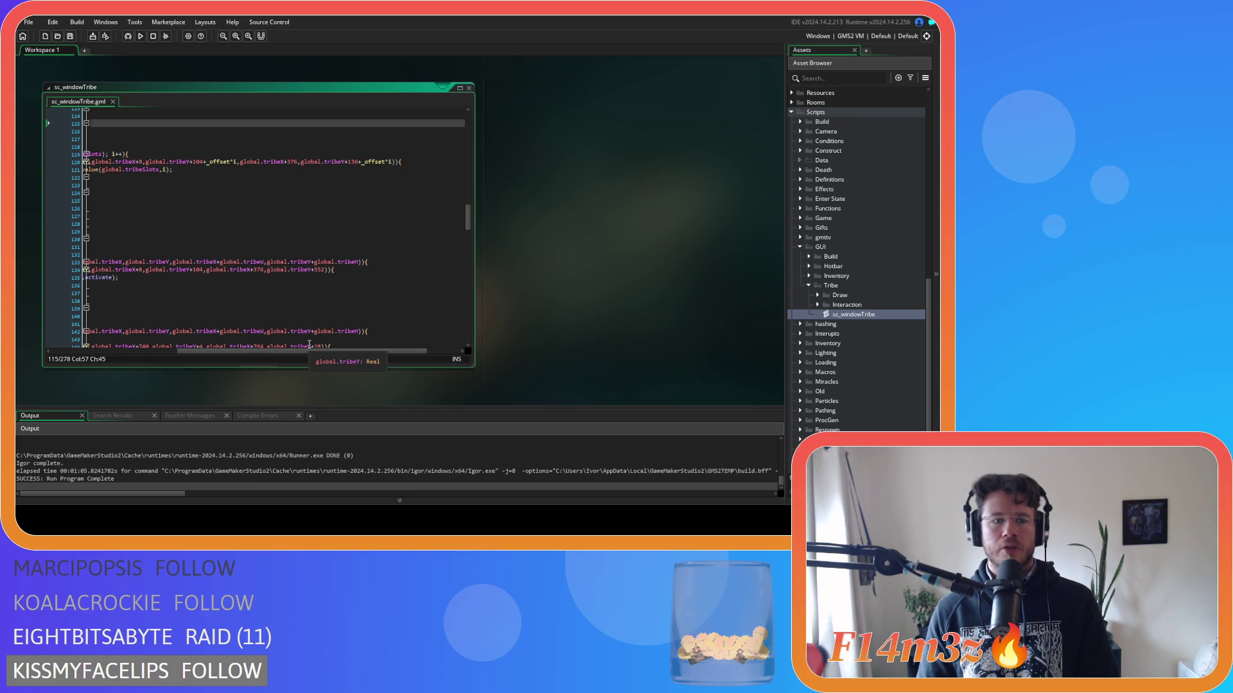
# Point out sc_windowTribe's held-click rectangle check, pressed-click window-area check and close-button section.
pyautogui.moveTo(309, 349)
pyautogui.mouseDown()
pyautogui.moveTo(186, 345)
pyautogui.moveTo(297, 335)
pyautogui.moveTo(213, 333)
pyautogui.mouseUp()
pyautogui.scroll(-2, 259, 294)
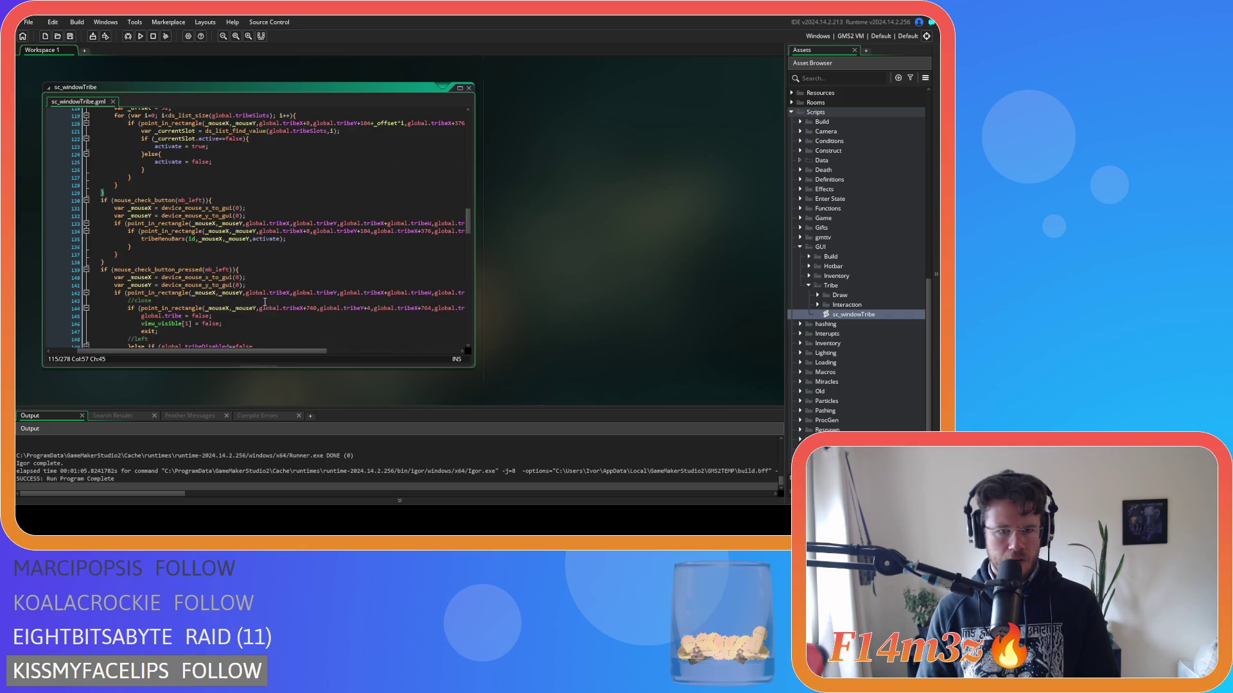
pyautogui.click(386, 224)
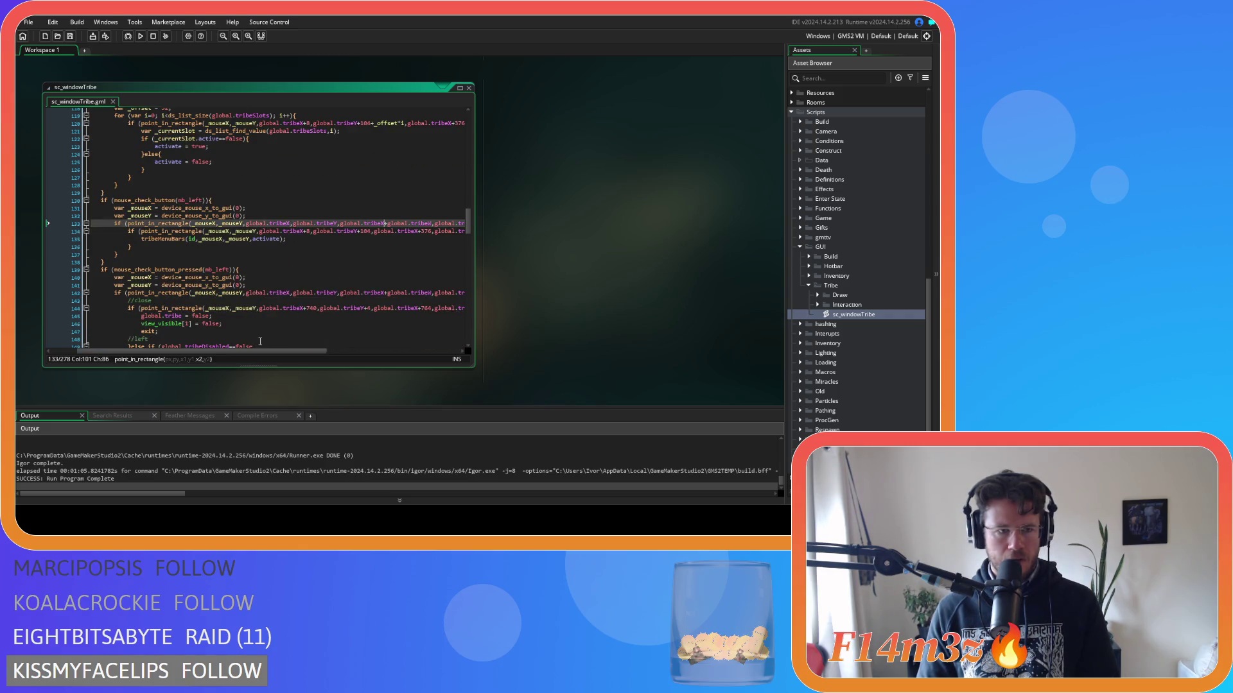
pyautogui.click(300, 292)
pyautogui.moveTo(319, 353)
pyautogui.mouseDown()
pyautogui.moveTo(408, 354)
pyautogui.moveTo(262, 354)
pyautogui.moveTo(213, 329)
pyautogui.mouseUp()
pyautogui.click(411, 287)
pyautogui.click(404, 300)
pyautogui.click(411, 292)
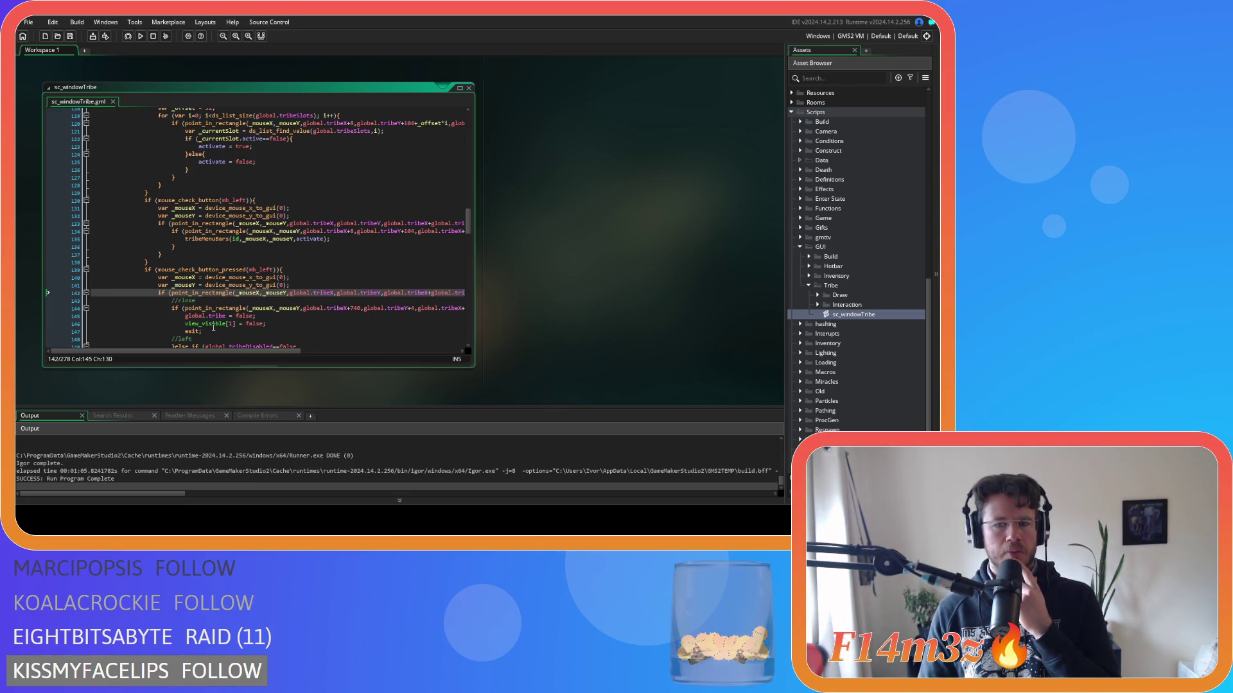
# Scroll up and down through sc_windowTribe's input function to review the click handling.
pyautogui.scroll(-10, 214, 327)
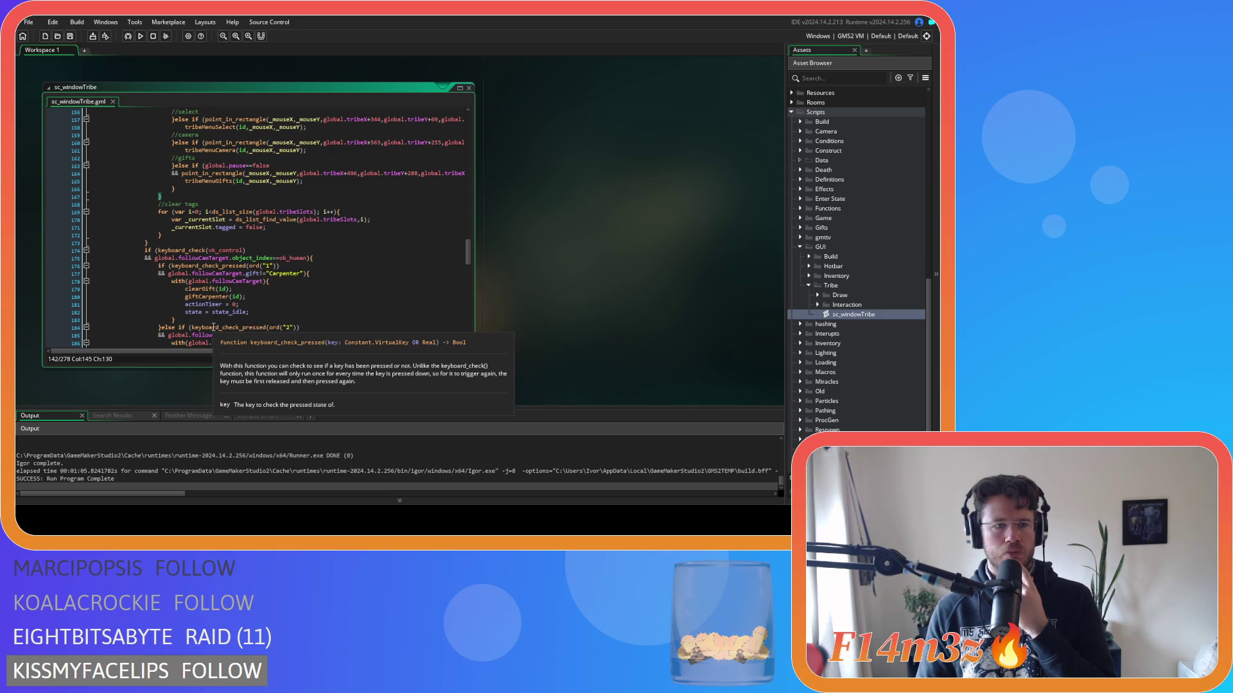
pyautogui.scroll(3, 214, 327)
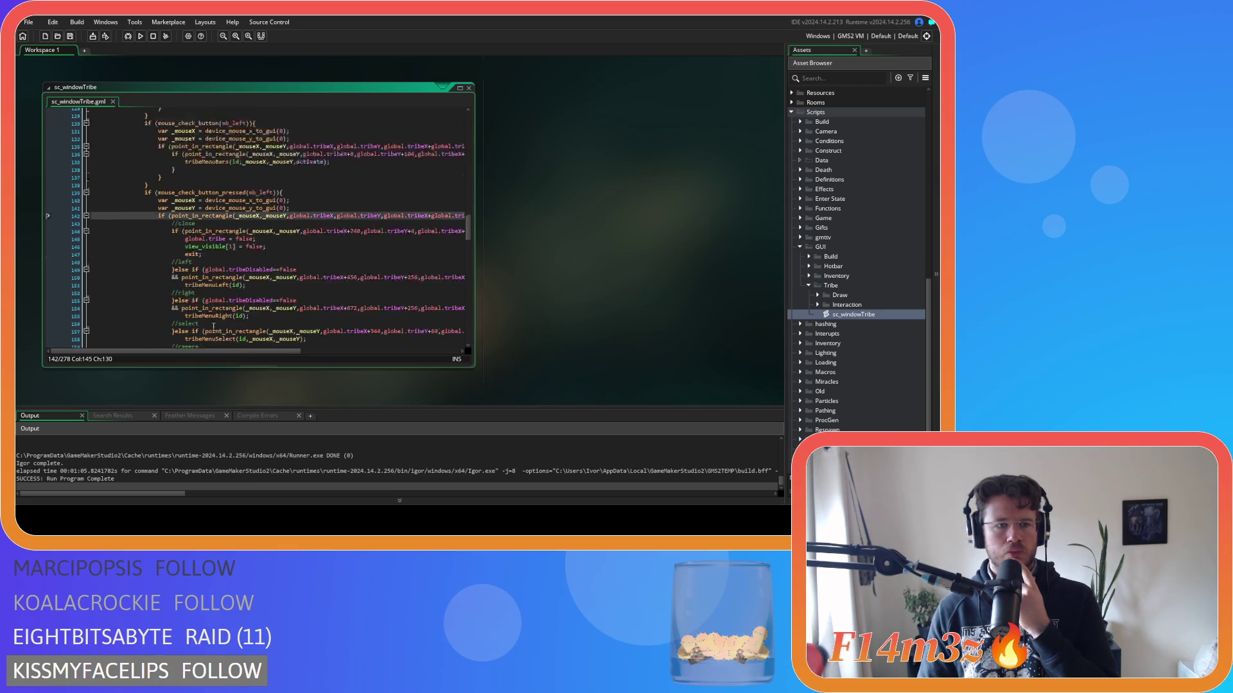
pyautogui.scroll(2, 213, 328)
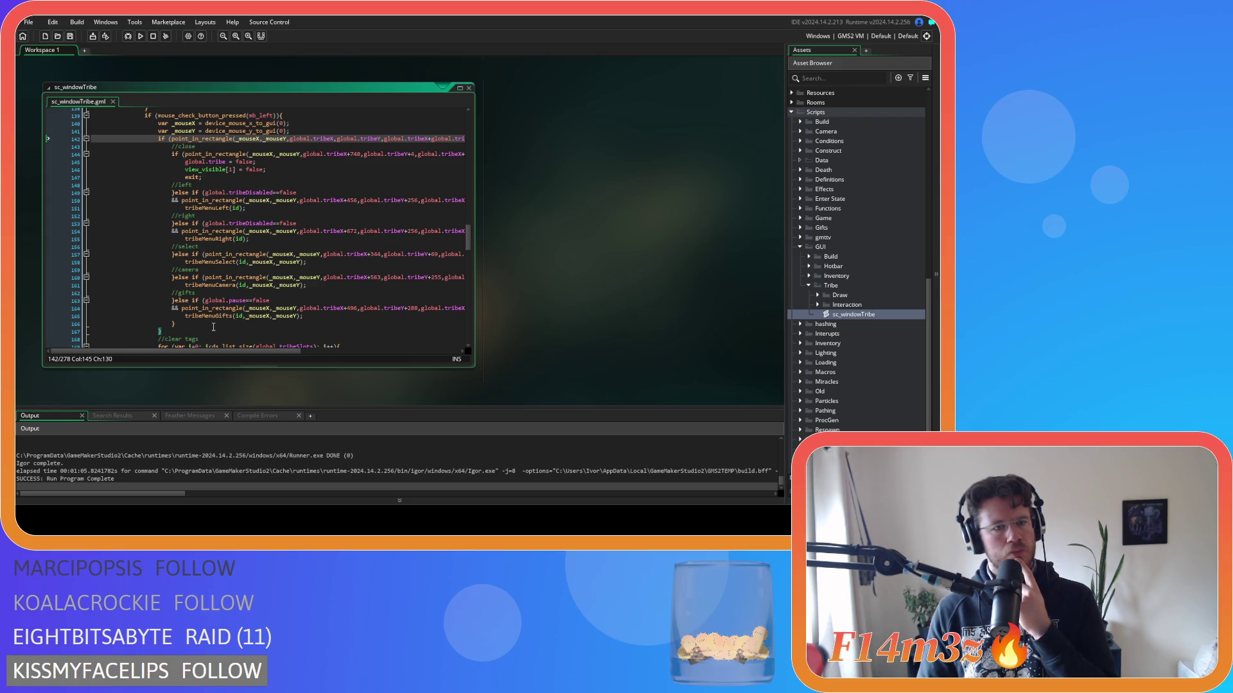
pyautogui.scroll(2, 214, 327)
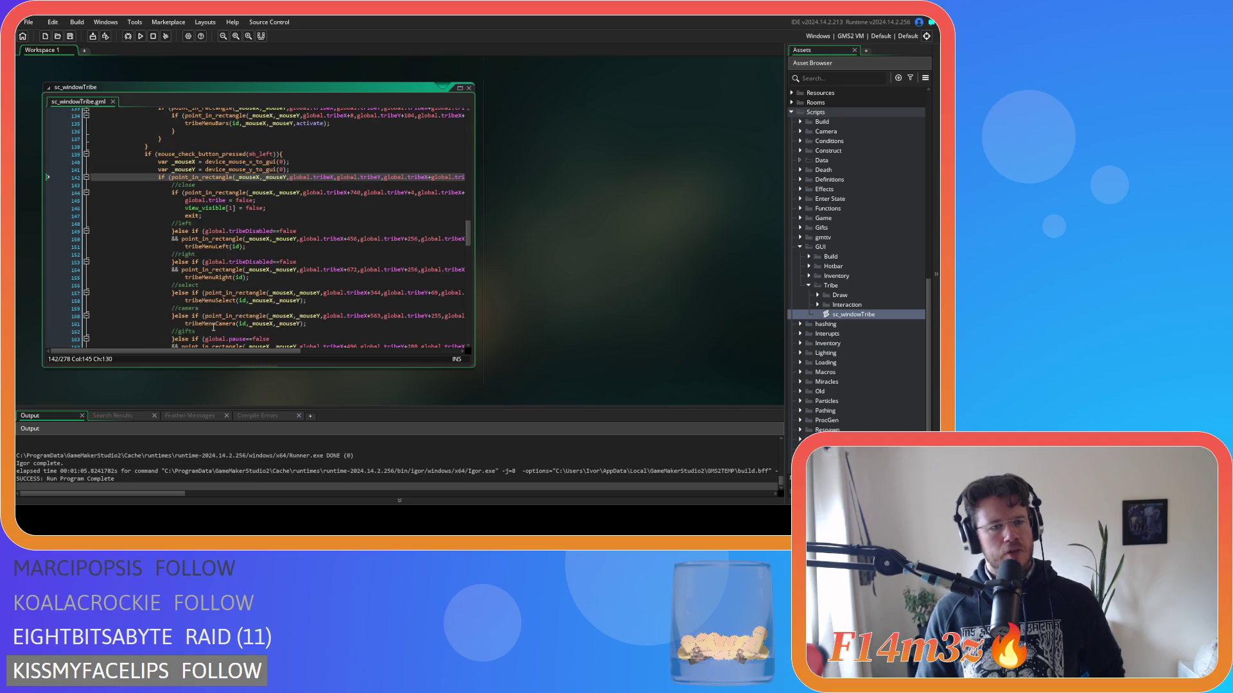
pyautogui.scroll(-4, 201, 329)
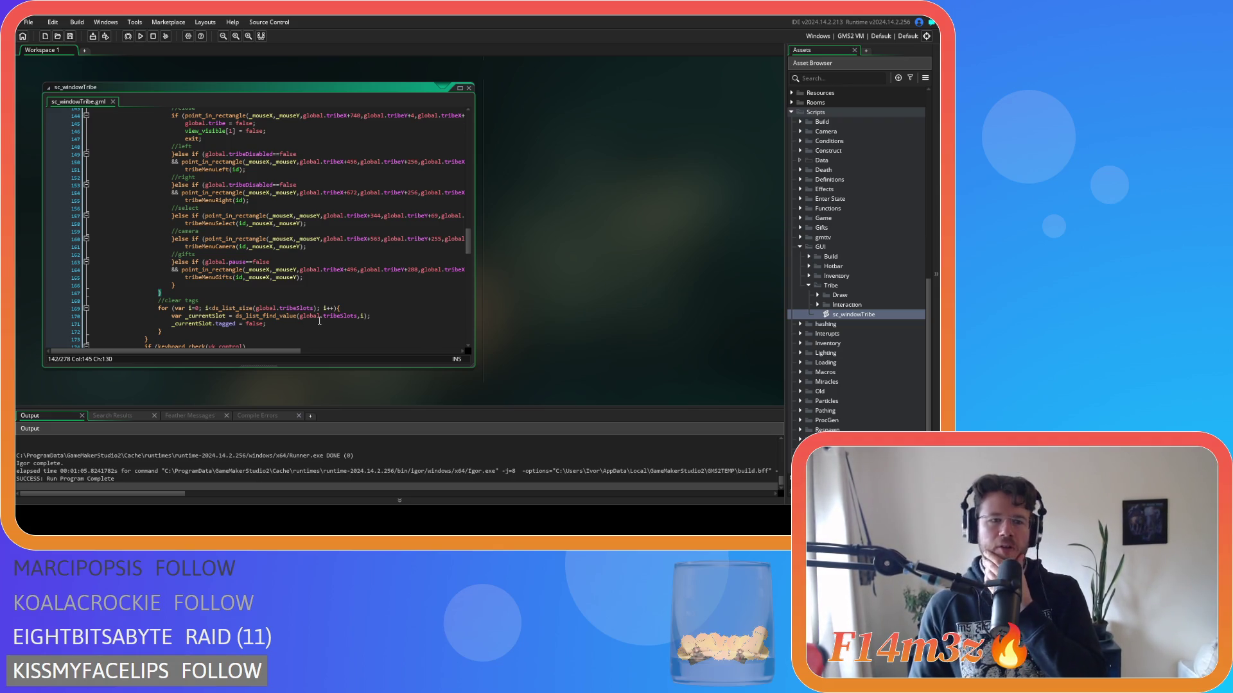
pyautogui.scroll(12, 319, 321)
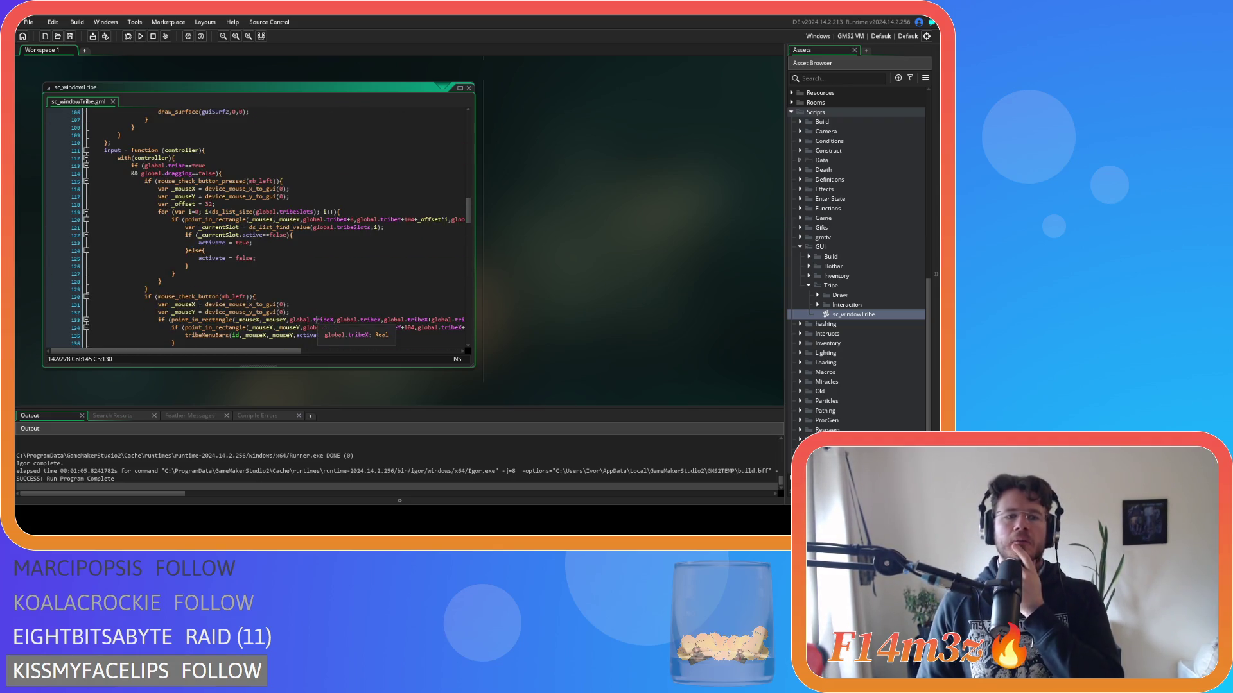
pyautogui.scroll(-4, 308, 320)
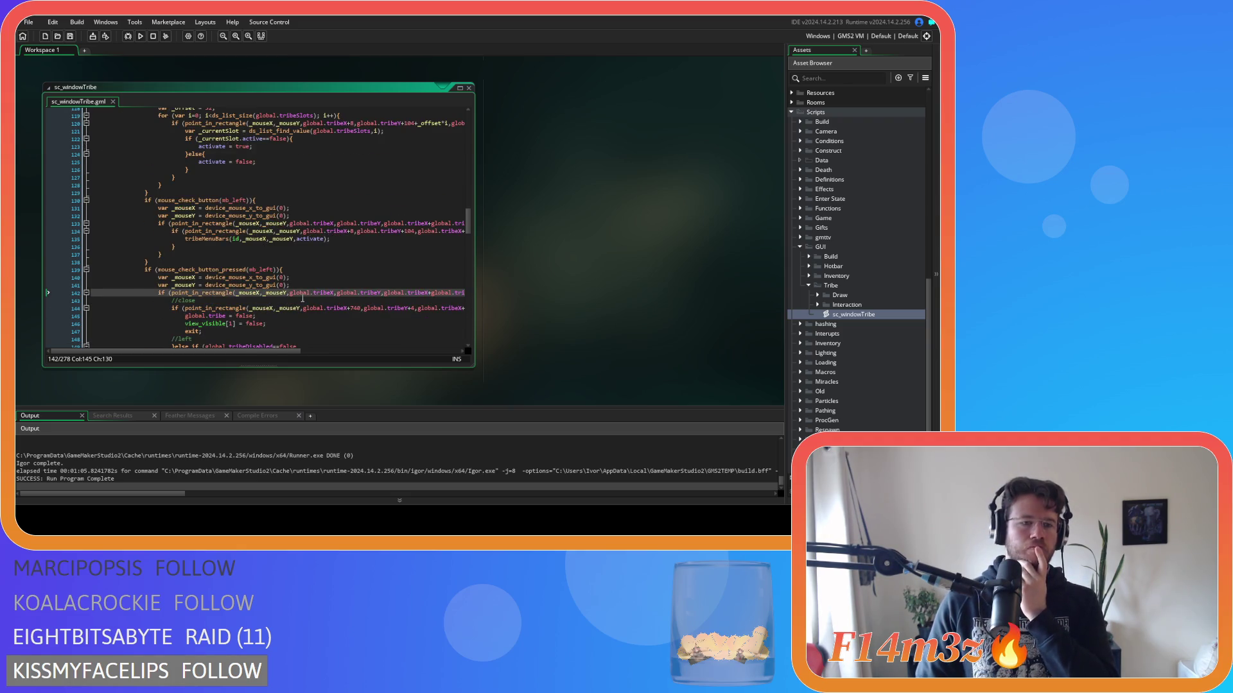
pyautogui.scroll(3, 303, 299)
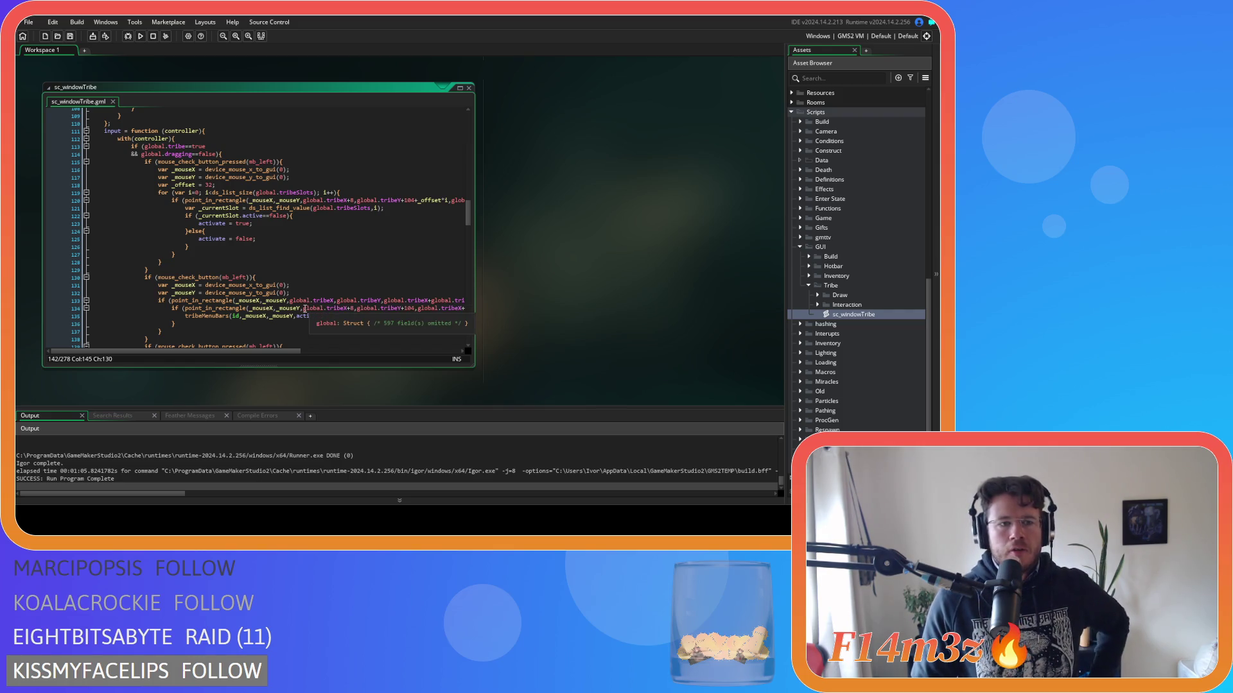
pyautogui.scroll(-4, 284, 221)
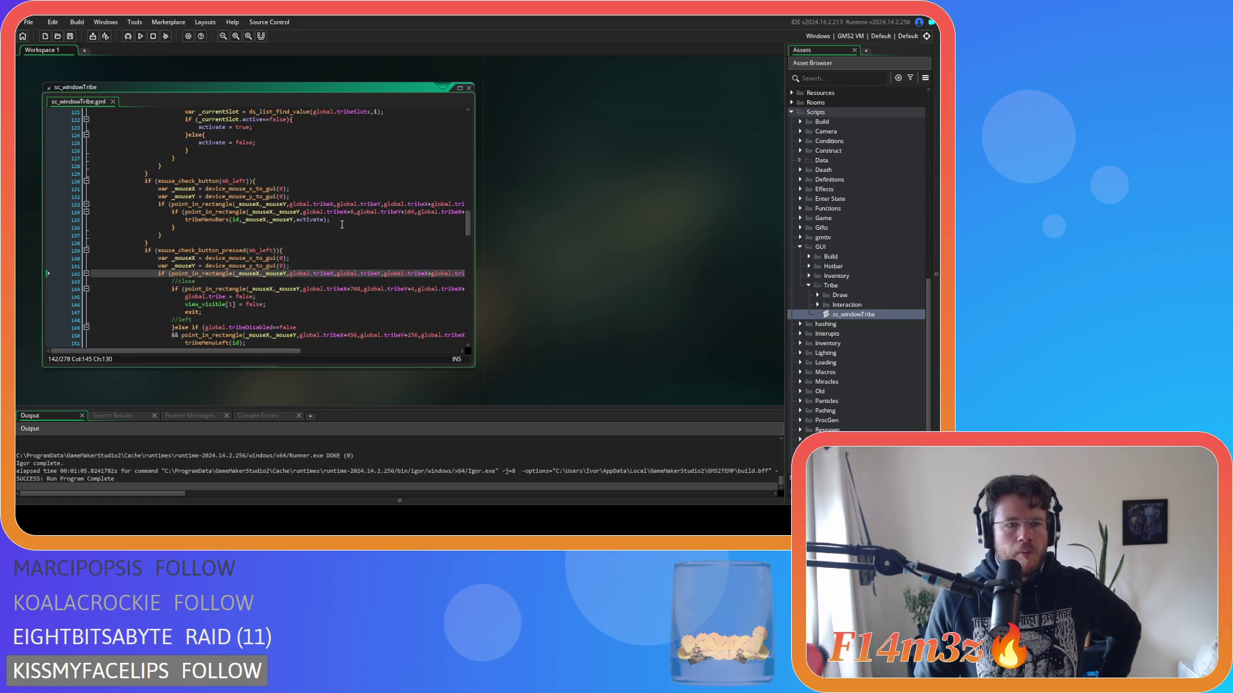
pyautogui.scroll(3, 341, 225)
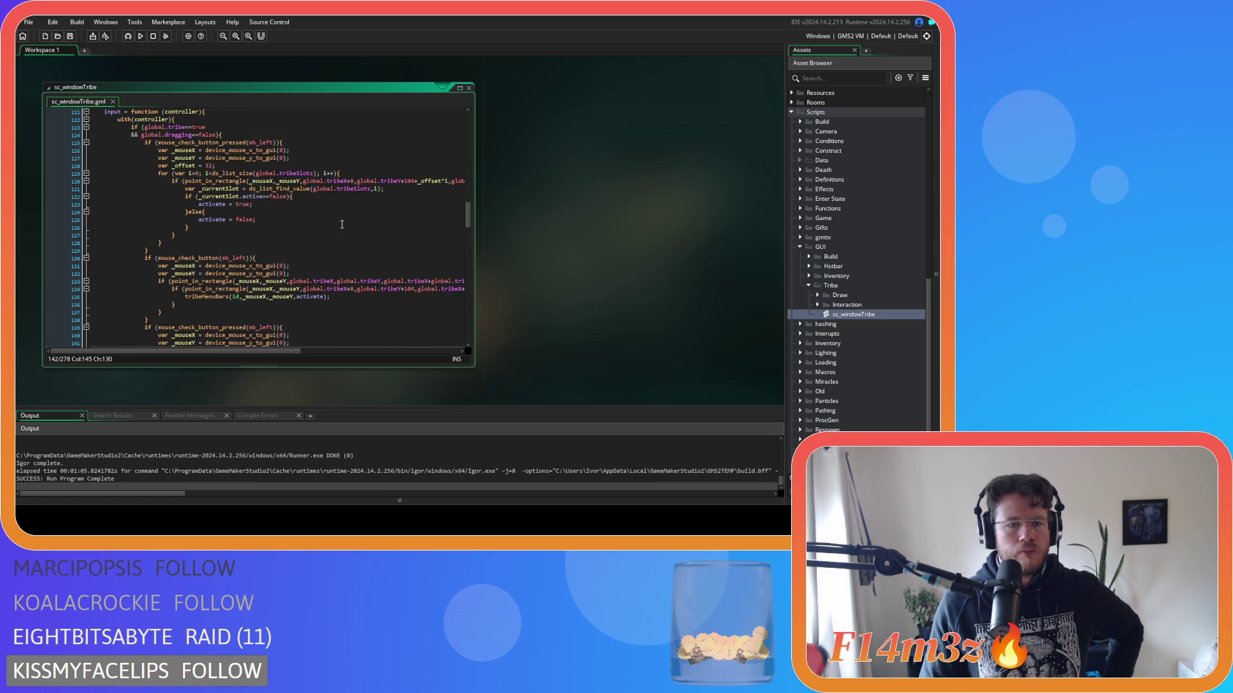
pyautogui.scroll(-2, 341, 224)
pyautogui.scroll(2, 341, 225)
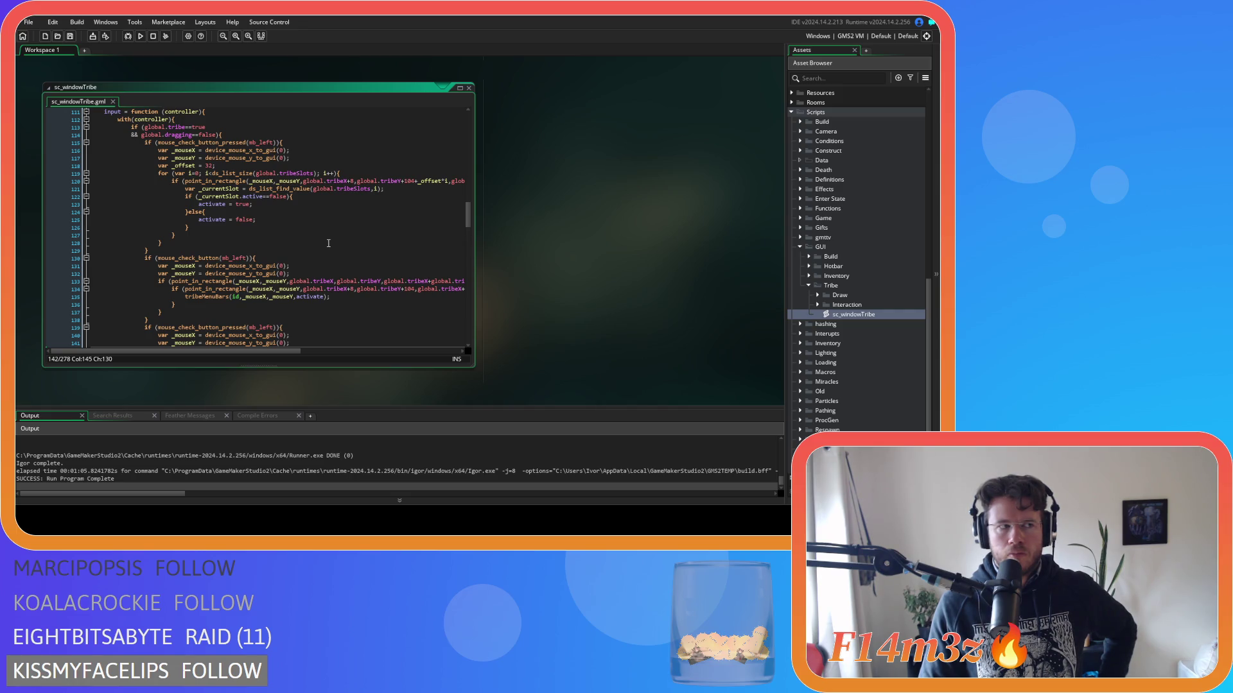
pyautogui.scroll(-4, 328, 243)
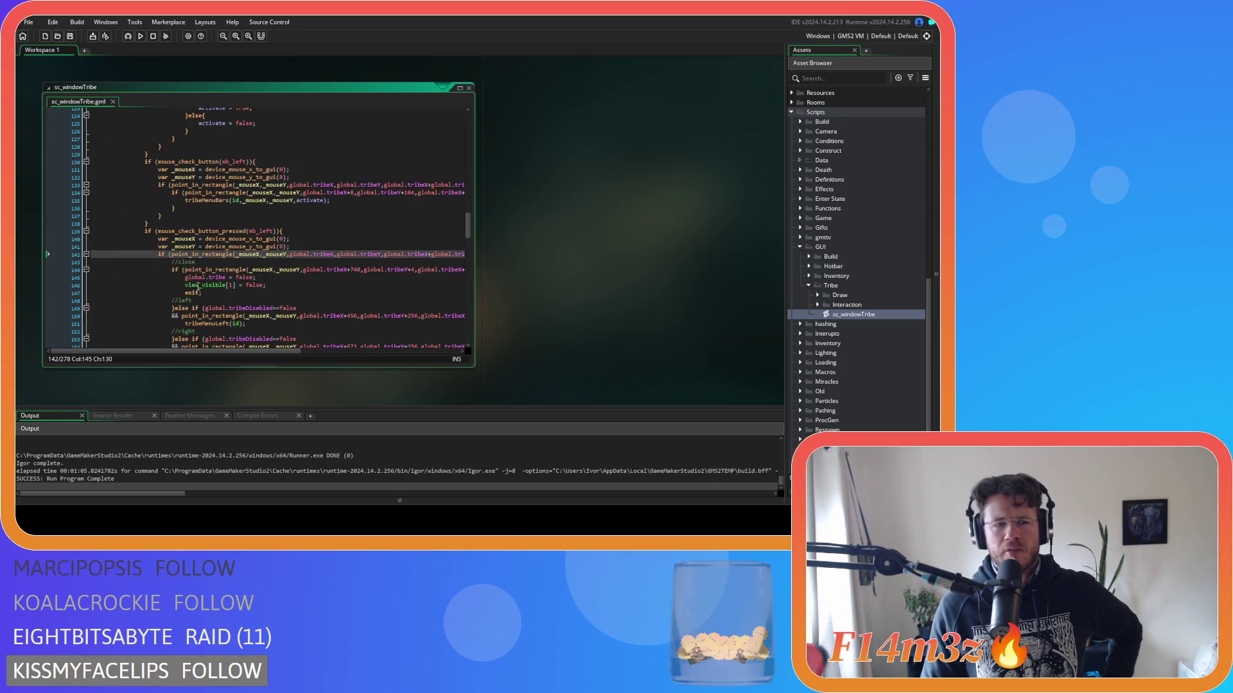
pyautogui.scroll(6, 263, 229)
pyautogui.scroll(-3, 233, 314)
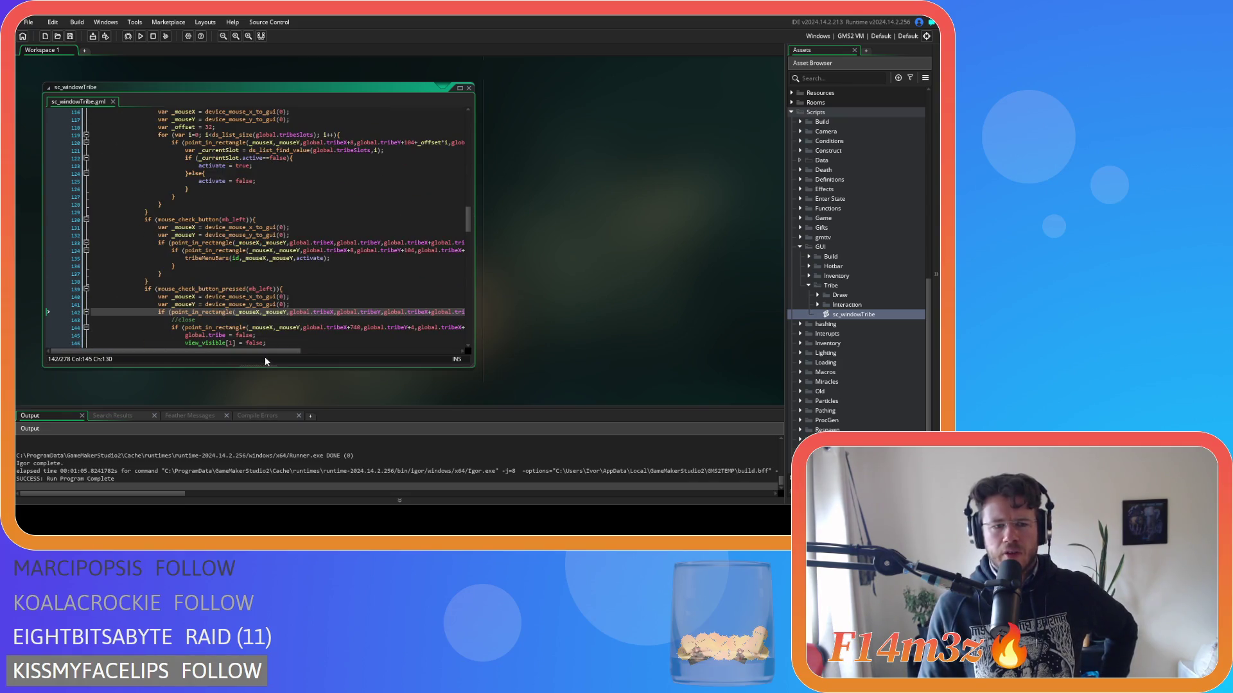
# Paste the four move-to-front lines on a new line after line 142.
pyautogui.moveTo(268, 352)
pyautogui.mouseDown()
pyautogui.moveTo(388, 352)
pyautogui.moveTo(275, 355)
pyautogui.mouseUp()
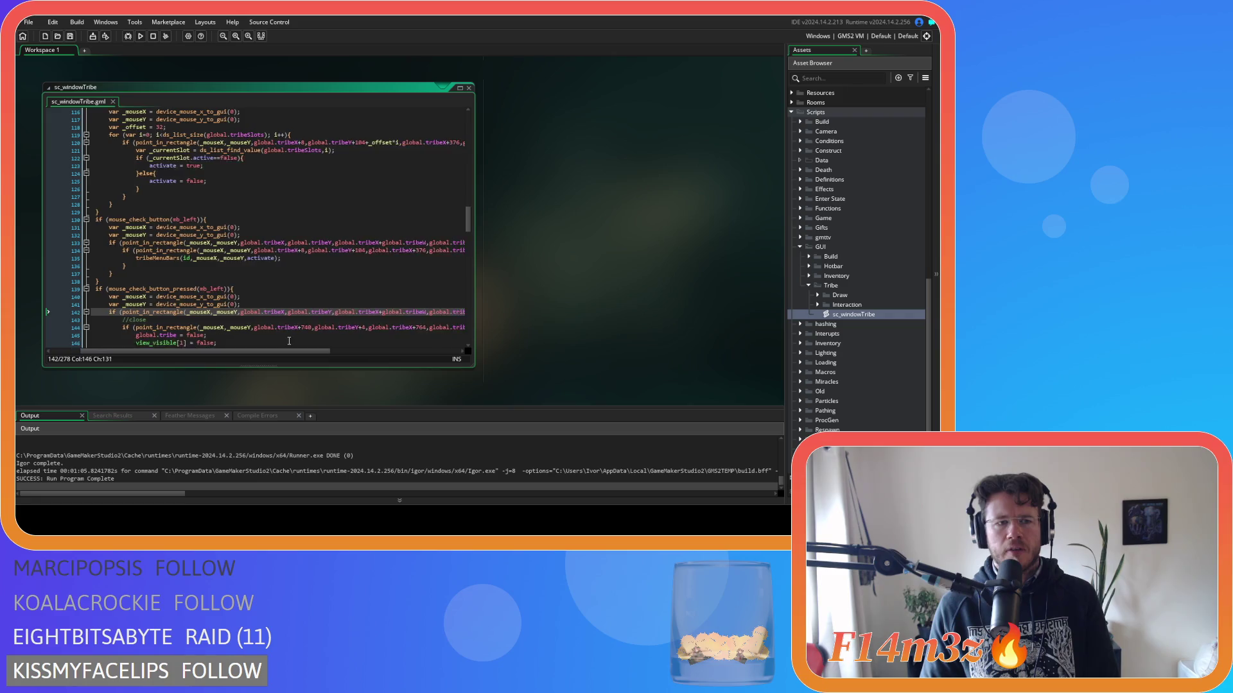
pyautogui.scroll(1, 288, 341)
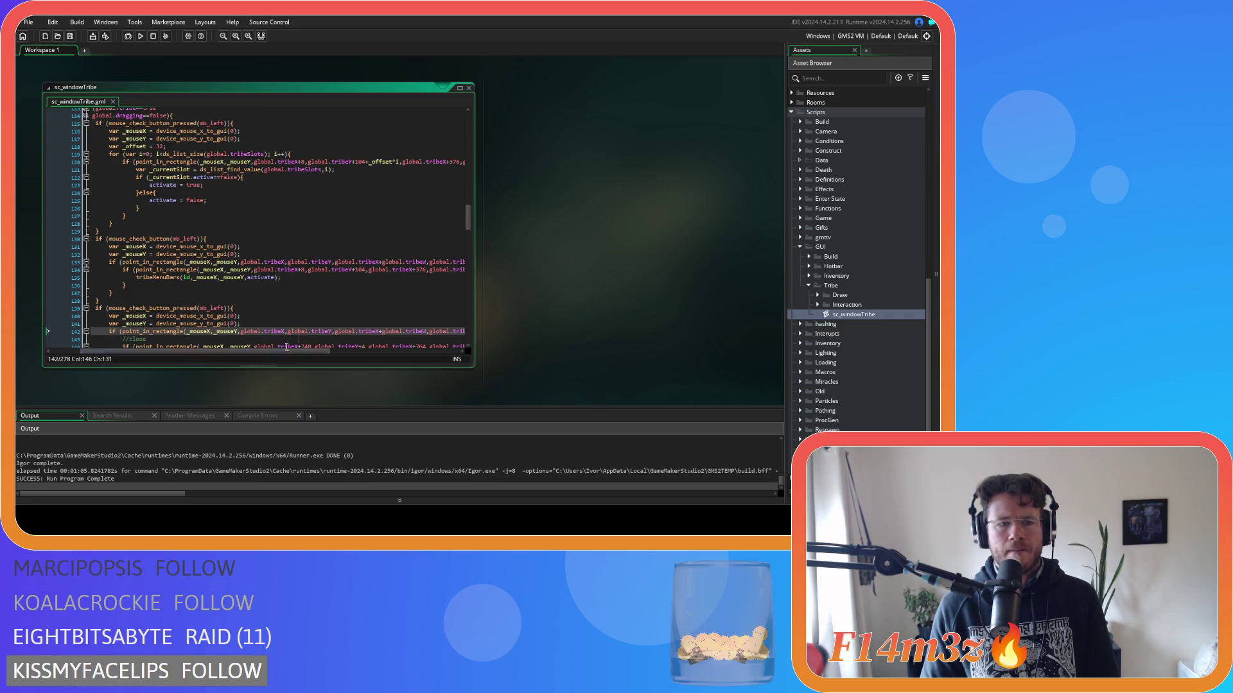
pyautogui.scroll(-2, 300, 323)
pyautogui.moveTo(287, 351); pyautogui.dragTo(409, 294)
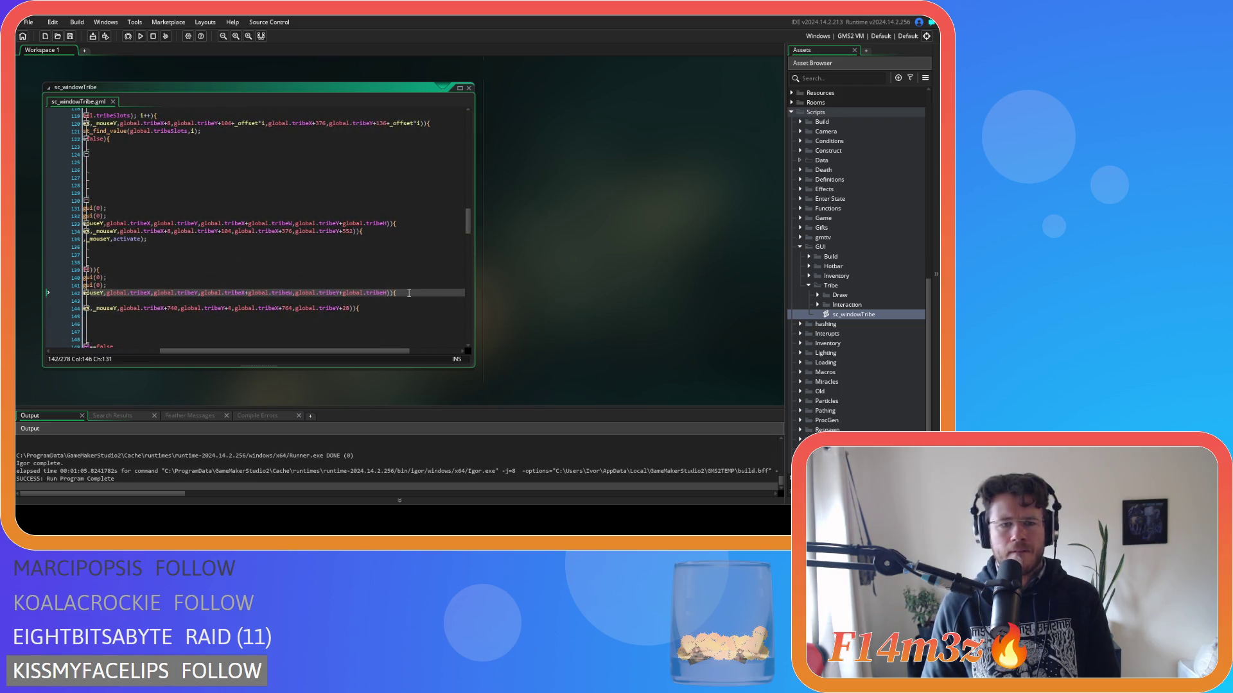
pyautogui.press('Return')
pyautogui.hotkey('ctrl', 'v')
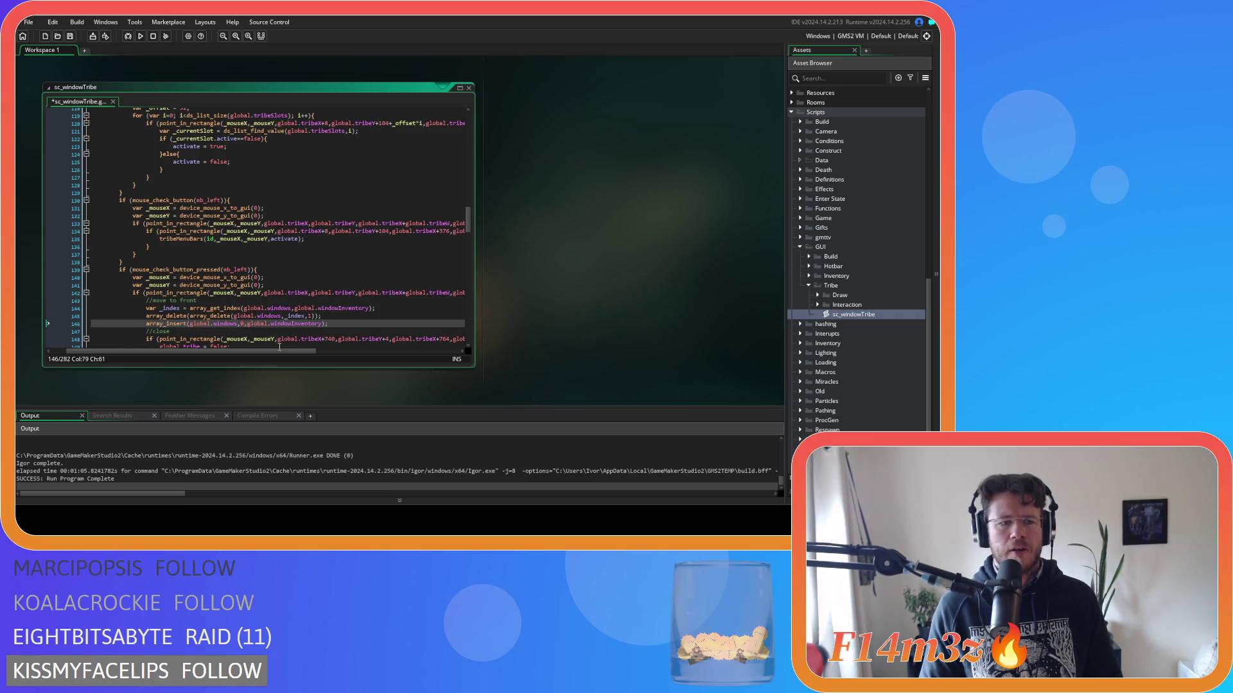
# Change windowInventory to windowTribe on lines 146 and 144 and save the script.
pyautogui.scroll(-3, 280, 347)
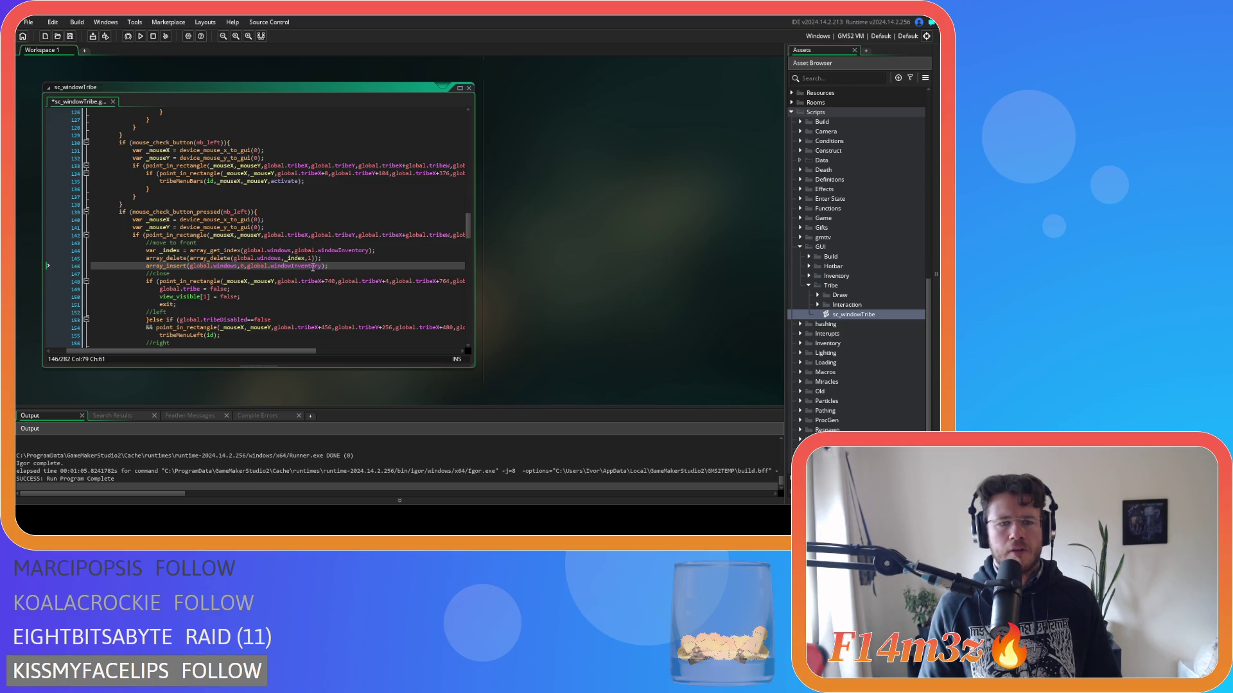
pyautogui.moveTo(291, 266); pyautogui.dragTo(321, 268)
pyautogui.write('Tribe')
pyautogui.hotkey('ctrl', 's')
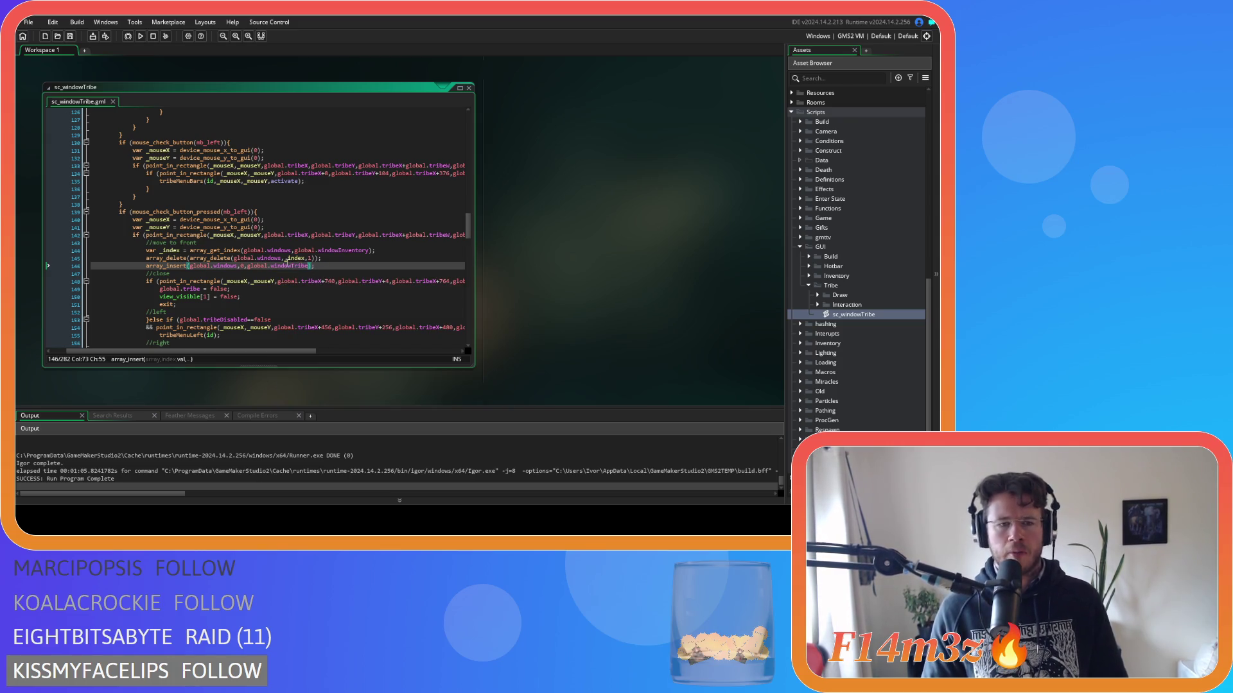
pyautogui.moveTo(340, 251); pyautogui.dragTo(370, 250)
pyautogui.write('Tribe')
pyautogui.click(379, 266)
pyautogui.hotkey('ctrl', 's')
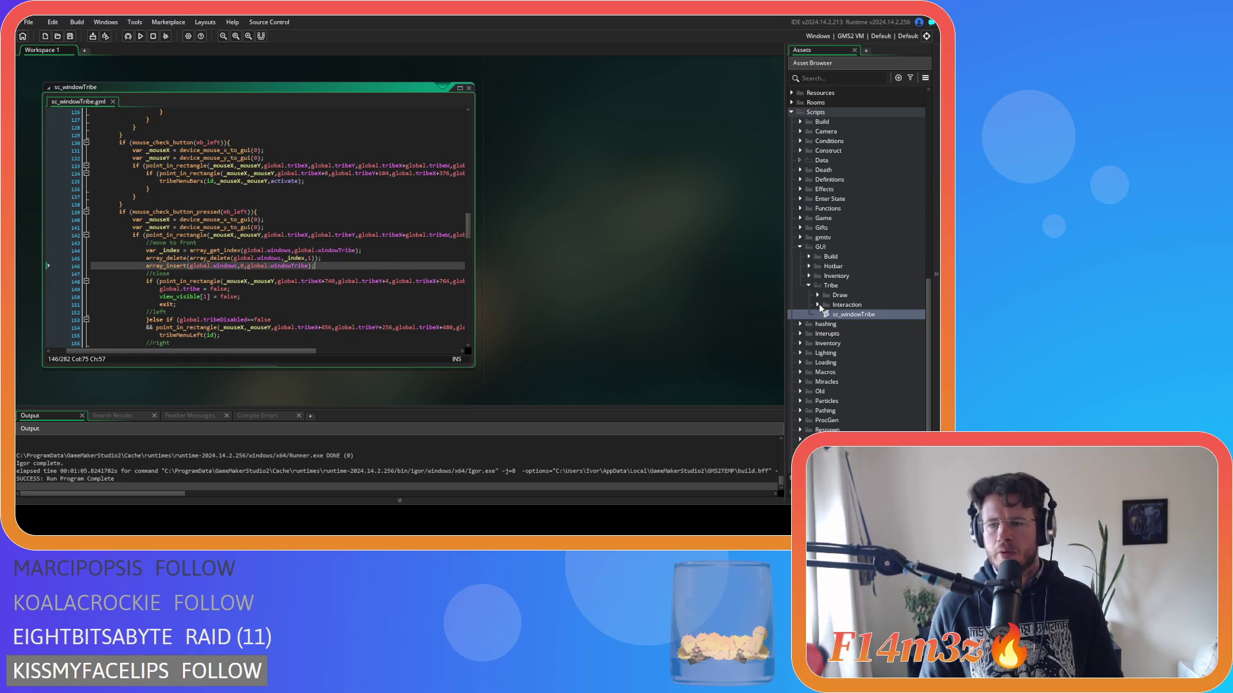
# Collapse the Tribe scripts folder and build and run the game with F5.
pyautogui.click(811, 285)
pyautogui.click(419, 256)
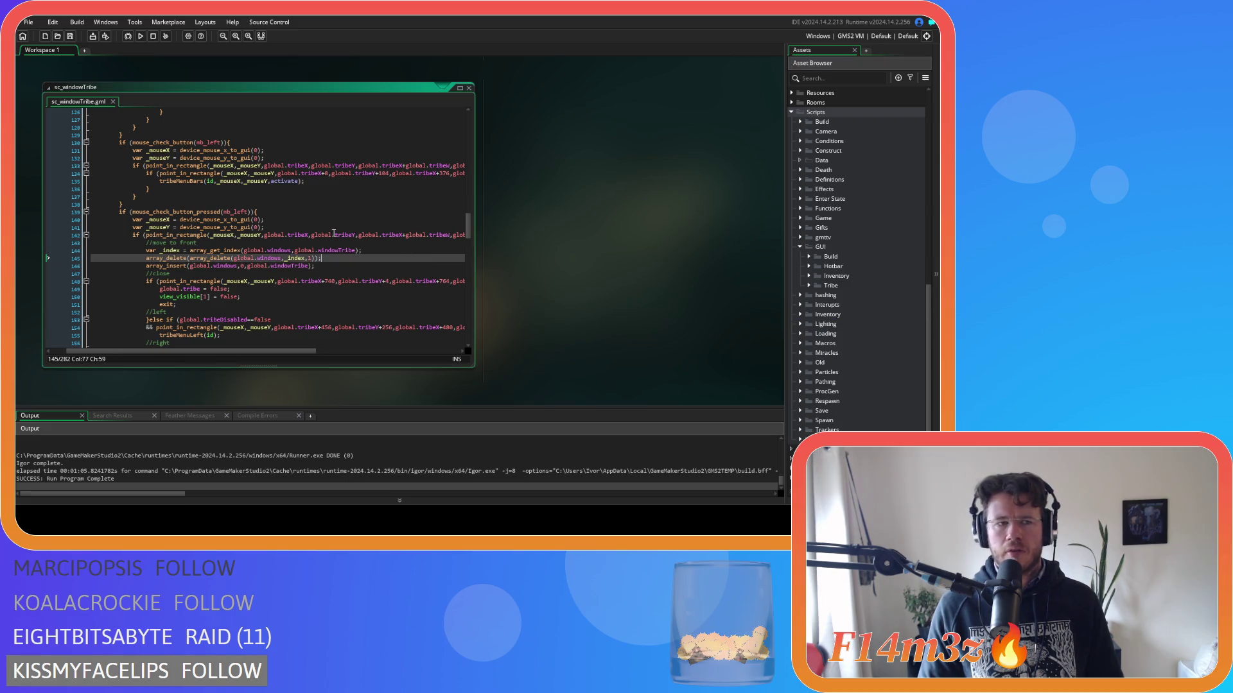
pyautogui.click(222, 158)
pyautogui.press('F5')
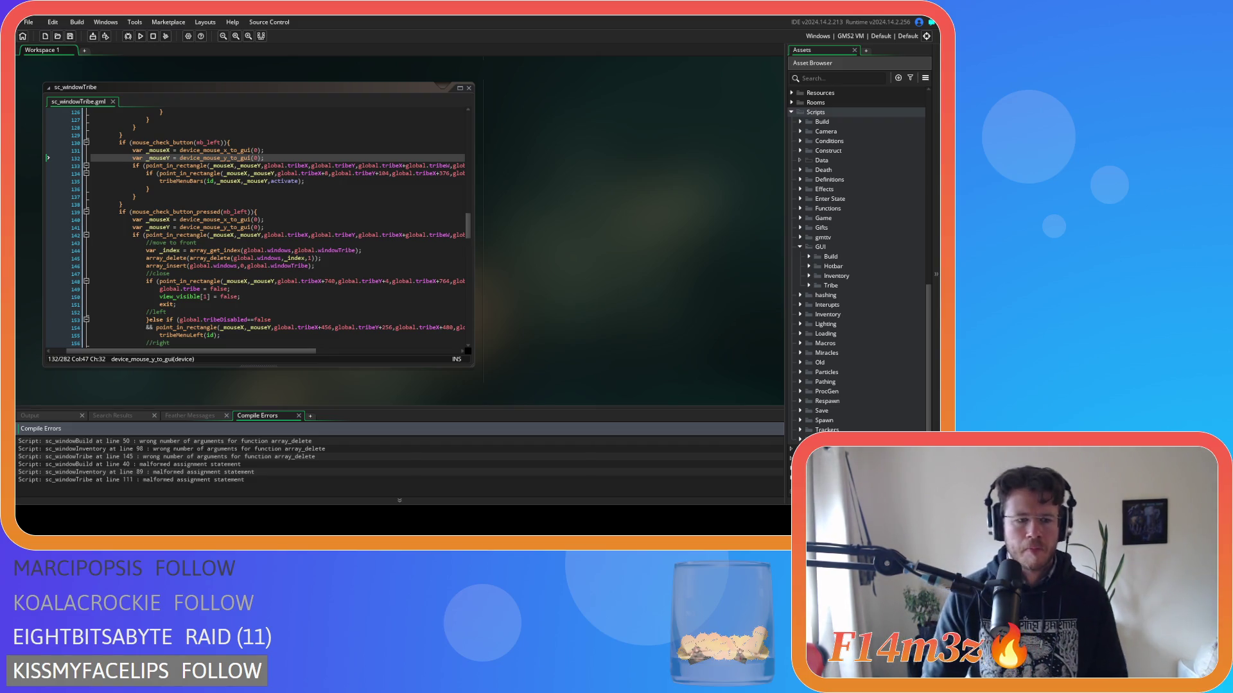
# Jump from the error list to sc_windowBuild's line 50 and inspect its array_delete call.
pyautogui.click(161, 457)
pyautogui.click(290, 443)
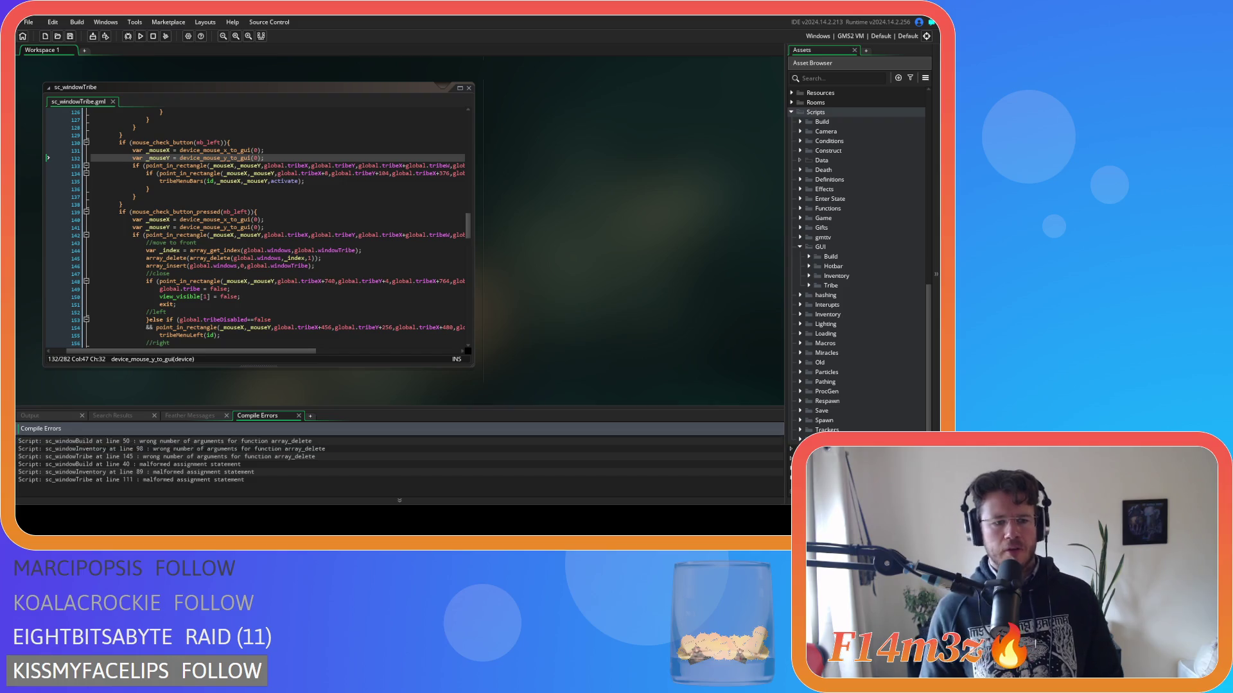
pyautogui.doubleClick(290, 443)
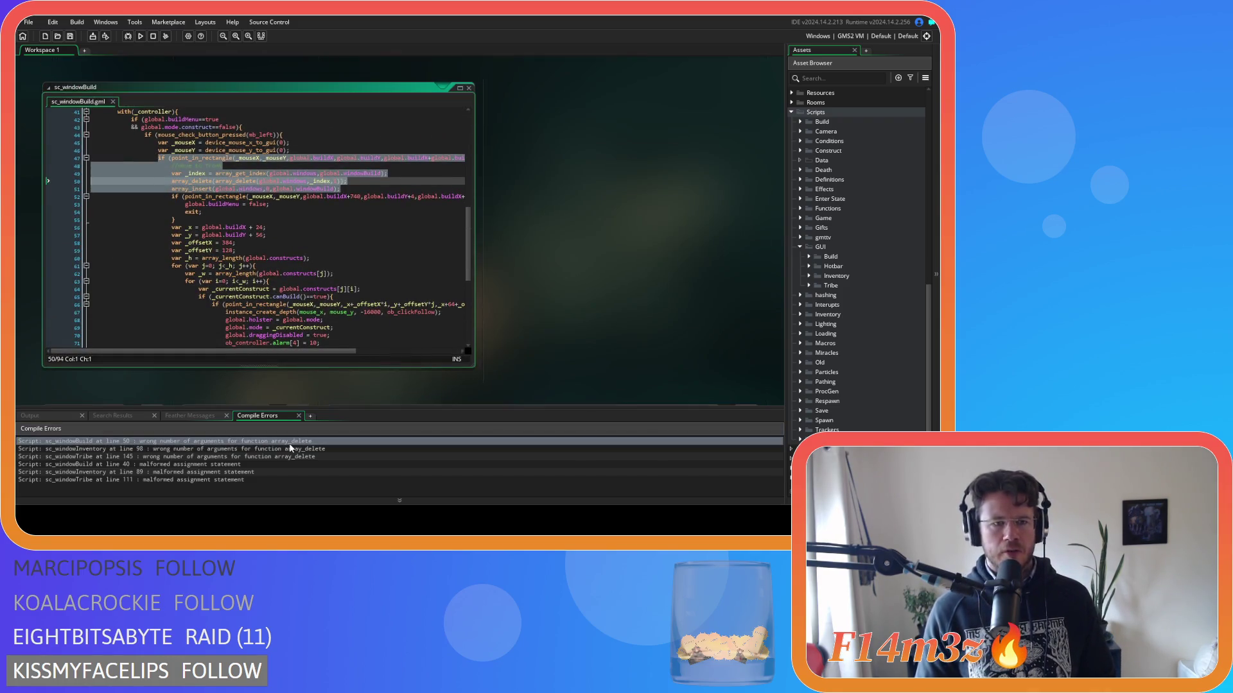
pyautogui.click(308, 203)
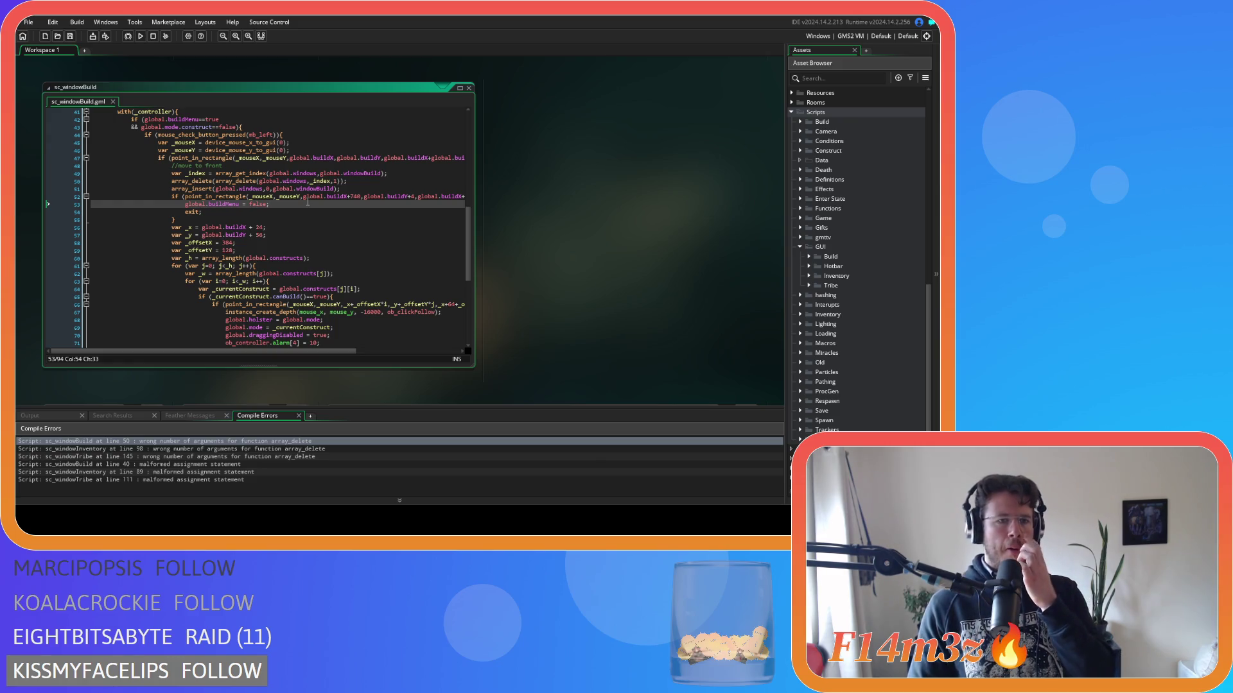
pyautogui.click(253, 181)
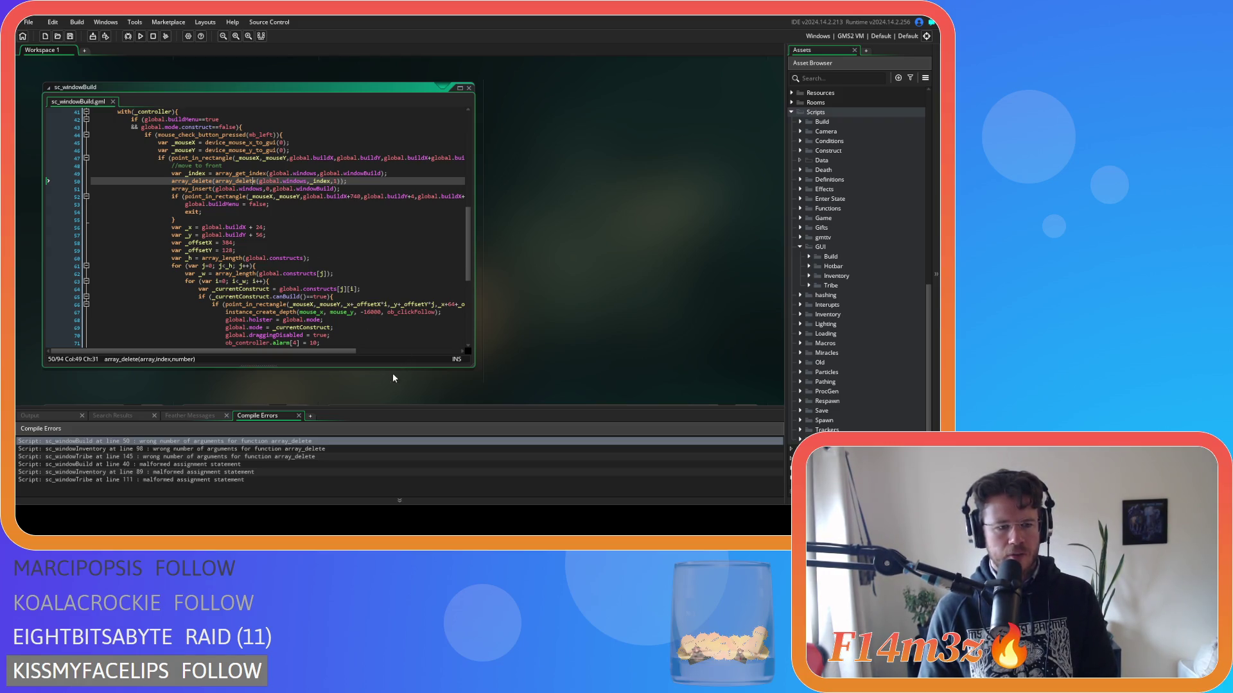
pyautogui.scroll(3, 592, 334)
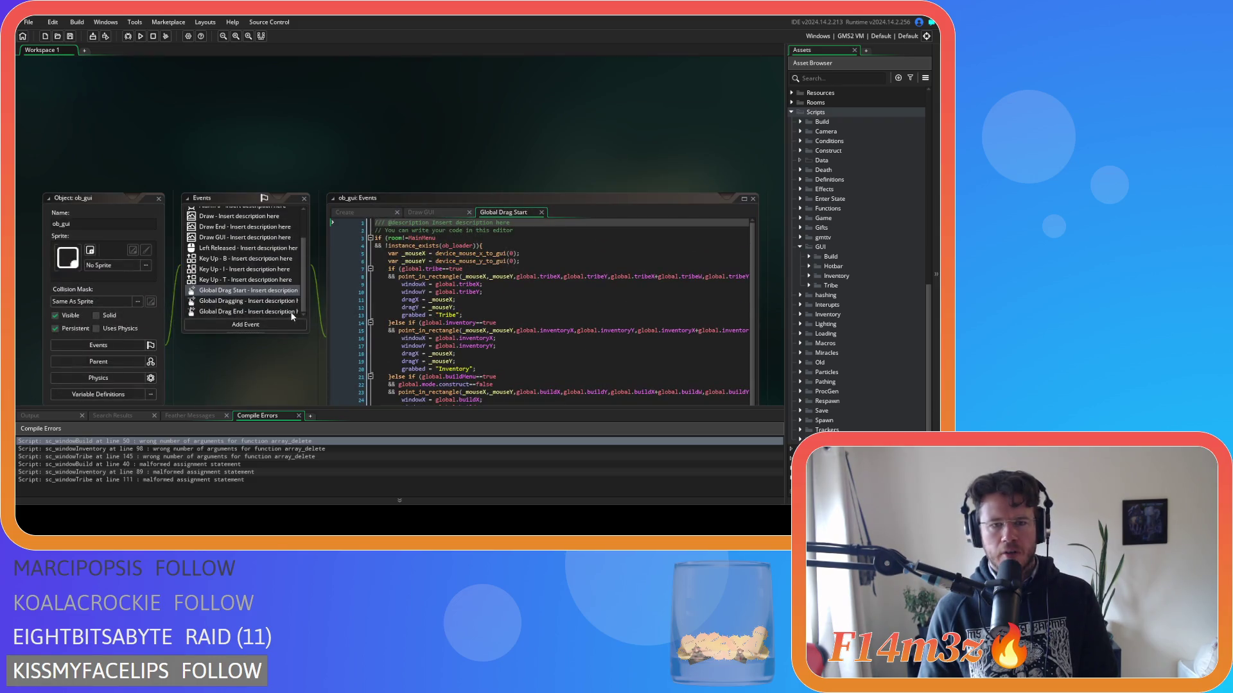
pyautogui.scroll(-3, 303, 362)
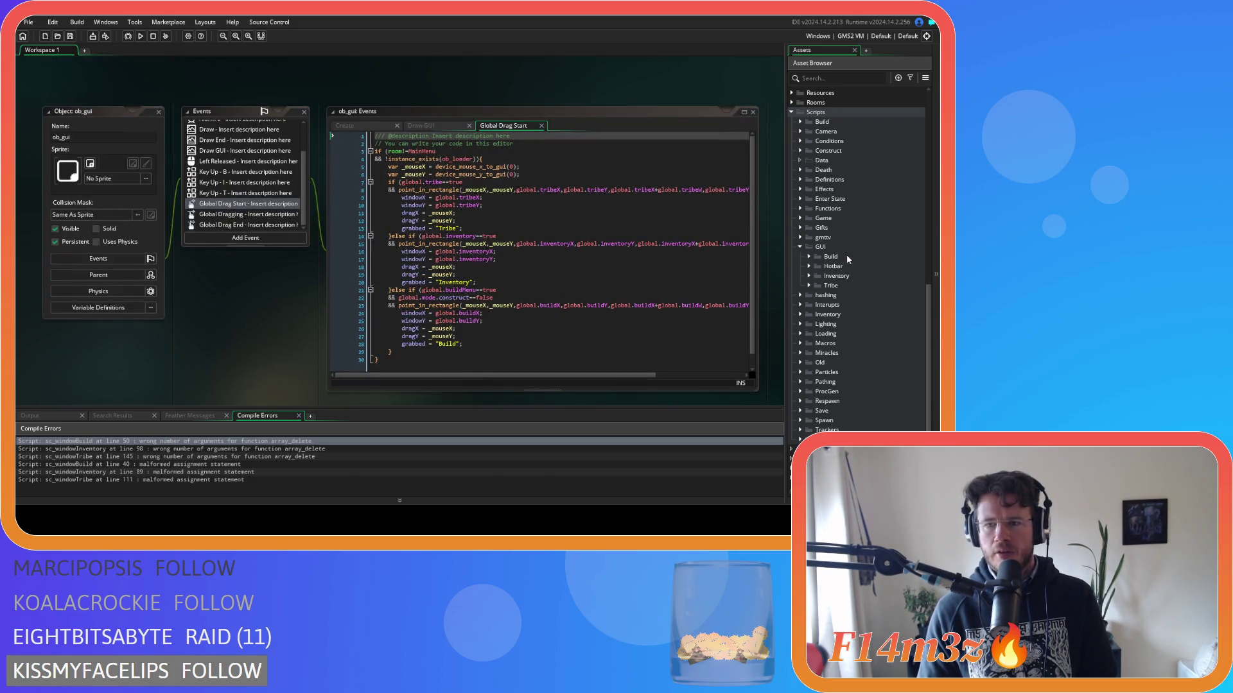
pyautogui.scroll(10, 847, 259)
# Change the draw call on line 10 of ob_gui's Draw GUI event to draw(id) and save.
pyautogui.doubleClick(833, 210)
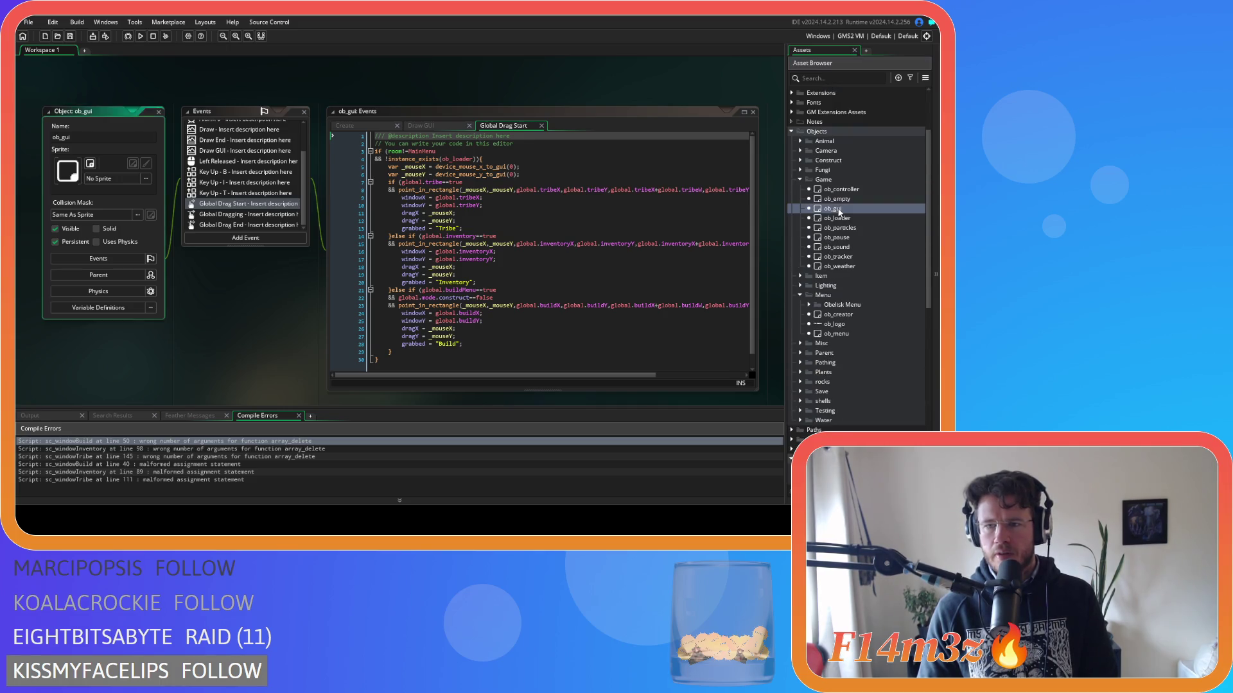
pyautogui.click(438, 103)
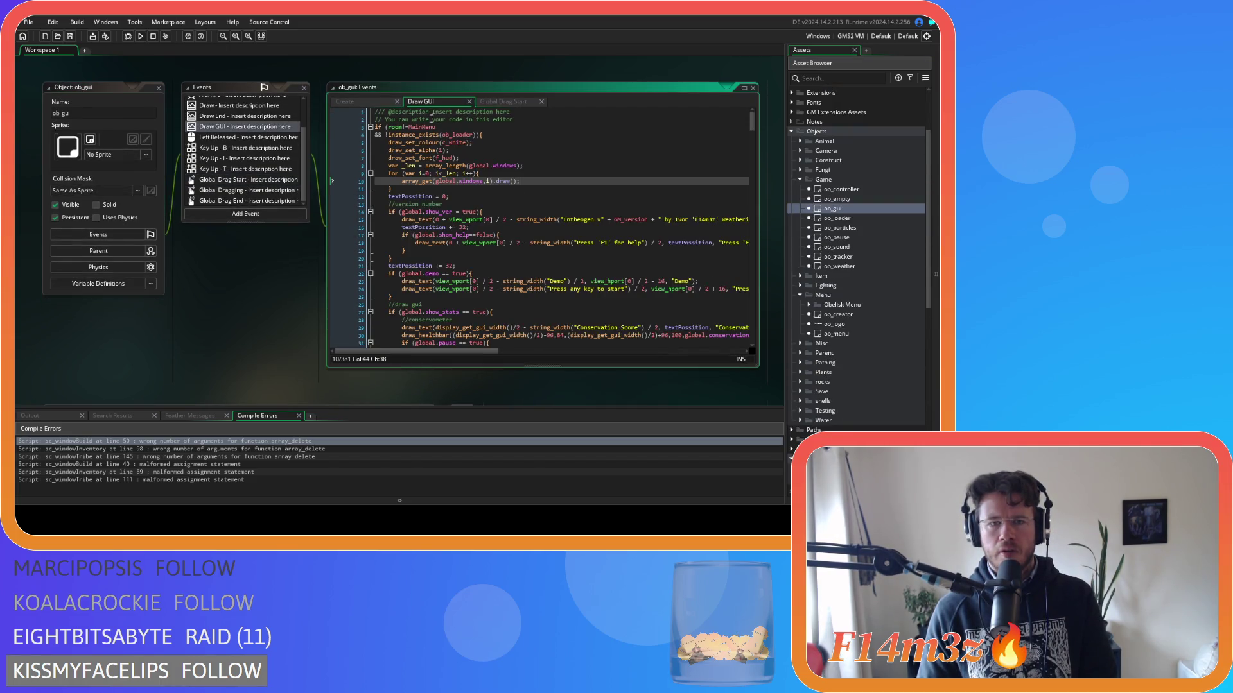
pyautogui.click(512, 181)
pyautogui.write('id')
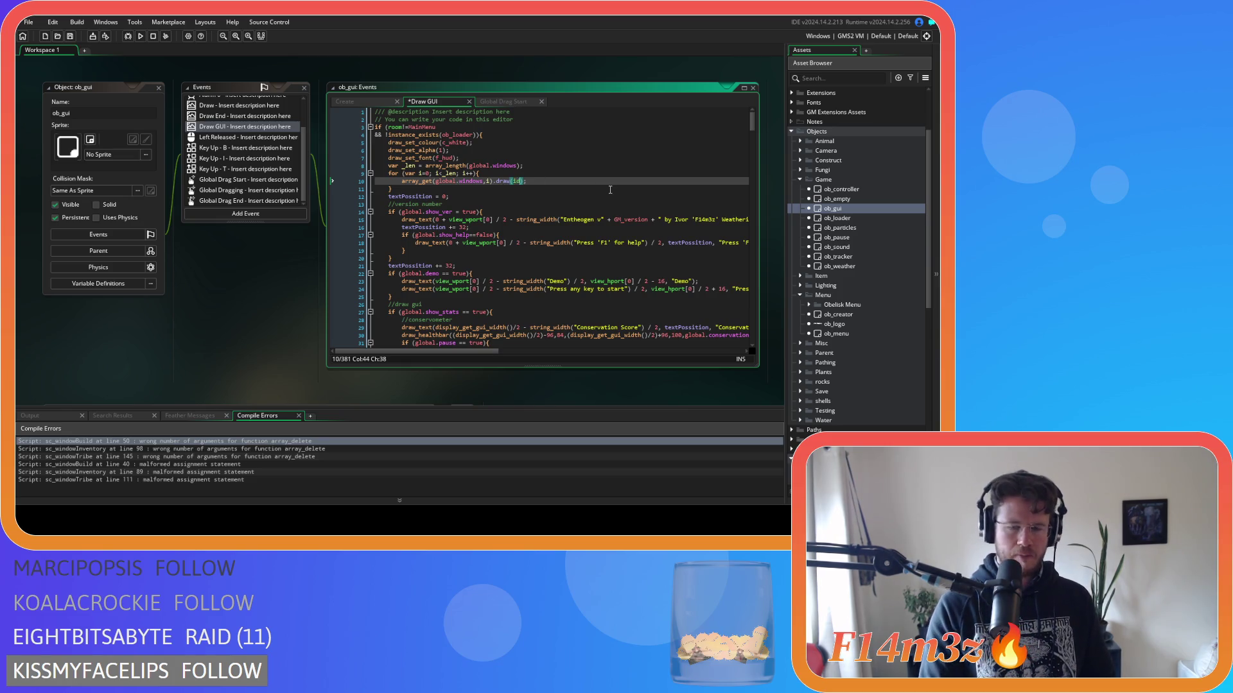
pyautogui.click(533, 181)
pyautogui.hotkey('ctrl', 's')
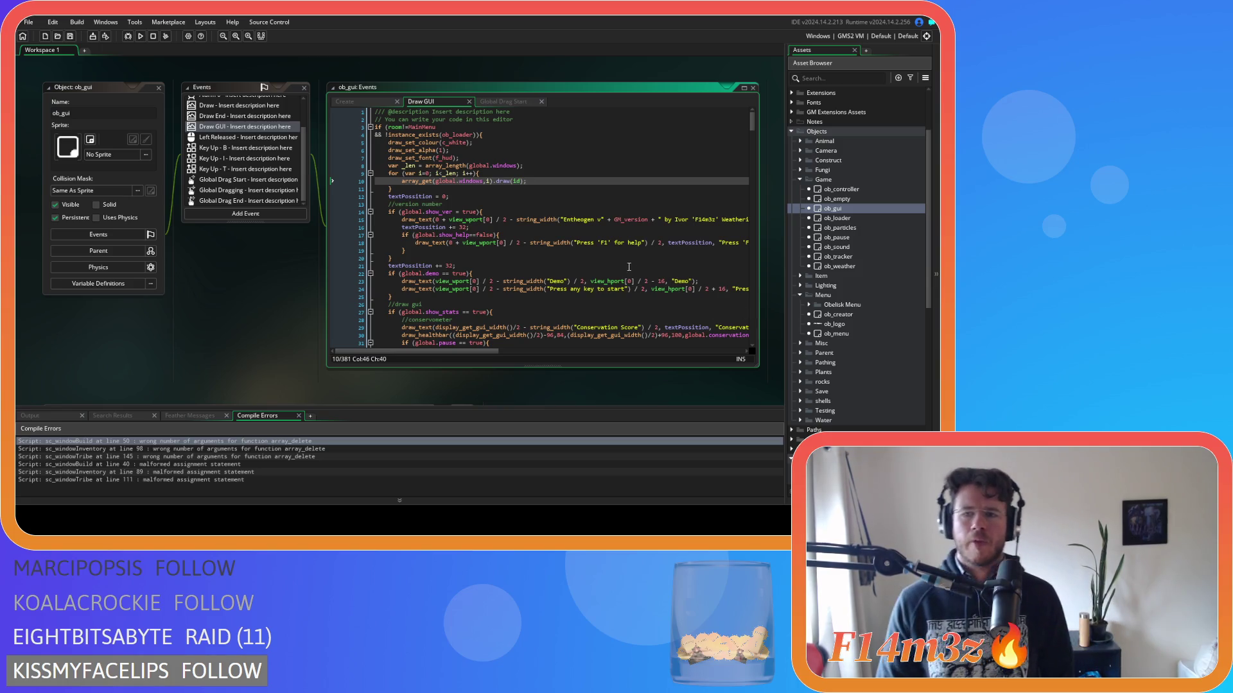
# Remove the duplicate array_delete( wrapper and extra parenthesis so line 50 reads array_delete(global.windows,_index,1);.
pyautogui.doubleClick(169, 441)
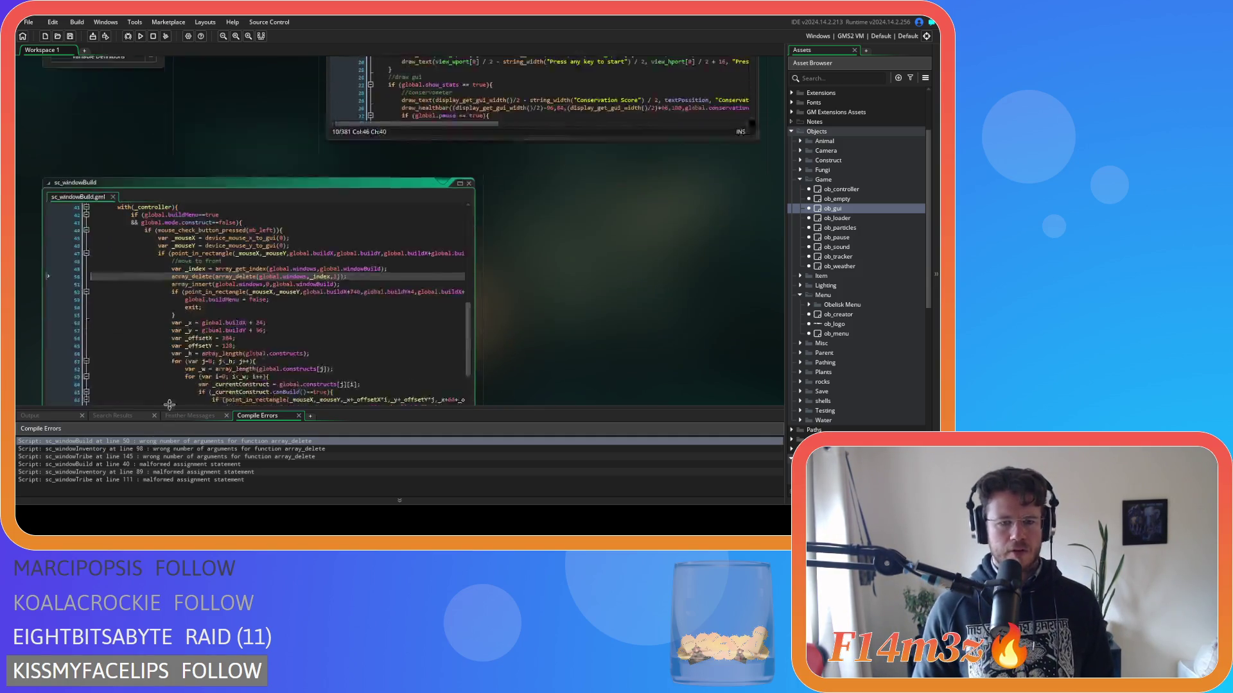
pyautogui.click(223, 181)
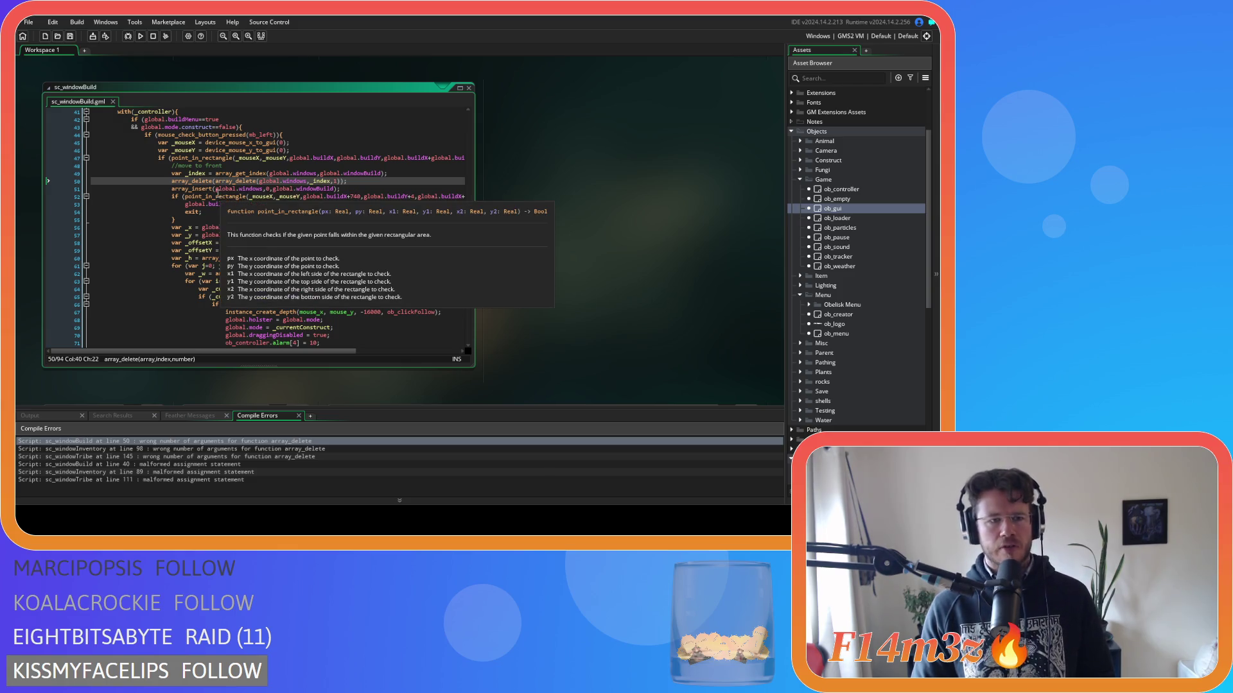
pyautogui.click(202, 181)
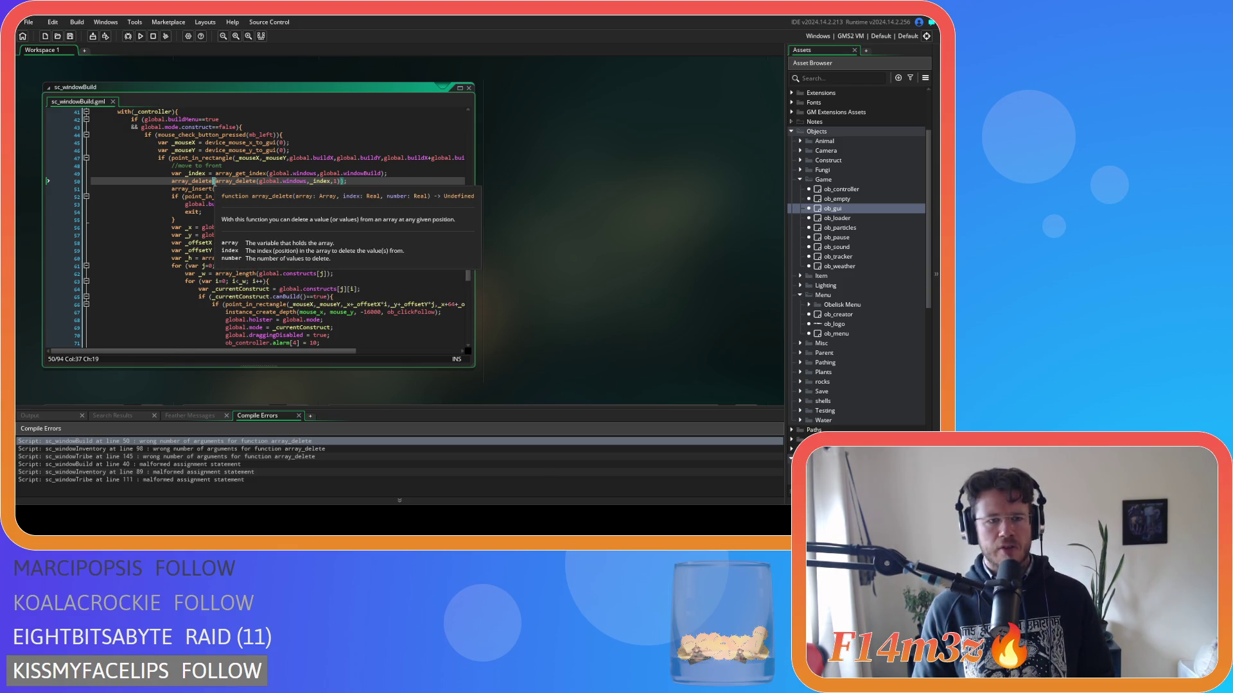
pyautogui.moveTo(205, 184); pyautogui.dragTo(173, 188)
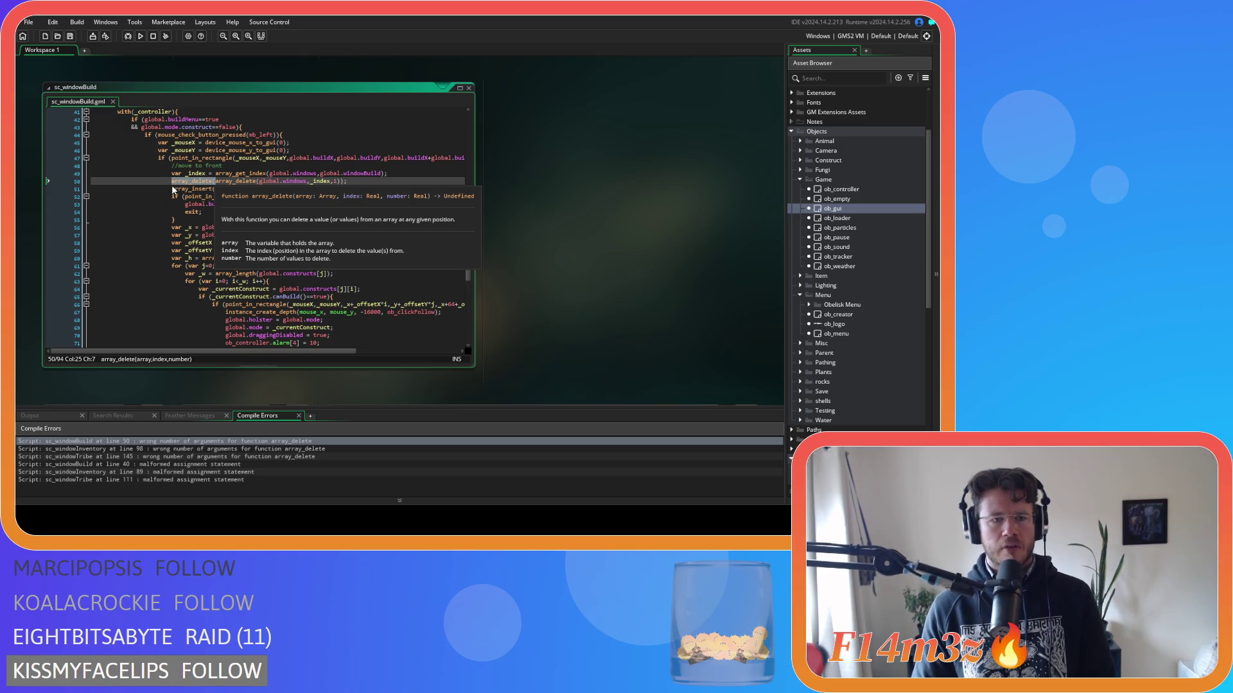
pyautogui.press('BackSpace')
pyautogui.click(302, 182)
pyautogui.press('BackSpace')
pyautogui.moveTo(302, 183); pyautogui.dragTo(173, 183)
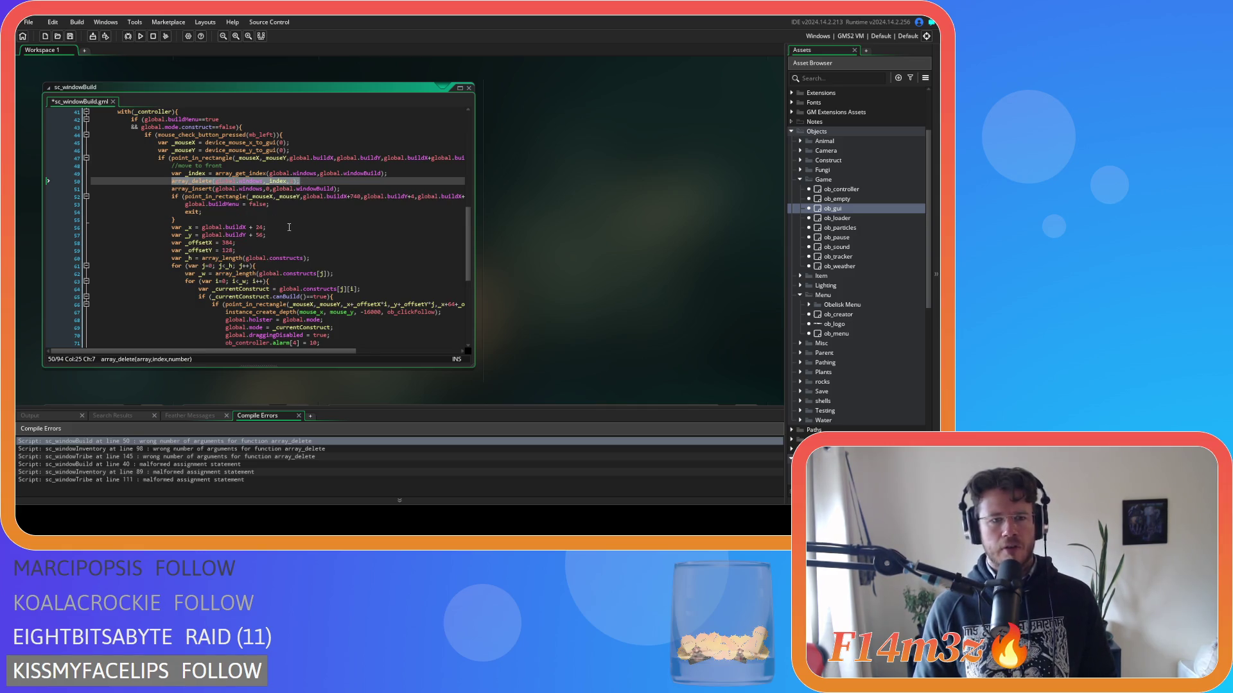
pyautogui.scroll(-10, 850, 286)
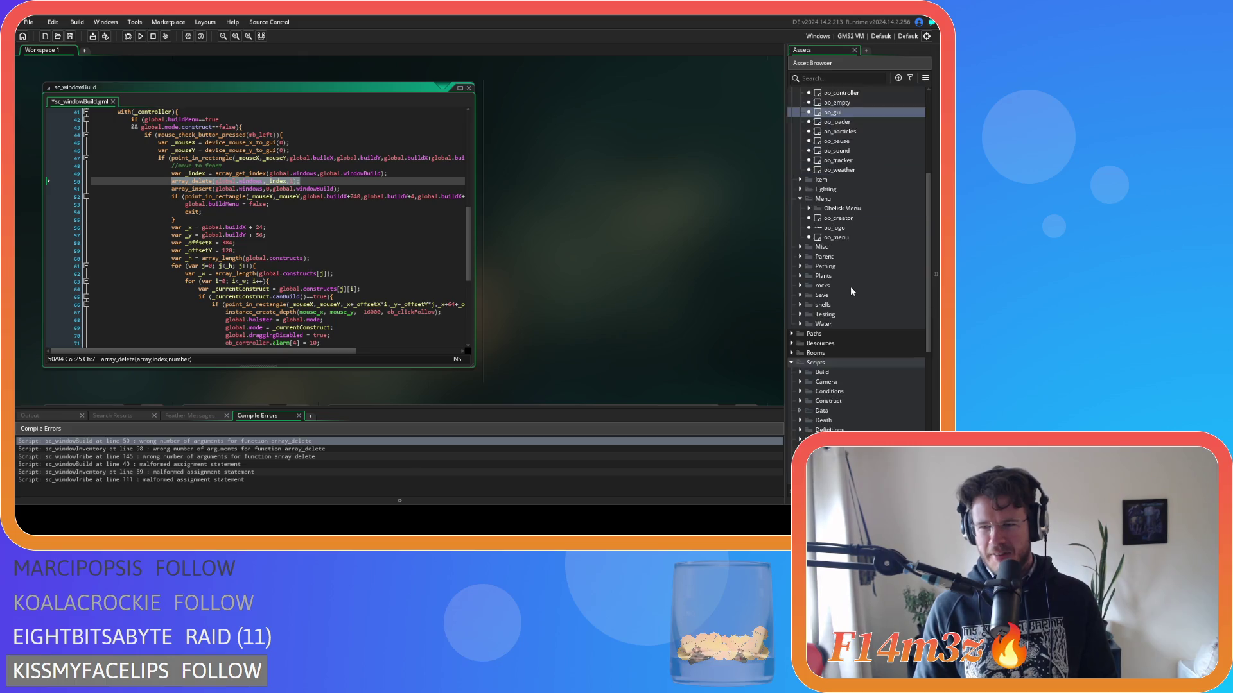
pyautogui.scroll(-1, 841, 321)
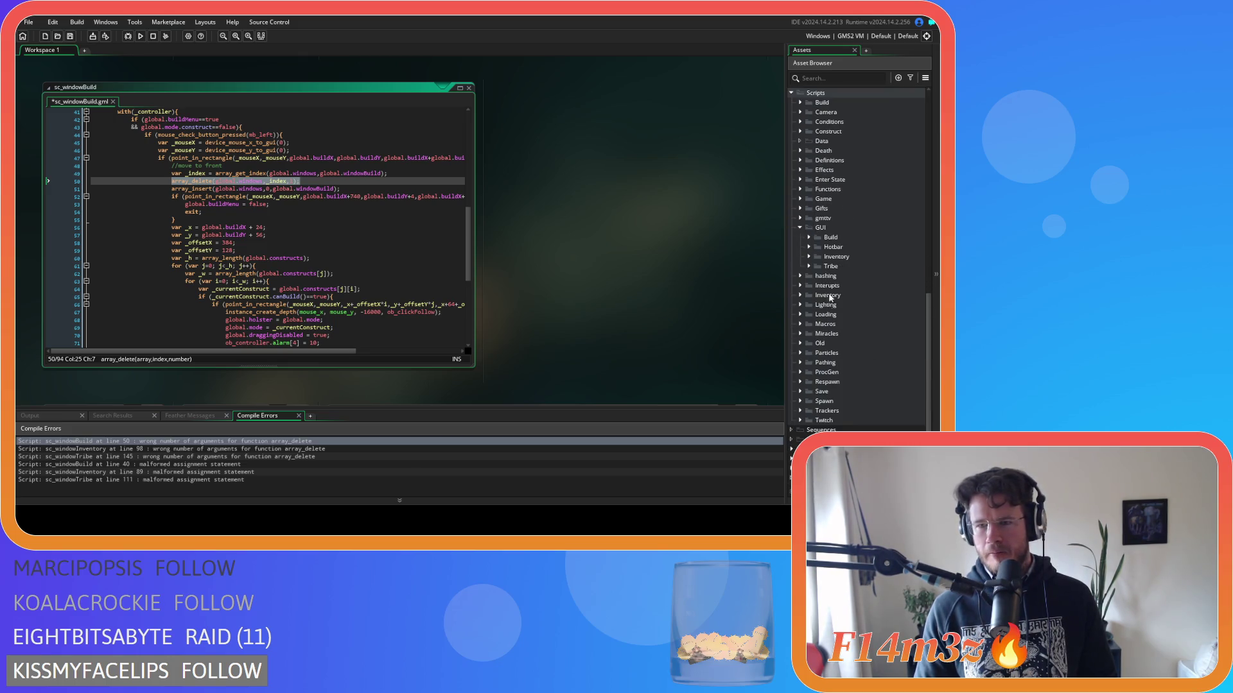
# Remove the doubled array_delete wrapper on line 98 of sc_windowInventory.
pyautogui.click(811, 256)
pyautogui.doubleClick(853, 267)
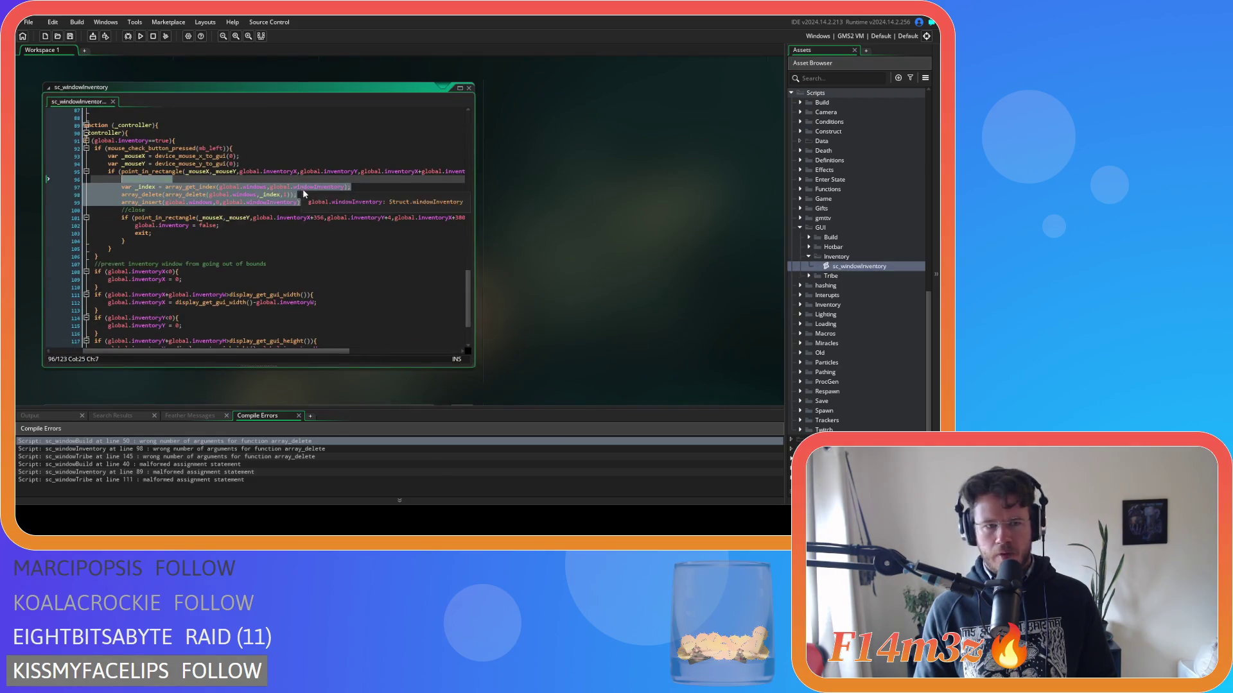
pyautogui.click(298, 194)
pyautogui.press('Left')
pyautogui.press('BackSpace')
pyautogui.moveTo(122, 195); pyautogui.dragTo(165, 195)
pyautogui.press('BackSpace')
pyautogui.press('End')
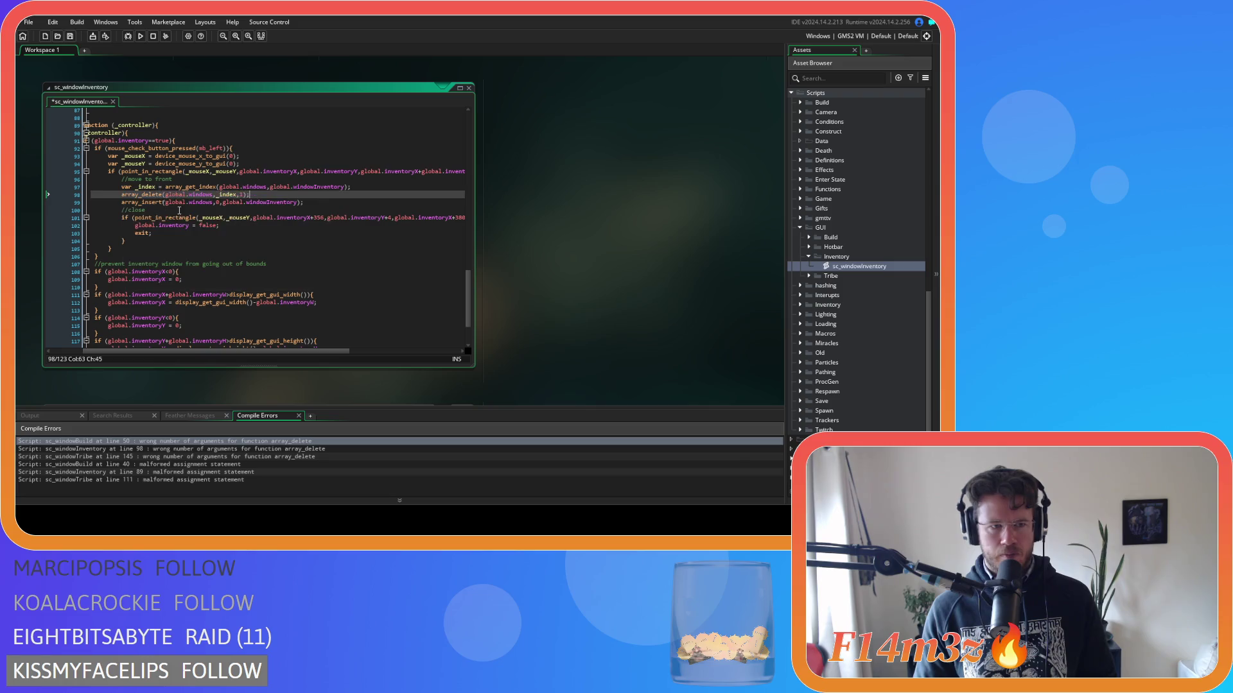
# Remove the doubled array_delete wrapper on line 145 of sc_windowTribe and save the project.
pyautogui.click(809, 275)
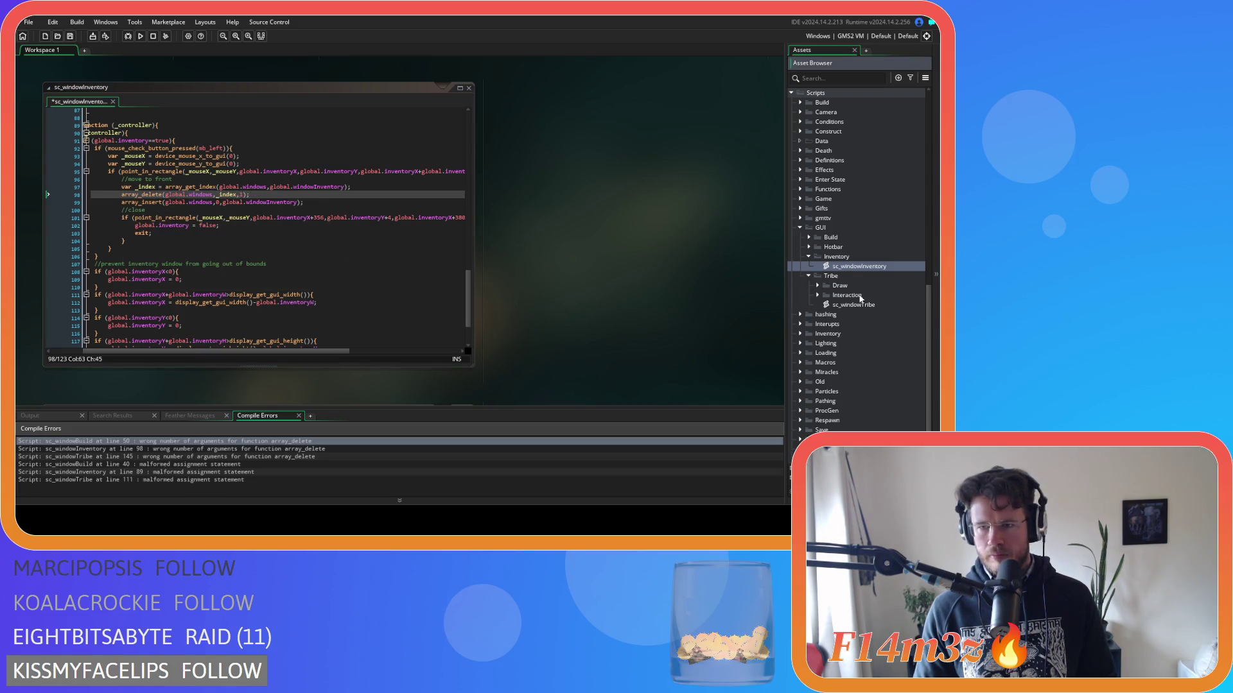
pyautogui.doubleClick(853, 304)
pyautogui.scroll(-3, 247, 212)
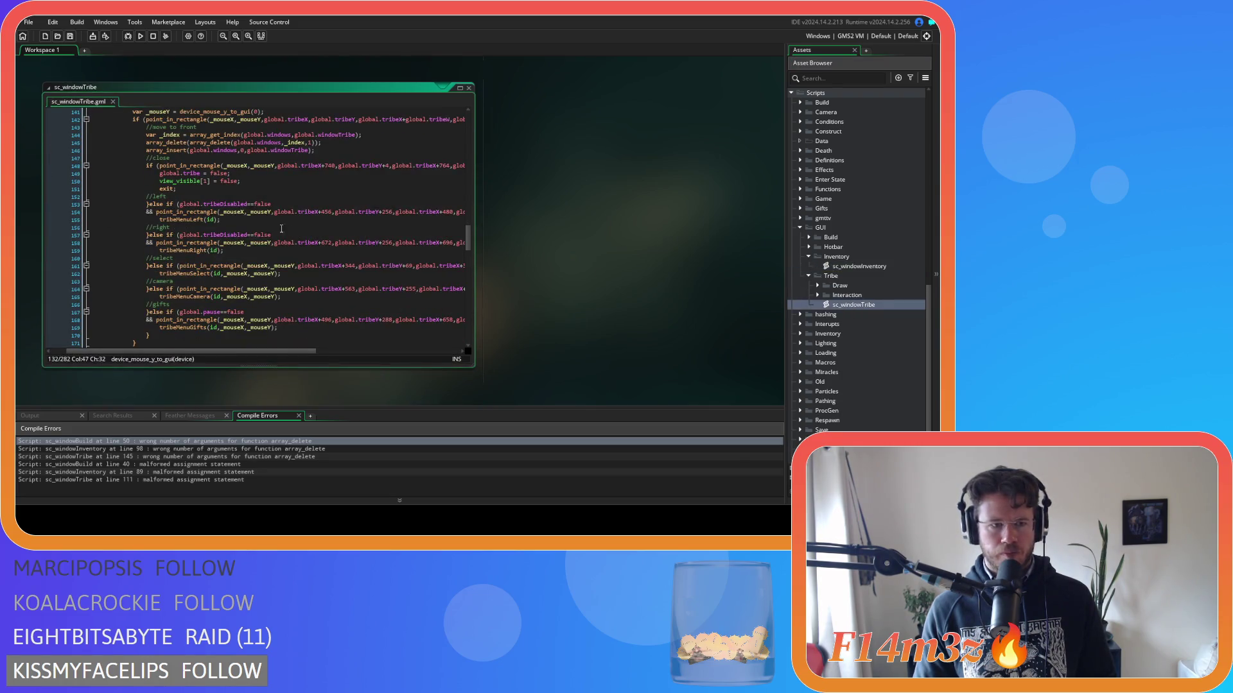
pyautogui.click(321, 181)
pyautogui.press('Left')
pyautogui.press('BackSpace')
pyautogui.moveTo(146, 181); pyautogui.dragTo(186, 181)
pyautogui.press('BackSpace')
pyautogui.press('End')
pyautogui.hotkey('ctrl', 's')
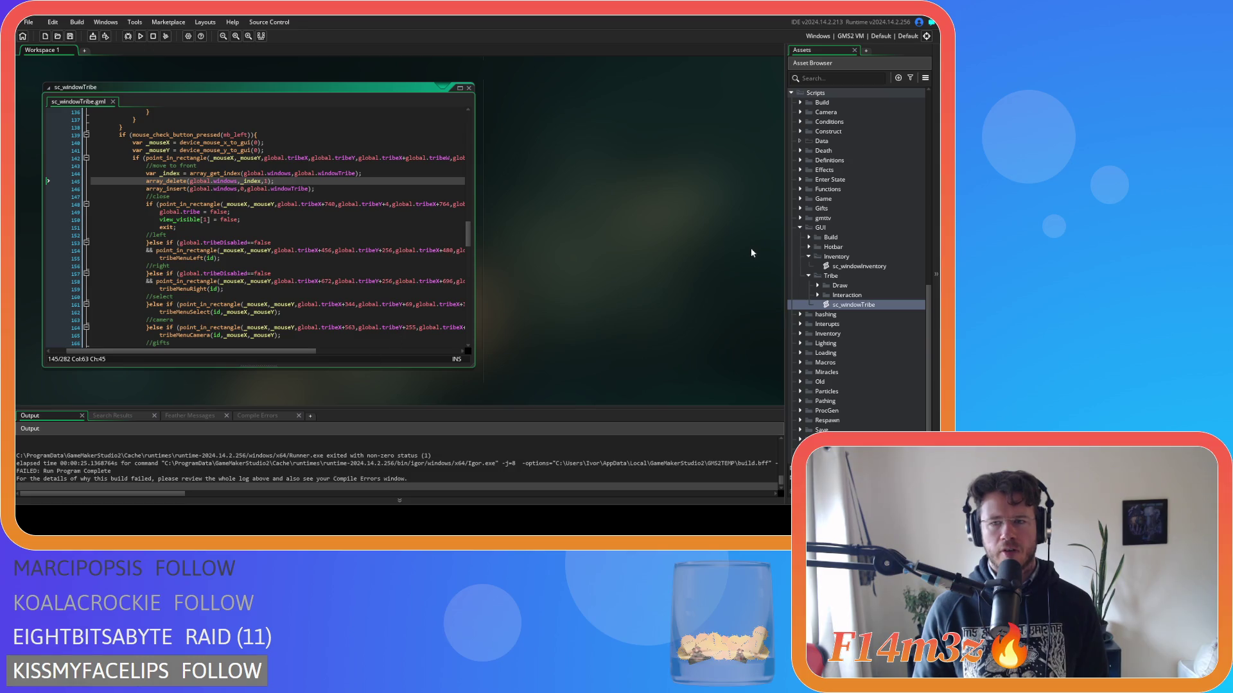
# Insert a '//draw windows' comment above the window loop in ob_gui's Draw GUI event.
pyautogui.scroll(-10, 834, 222)
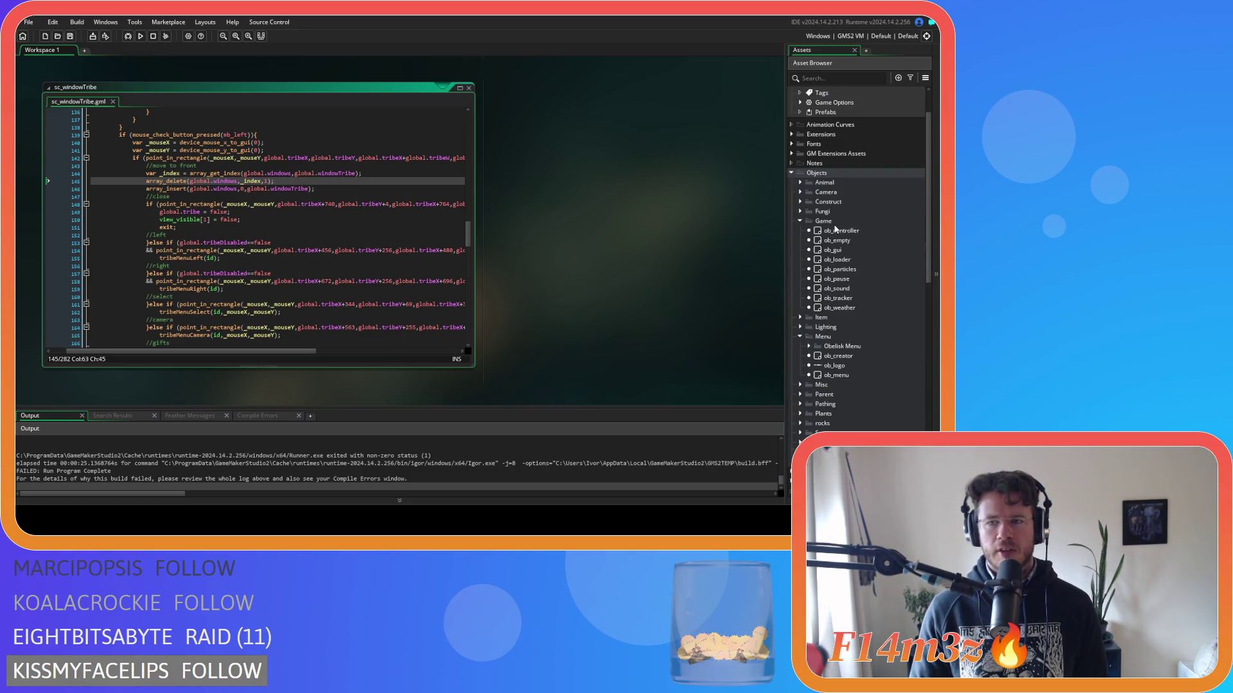
pyautogui.scroll(2, 834, 228)
pyautogui.scroll(5, 552, 215)
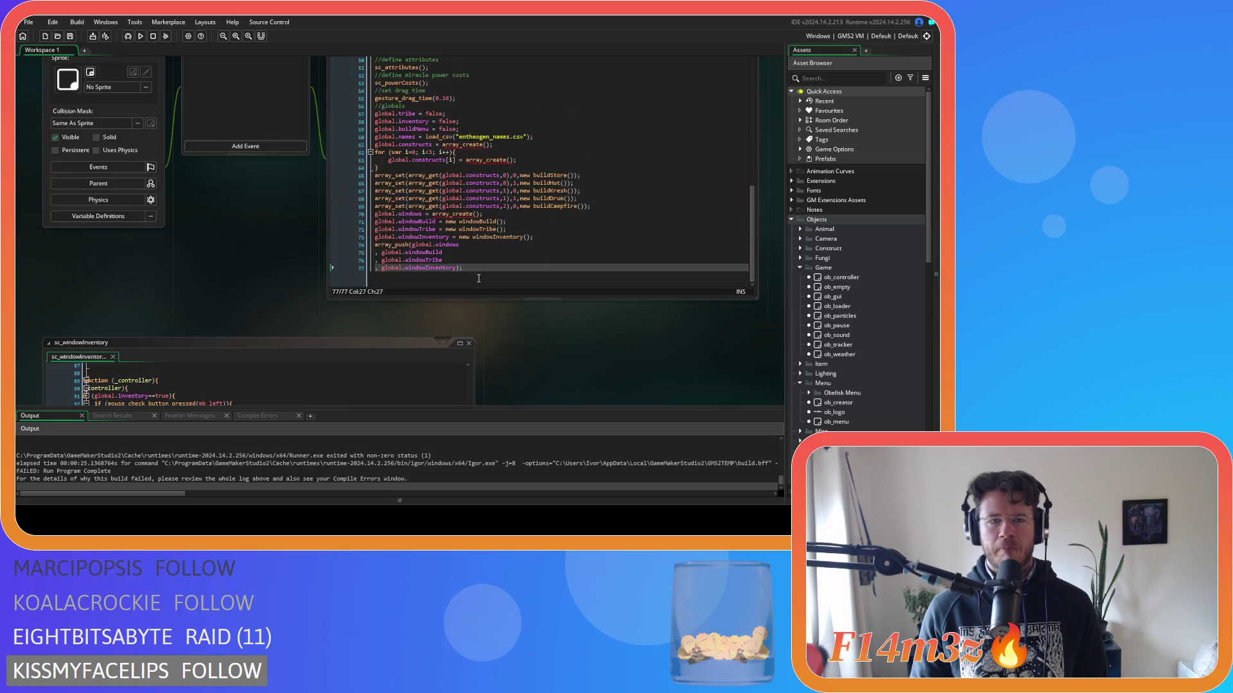
pyautogui.scroll(10, 478, 278)
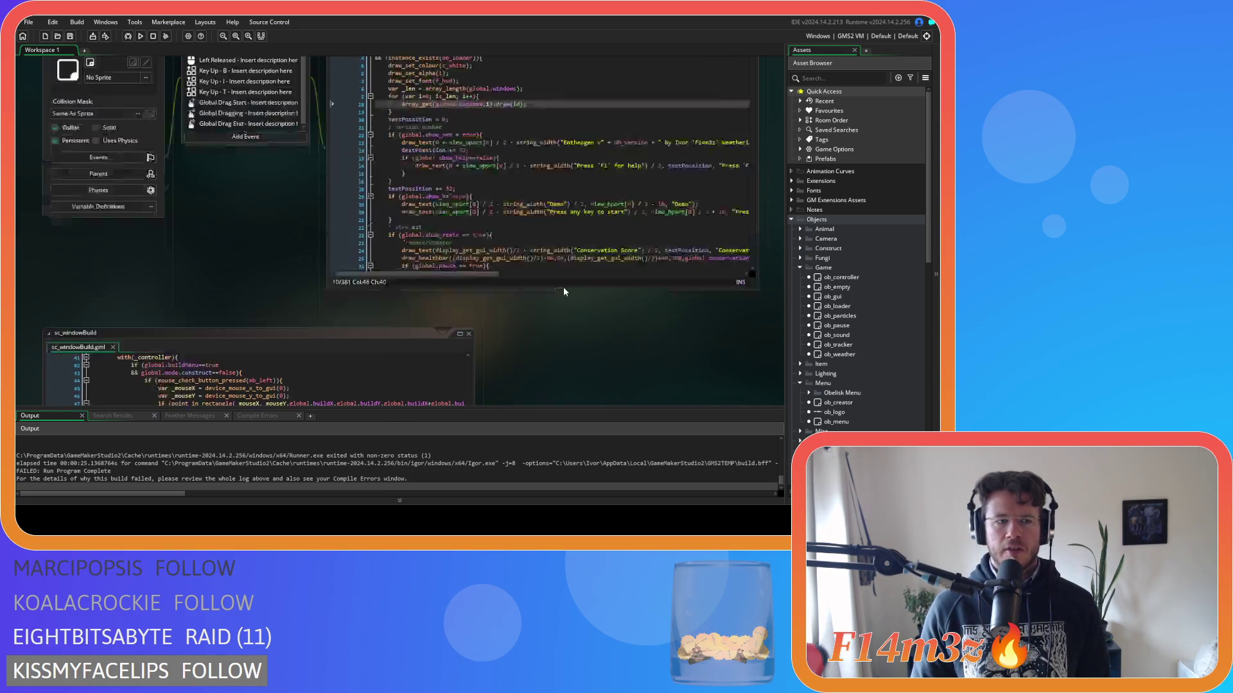
pyautogui.scroll(3, 260, 256)
pyautogui.scroll(-3, 284, 252)
pyautogui.scroll(1, 290, 290)
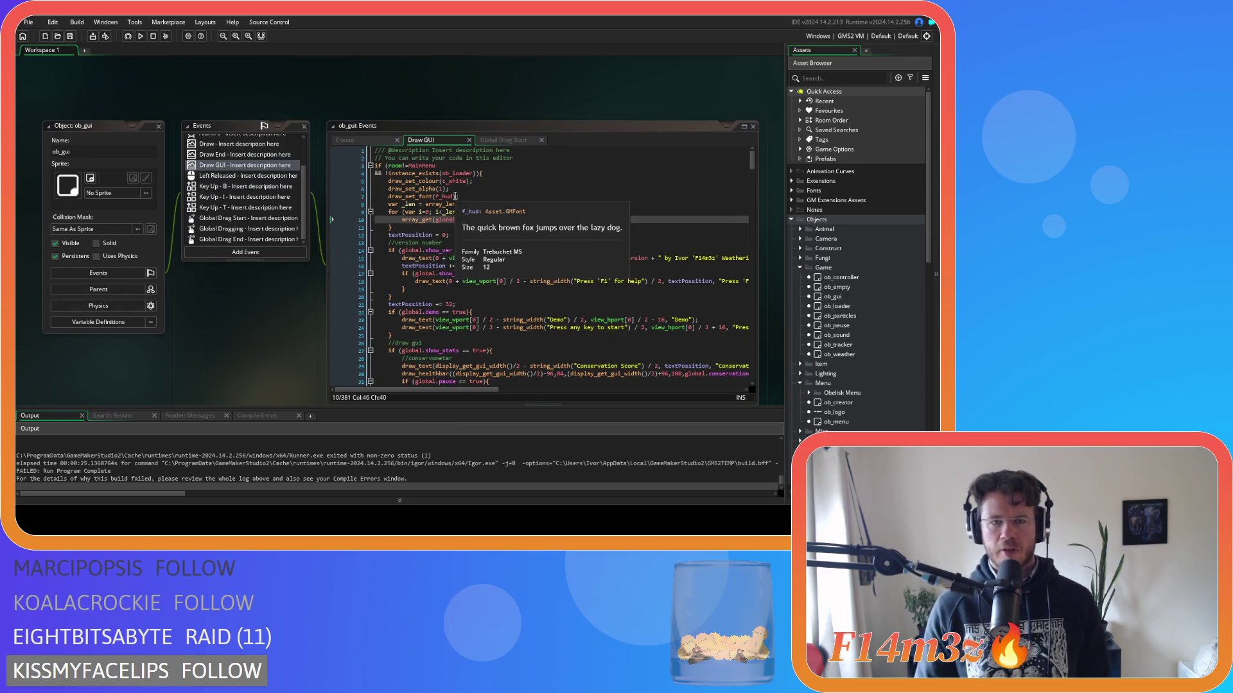
pyautogui.click(468, 233)
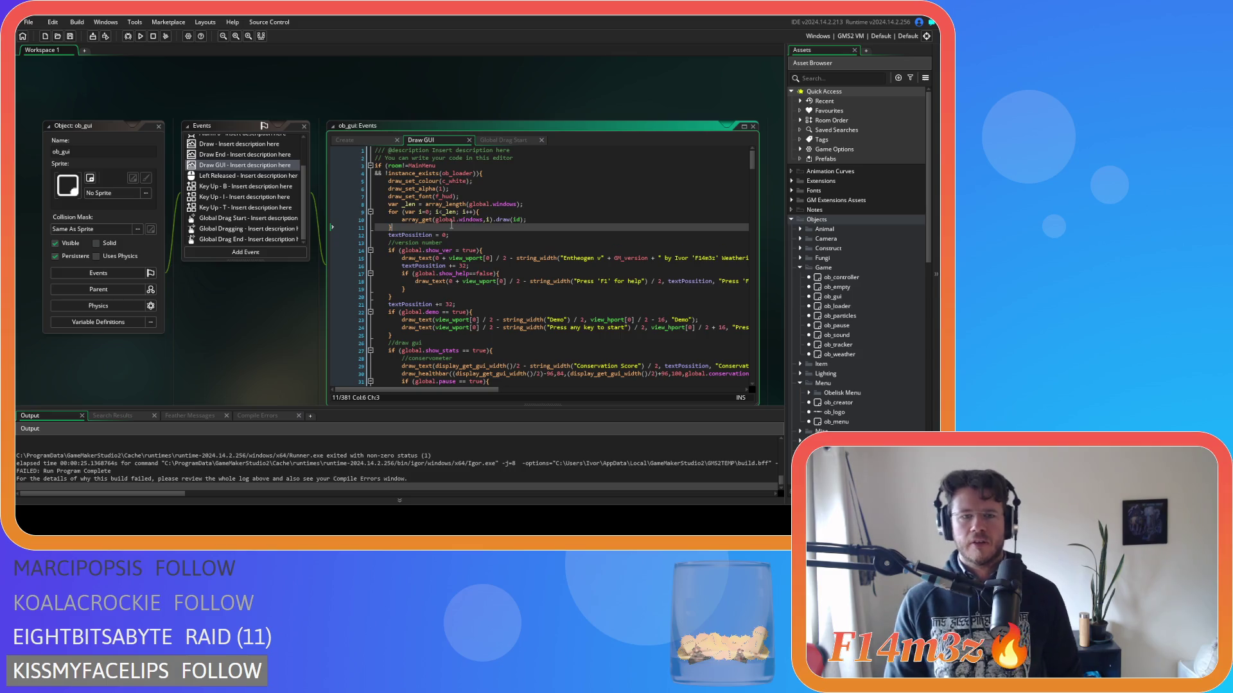
pyautogui.click(530, 204)
pyautogui.press('Up')
pyautogui.press('Return')
pyautogui.write('//')
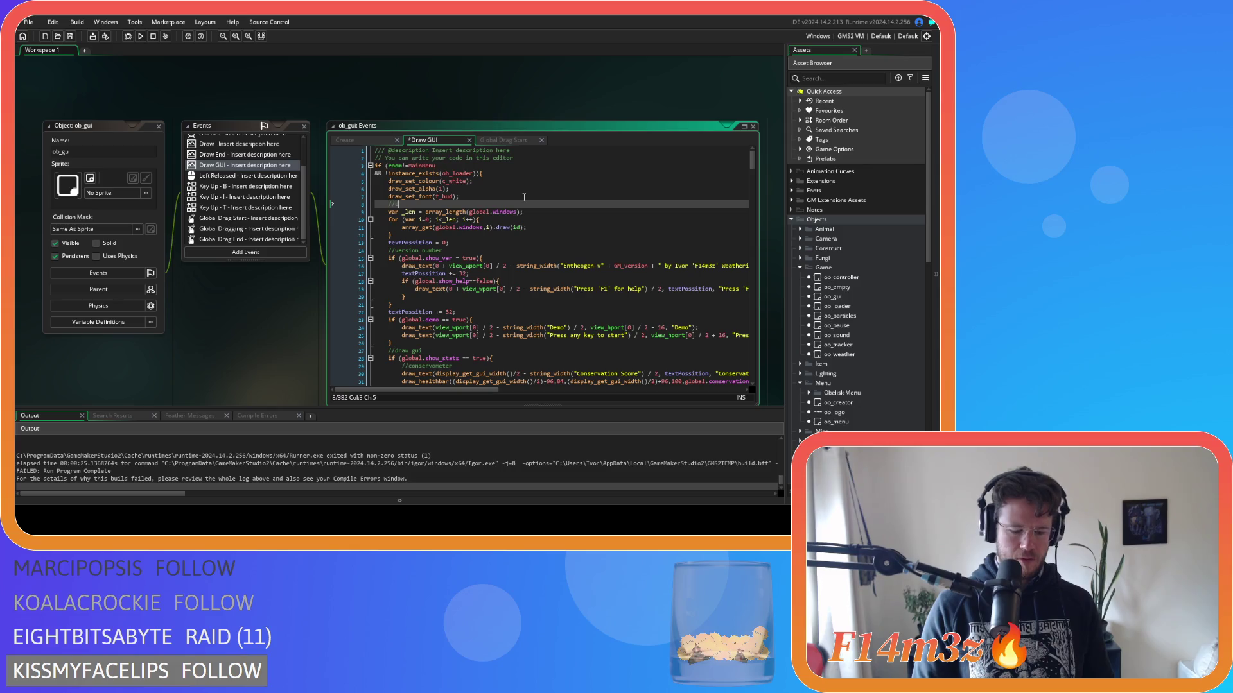
pyautogui.write('draw windows')
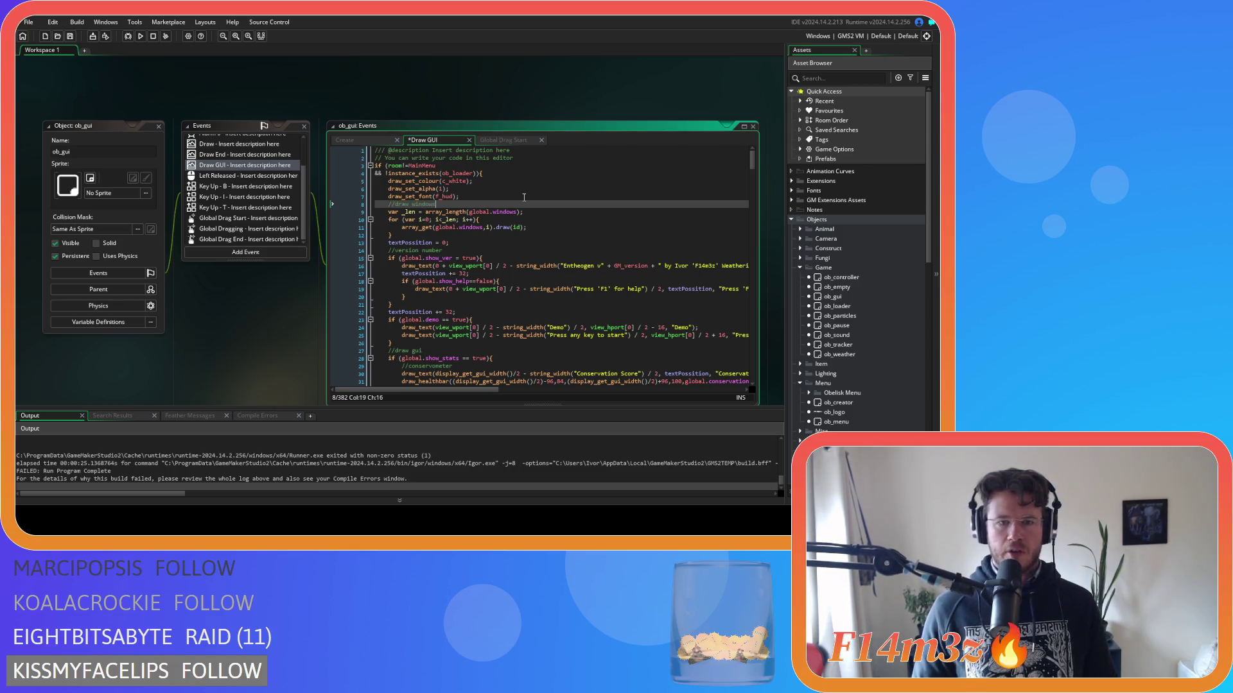
# Copy the commented window-drawing loop and open ob_gui's Step event code.
pyautogui.moveTo(393, 235); pyautogui.dragTo(388, 204)
pyautogui.rightClick(404, 220)
pyautogui.press('Escape')
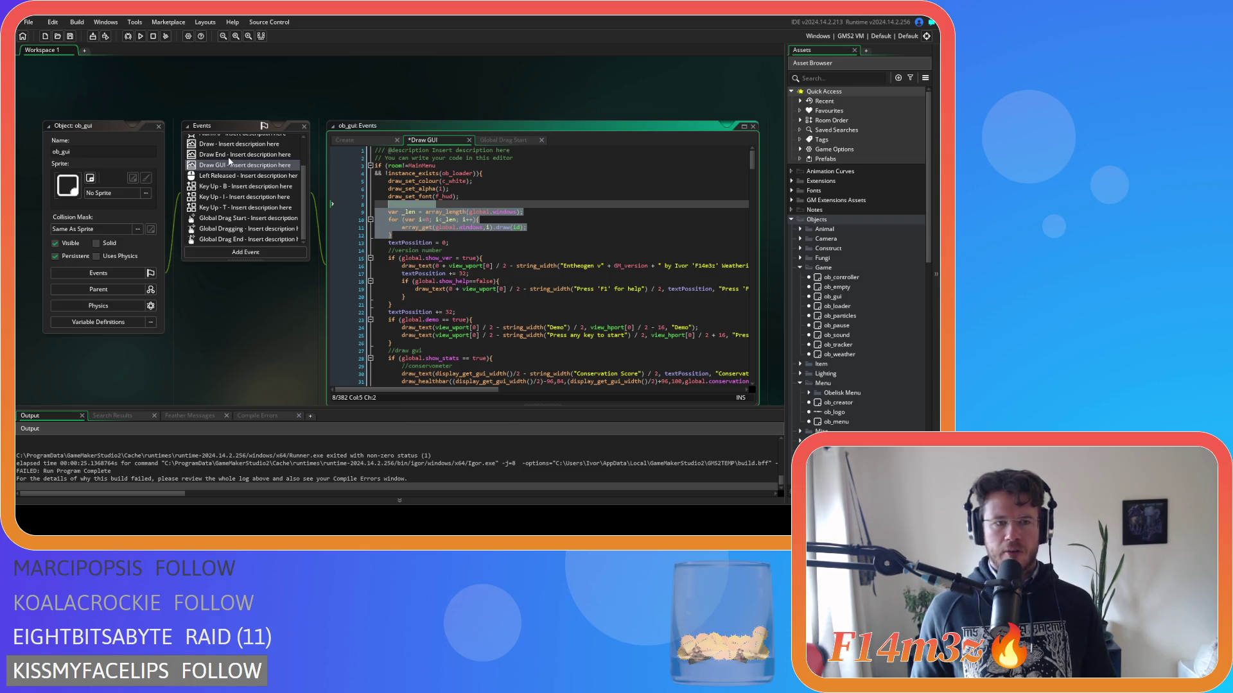
pyautogui.scroll(3, 228, 157)
pyautogui.doubleClick(229, 161)
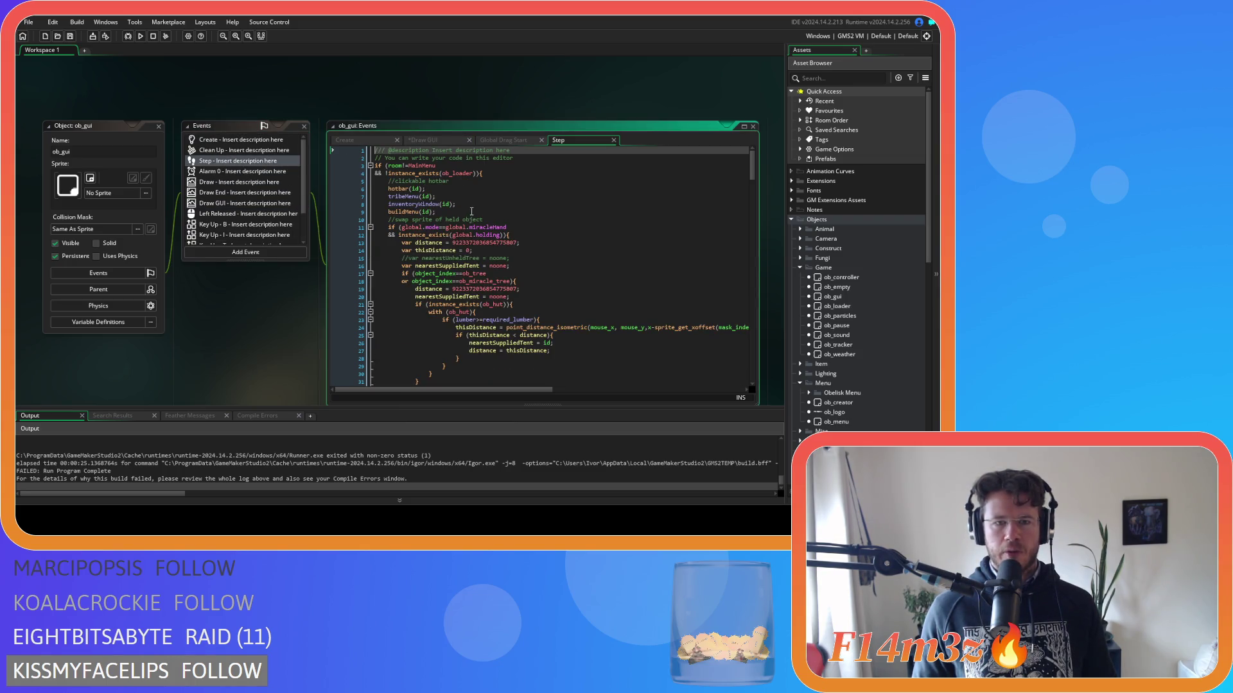
# Replace the tribeMenu, inventoryWindow and buildMenu calls in Step with the copied window loop.
pyautogui.moveTo(457, 204); pyautogui.dragTo(397, 199)
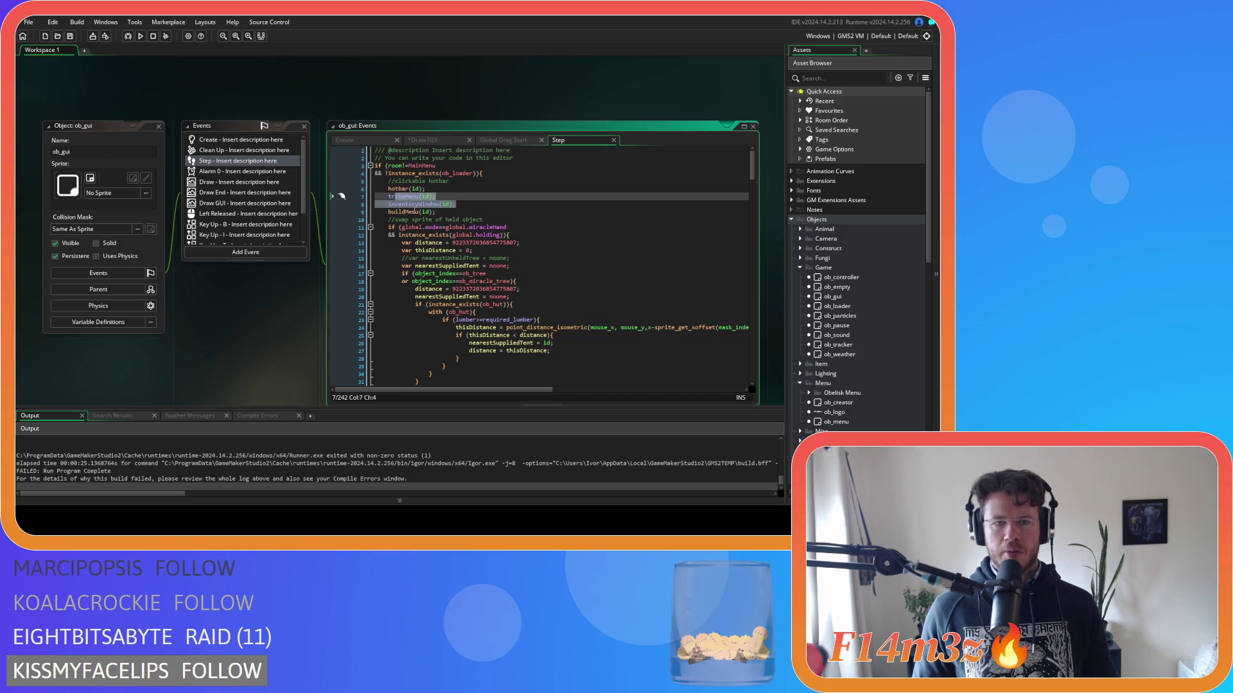
pyautogui.click(414, 213)
pyautogui.click(440, 212)
pyautogui.click(403, 211)
pyautogui.scroll(-1, 401, 206)
pyautogui.click(406, 192)
pyautogui.scroll(-4, 249, 244)
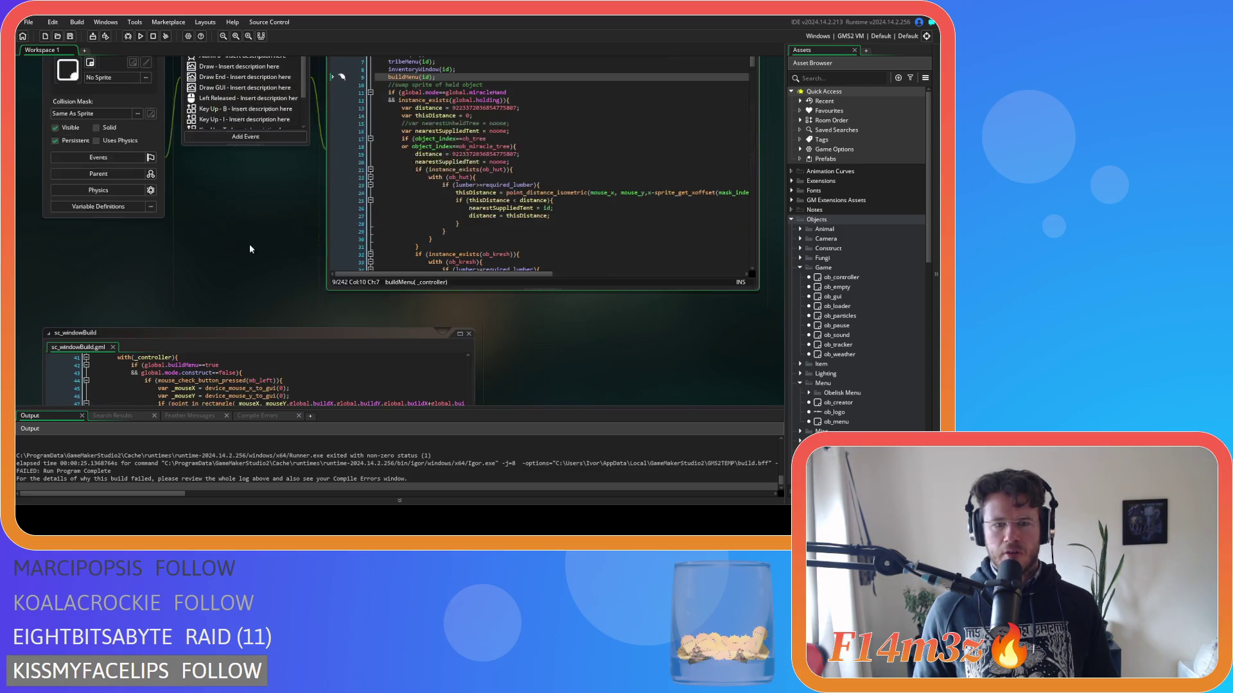
pyautogui.scroll(3, 326, 245)
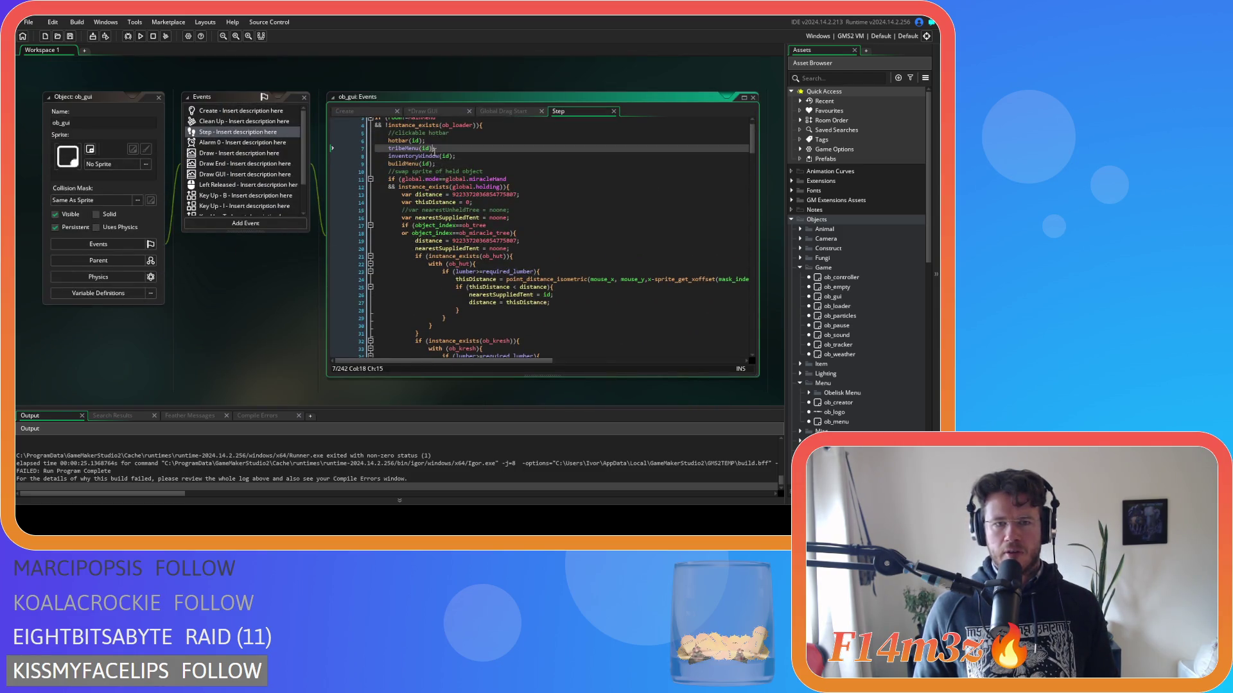
pyautogui.moveTo(436, 165); pyautogui.dragTo(388, 148)
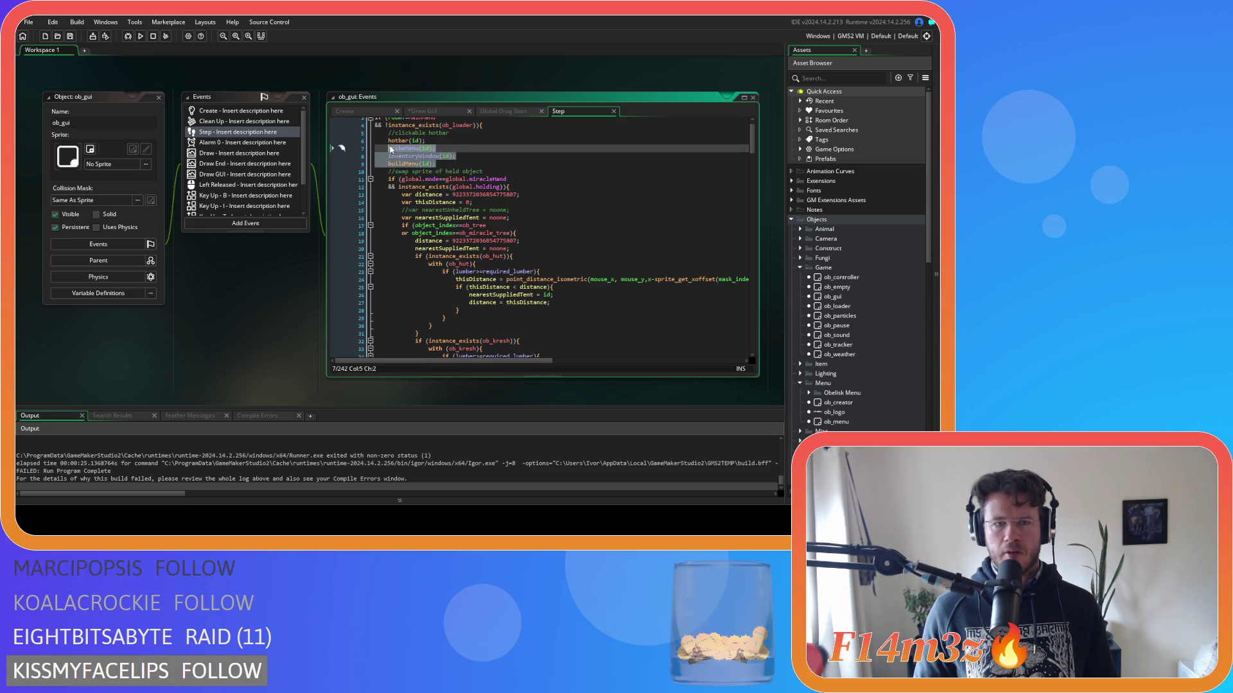
pyautogui.write('//draw windows \t\tvar _len = array_length(global.windows); \t\tfor (var i=0; i<_len; i++){ \t\t\tarray_get(global.windows,i).draw(id); \t\t}')
# Reword the pasted comment to 'handle windows'.
pyautogui.doubleClick(402, 149)
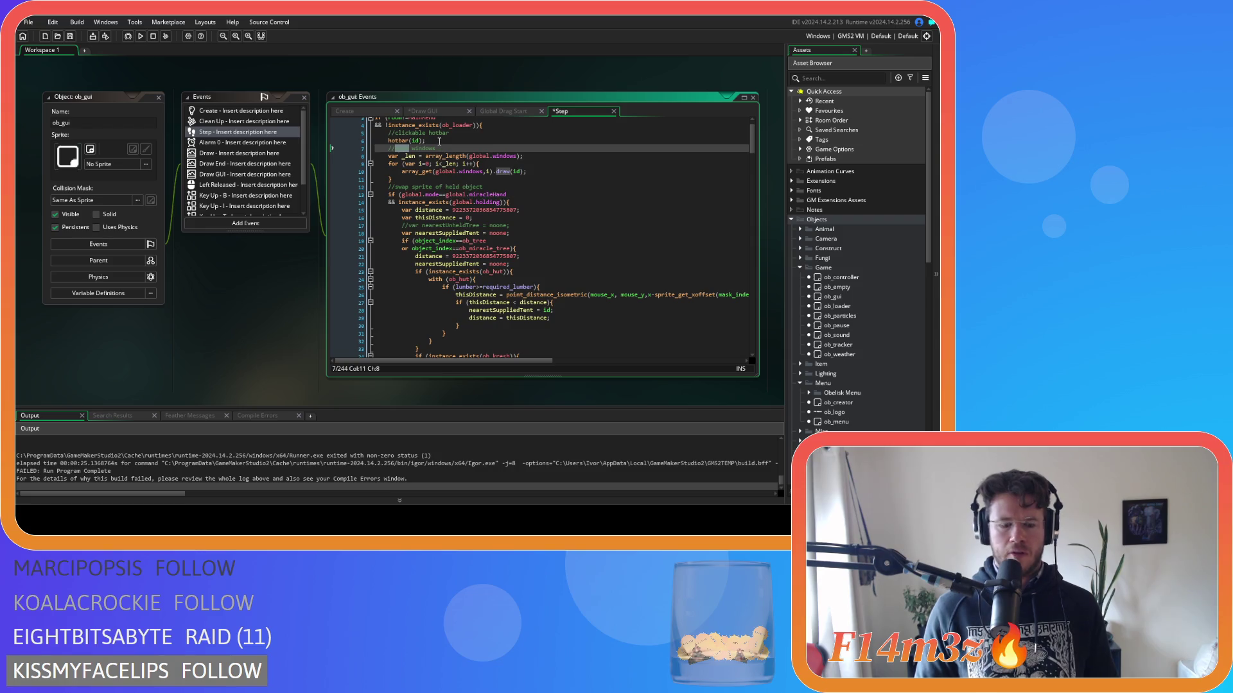
pyautogui.write('handle')
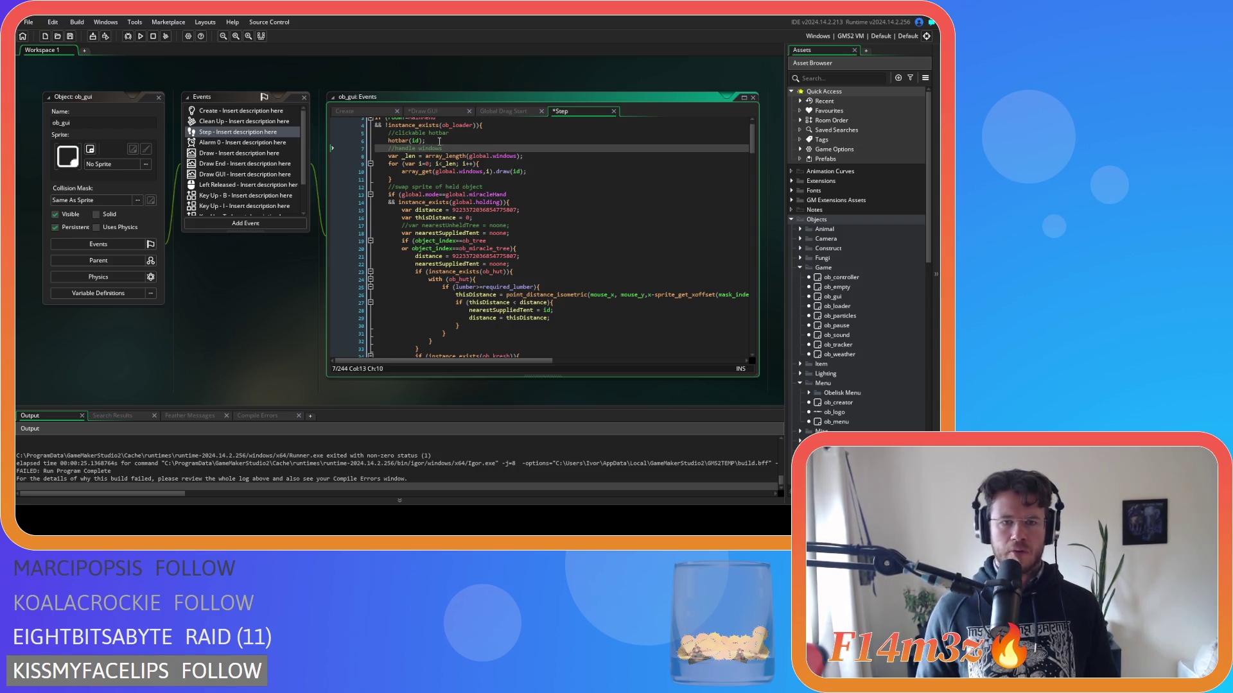
pyautogui.click(458, 150)
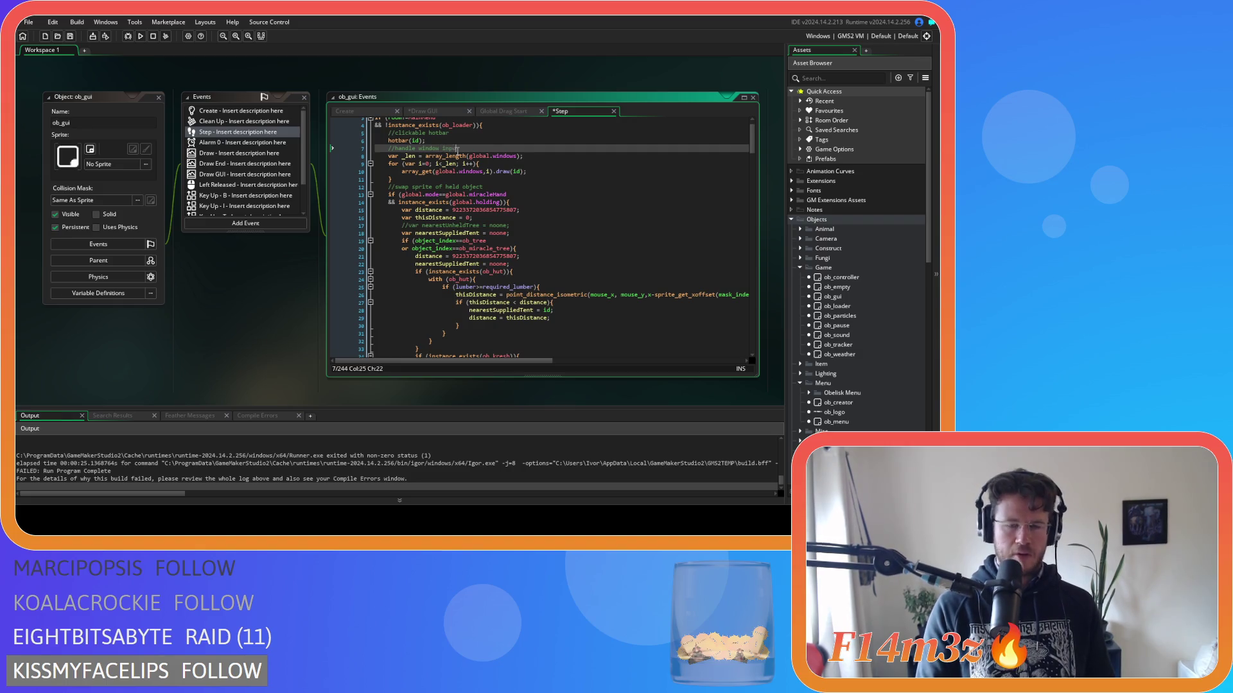
pyautogui.click(429, 179)
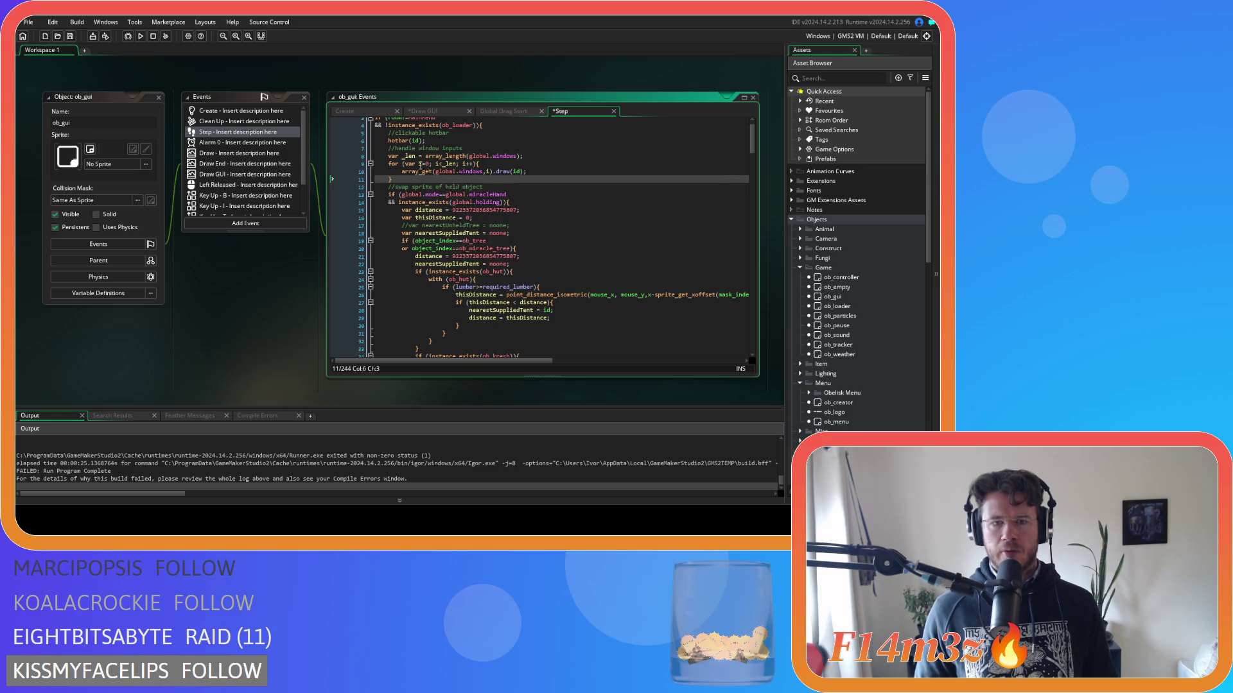
# Change the Step loop to start at _len with condition i>0 and decrement --, then save.
pyautogui.doubleClick(443, 164)
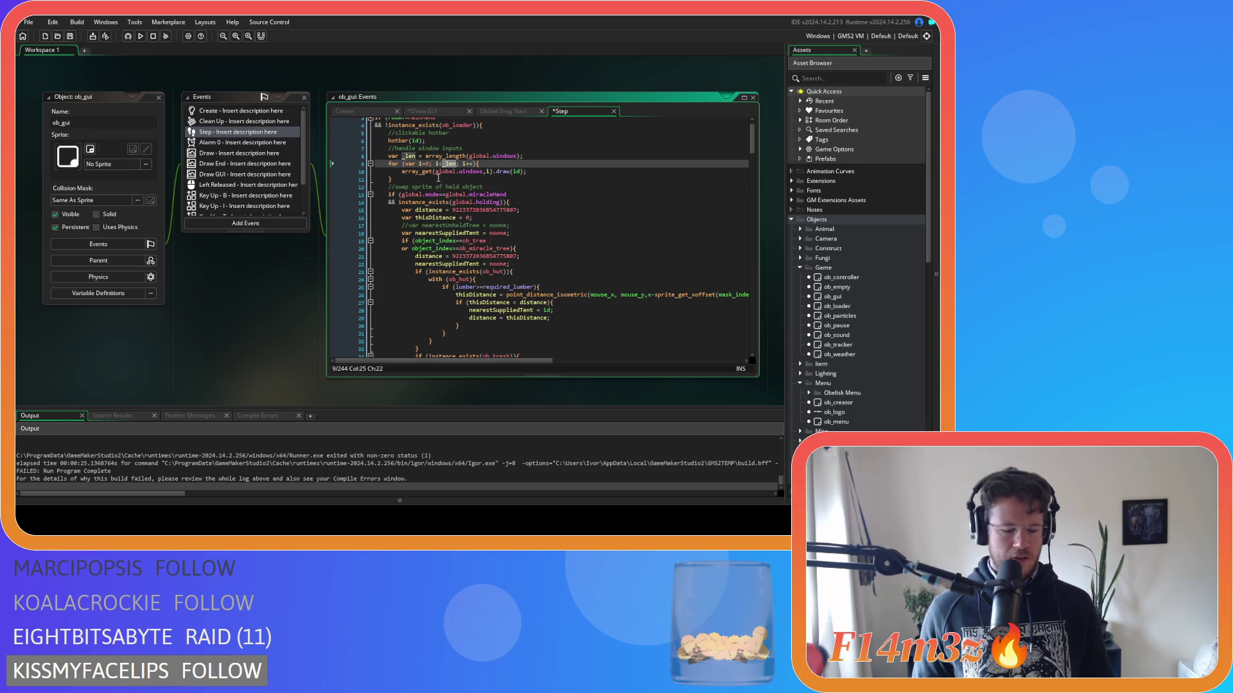
pyautogui.moveTo(434, 172)
pyautogui.hotkey('ctrl', 'x')
pyautogui.doubleClick(427, 164)
pyautogui.hotkey('ctrl', 'v')
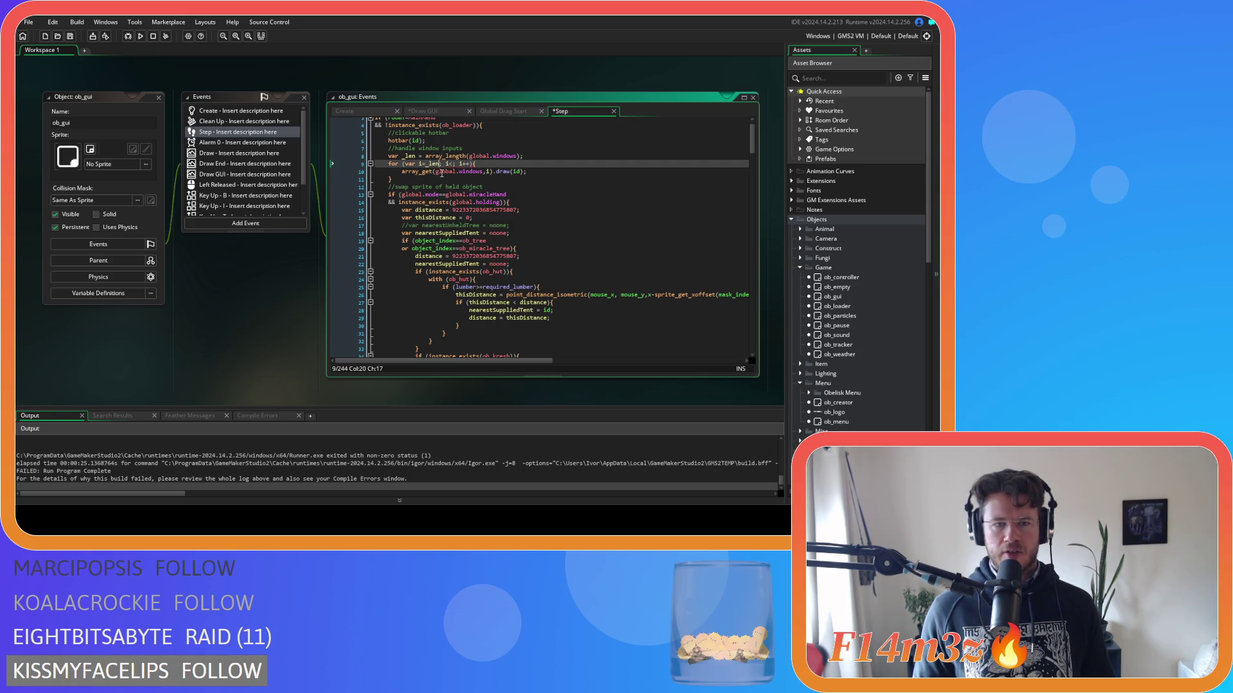
pyautogui.click(451, 163)
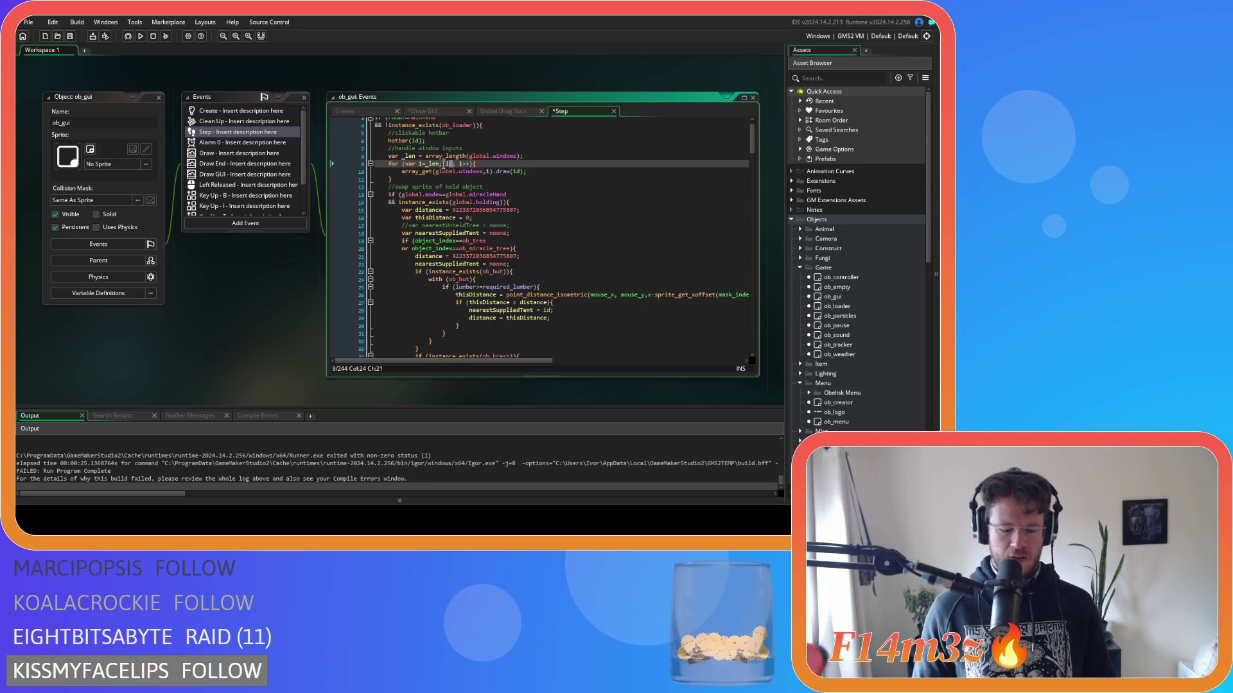
pyautogui.moveTo(441, 159)
pyautogui.write('<')
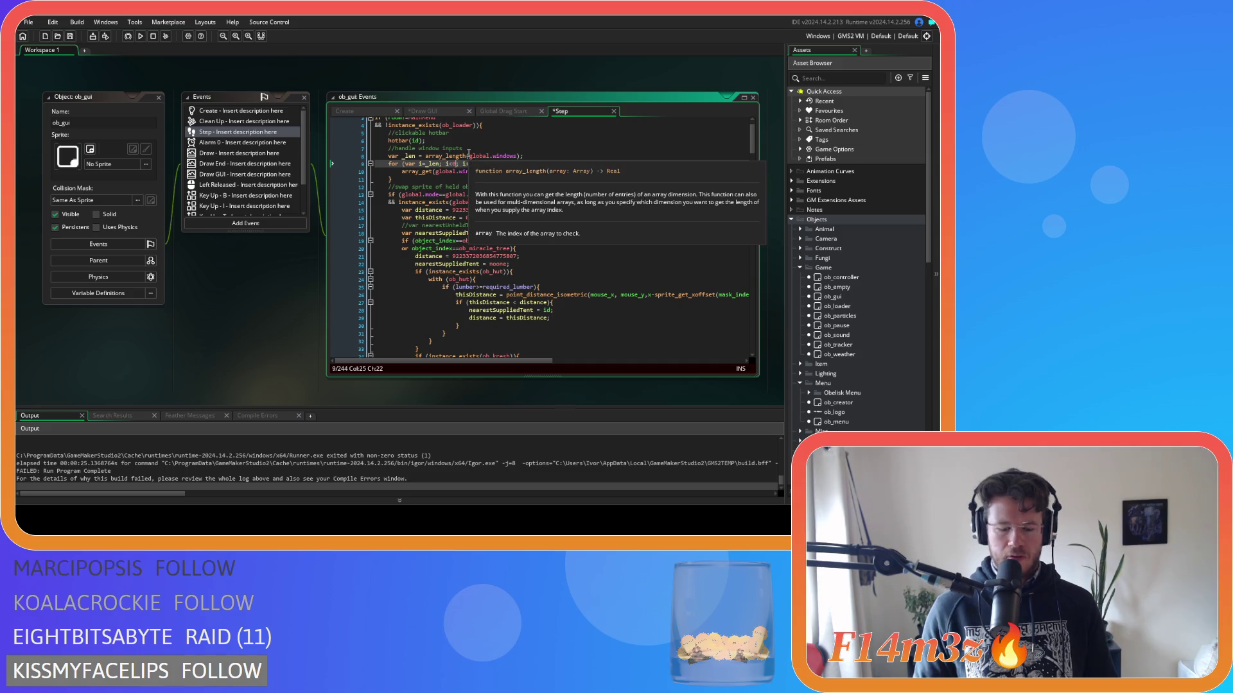
pyautogui.press('BackSpace')
pyautogui.write('>0')
pyautogui.moveTo(464, 164); pyautogui.dragTo(476, 164)
pyautogui.write('--){')
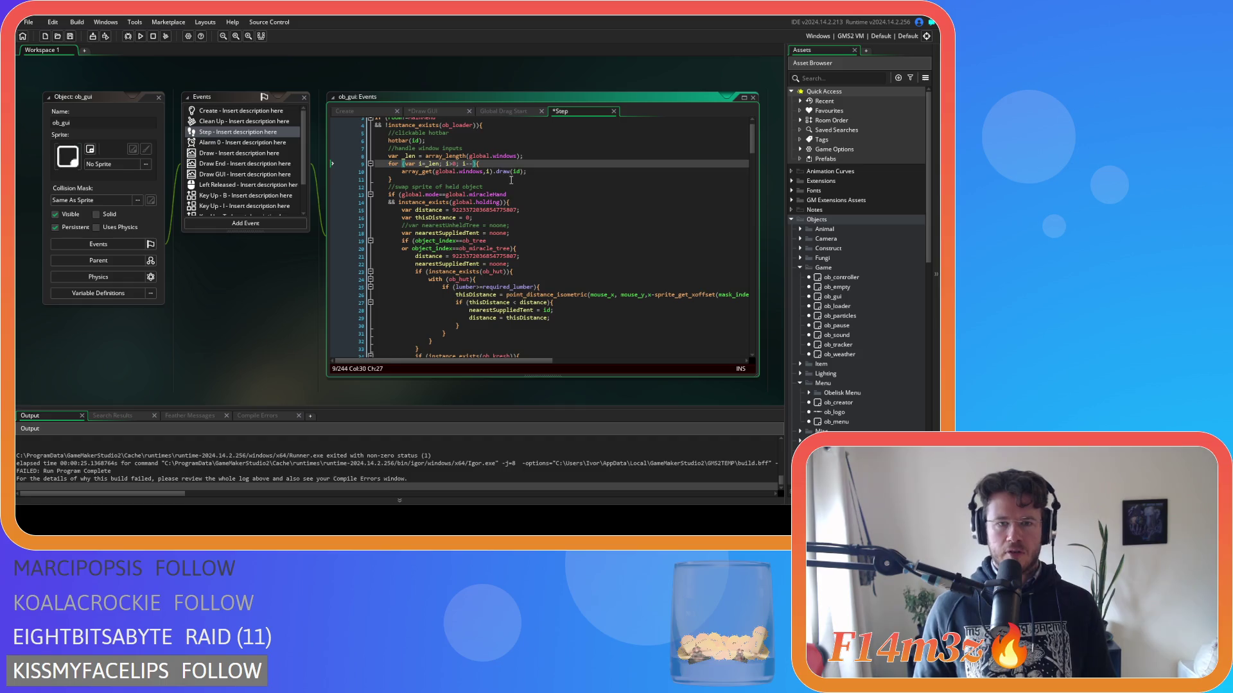
pyautogui.click(511, 180)
pyautogui.hotkey('ctrl', 's')
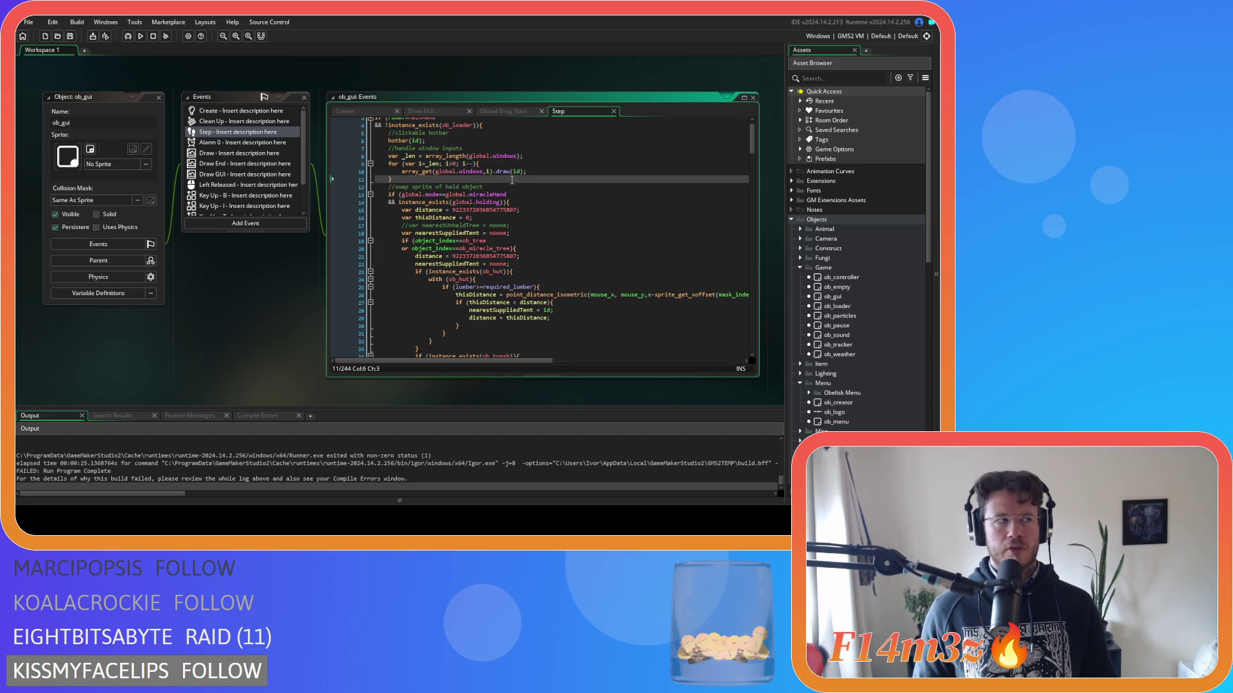
# Compare with Draw GUI, add an 'n' to the line 9 loop header, and save.
pyautogui.click(446, 114)
pyautogui.click(565, 112)
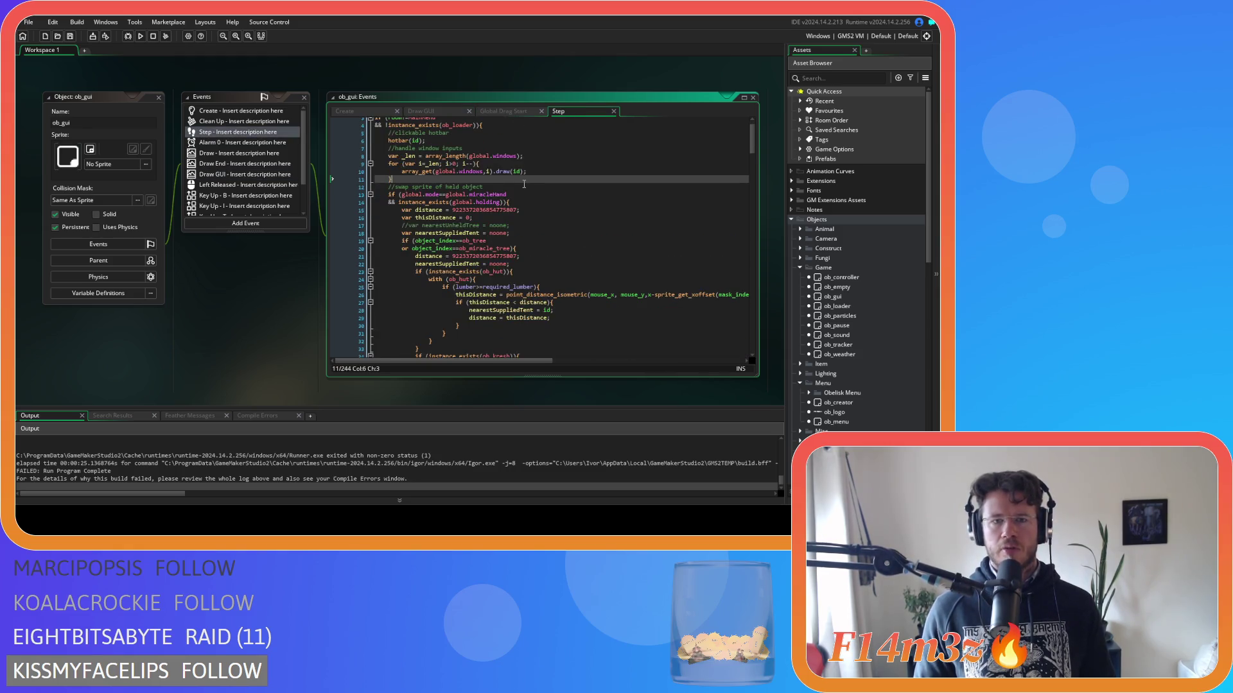
pyautogui.click(452, 164)
pyautogui.write('n')
pyautogui.hotkey('ctrl', 's')
pyautogui.click(444, 110)
# Make the Draw GUI loop start at _len with the condition i>0.
pyautogui.click(437, 188)
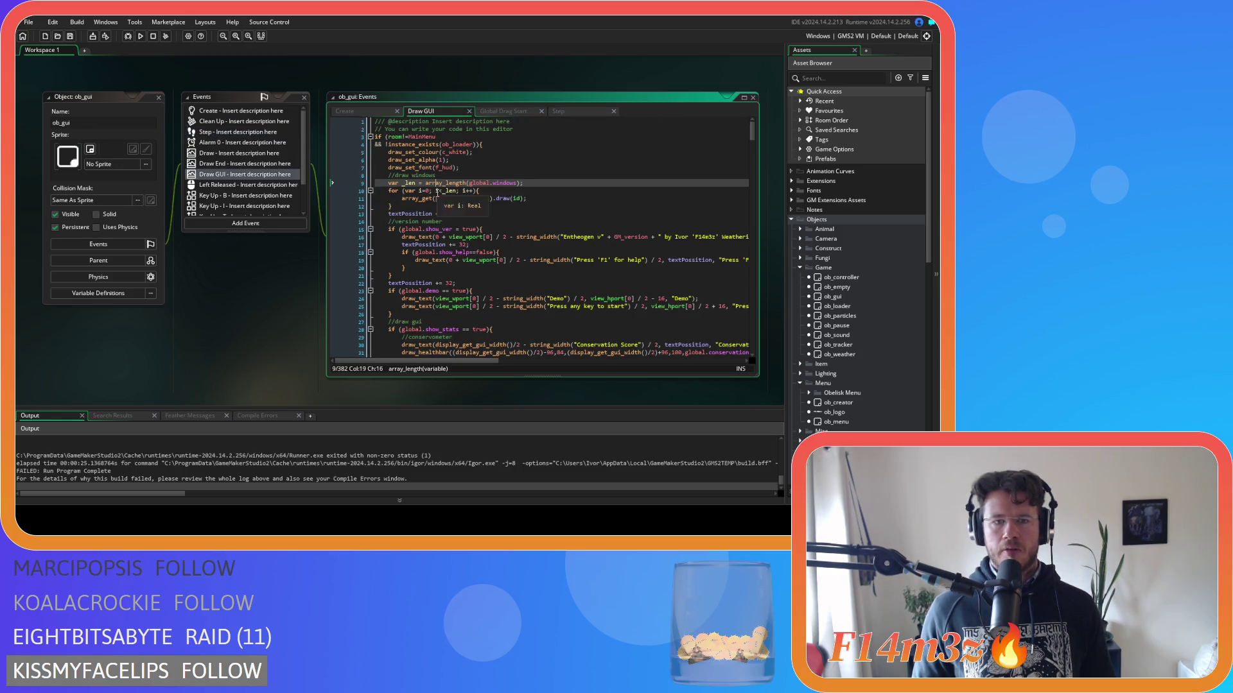
pyautogui.click(426, 191)
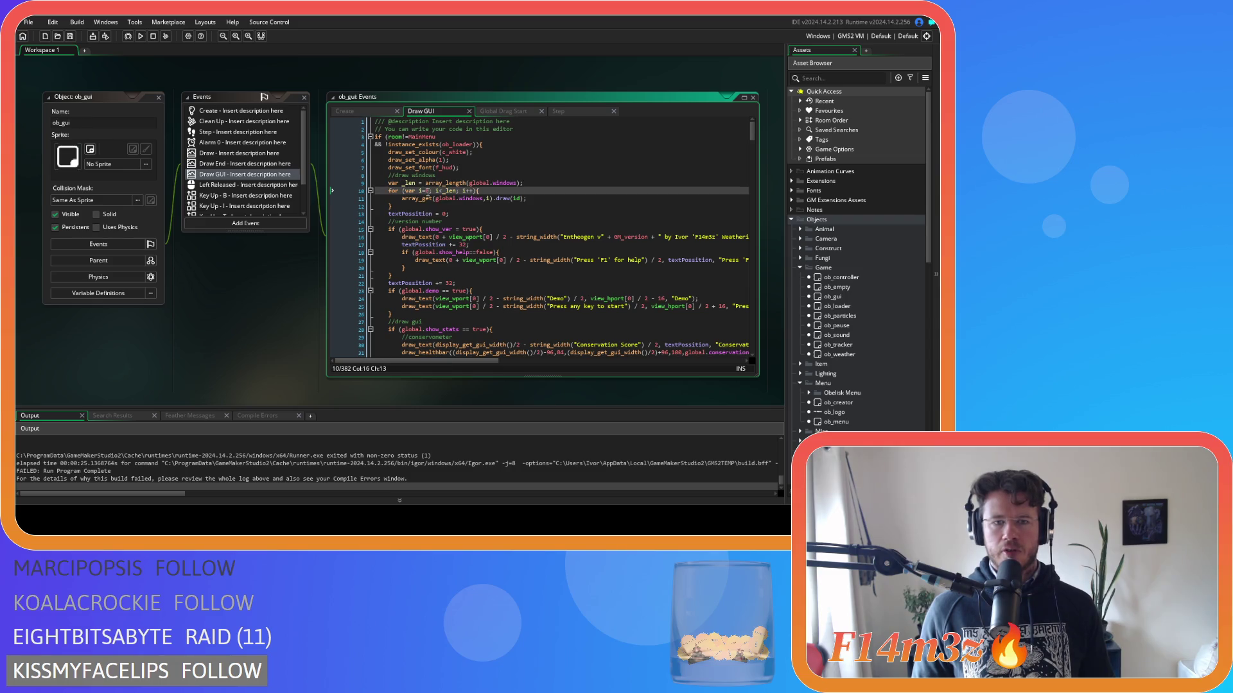
pyautogui.press('Right')
pyautogui.press('Right')
pyautogui.press('Right')
pyautogui.hotkey('shift', 'Right')
pyautogui.hotkey('shift', 'Right')
pyautogui.hotkey('shift', 'Right')
pyautogui.press('Delete')
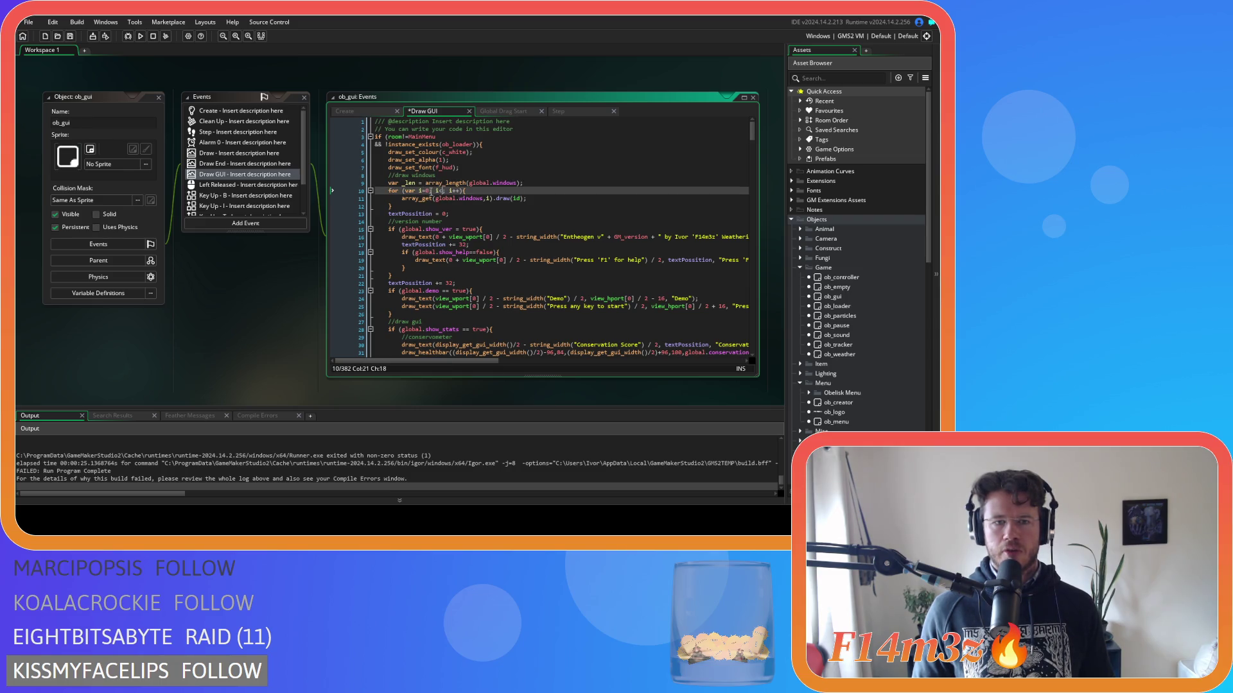
pyautogui.hotkey('ctrl', 'v')
pyautogui.click(452, 190)
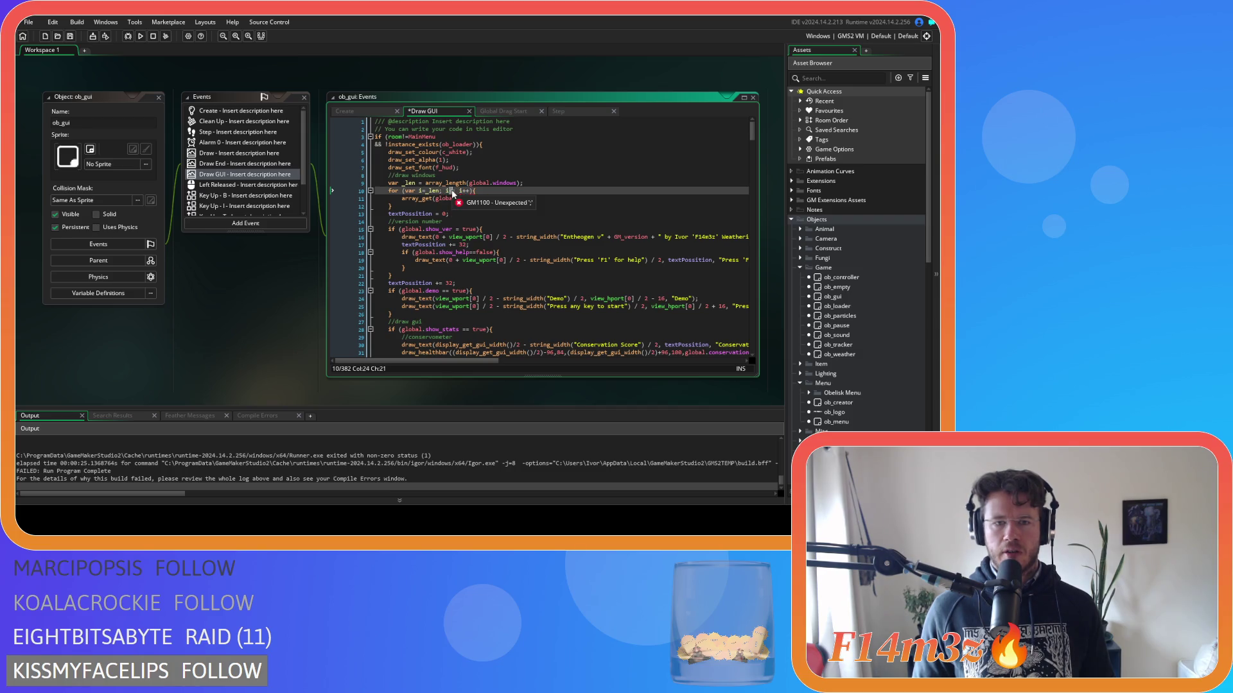
pyautogui.press('BackSpace')
pyautogui.write('>0')
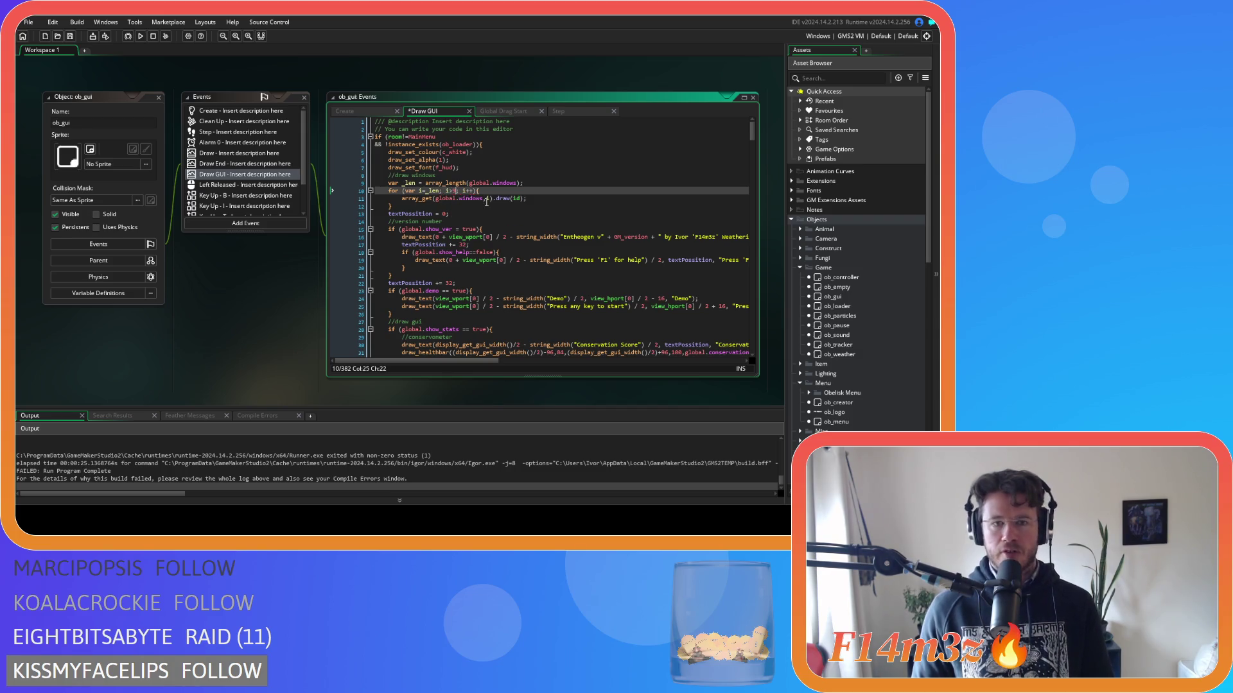
# Change the Draw GUI loop increment to i-- and save.
pyautogui.click(474, 190)
pyautogui.press('BackSpace')
pyautogui.press('BackSpace')
pyautogui.write('--')
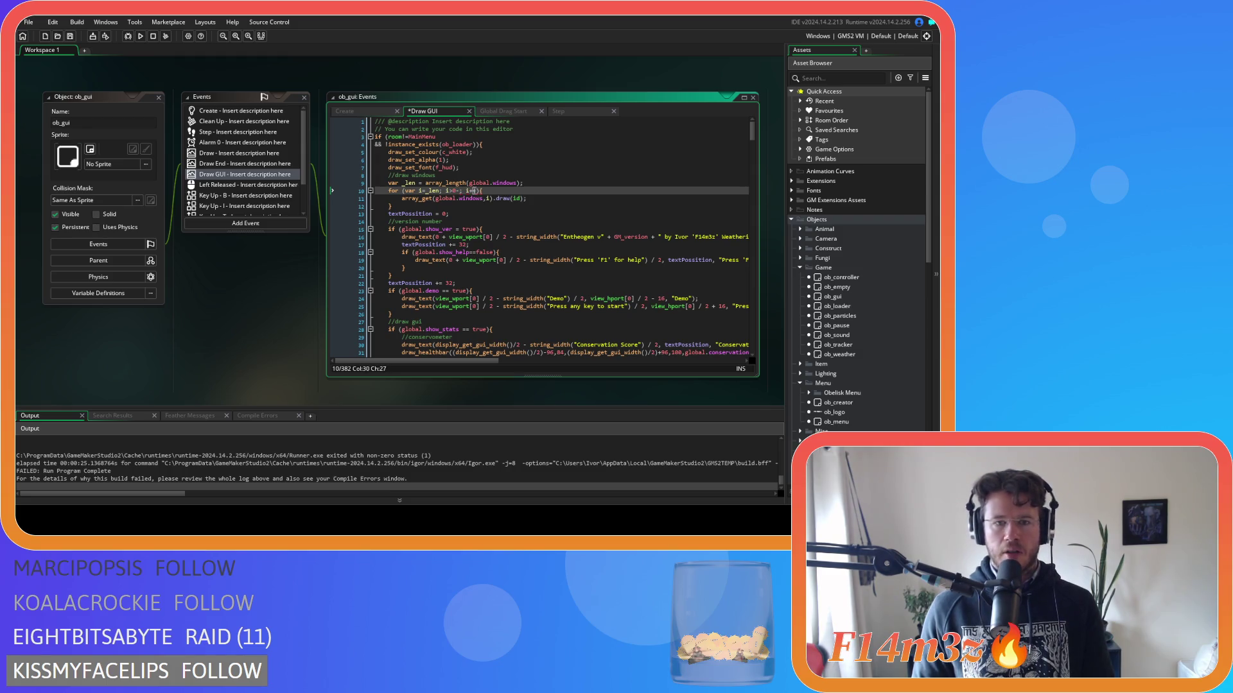
pyautogui.click(472, 191)
pyautogui.press('BackSpace')
pyautogui.press('BackSpace')
pyautogui.press('BackSpace')
pyautogui.write('i--')
pyautogui.hotkey('ctrl', 's')
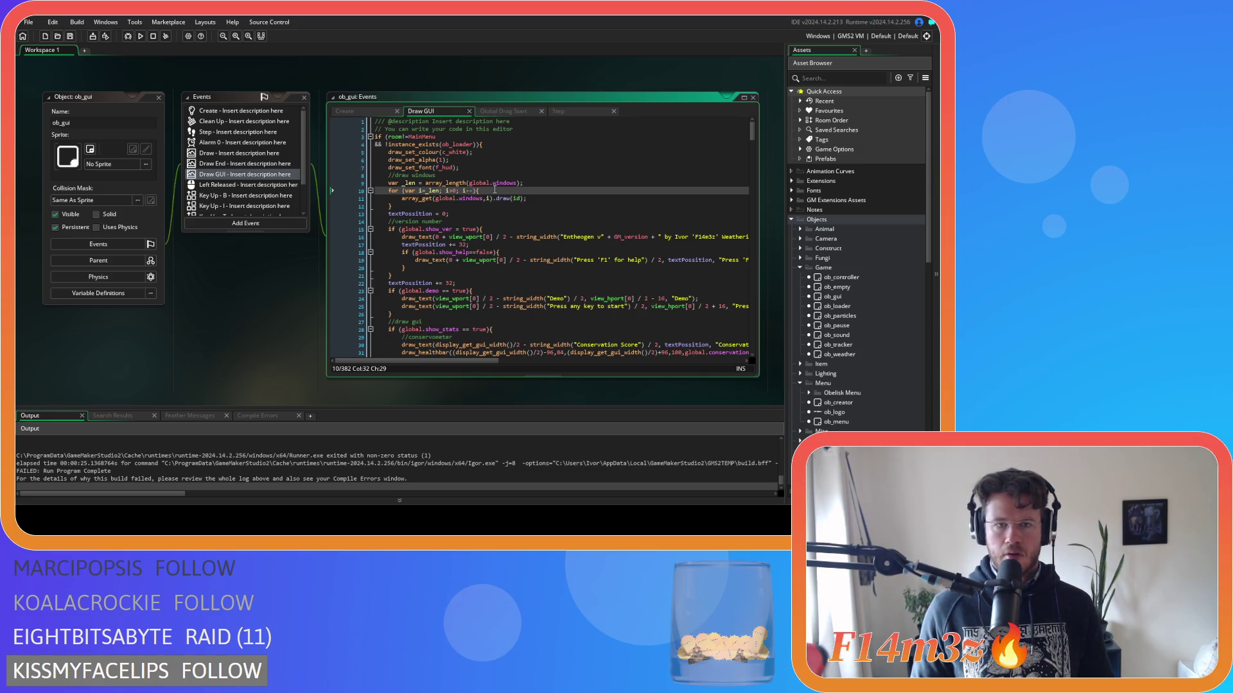
pyautogui.click(503, 208)
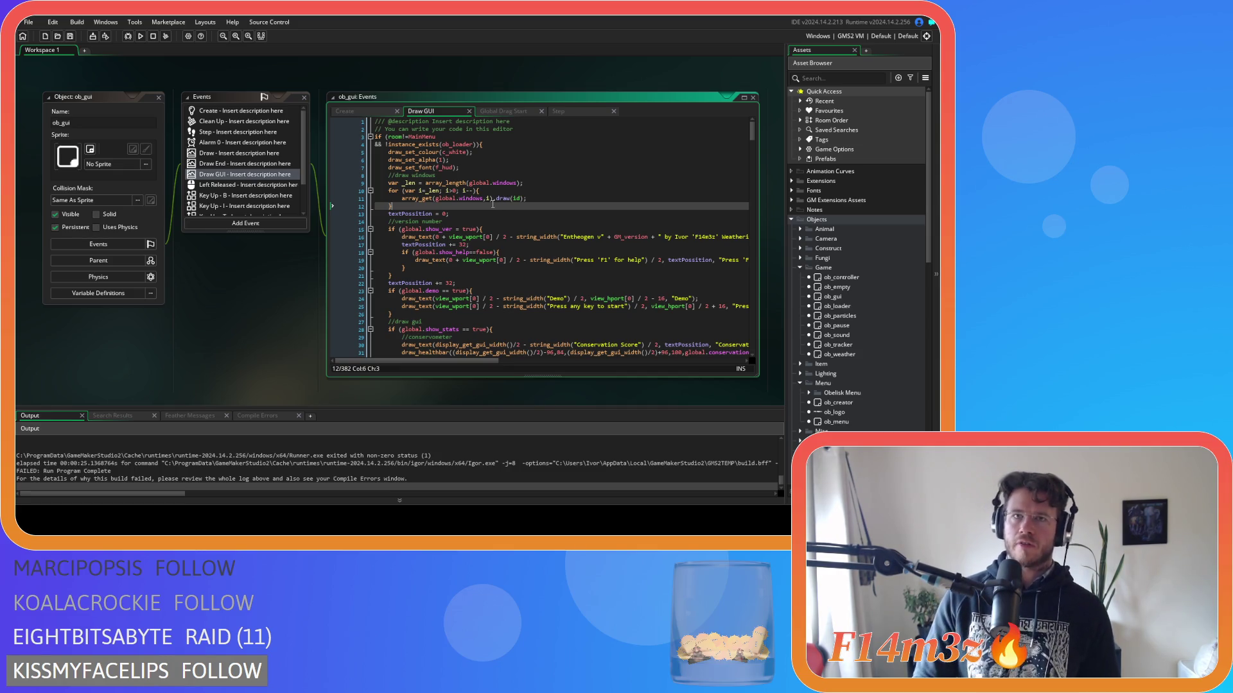
pyautogui.click(511, 109)
pyautogui.click(569, 109)
# Make the Step loop body call .input(id) instead of .draw(id) and save.
pyautogui.moveTo(569, 109); pyautogui.dragTo(427, 110)
pyautogui.doubleClick(500, 171)
pyautogui.write('input')
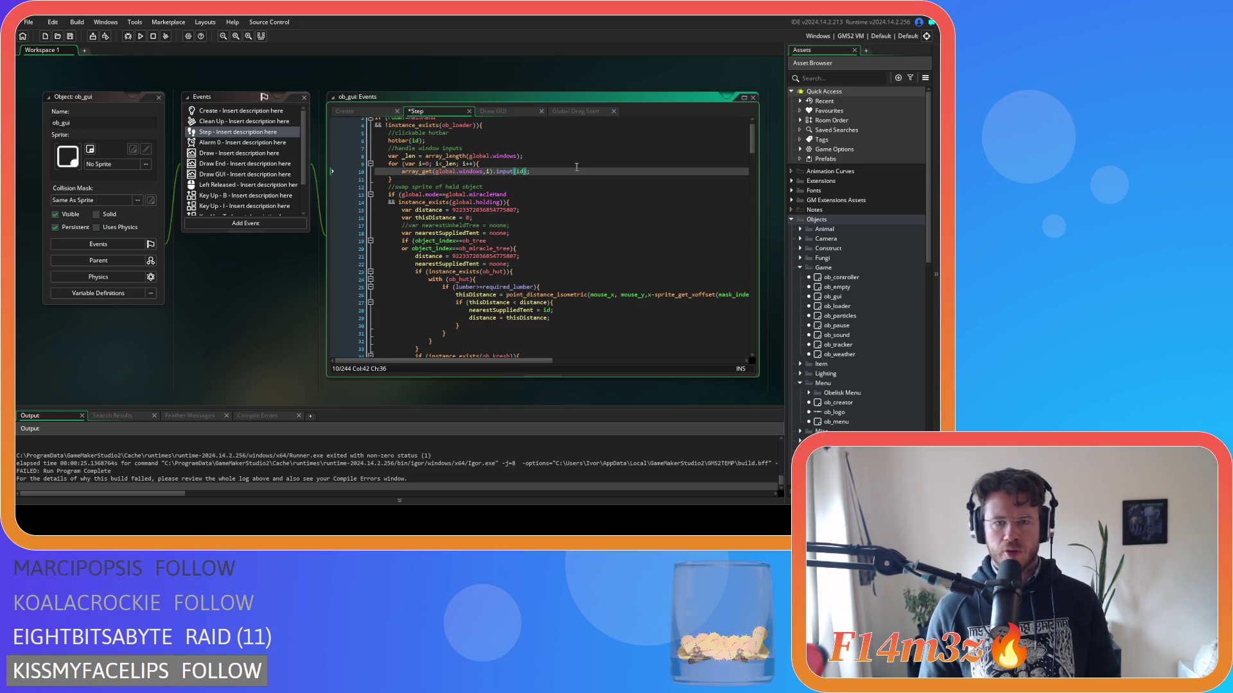
pyautogui.hotkey('ctrl', 's')
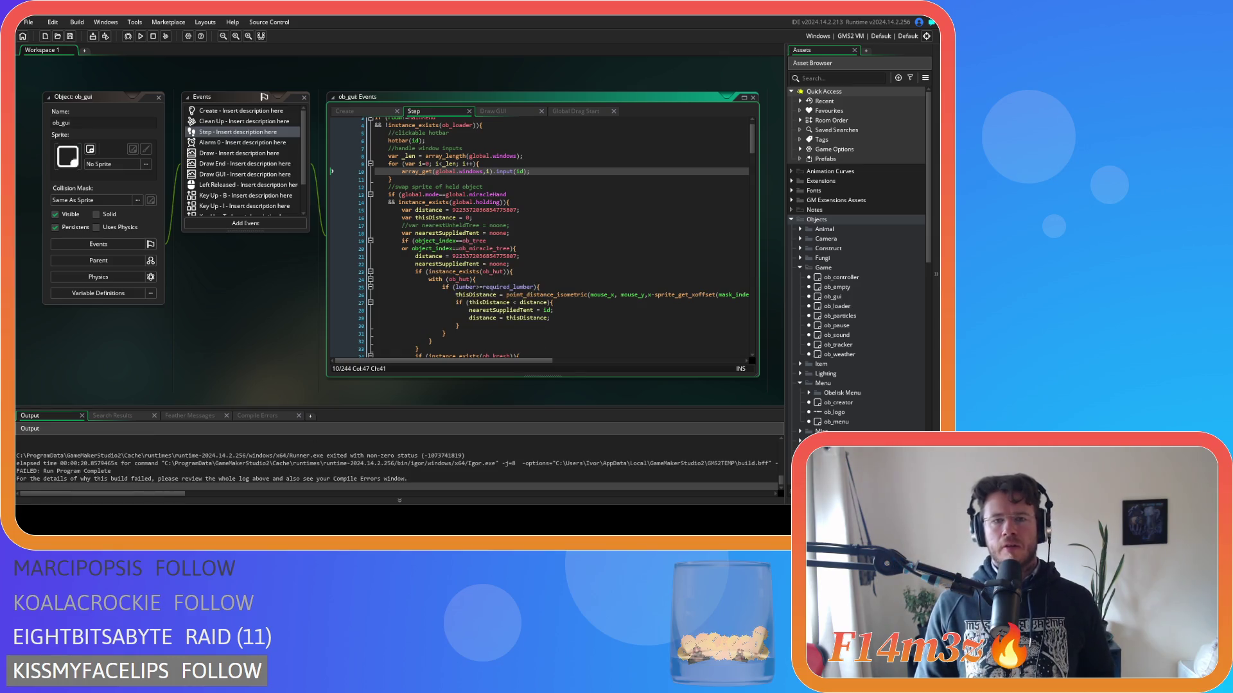
# Bound the Step loop with _len-1, start the Draw GUI loop at _len-1, and run the game.
pyautogui.click(456, 164)
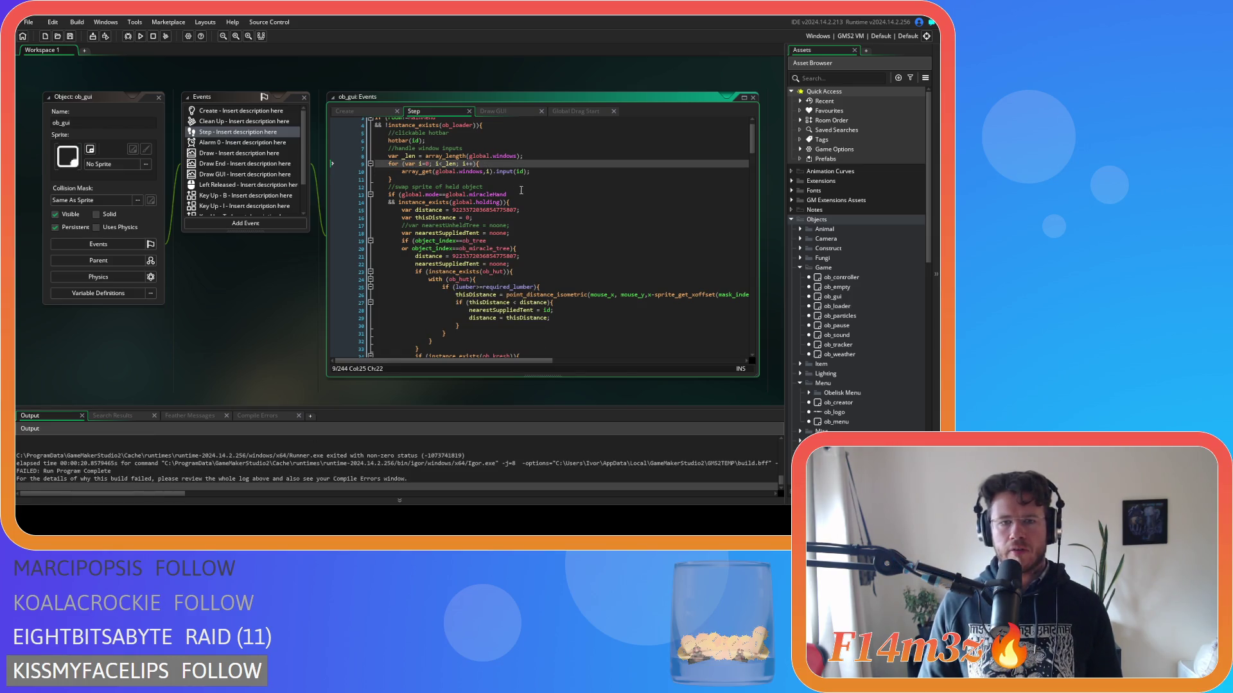
pyautogui.write('-1')
pyautogui.hotkey('ctrl', 's')
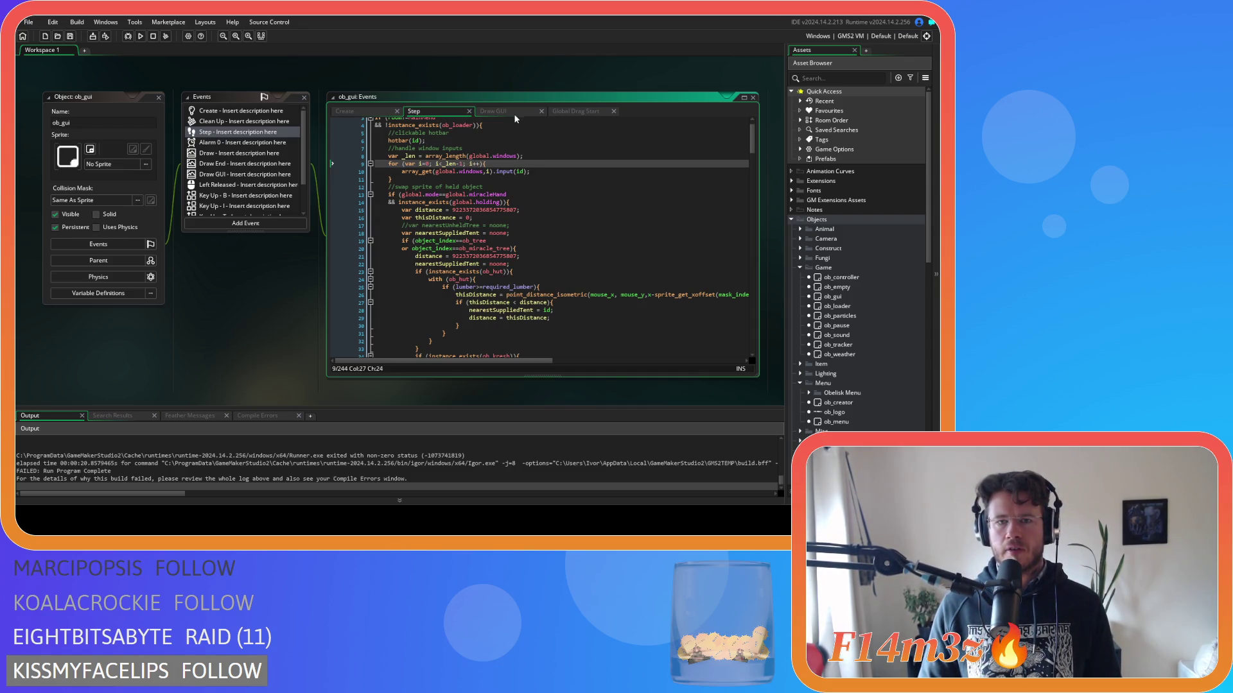
pyautogui.click(513, 110)
pyautogui.click(440, 190)
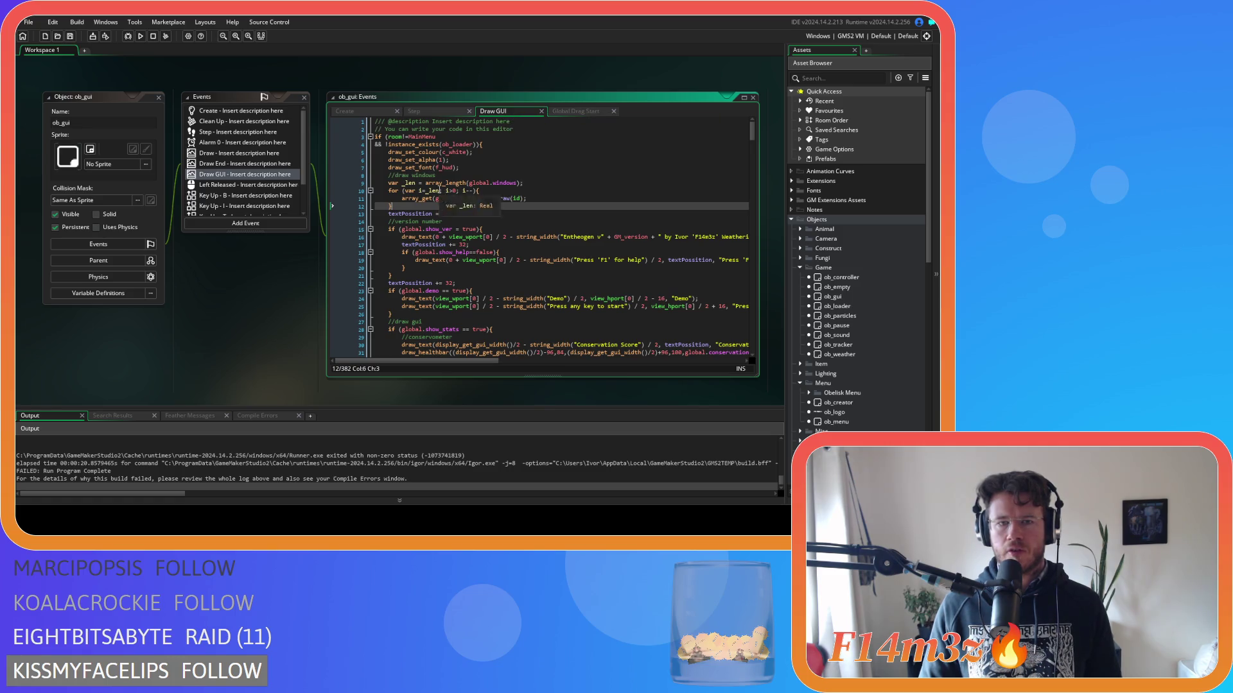
pyautogui.write('-1')
pyautogui.press('F5')
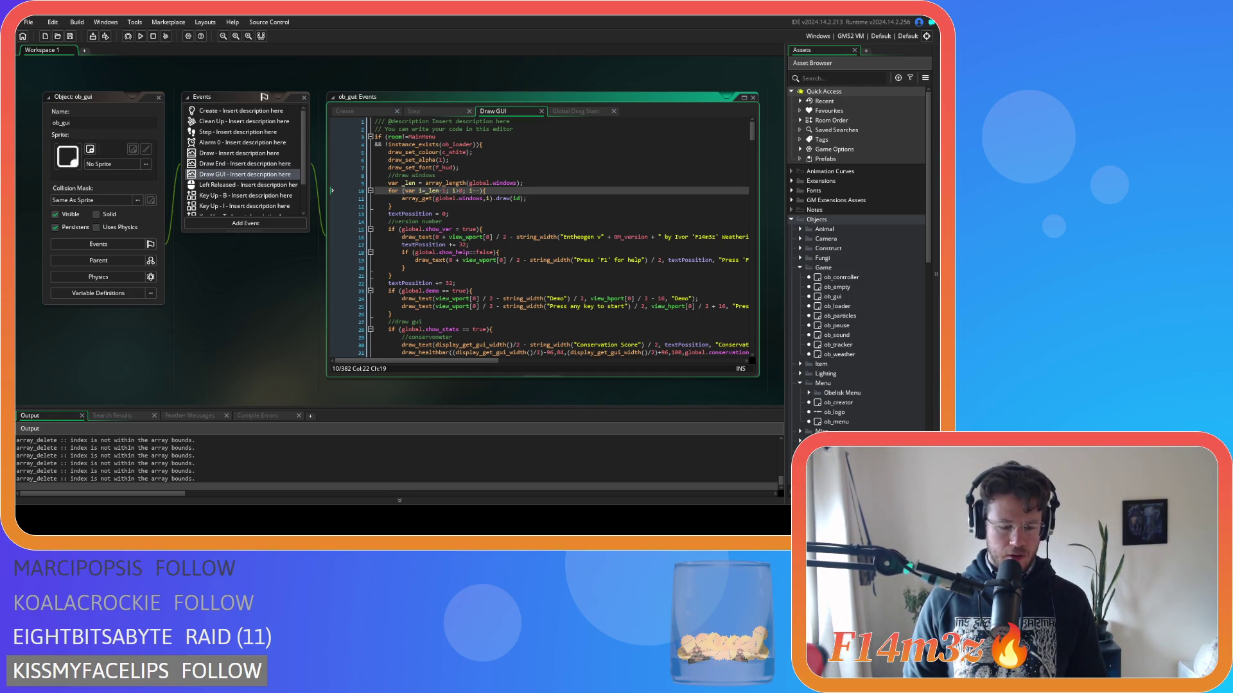
# Open and close the Tribe window several times in the running game.
pyautogui.hotkey('alt', 'Tab')
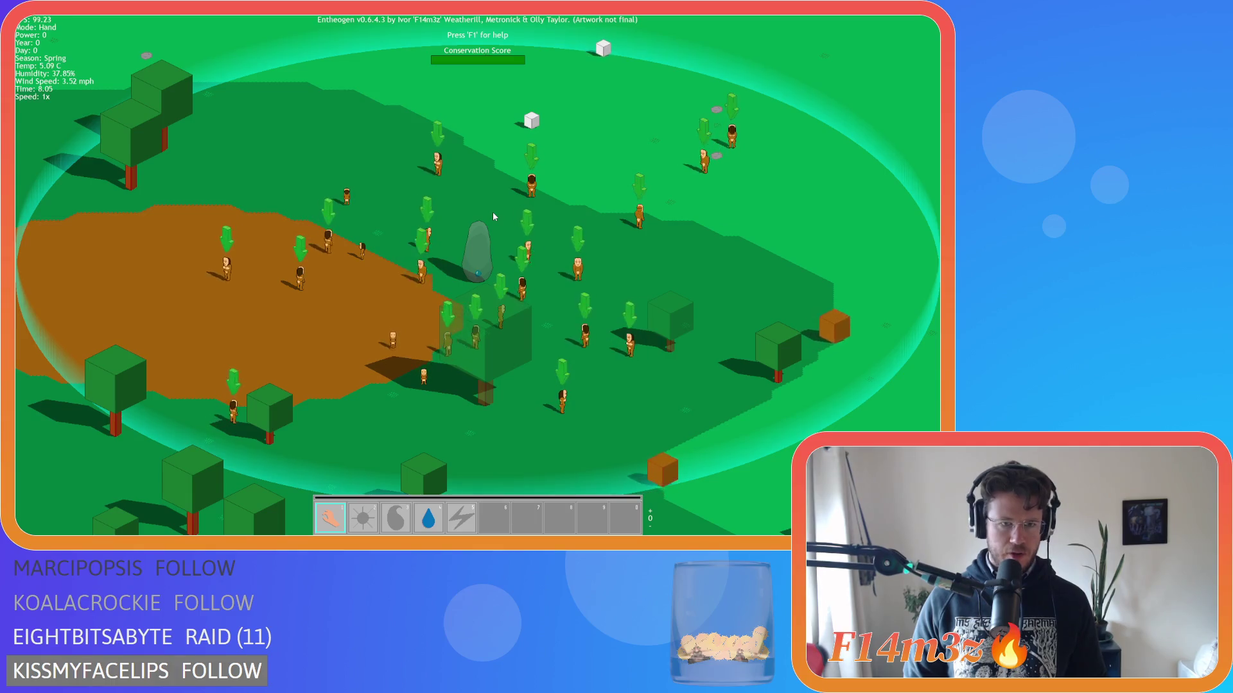
pyautogui.click(492, 213)
pyautogui.press('Escape')
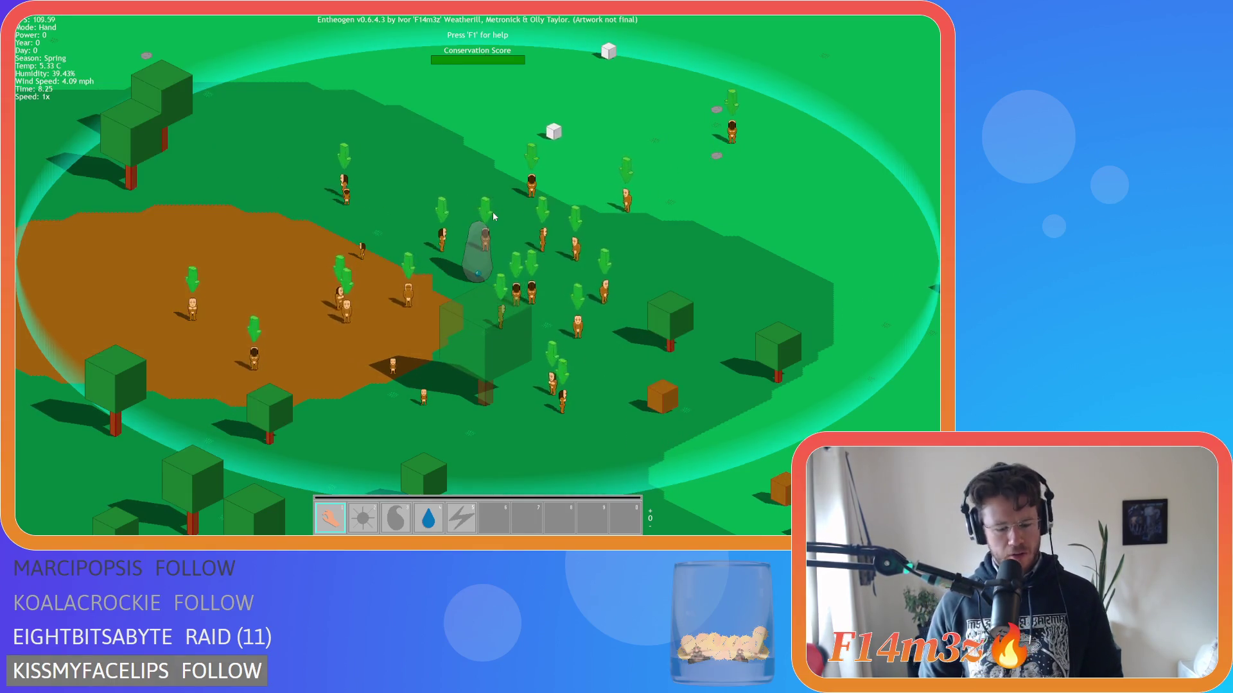
pyautogui.click(491, 212)
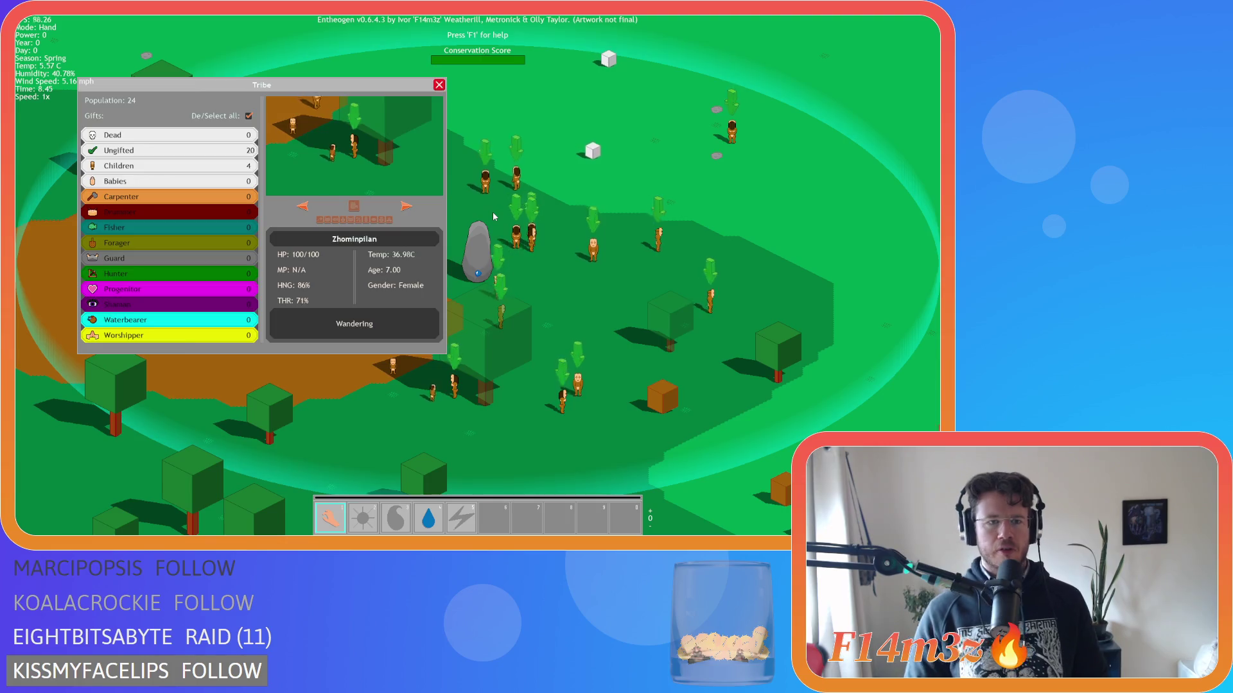
pyautogui.press('Escape')
pyautogui.click(493, 214)
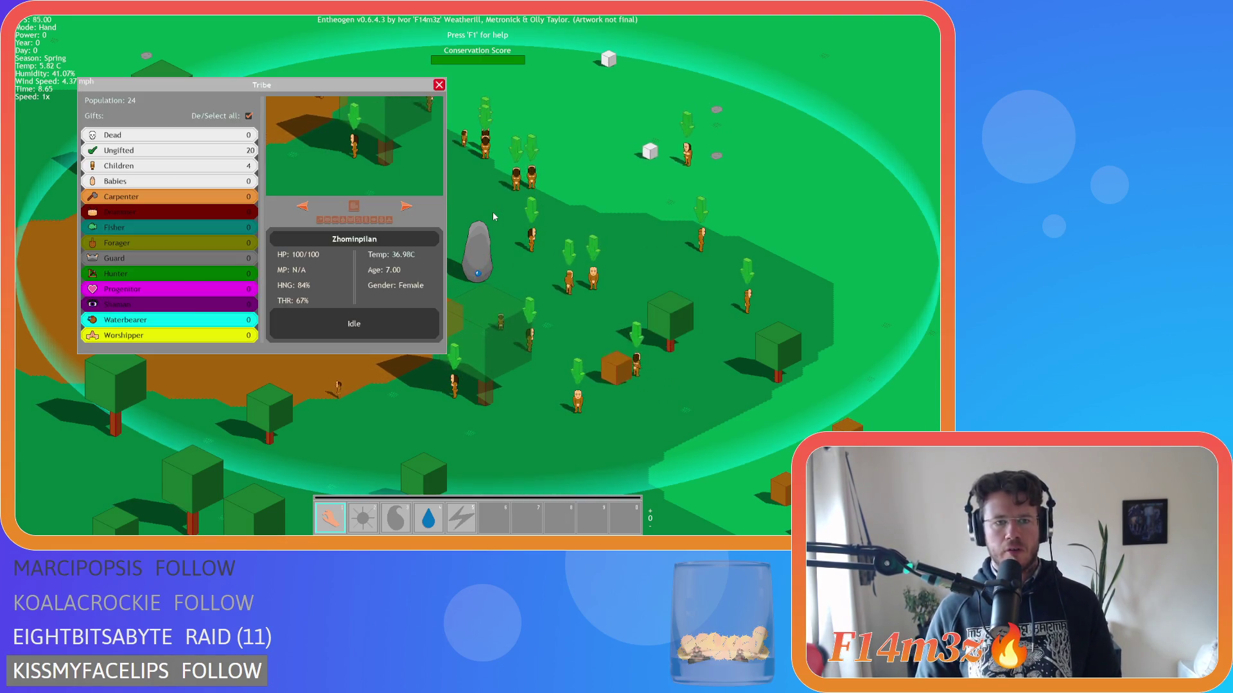
pyautogui.press('Escape')
# Open and close the Inventory window, close Tribe, and bring up the quit prompt.
pyautogui.press('i')
pyautogui.click(492, 212)
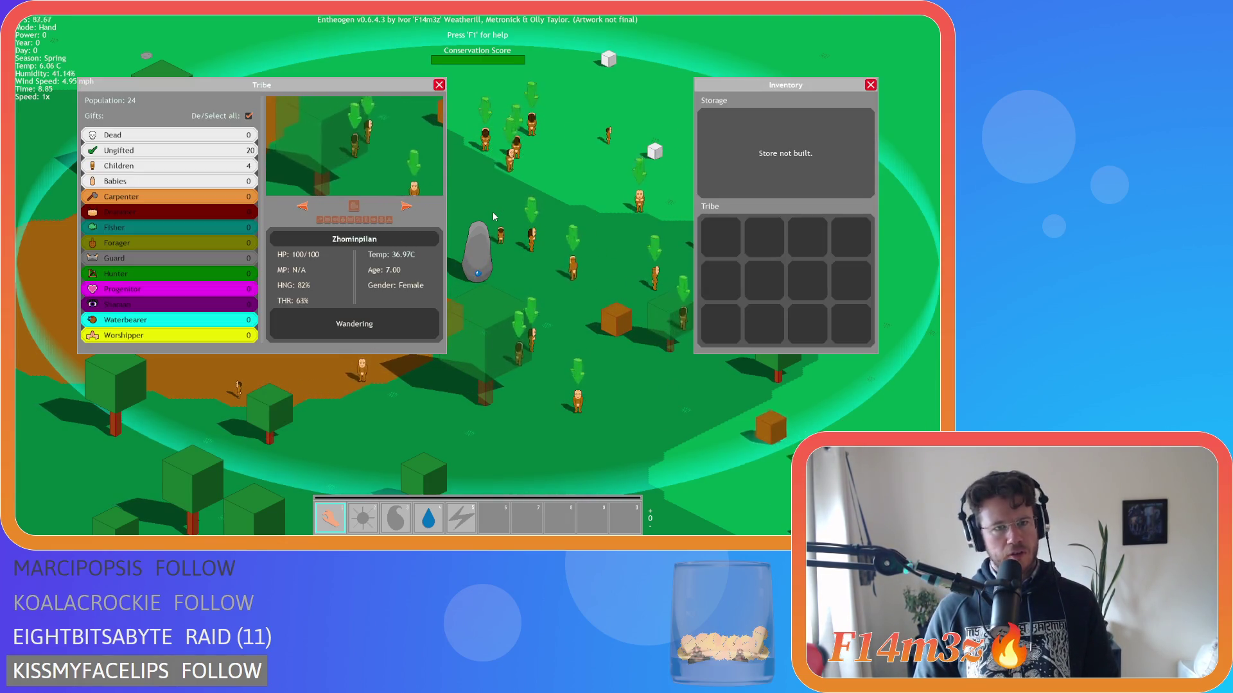
pyautogui.press('i')
pyautogui.press('Escape')
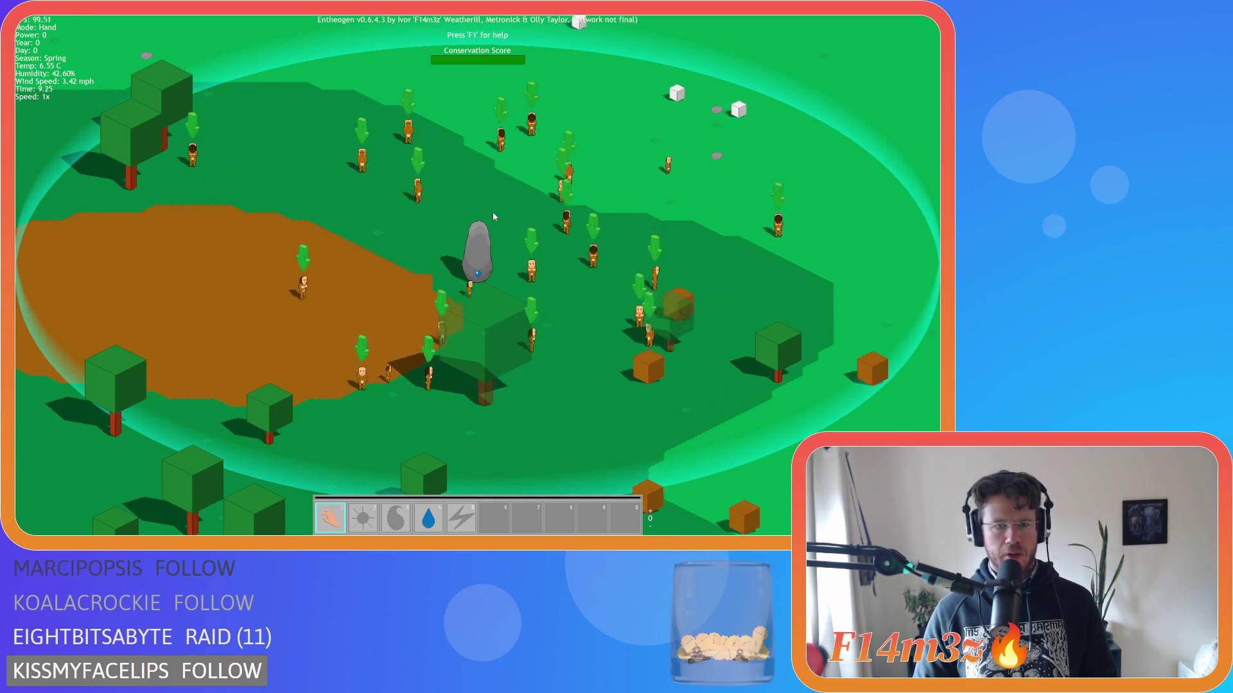
pyautogui.press('Escape')
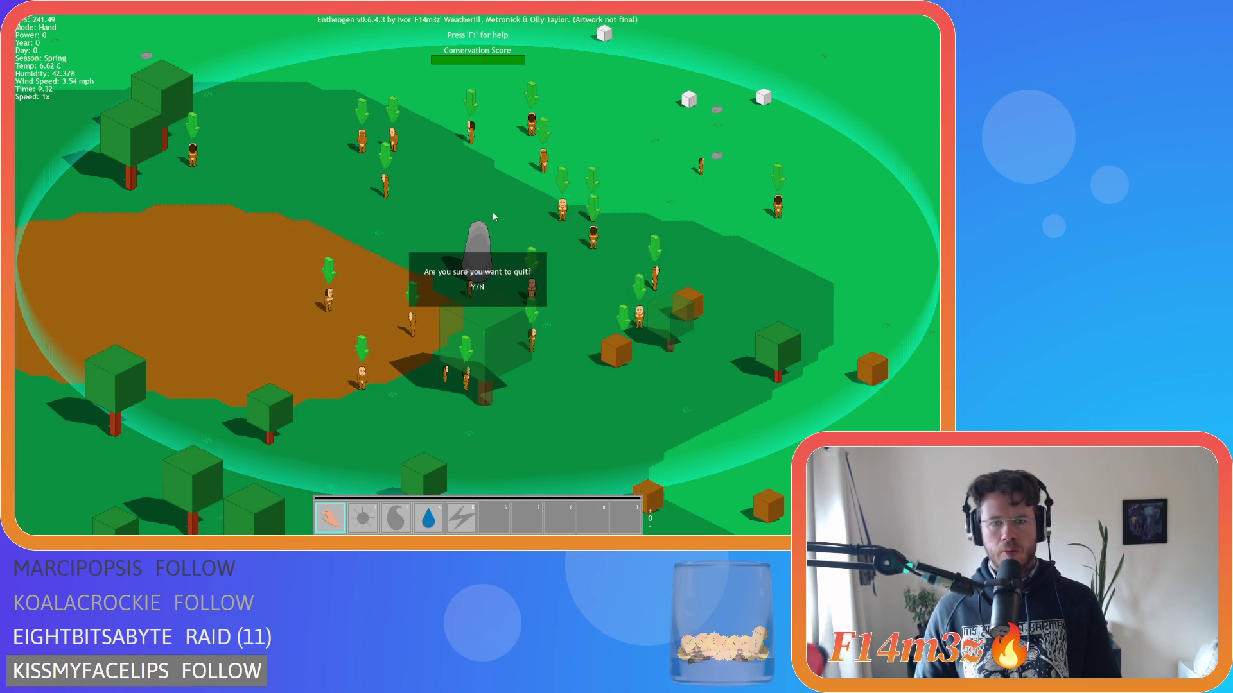
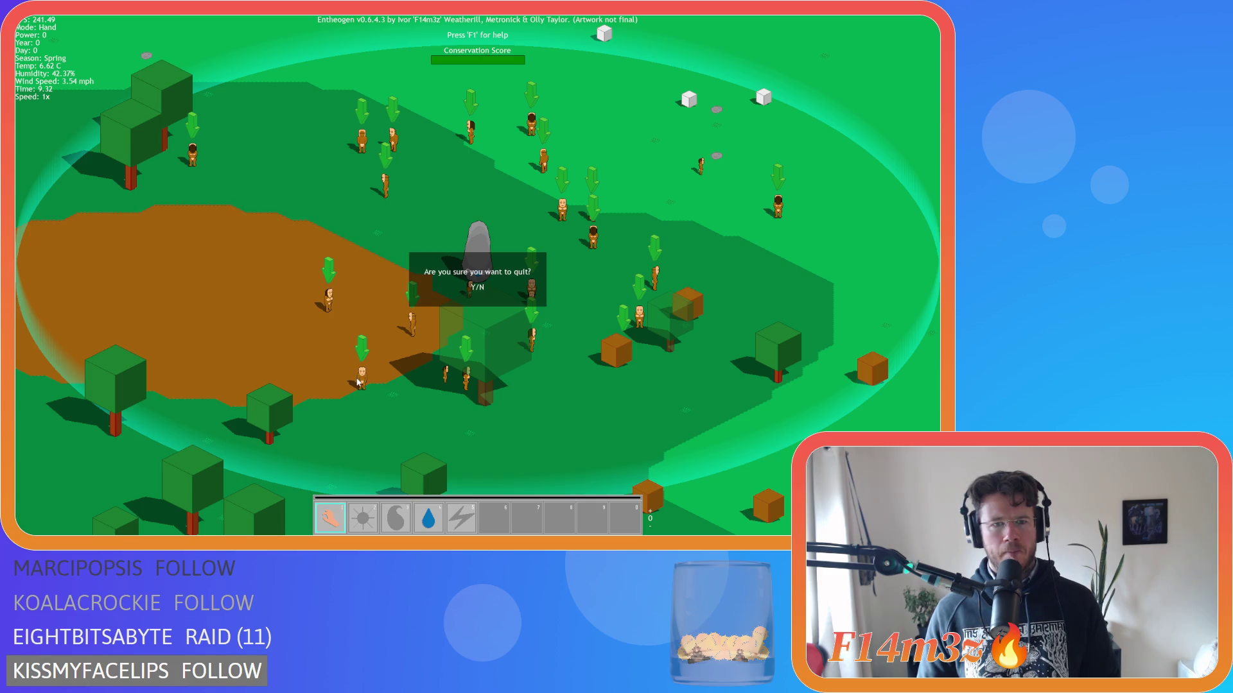
# Quit the running game and bring up ob_gui's Create event code.
pyautogui.press('y')
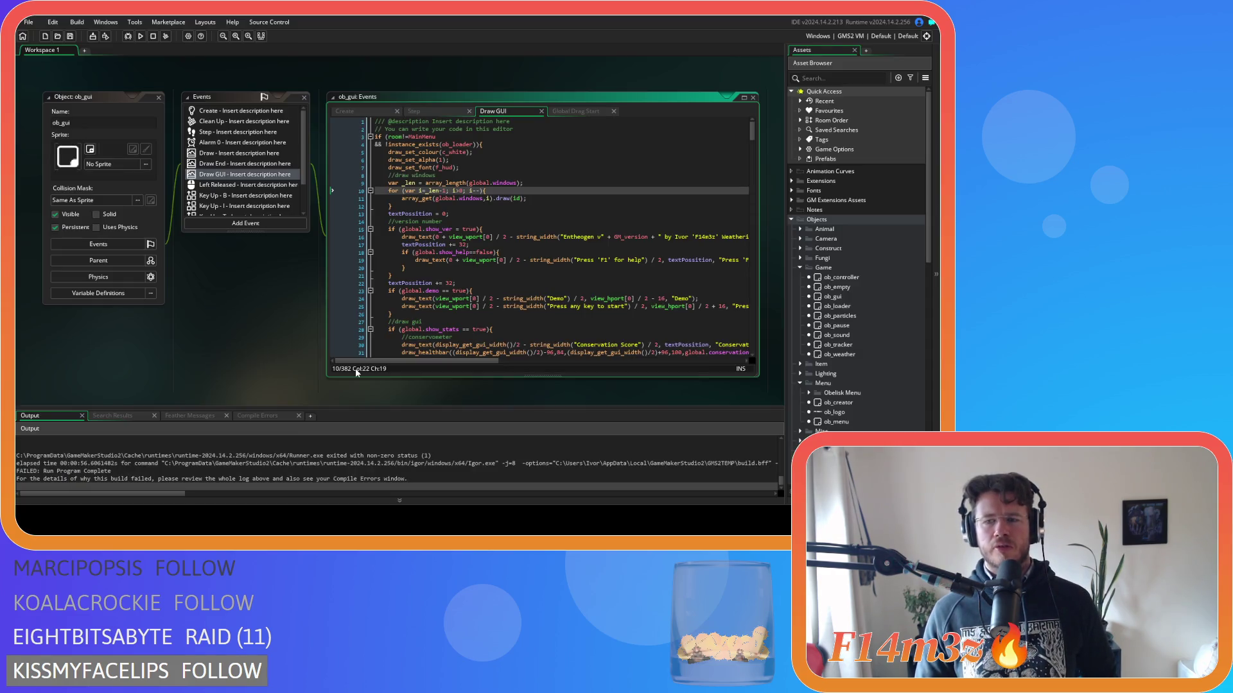
pyautogui.click(347, 111)
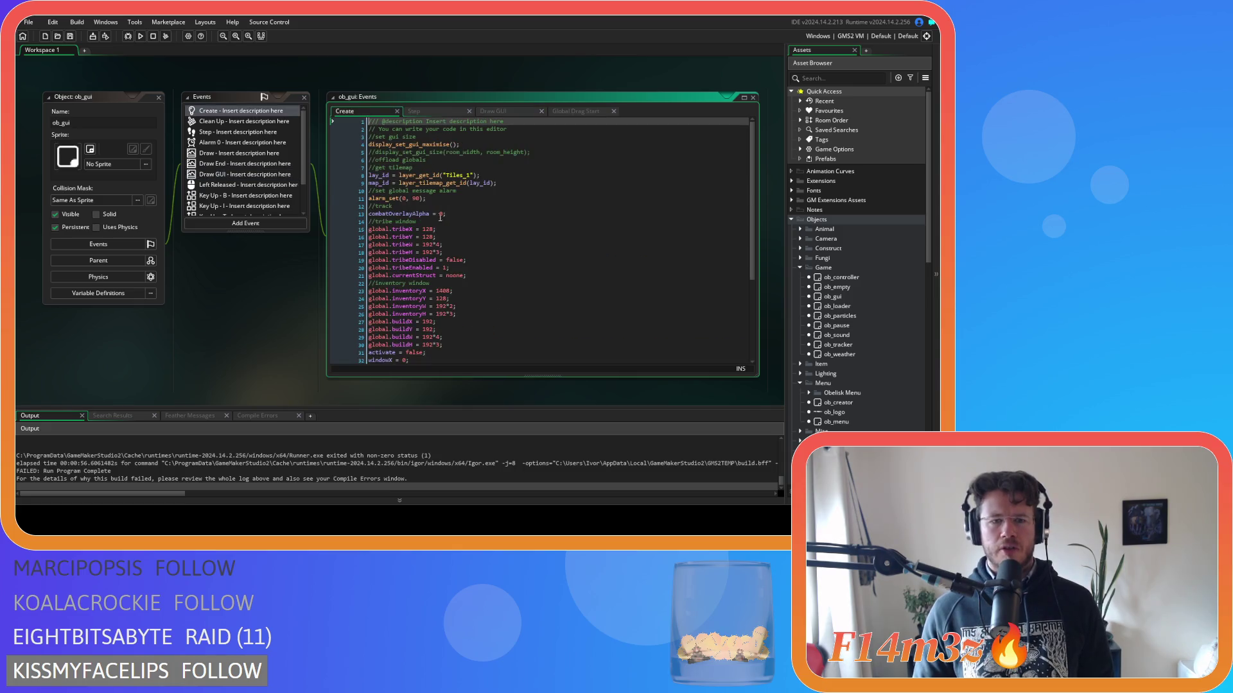
pyautogui.scroll(5, 466, 232)
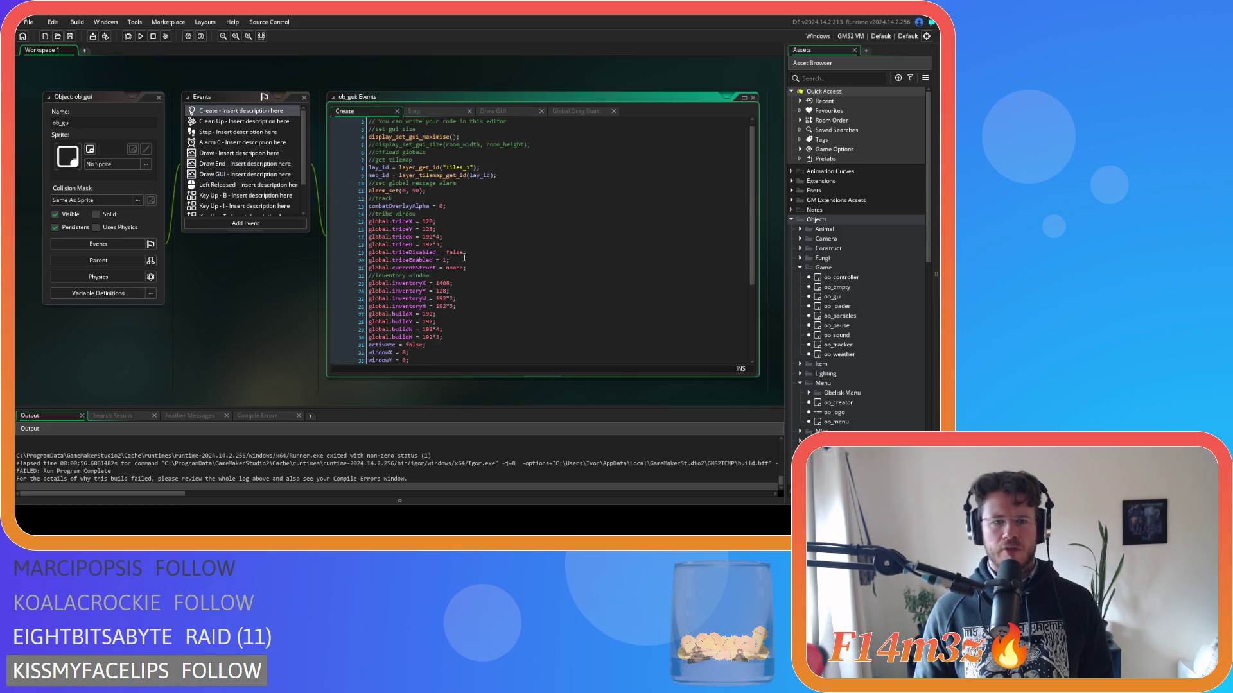
pyautogui.scroll(-3, 850, 324)
# Open ob_creator's Create code and copy its line-12 camX variable_global_exists check.
pyautogui.doubleClick(838, 323)
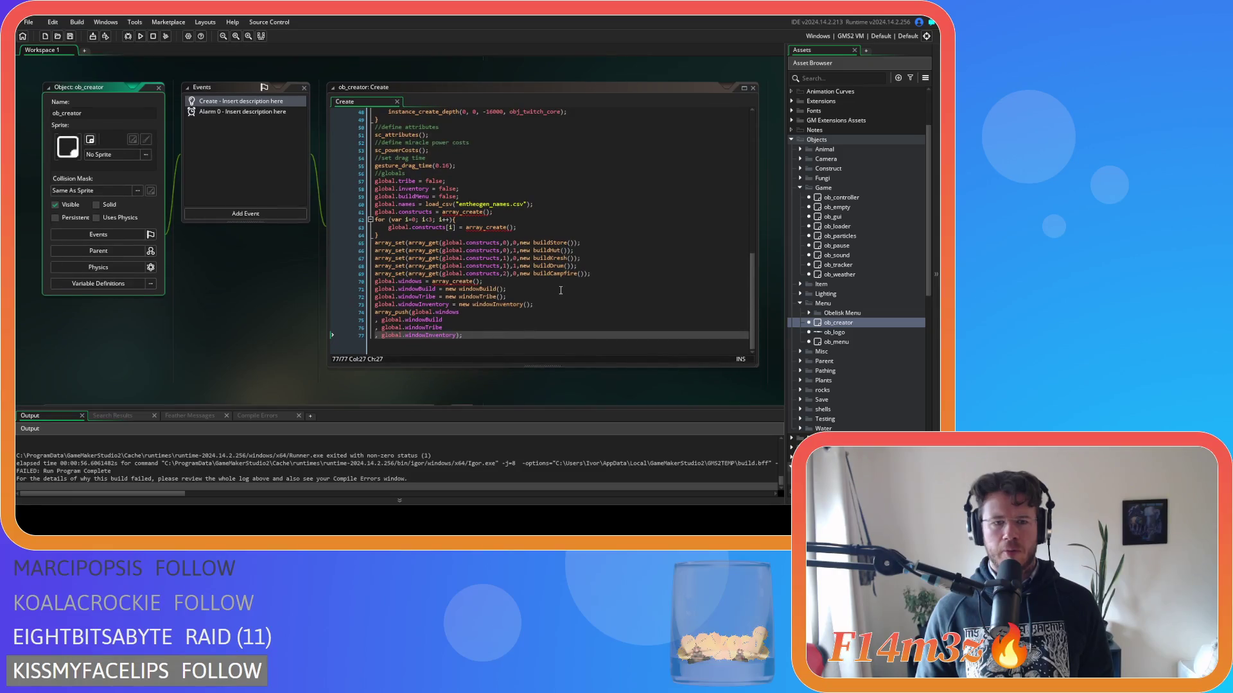
pyautogui.click(552, 276)
pyautogui.click(520, 212)
pyautogui.scroll(4, 521, 218)
pyautogui.scroll(11, 521, 219)
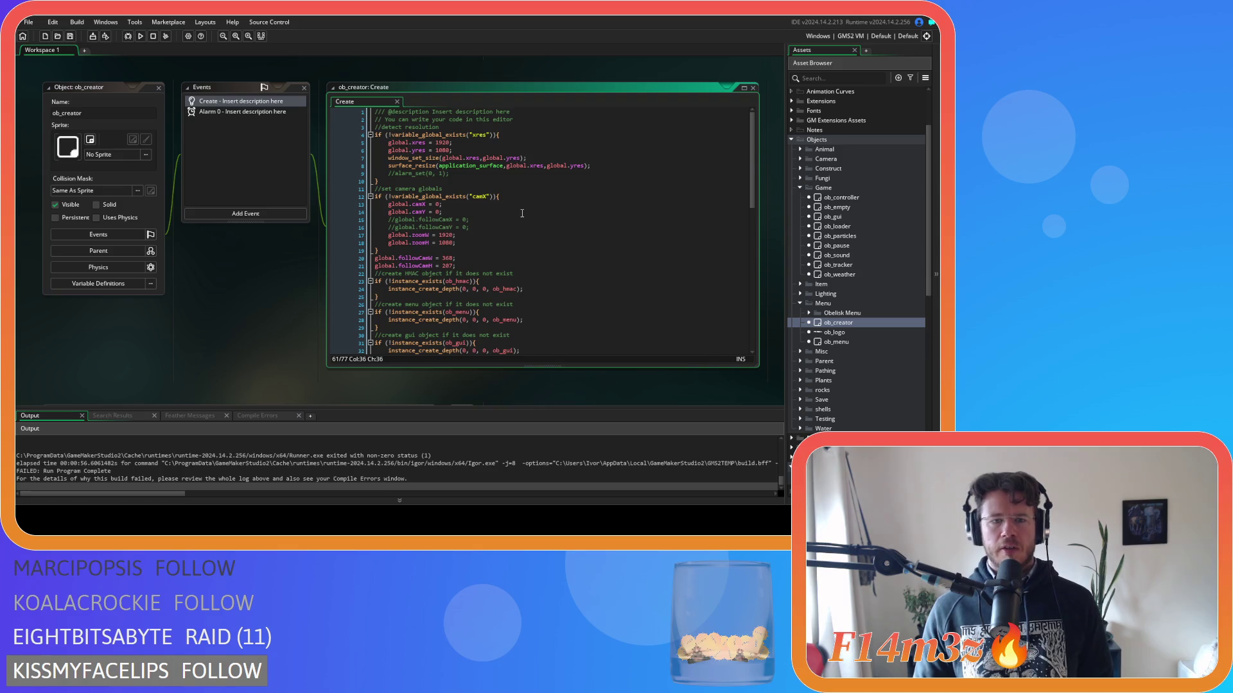
pyautogui.scroll(-15, 522, 213)
pyautogui.scroll(15, 522, 213)
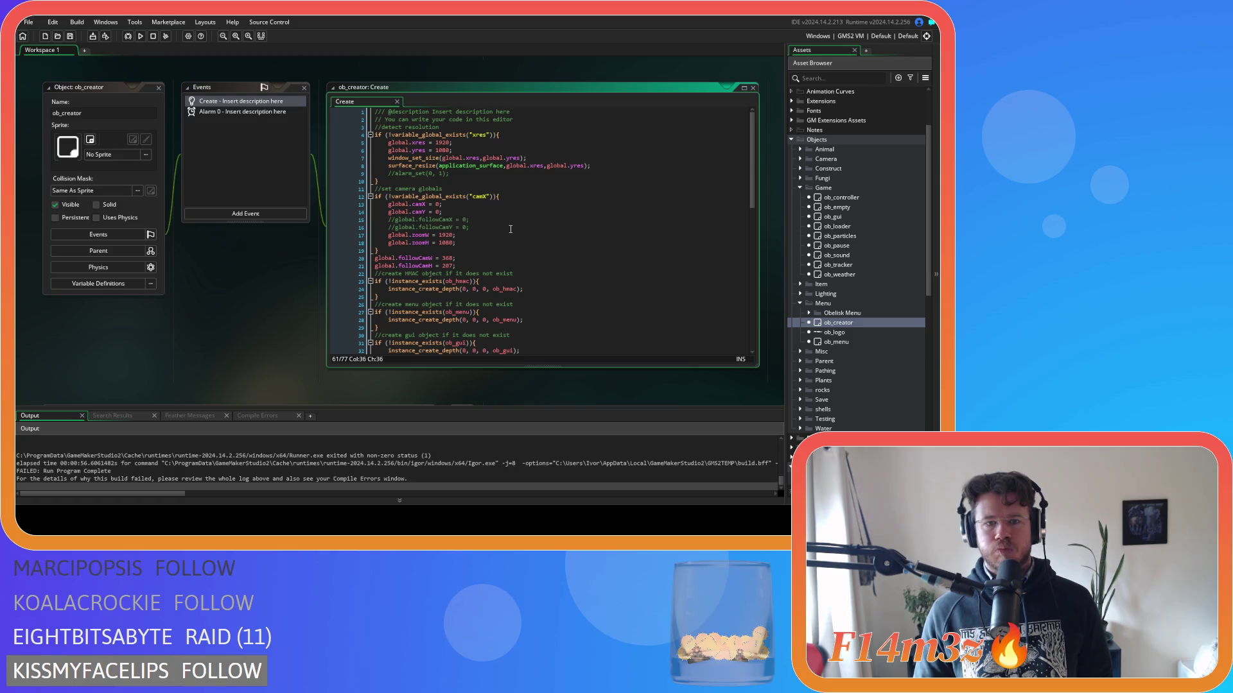
pyautogui.moveTo(505, 197); pyautogui.dragTo(374, 197)
pyautogui.rightClick(409, 196)
pyautogui.click(440, 211)
pyautogui.scroll(-15, 488, 281)
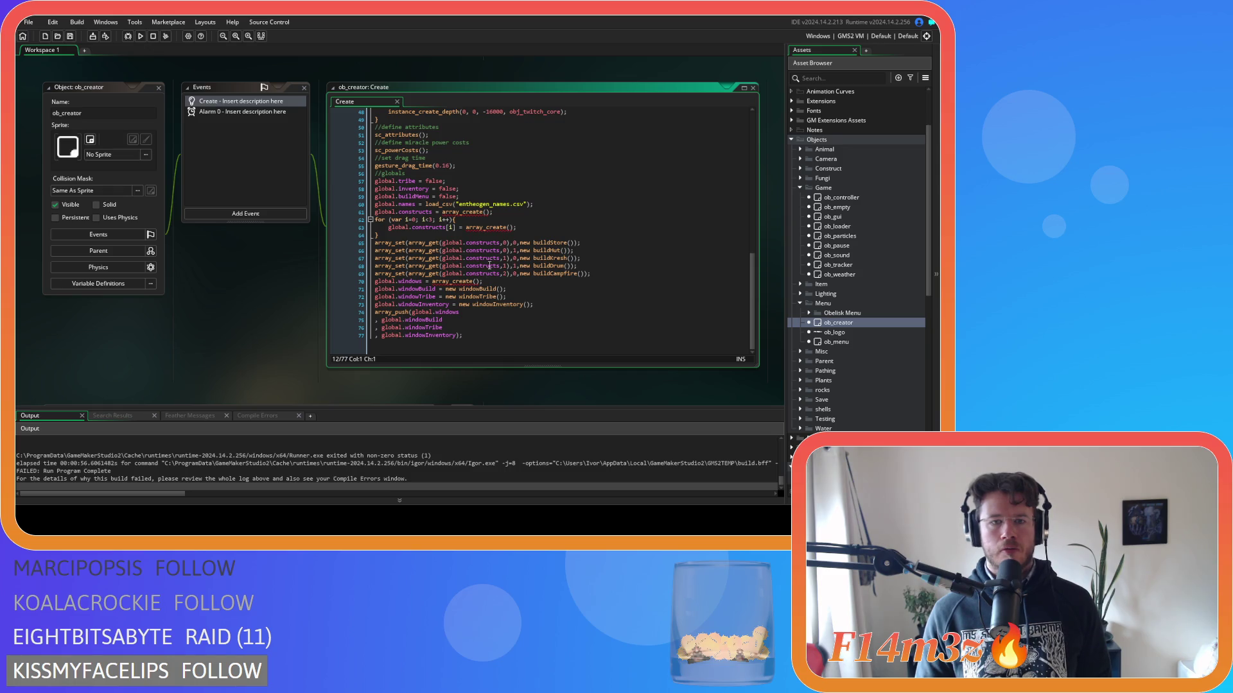
# Wrap the constructs setup in an indented if (!variable_global_exists("constructs")) block with a closing brace.
pyautogui.click(536, 205)
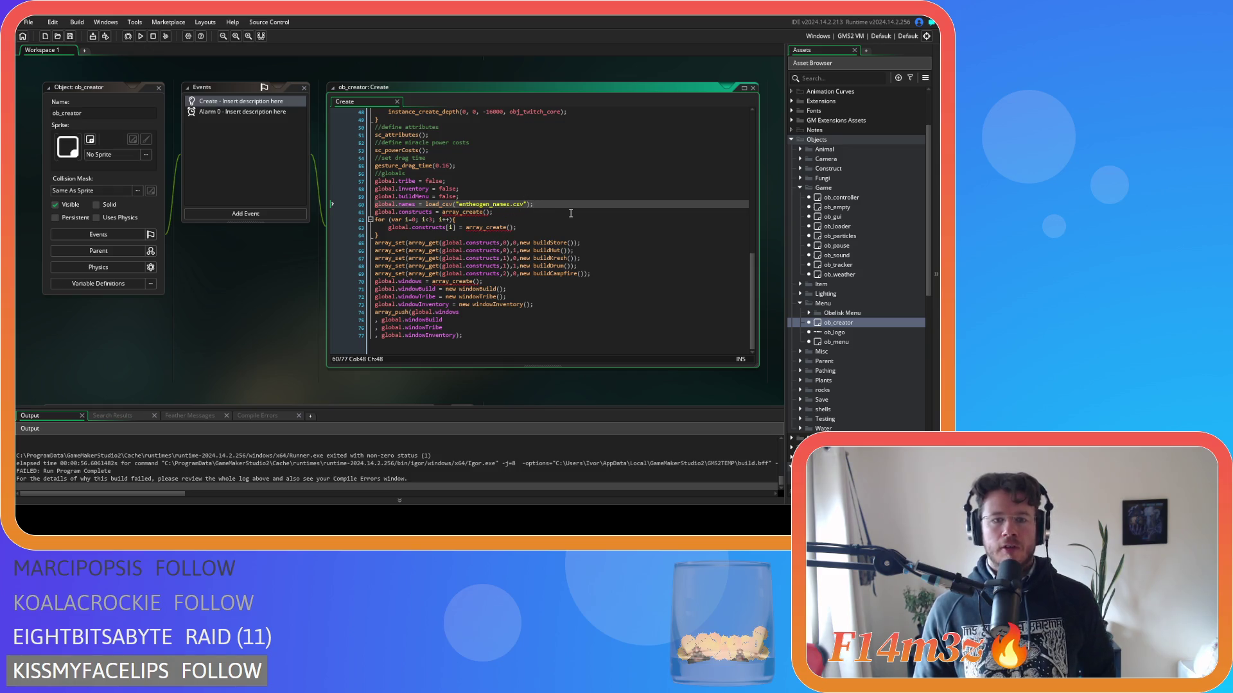
pyautogui.press('Return')
pyautogui.hotkey('ctrl', 'v')
pyautogui.doubleClick(478, 212)
pyautogui.write('constructs')
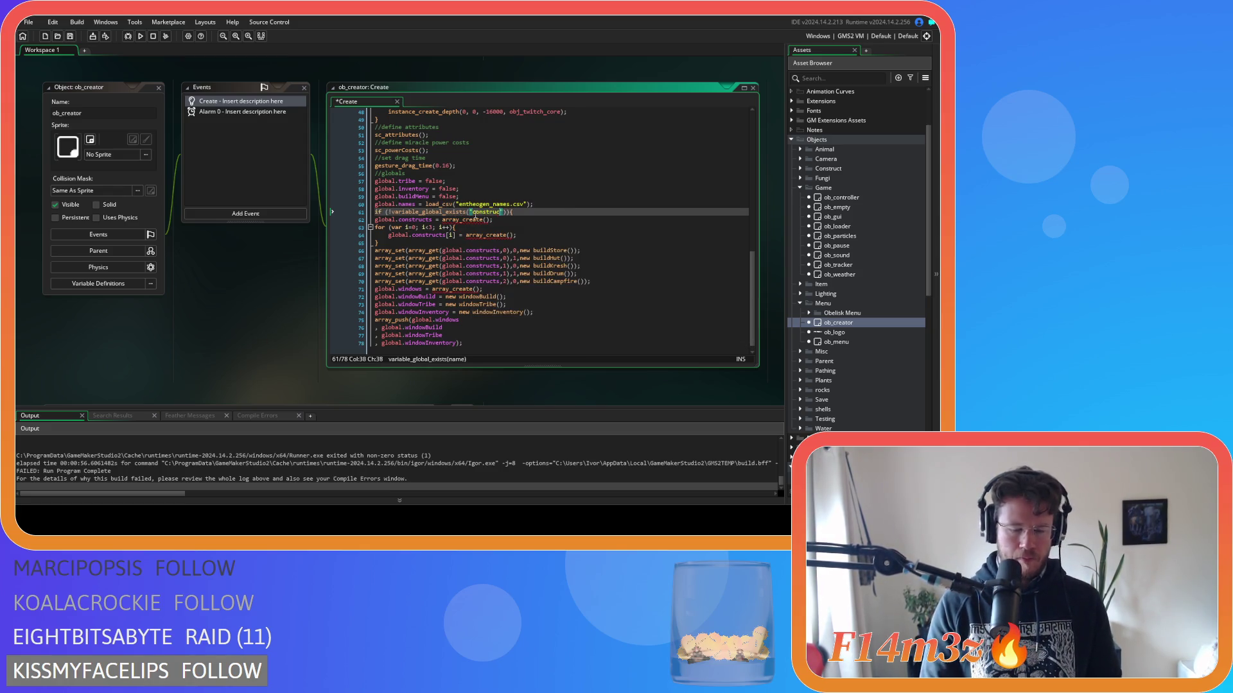
pyautogui.click(614, 281)
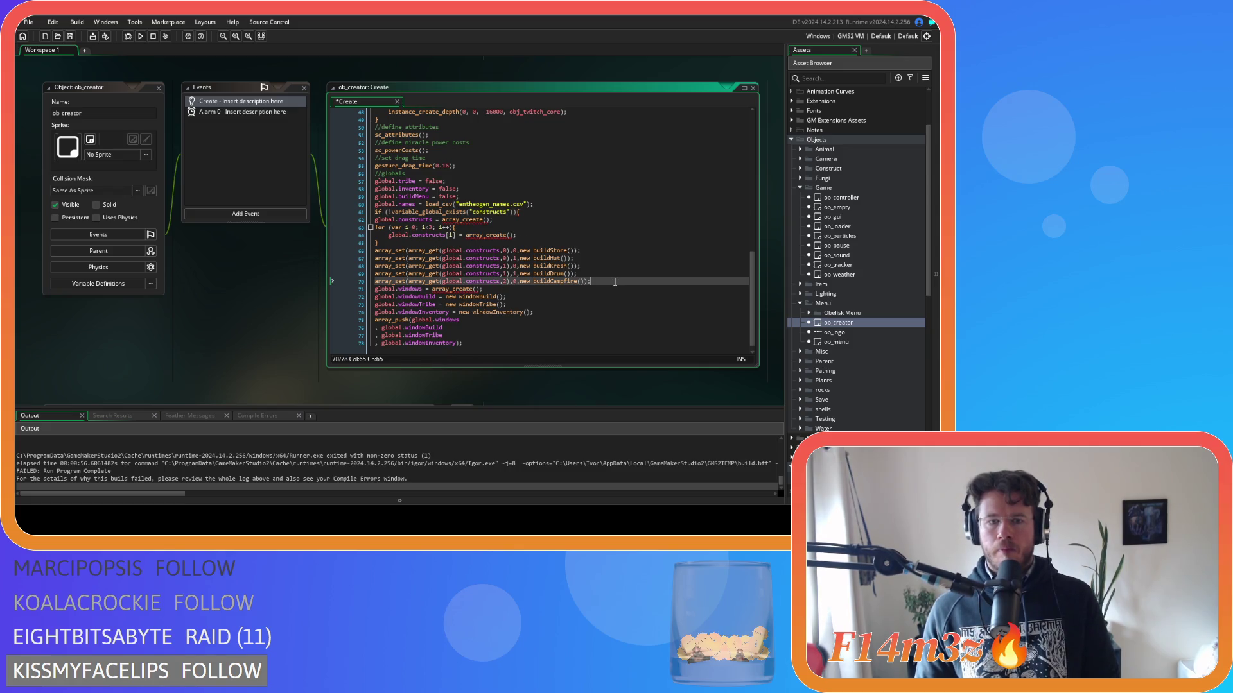
pyautogui.press('Return')
pyautogui.write('}')
pyautogui.moveTo(609, 284); pyautogui.dragTo(306, 222)
pyautogui.press('Tab')
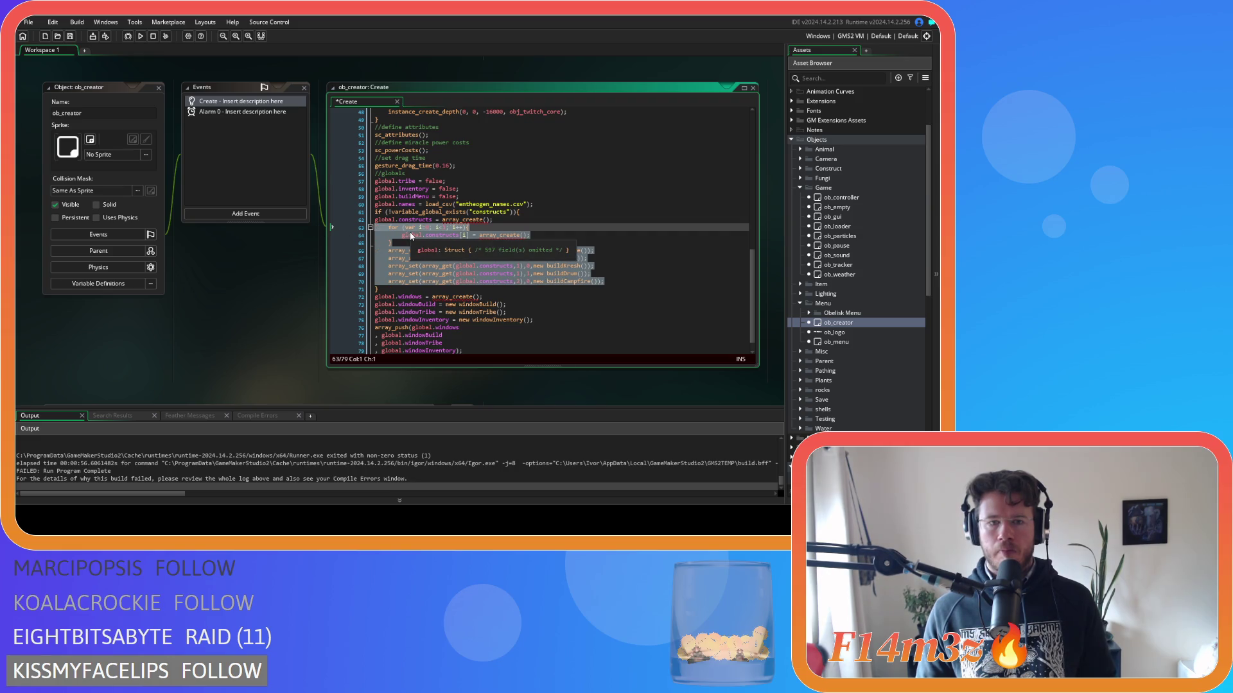
pyautogui.hotkey('shift', 'Tab')
pyautogui.hotkey('shift', 'Up')
pyautogui.press('Tab')
# Wrap the windows setup in an indented "windows" existence guard and save.
pyautogui.moveTo(522, 211); pyautogui.dragTo(368, 218)
pyautogui.scroll(-1, 431, 272)
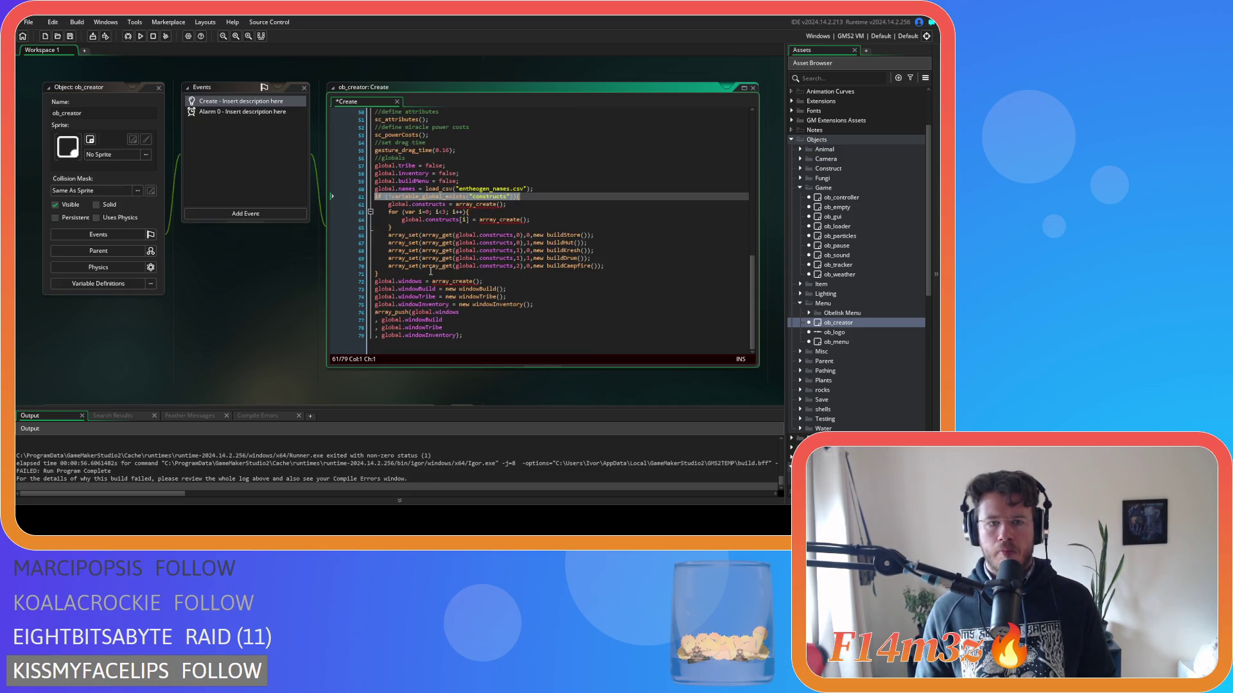
pyautogui.hotkey('ctrl', 'c')
pyautogui.click(420, 274)
pyautogui.press('Return')
pyautogui.hotkey('ctrl', 'v')
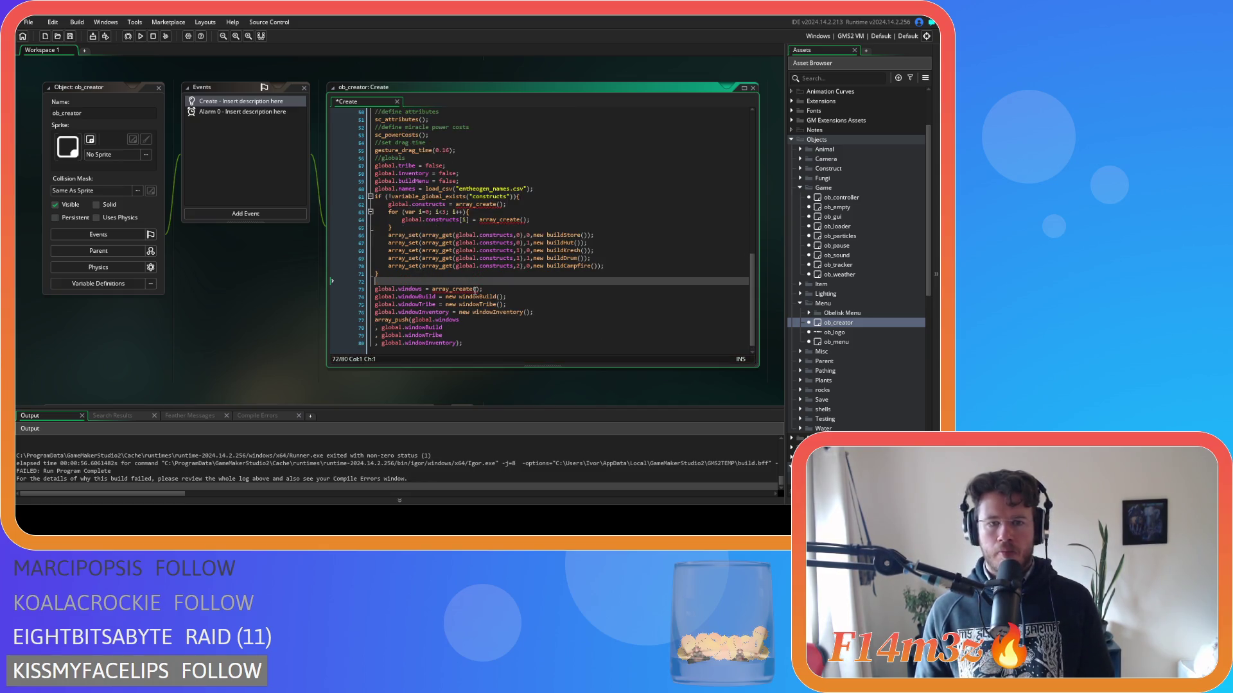
pyautogui.scroll(-1, 491, 297)
pyautogui.moveTo(464, 335)
pyautogui.mouseDown()
pyautogui.moveTo(359, 319)
pyautogui.moveTo(321, 284)
pyautogui.mouseUp()
pyautogui.press('Tab')
pyautogui.click(500, 343)
pyautogui.press('Return')
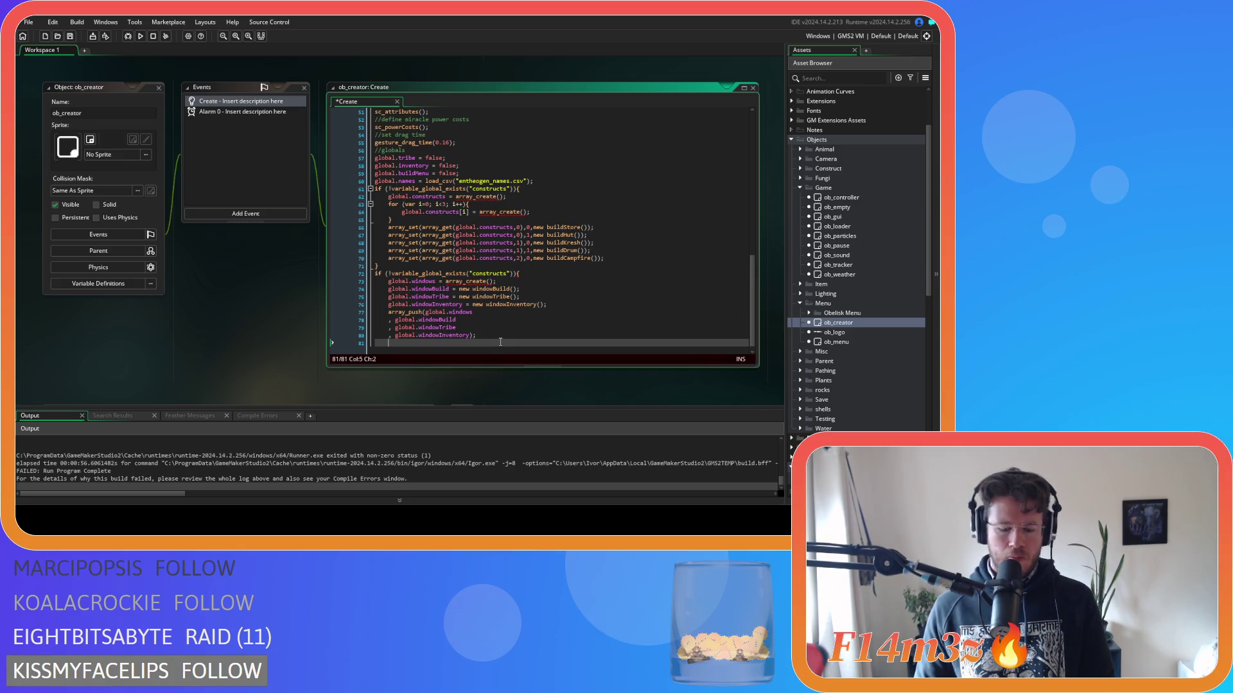
pyautogui.doubleClick(489, 274)
pyautogui.write('windows')
pyautogui.hotkey('ctrl', 's')
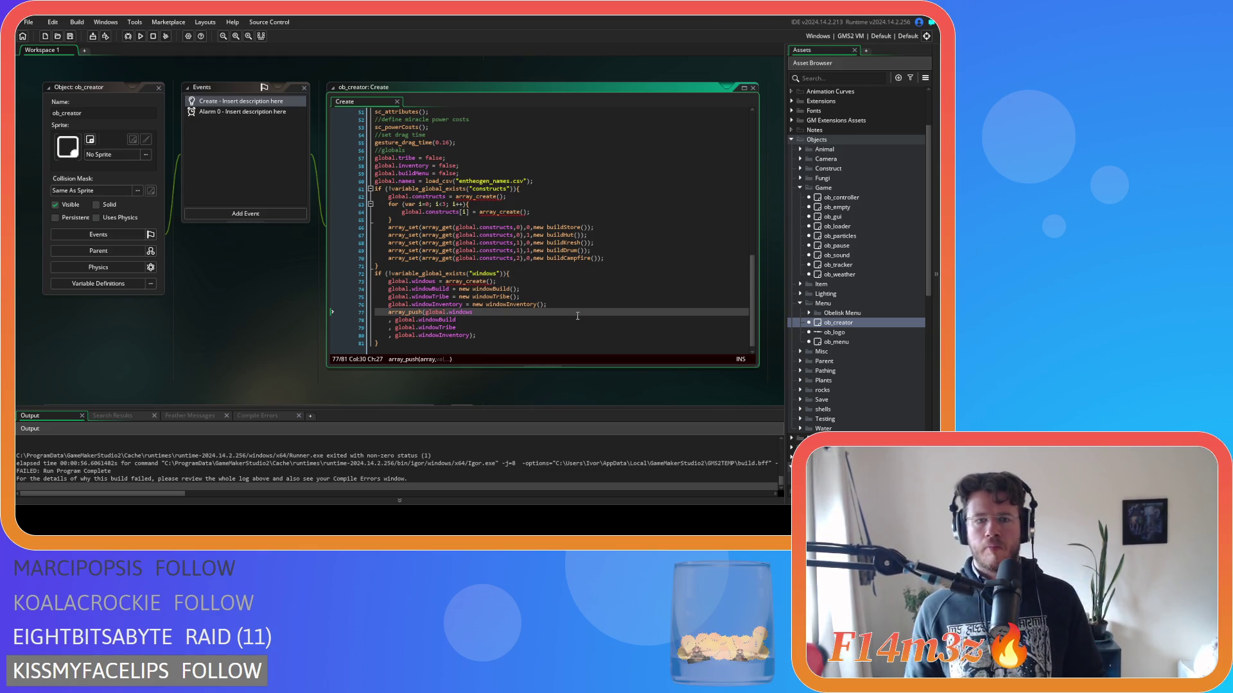
# Review the windows array, windowBuild and windowTribe creation lines.
pyautogui.click(513, 283)
pyautogui.click(528, 289)
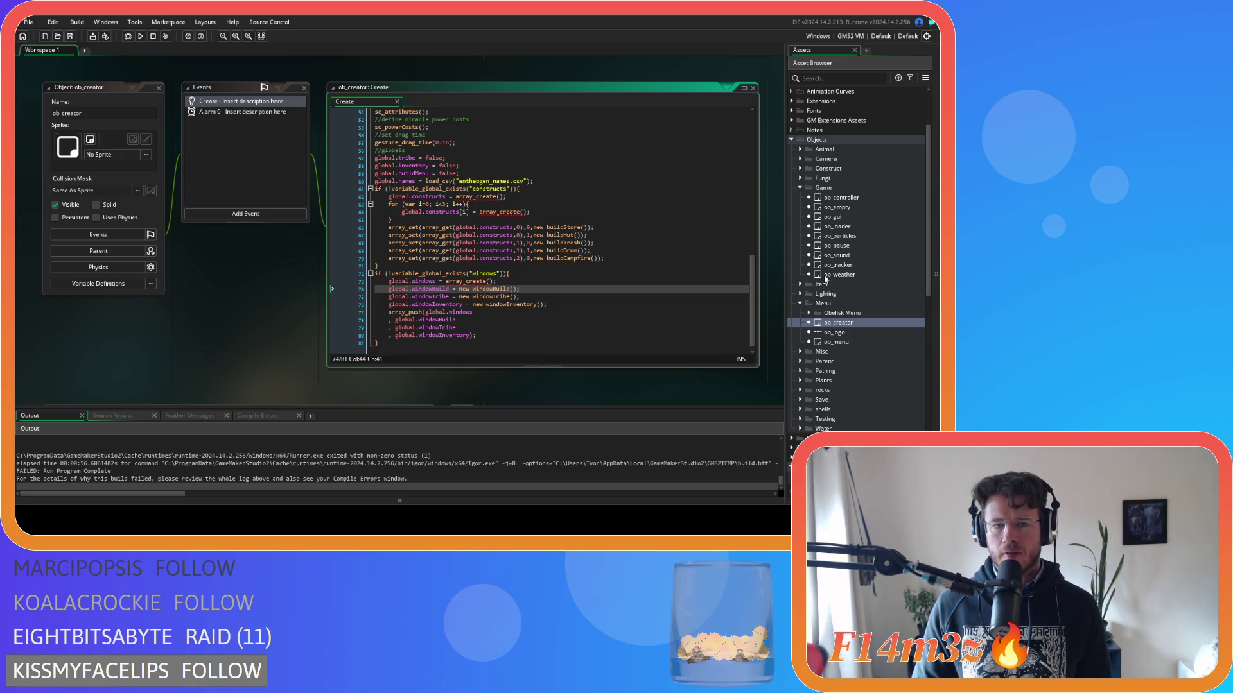
pyautogui.click(483, 296)
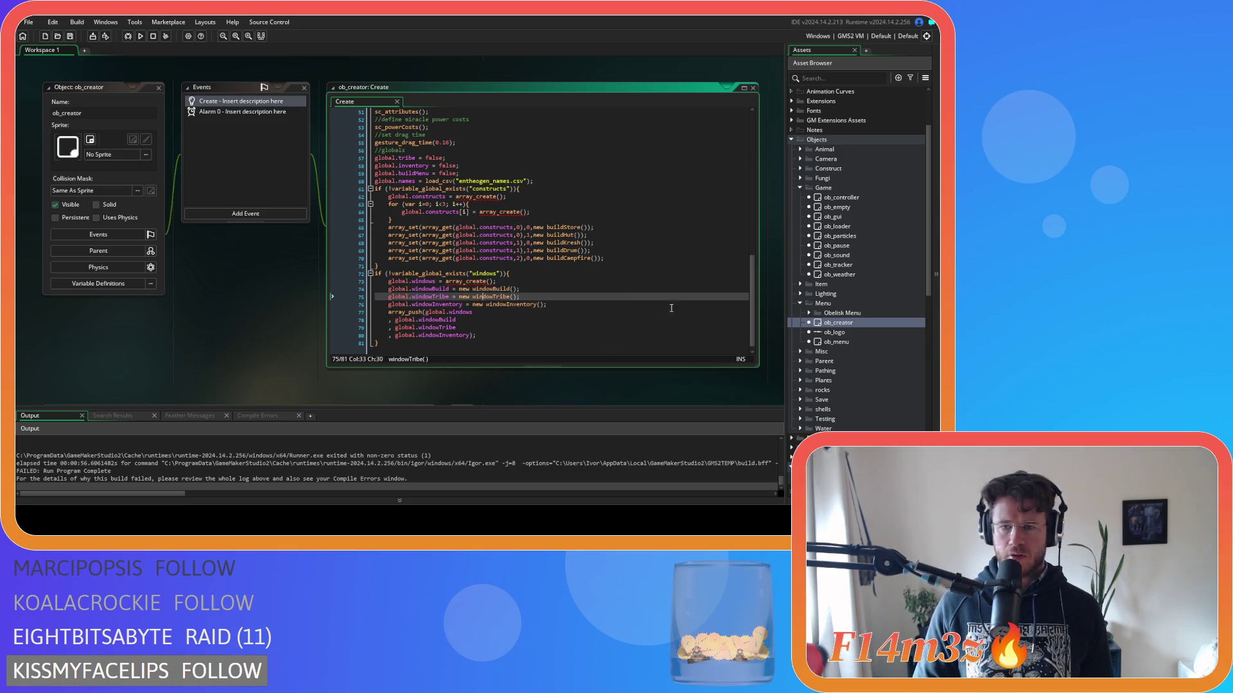
# Collapse the Inventory scripts folder and open sc_windowBuild from the Build folder.
pyautogui.scroll(-5, 861, 287)
pyautogui.scroll(-8, 872, 290)
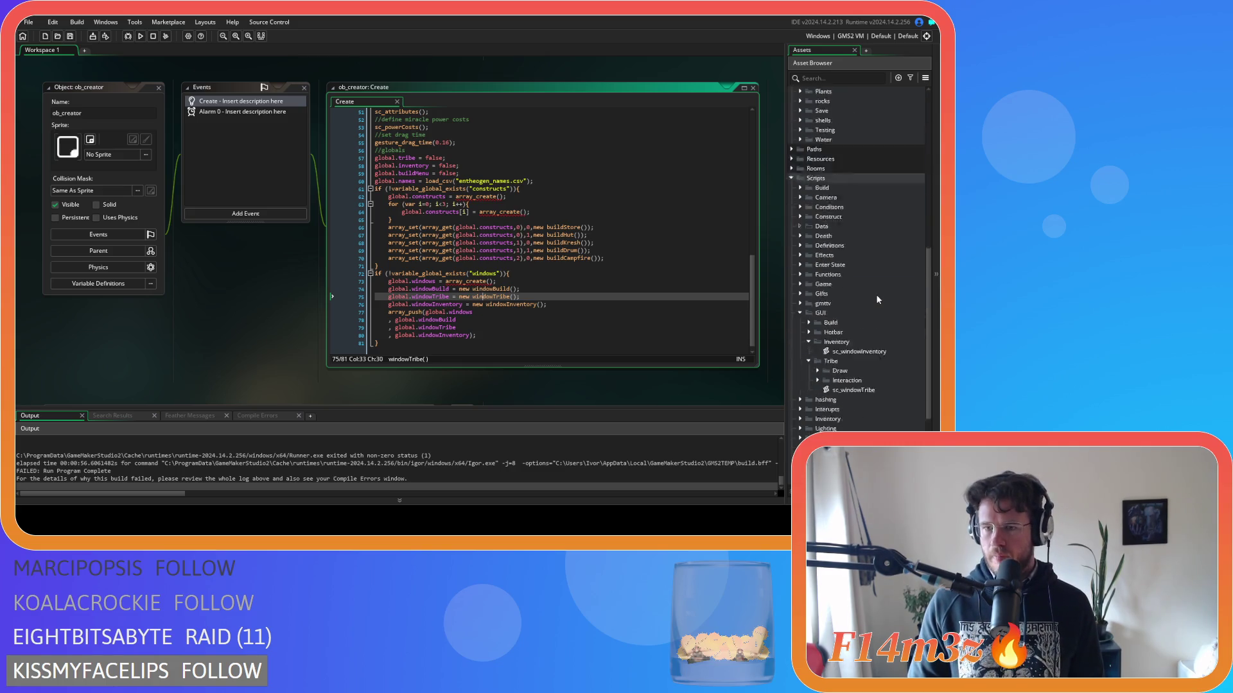
pyautogui.click(809, 322)
pyautogui.click(809, 303)
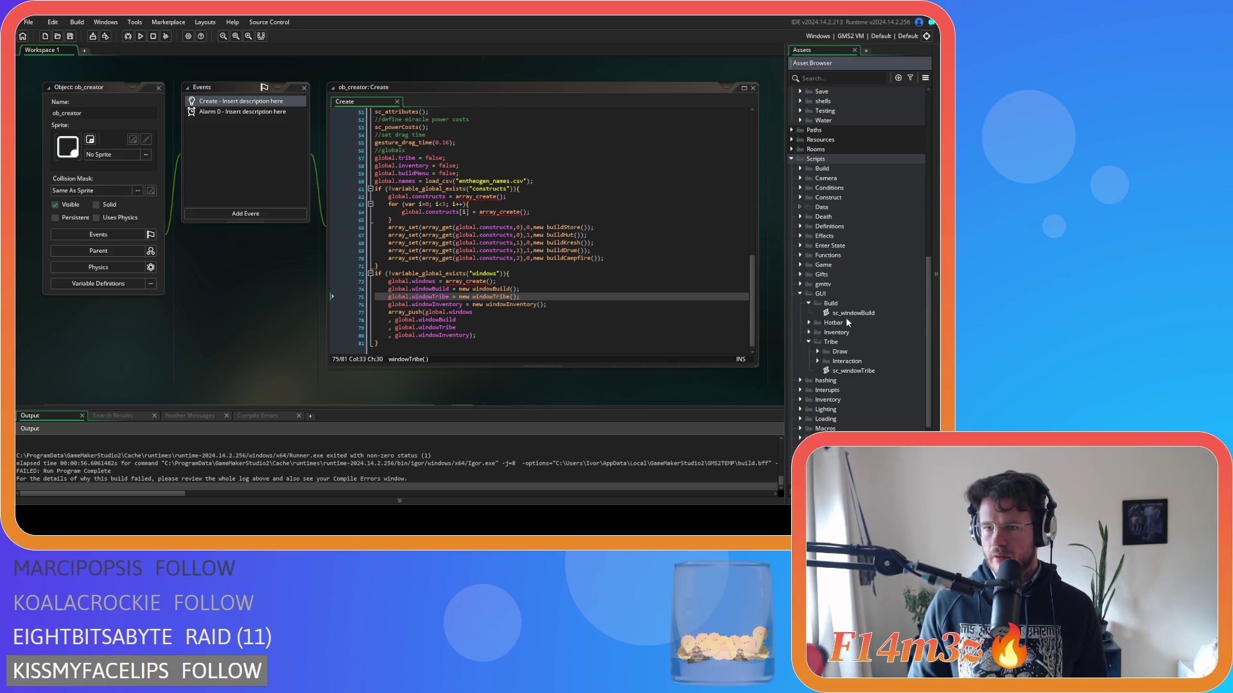
pyautogui.doubleClick(847, 313)
# Scroll through sc_windowBuild's code, reviewing the mouse-position and window reordering logic.
pyautogui.scroll(12, 463, 129)
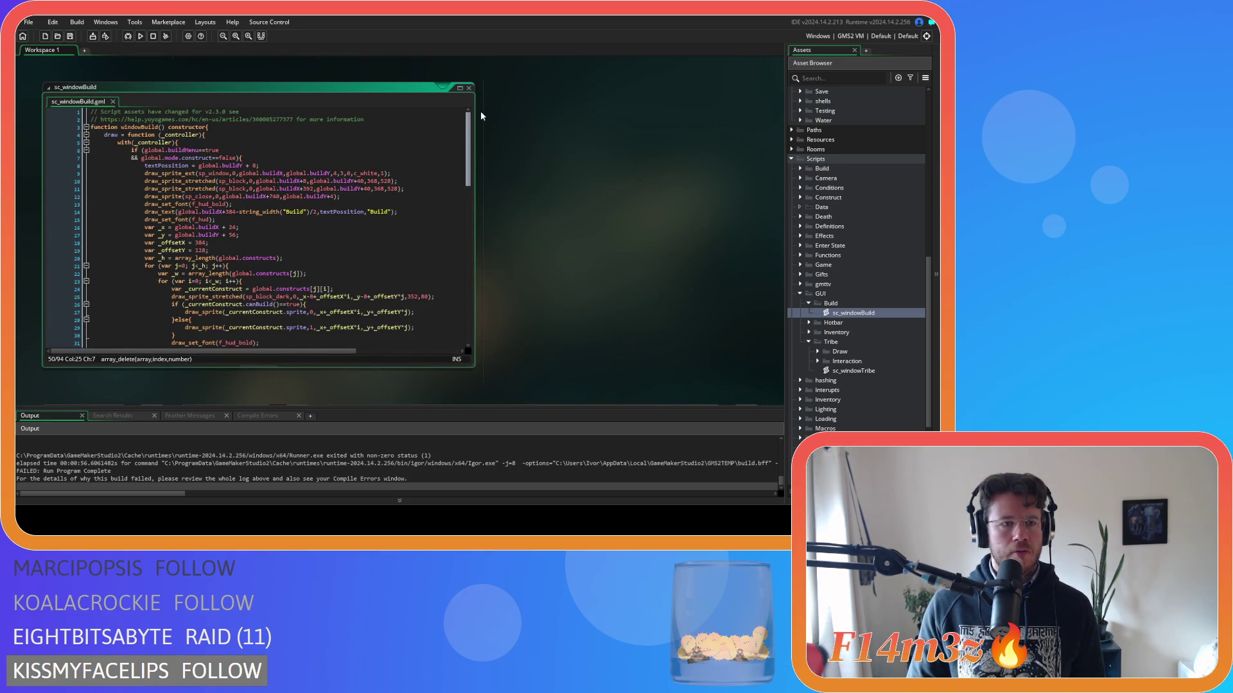
pyautogui.scroll(-8, 454, 206)
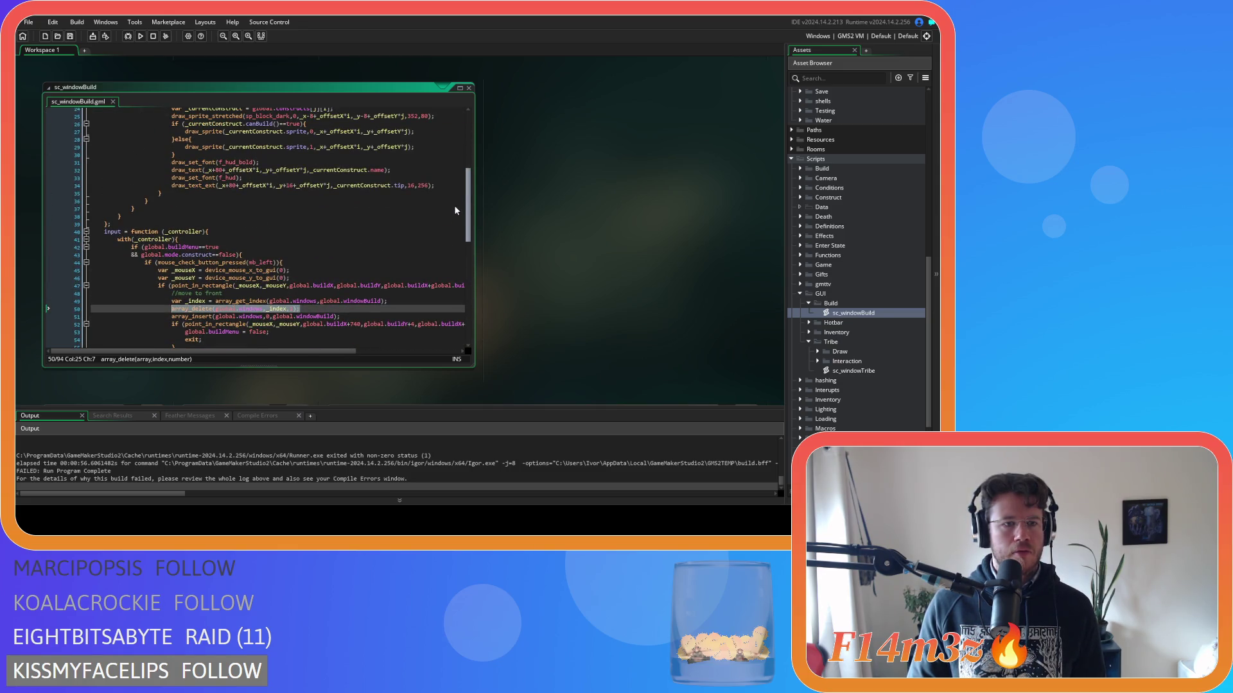
pyautogui.scroll(8, 455, 209)
pyautogui.scroll(-10, 444, 180)
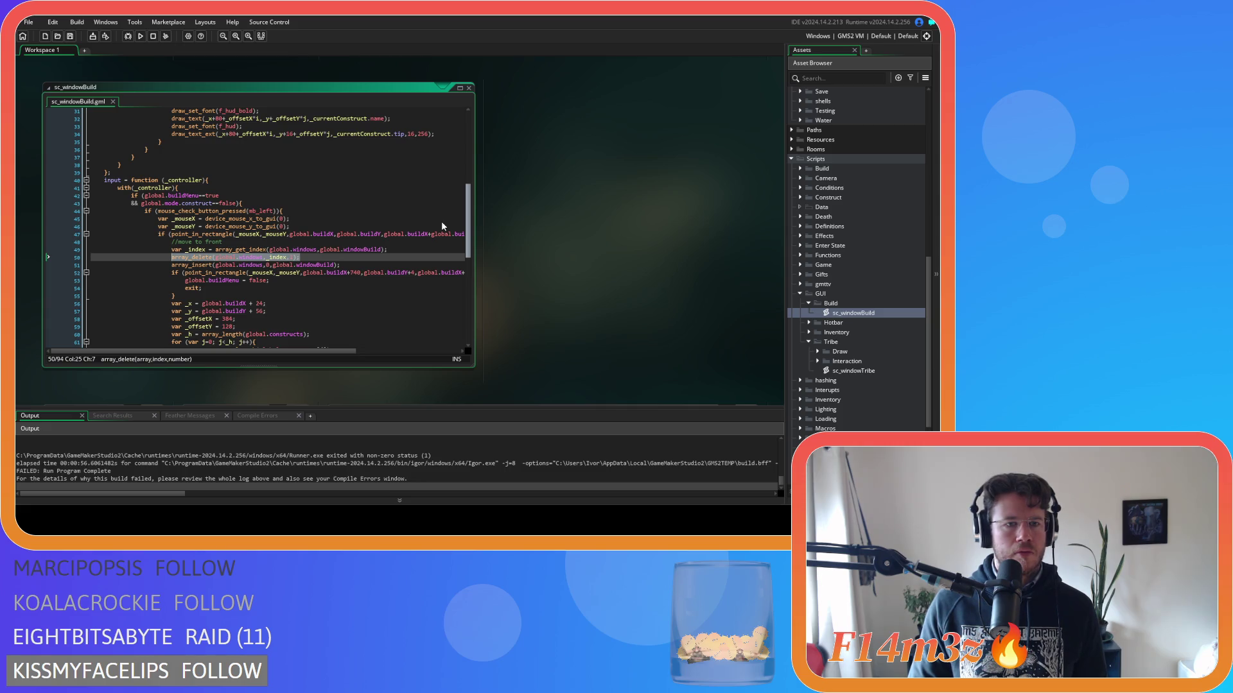
pyautogui.click(405, 226)
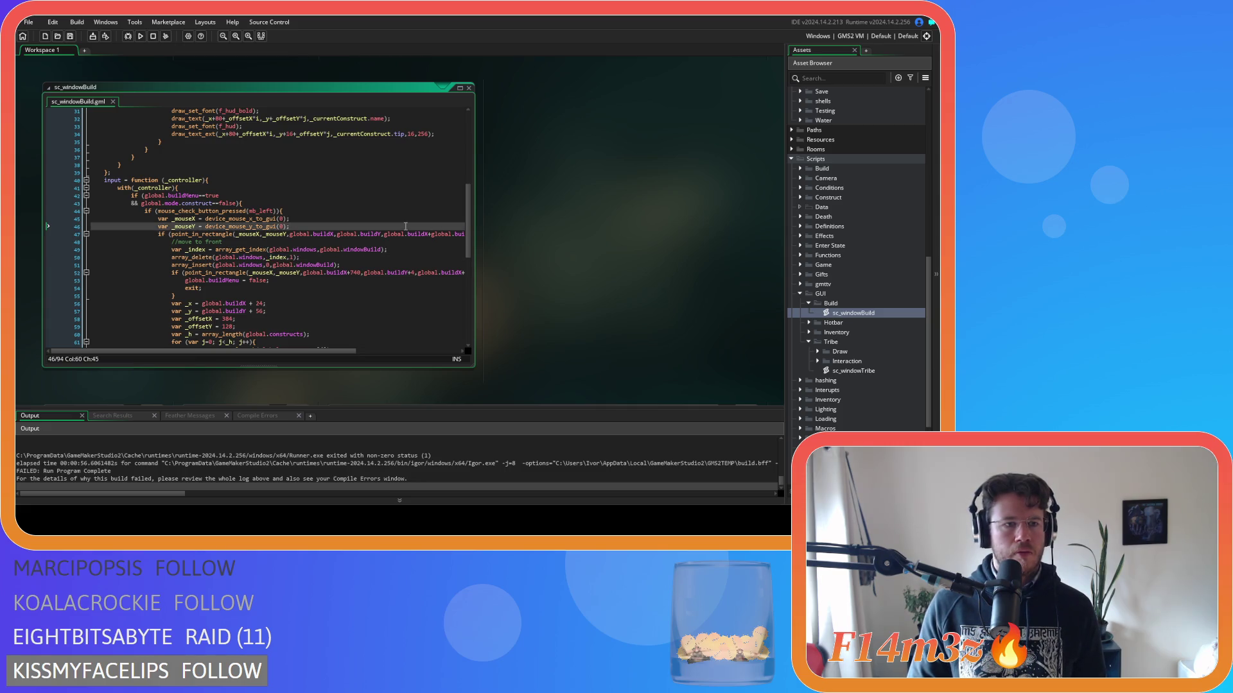
pyautogui.scroll(-12, 405, 224)
pyautogui.scroll(20, 415, 222)
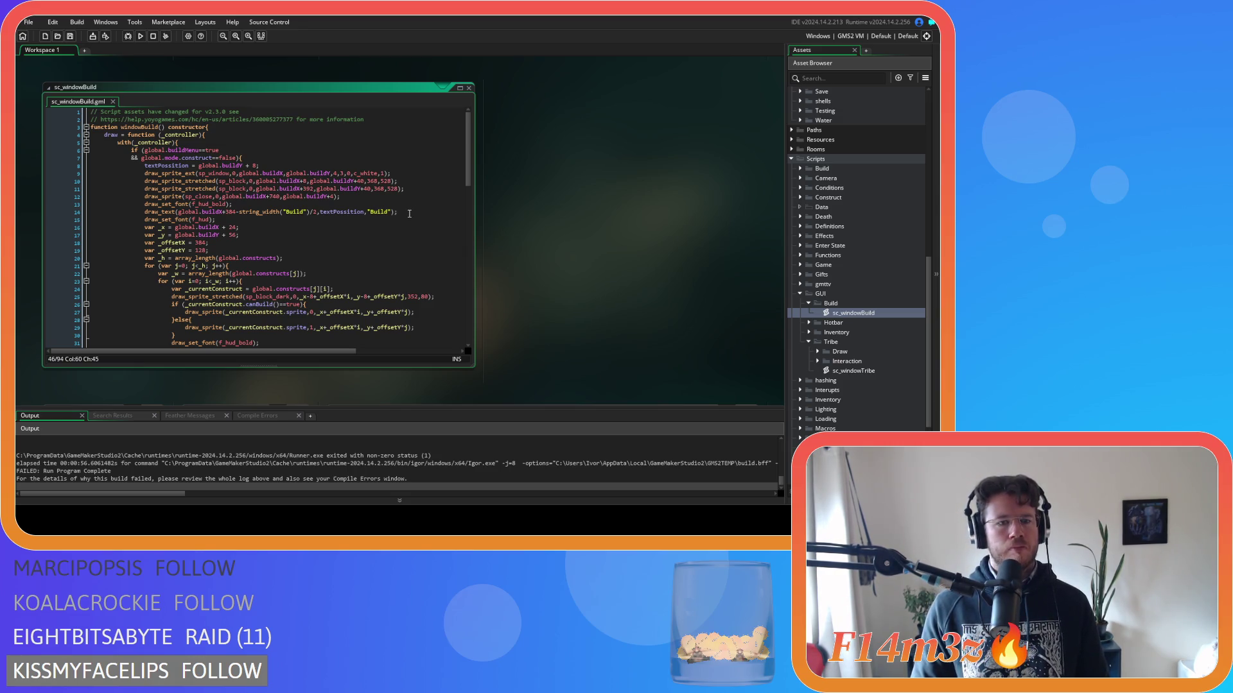
pyautogui.moveTo(469, 153)
pyautogui.mouseDown()
pyautogui.moveTo(465, 313)
pyautogui.moveTo(457, 236)
pyautogui.mouseUp()
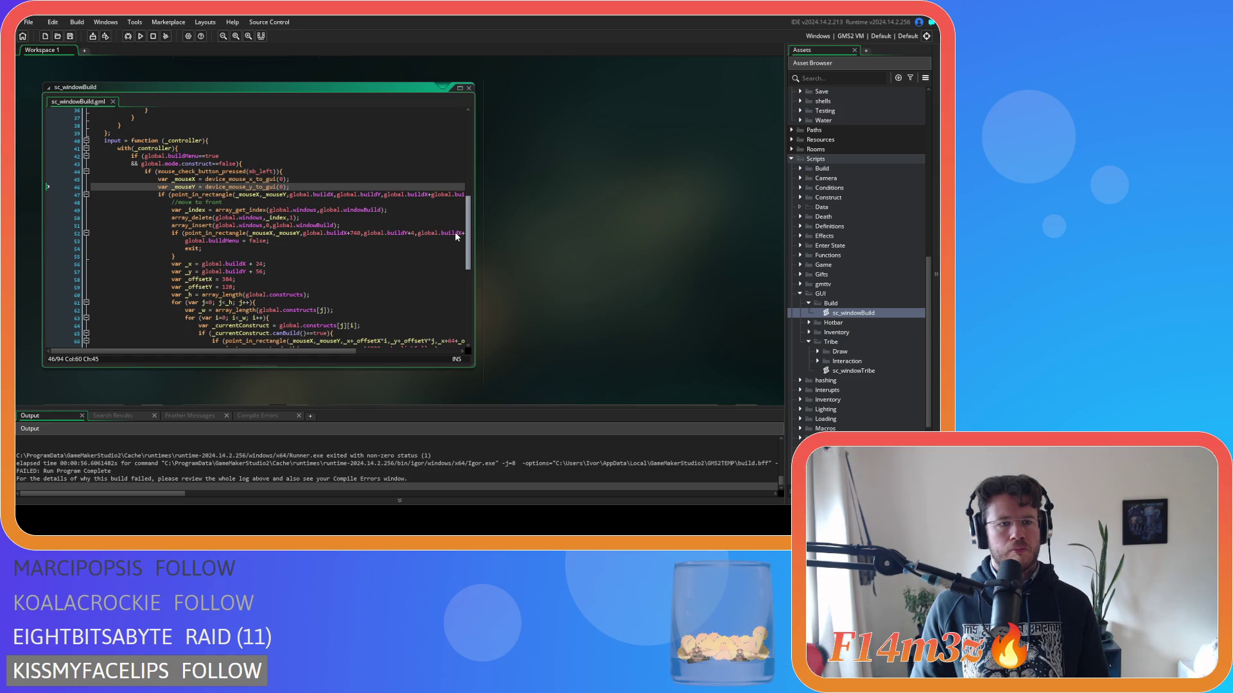
pyautogui.moveTo(455, 233); pyautogui.dragTo(449, 218)
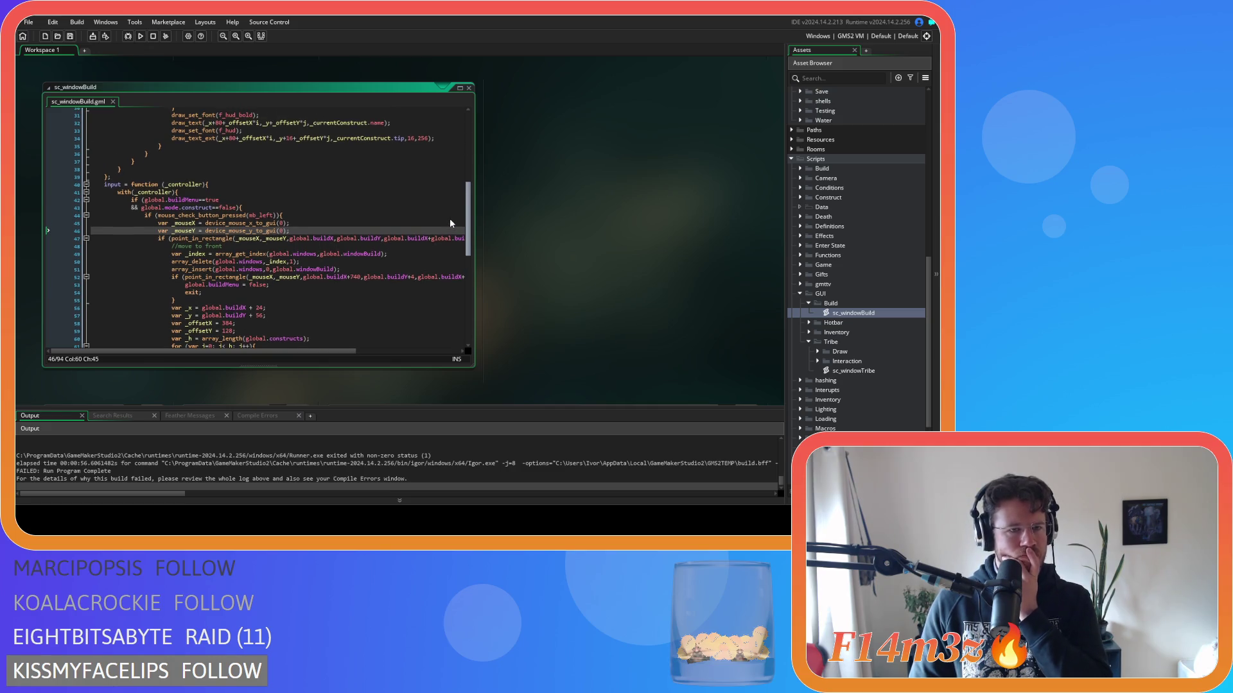
pyautogui.scroll(10, 450, 221)
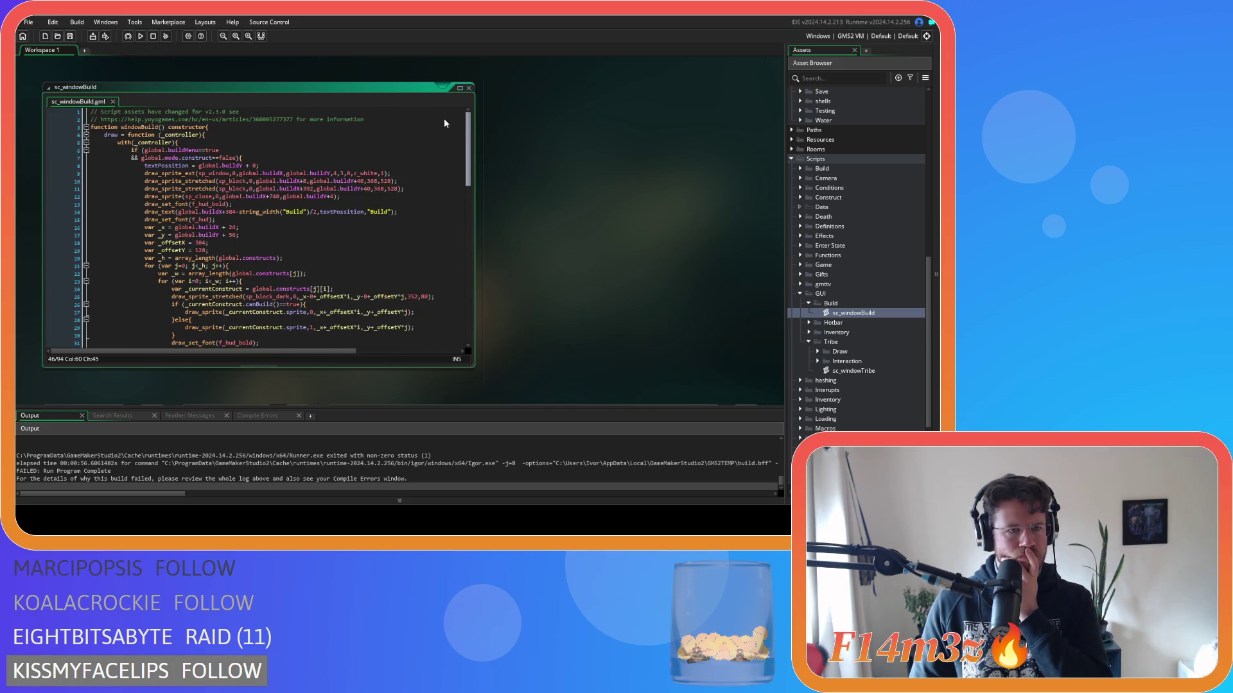
pyautogui.scroll(-5, 434, 271)
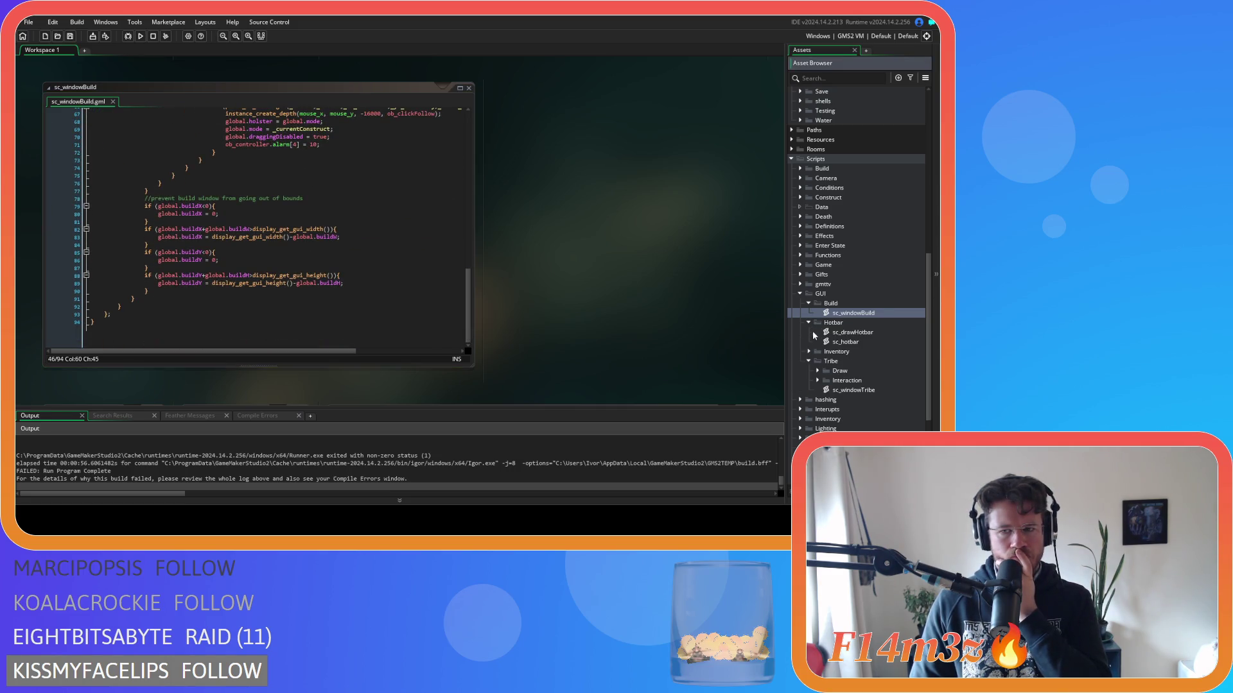
pyautogui.click(809, 332)
# Open sc_windowInventory, browse it and sc_windowBuild, and return to ob_creator's Create code.
pyautogui.doubleClick(858, 342)
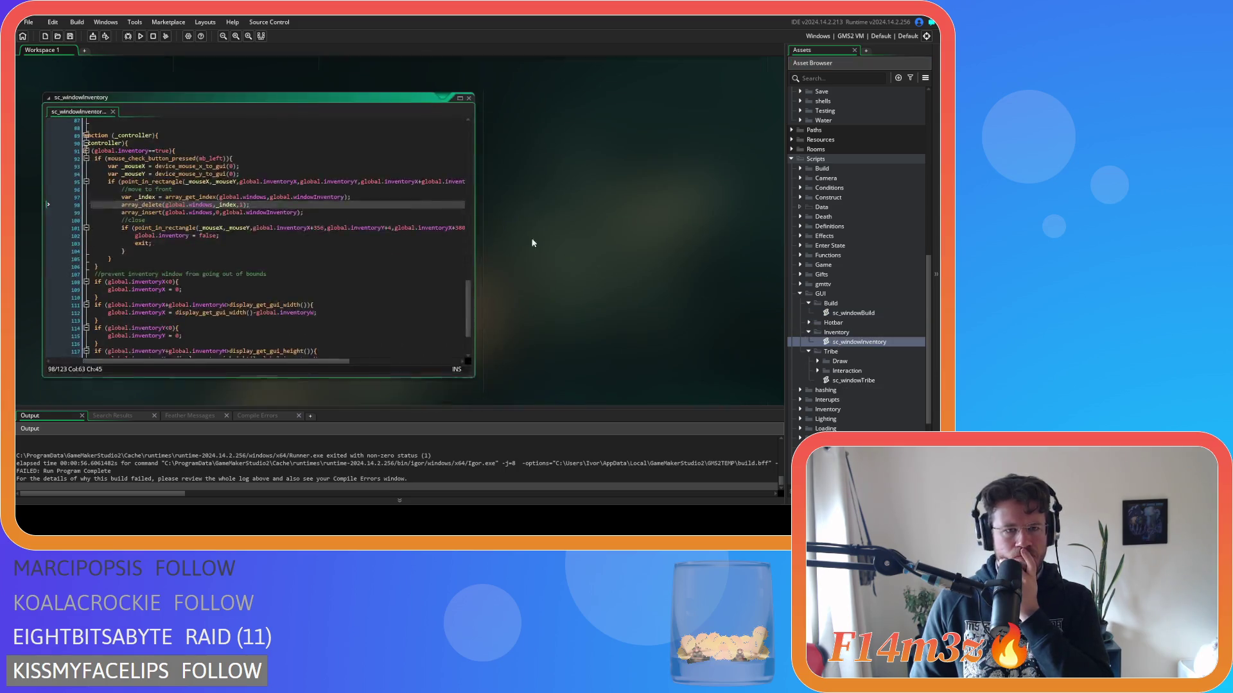
pyautogui.scroll(4, 341, 306)
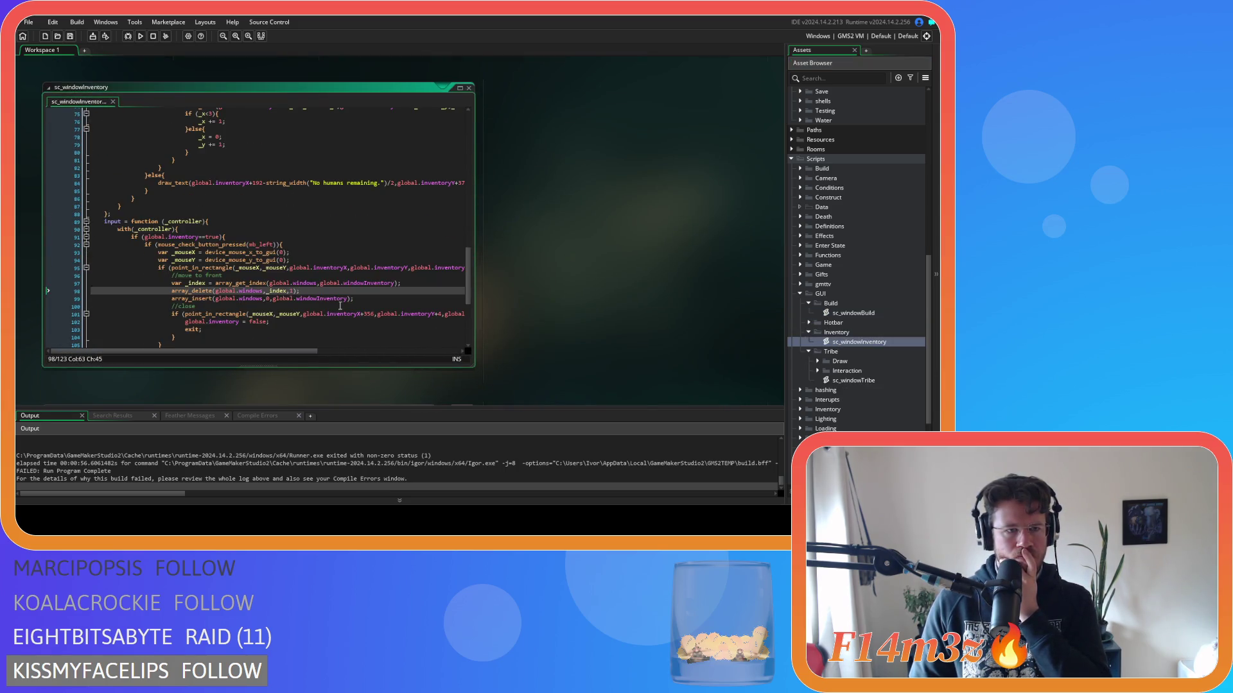
pyautogui.moveTo(466, 279); pyautogui.dragTo(460, 133)
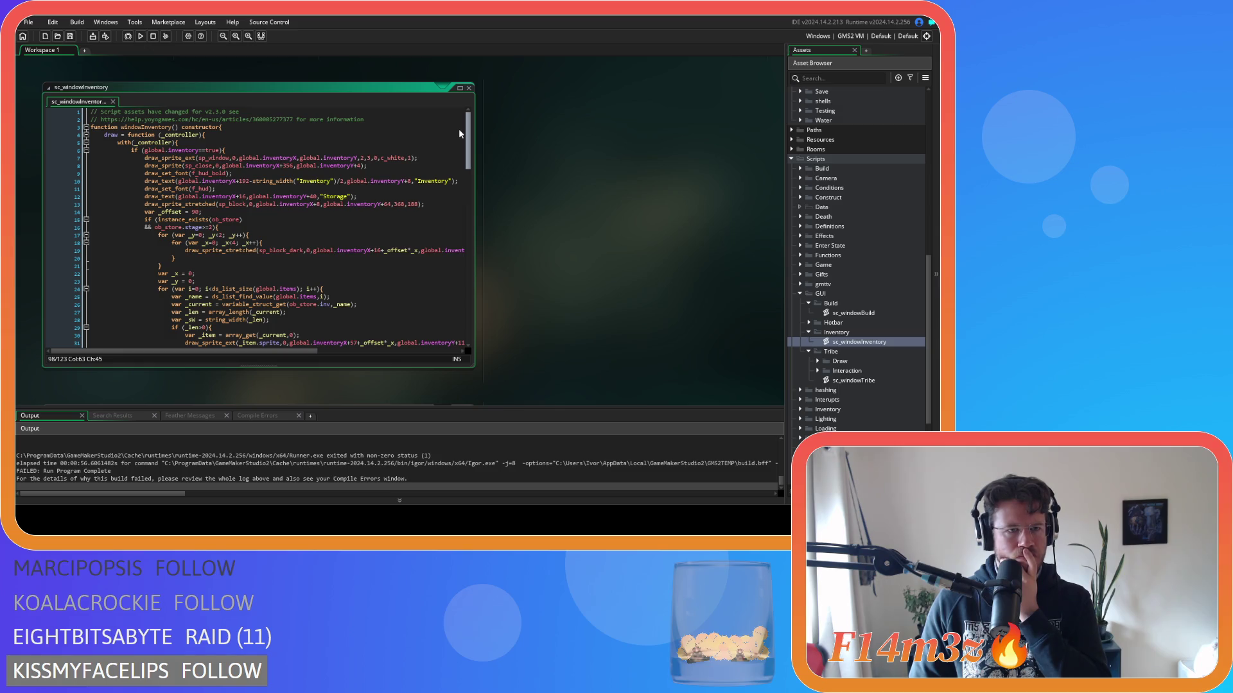
pyautogui.scroll(10, 583, 217)
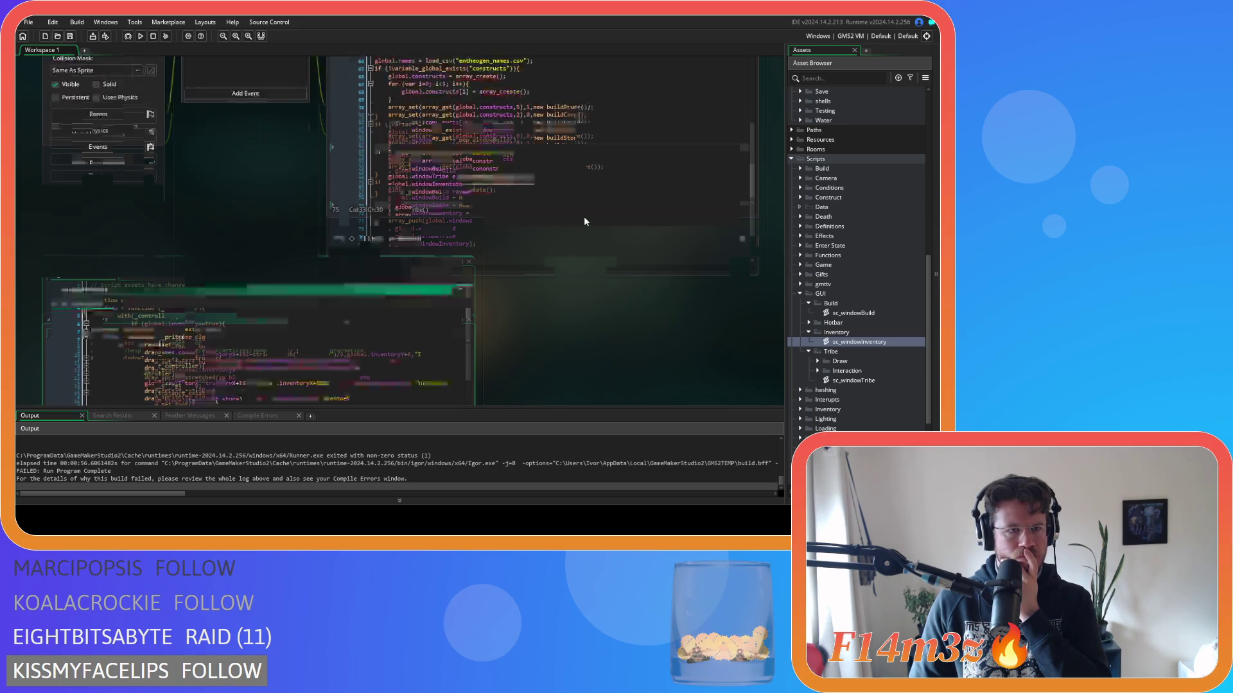
pyautogui.scroll(2, 504, 190)
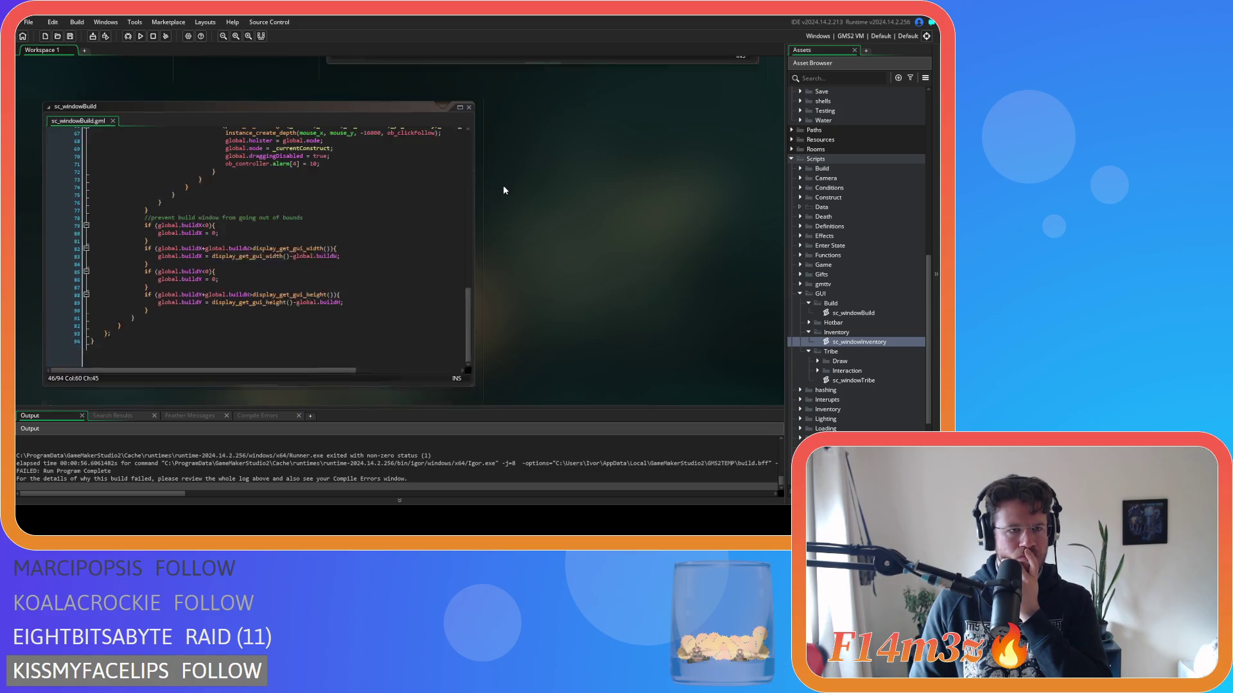
pyautogui.moveTo(468, 275); pyautogui.dragTo(472, 116)
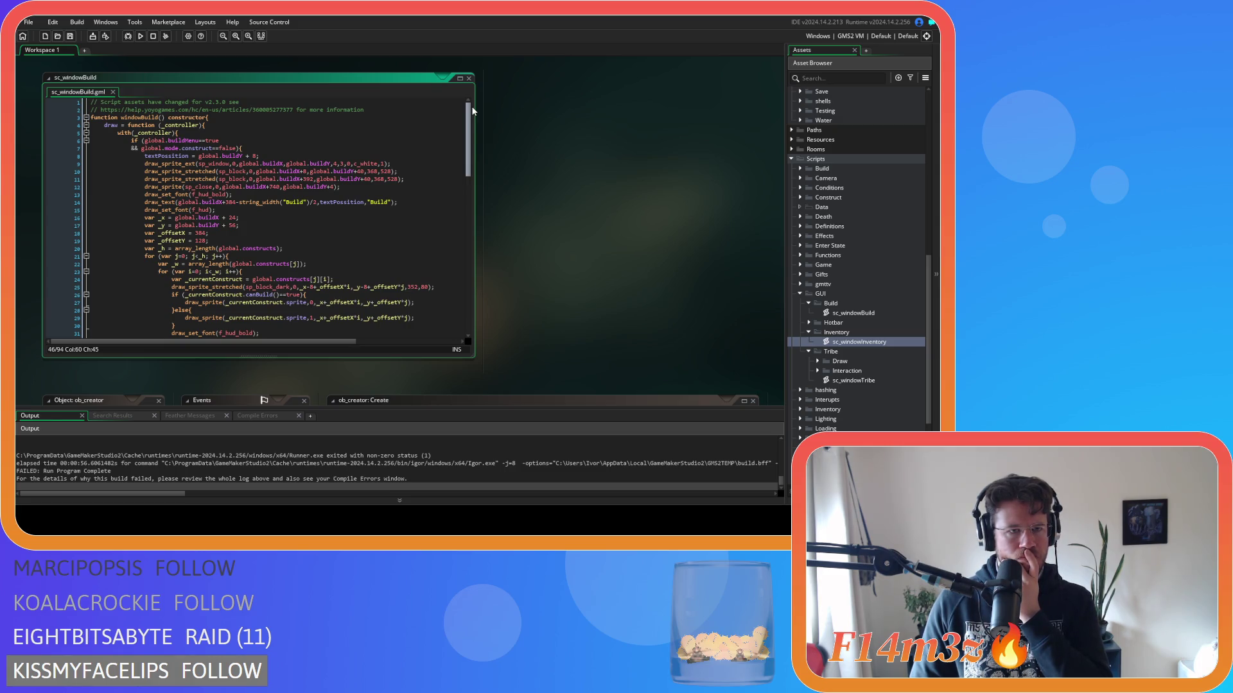
pyautogui.scroll(-5, 506, 236)
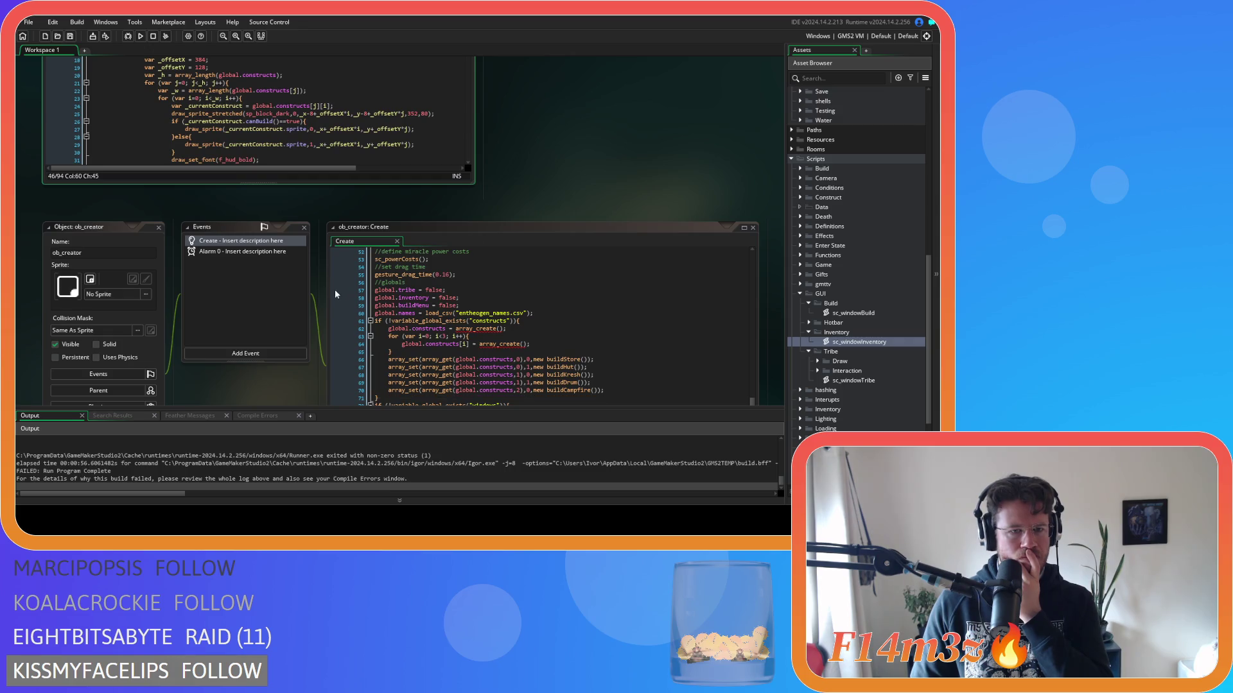
pyautogui.scroll(-5, 334, 289)
pyautogui.scroll(-5, 304, 313)
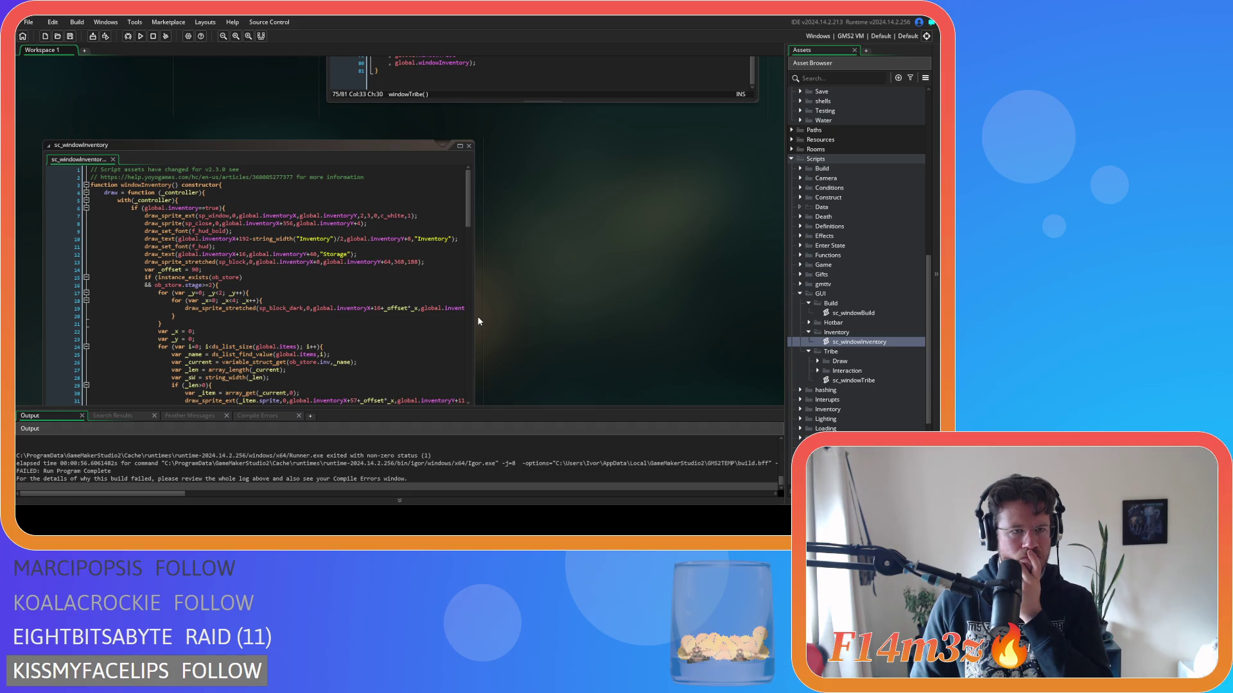
pyautogui.scroll(6, 476, 316)
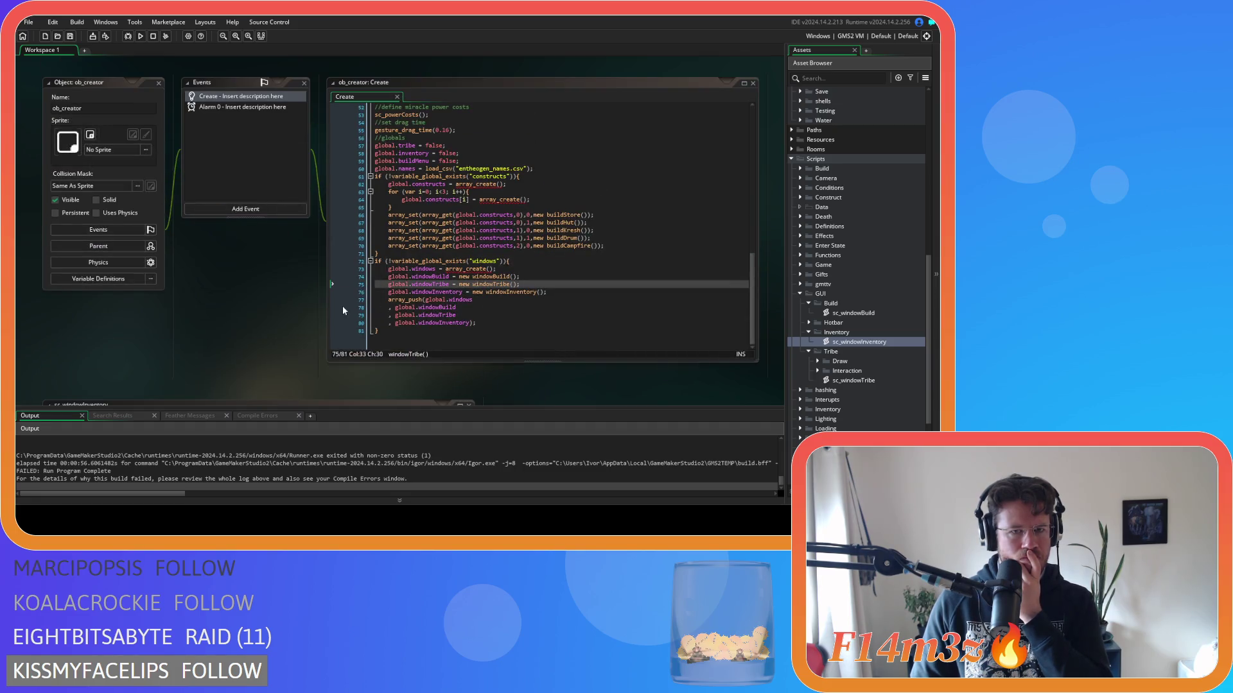
# Check the windowBuild creation line, then inspect sc_windowBuild's window size values in the draw code.
pyautogui.click(495, 294)
pyautogui.press('Up')
pyautogui.press('Up')
pyautogui.press('End')
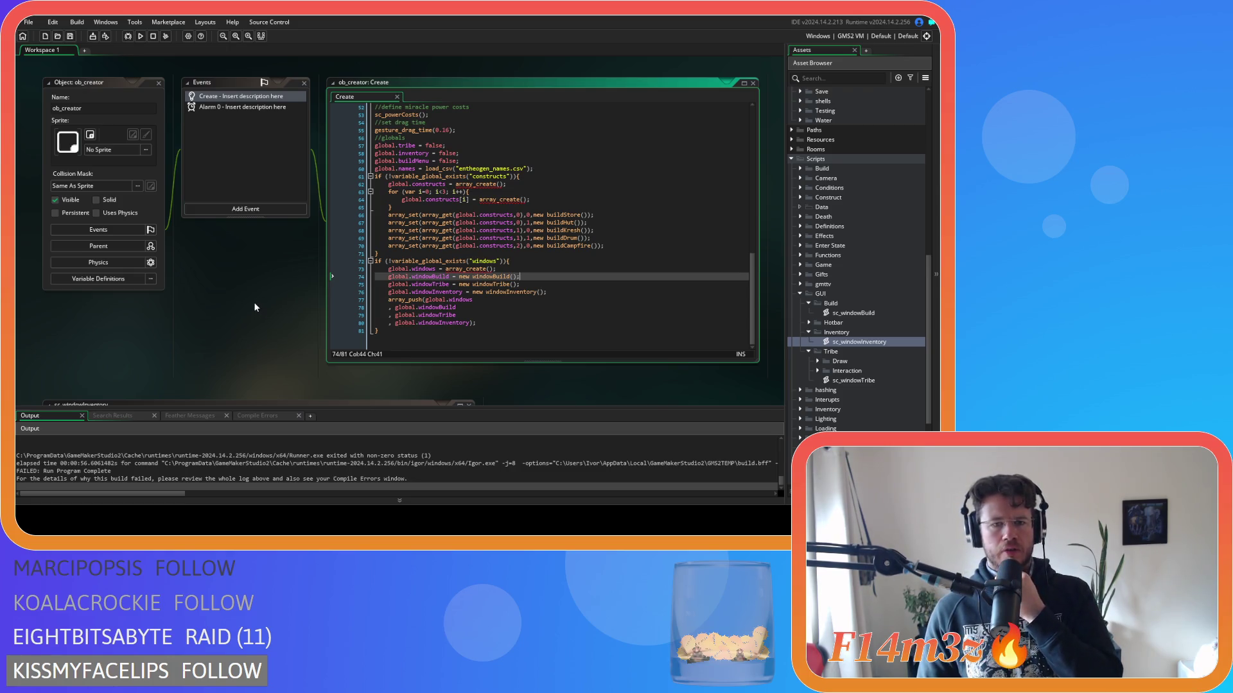
pyautogui.scroll(-3, 254, 306)
pyautogui.scroll(7, 463, 296)
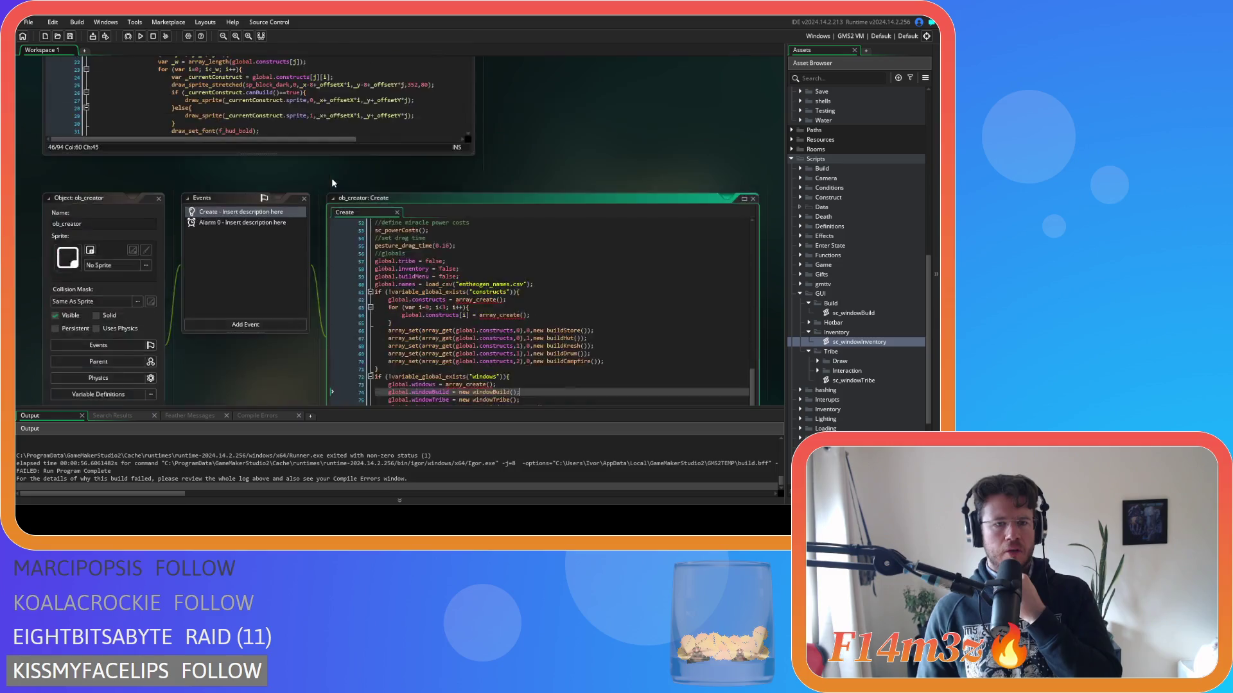
pyautogui.click(370, 172)
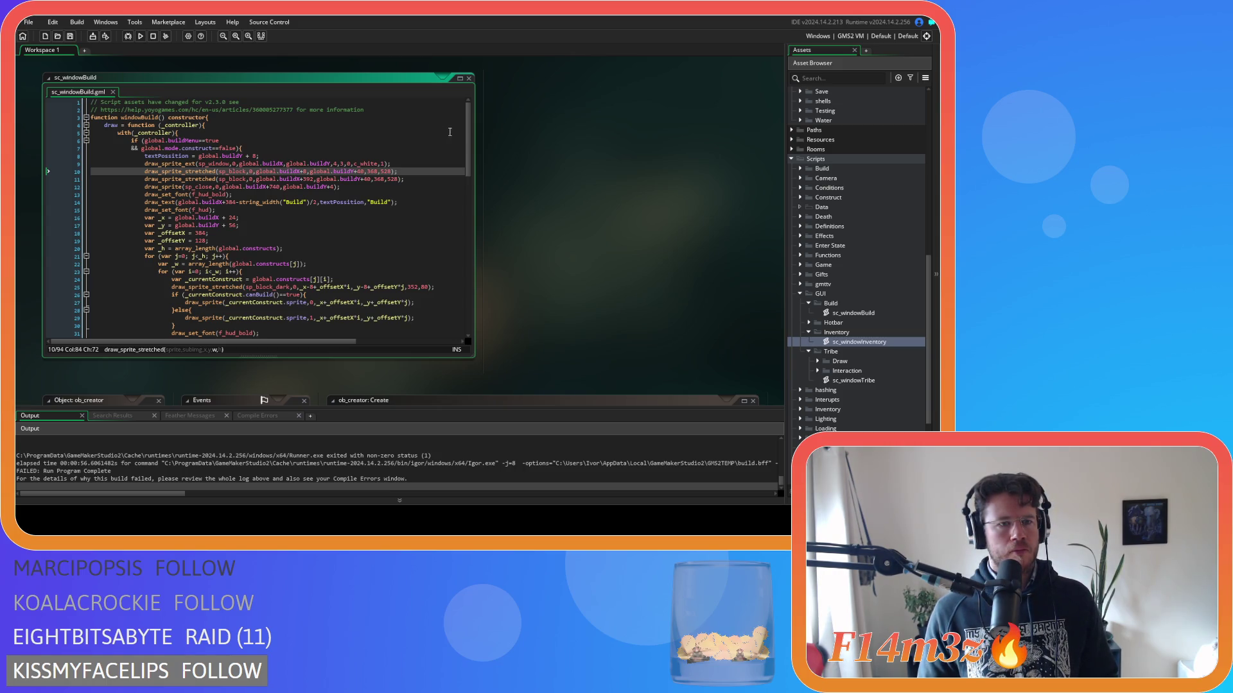
# Review sc_windowBuild's input function: the GUI bounds check and the move-to-front array_delete/array_insert block.
pyautogui.moveTo(467, 126); pyautogui.dragTo(474, 206)
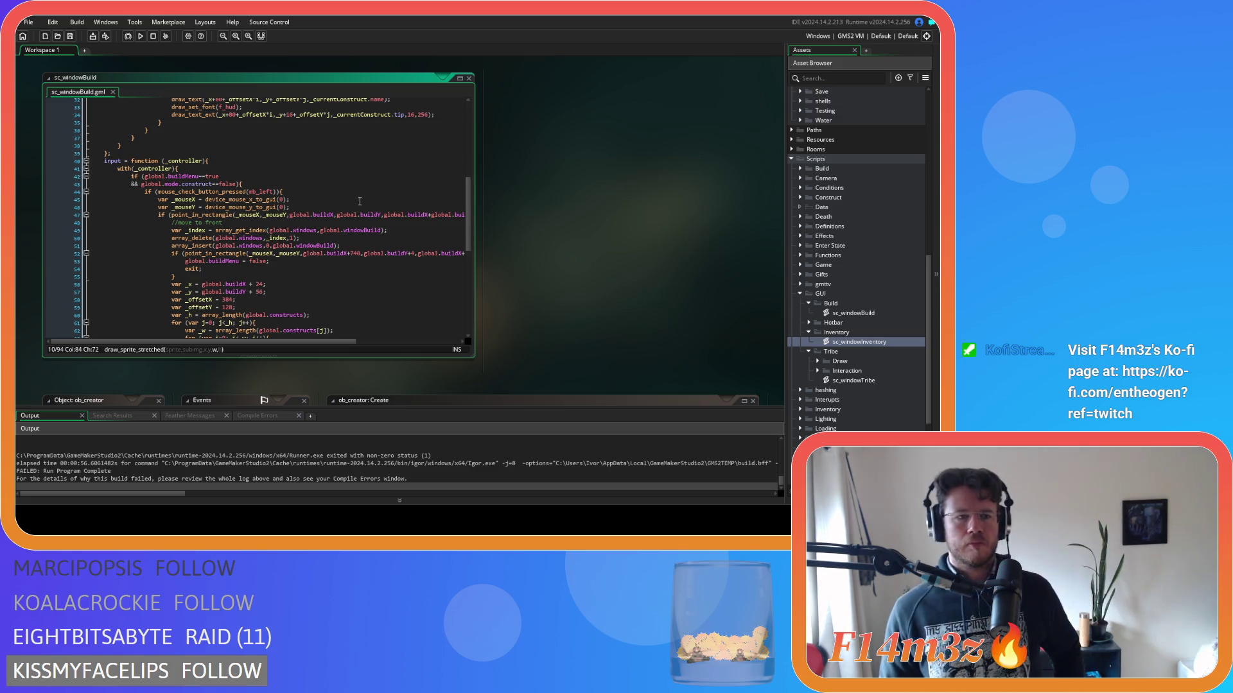
pyautogui.scroll(-10, 358, 204)
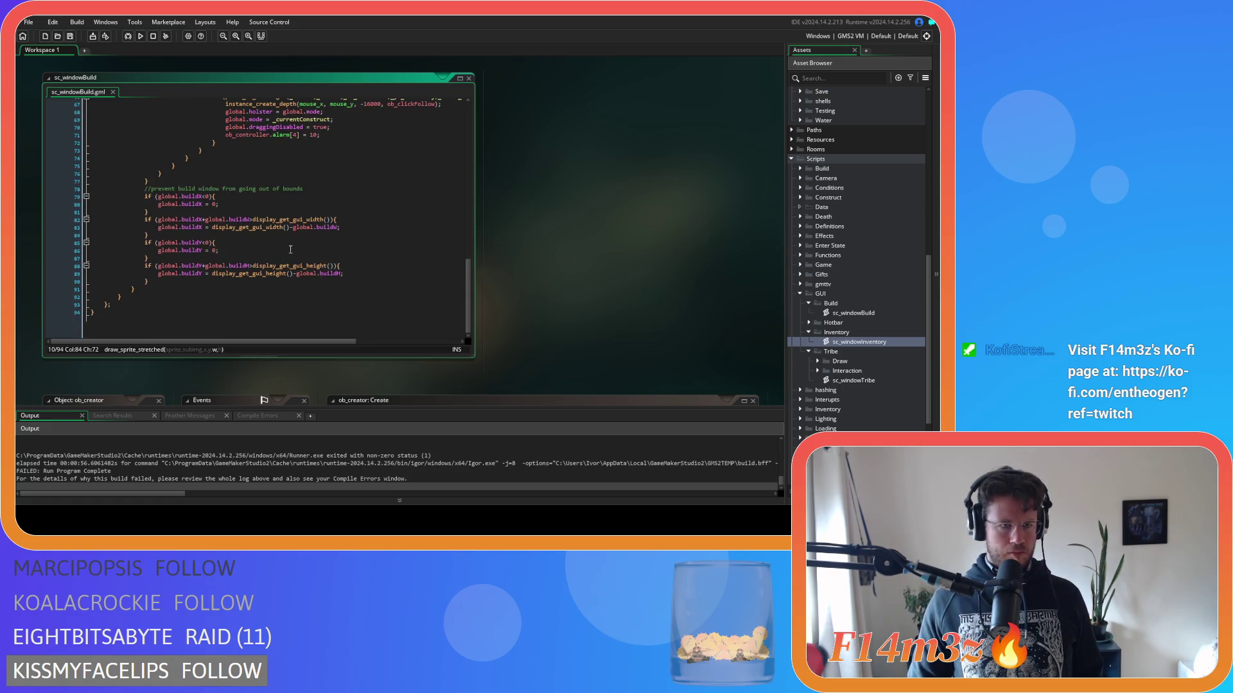
pyautogui.click(107, 301)
pyautogui.scroll(12, 214, 301)
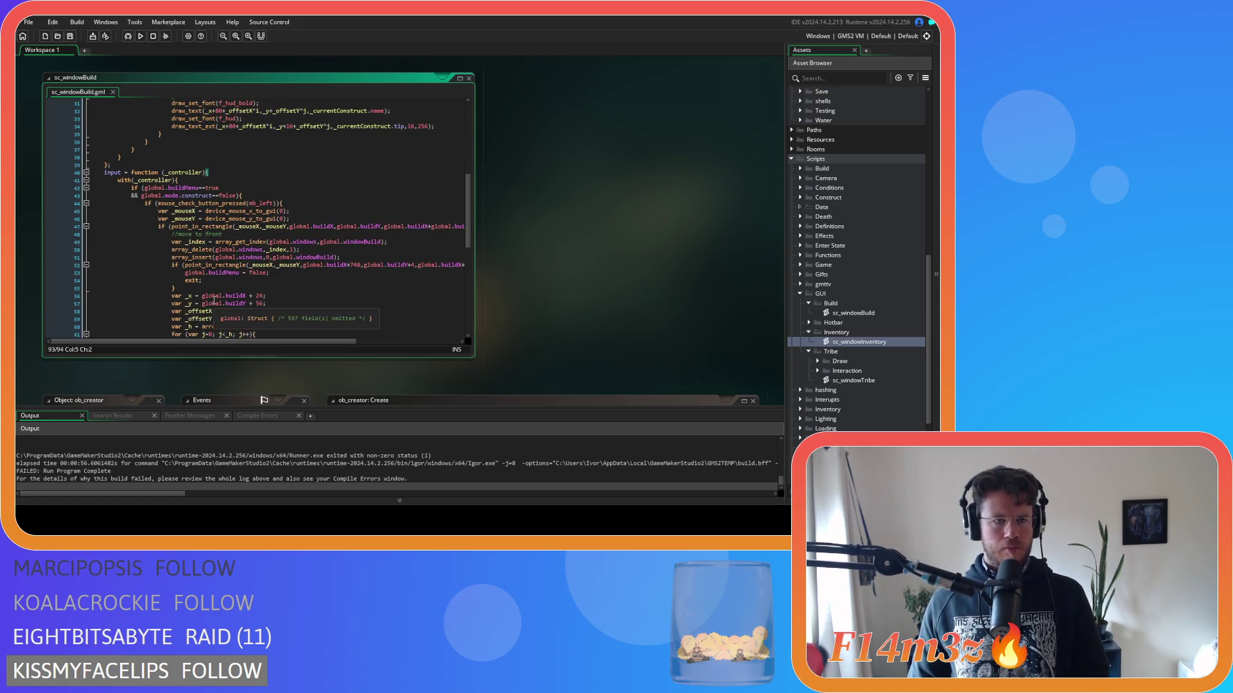
pyautogui.scroll(-5, 212, 289)
pyautogui.scroll(5, 209, 269)
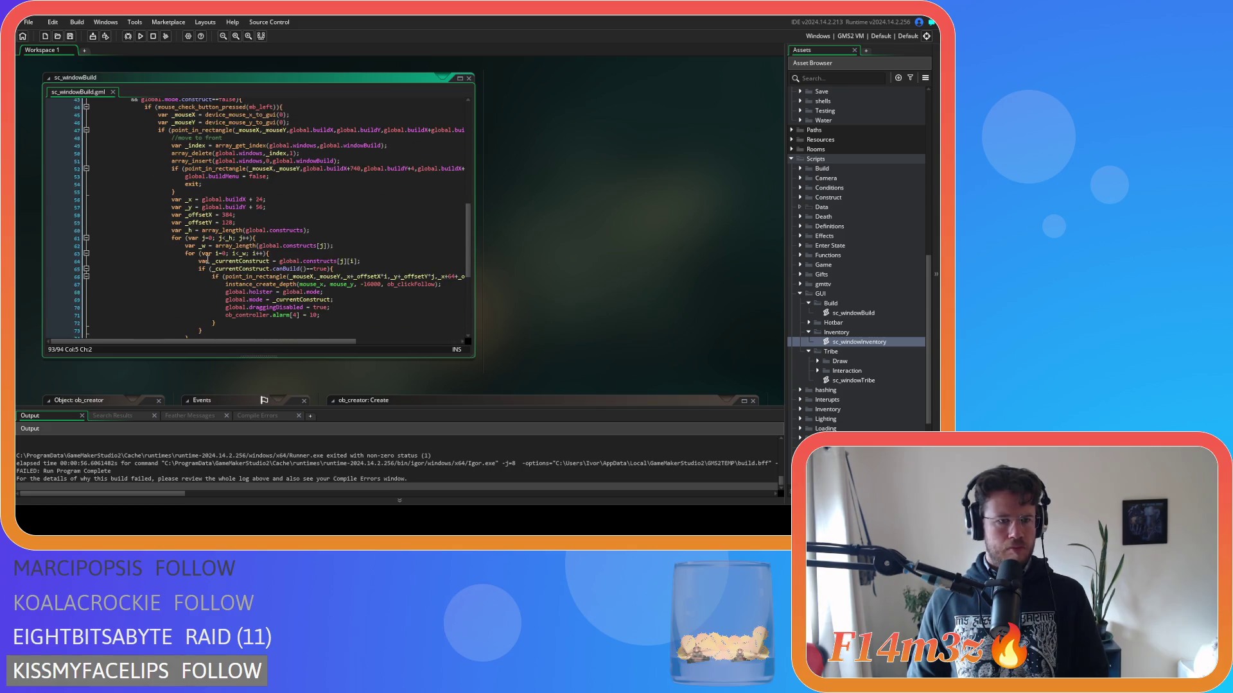
pyautogui.click(196, 180)
pyautogui.scroll(-9, 211, 240)
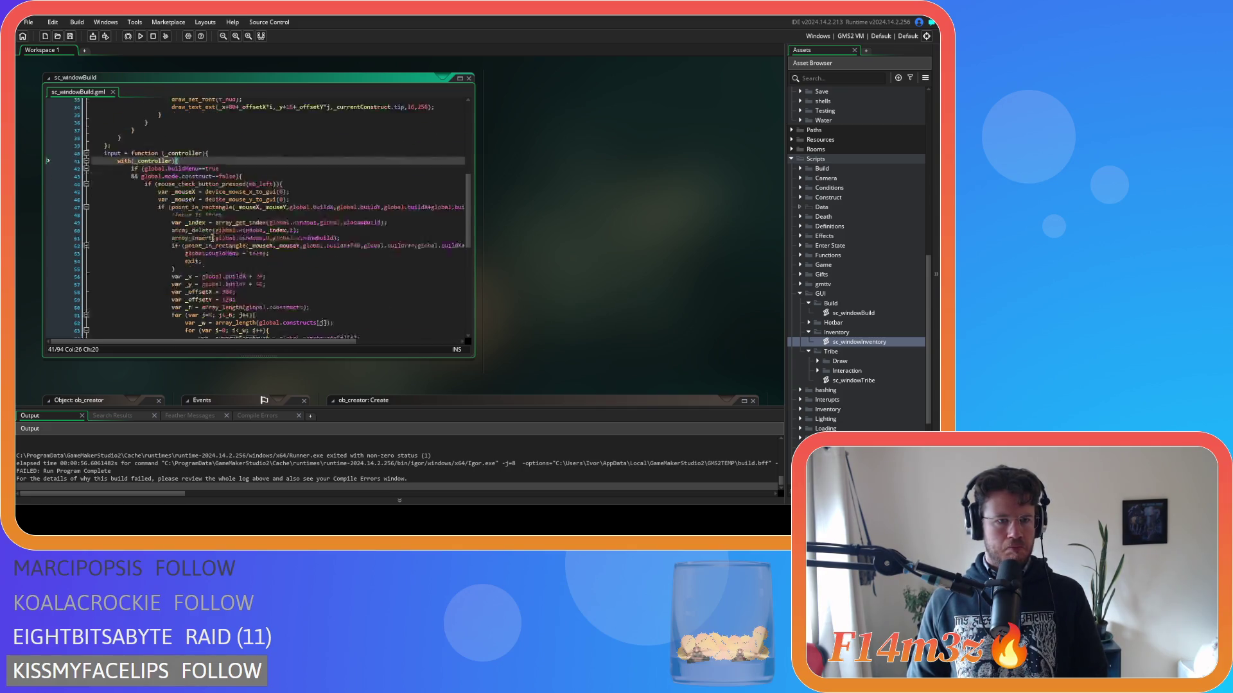
# Run the project with F5 to test the build window changes.
pyautogui.scroll(8, 213, 244)
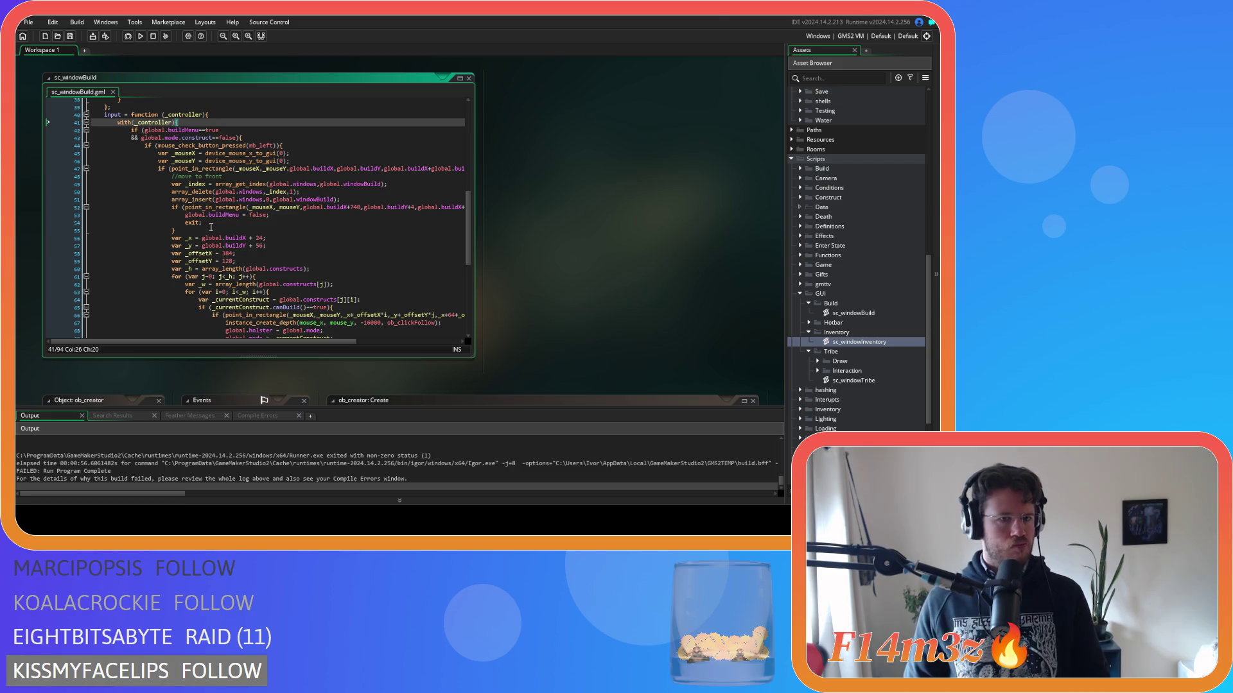
pyautogui.press('F5')
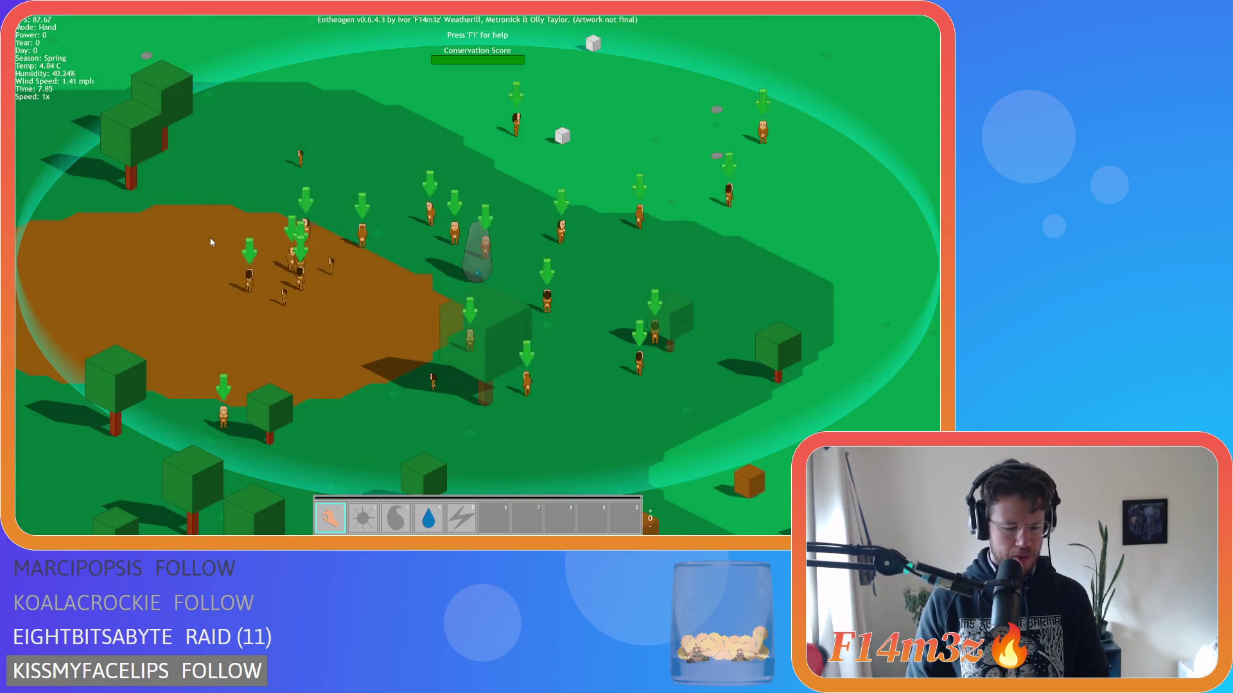
# Toggle the info panel with F1 and a window with I, then quit the game via Escape and Y.
pyautogui.press('F1')
pyautogui.press('F1')
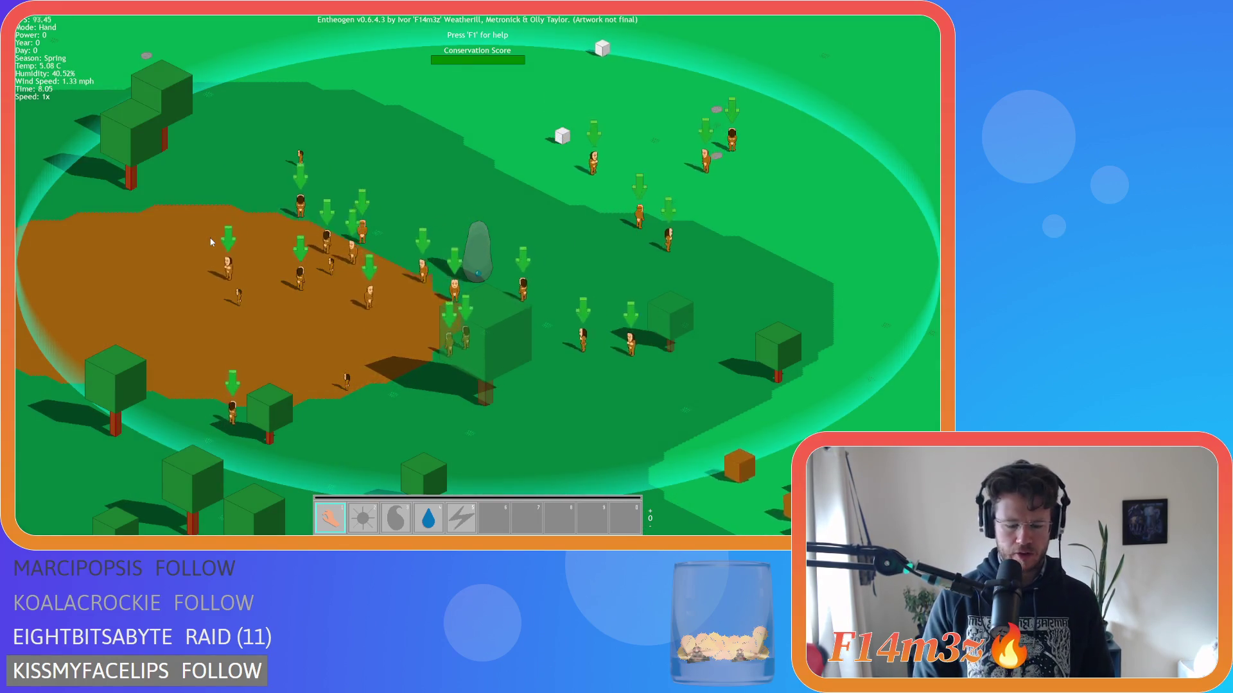
pyautogui.press('F1')
pyautogui.press('F1')
pyautogui.press('i')
pyautogui.press('i')
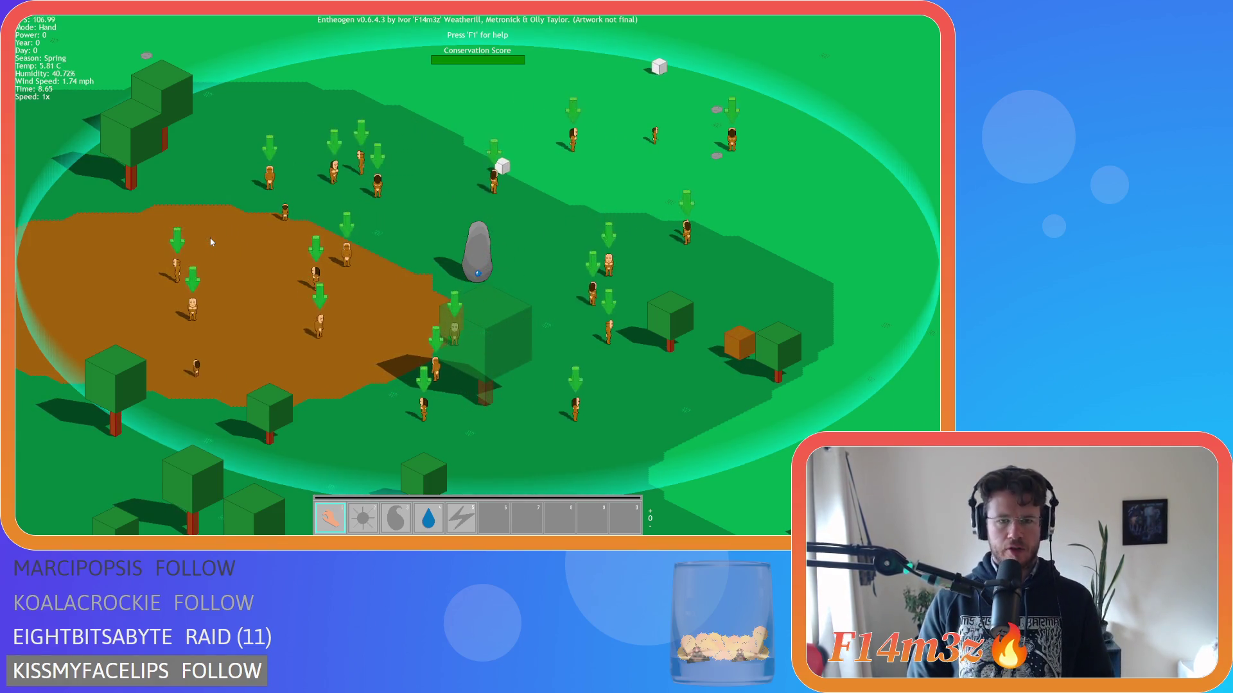
pyautogui.press('Escape')
pyautogui.press('y')
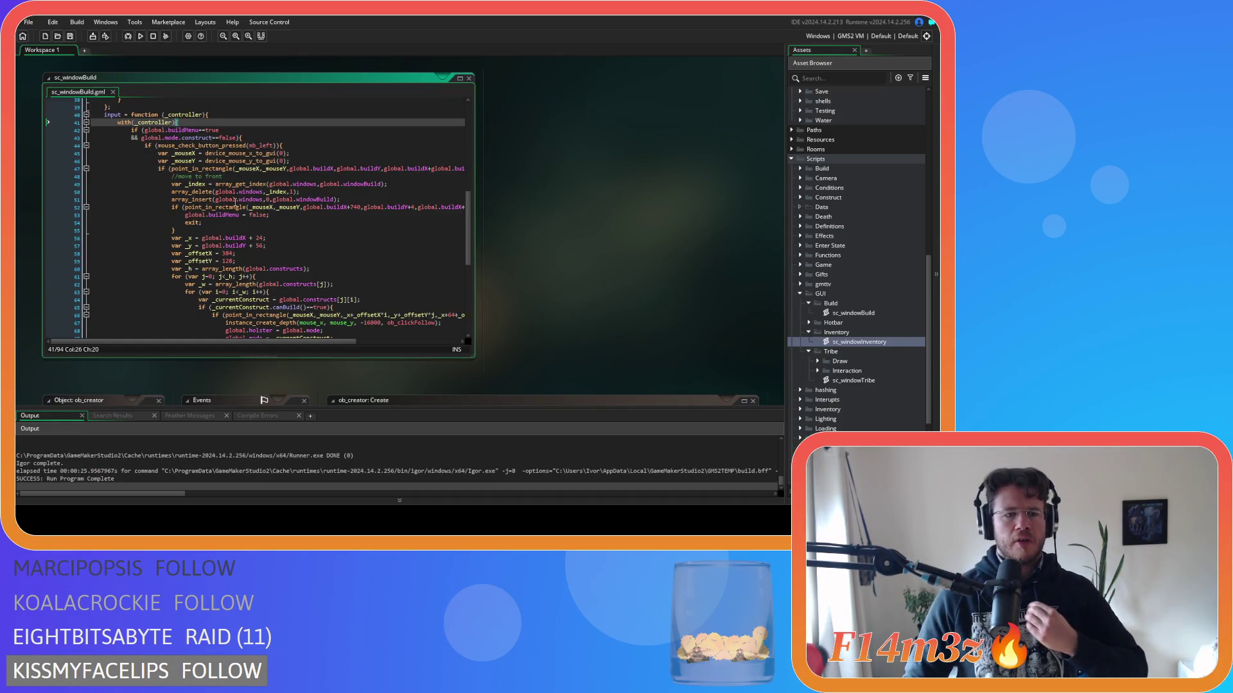
# Locate the global.windowBuild = new windowBuild() line in ob_creator's Create code.
pyautogui.scroll(-2, 518, 291)
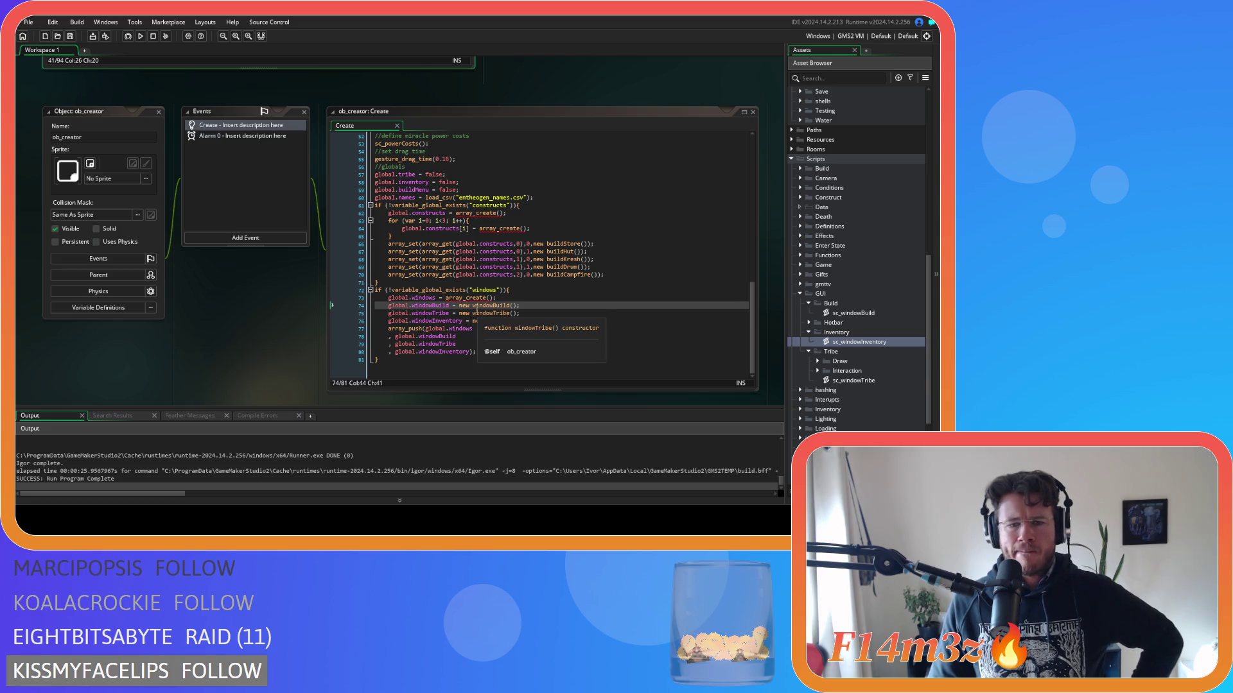
pyautogui.click(475, 306)
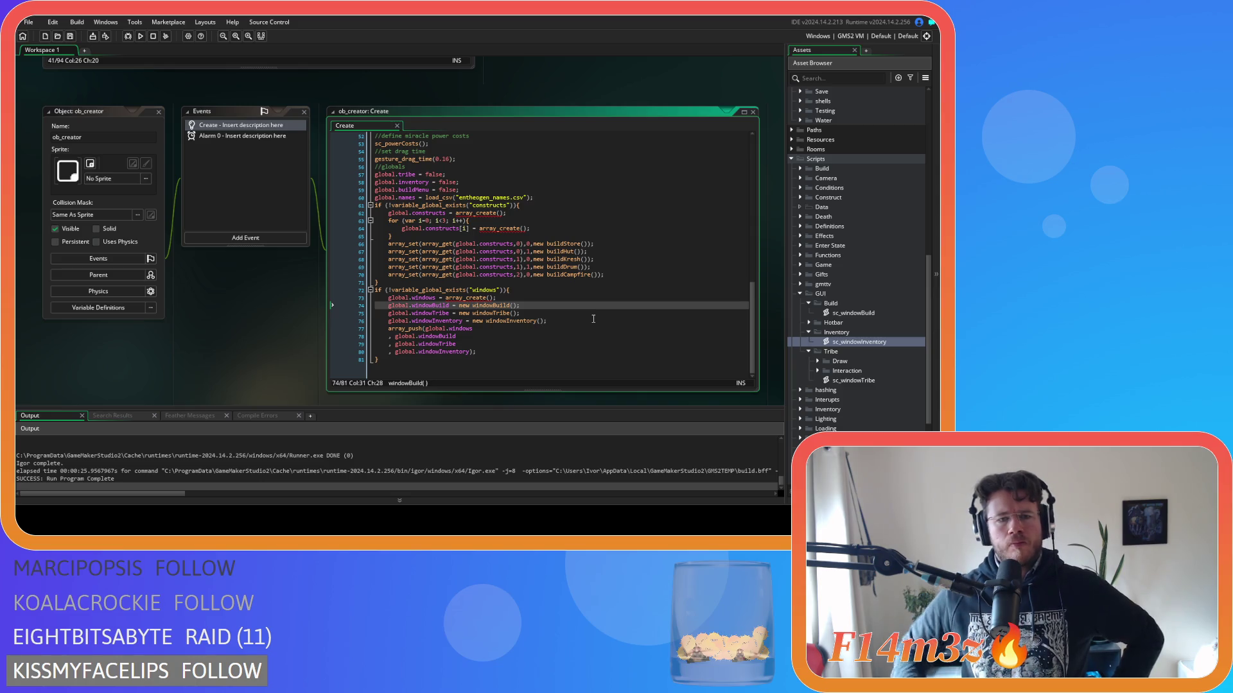
pyautogui.scroll(5, 241, 358)
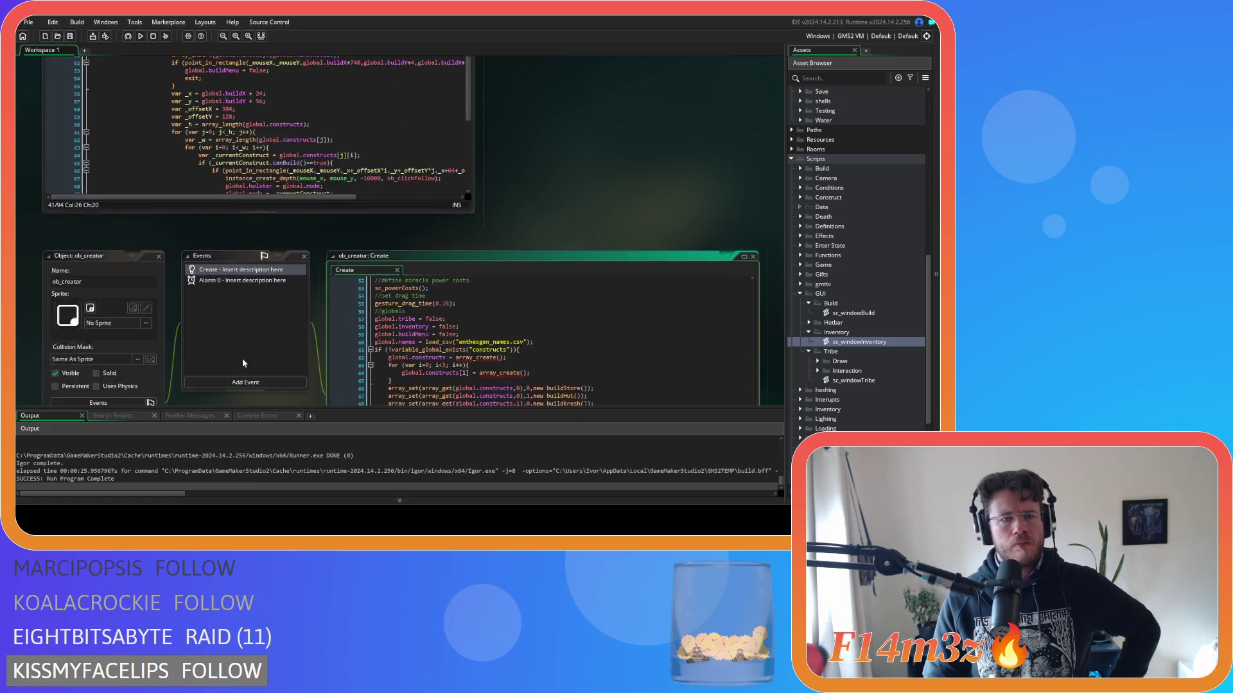
# Review sc_windowBuild's constructor, draw function and controller code around the move-to-front block.
pyautogui.scroll(2, 248, 348)
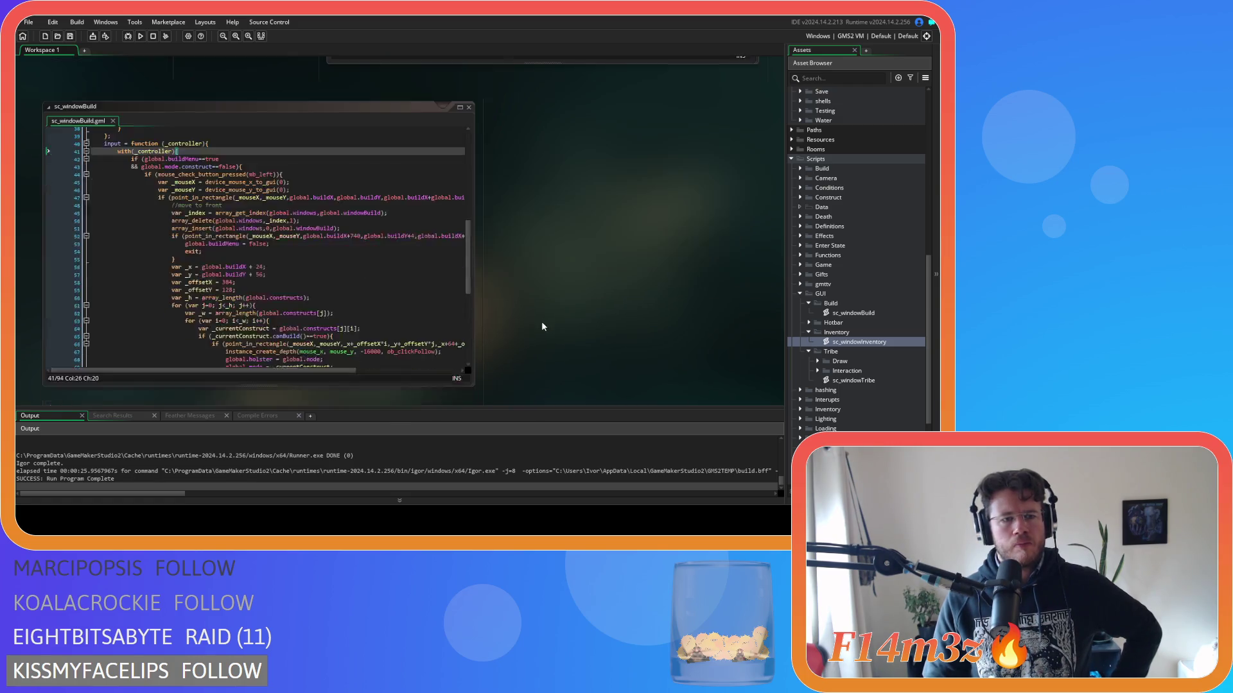
pyautogui.scroll(1, 426, 274)
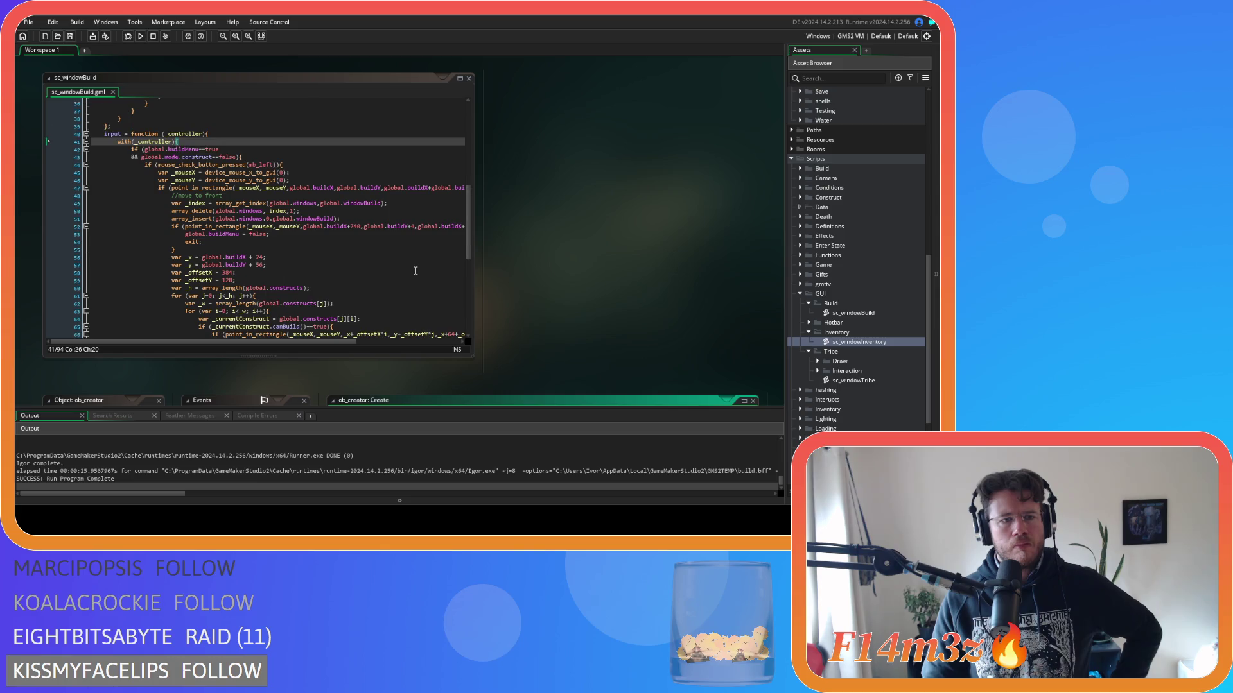
pyautogui.click(371, 250)
pyautogui.scroll(-1, 370, 251)
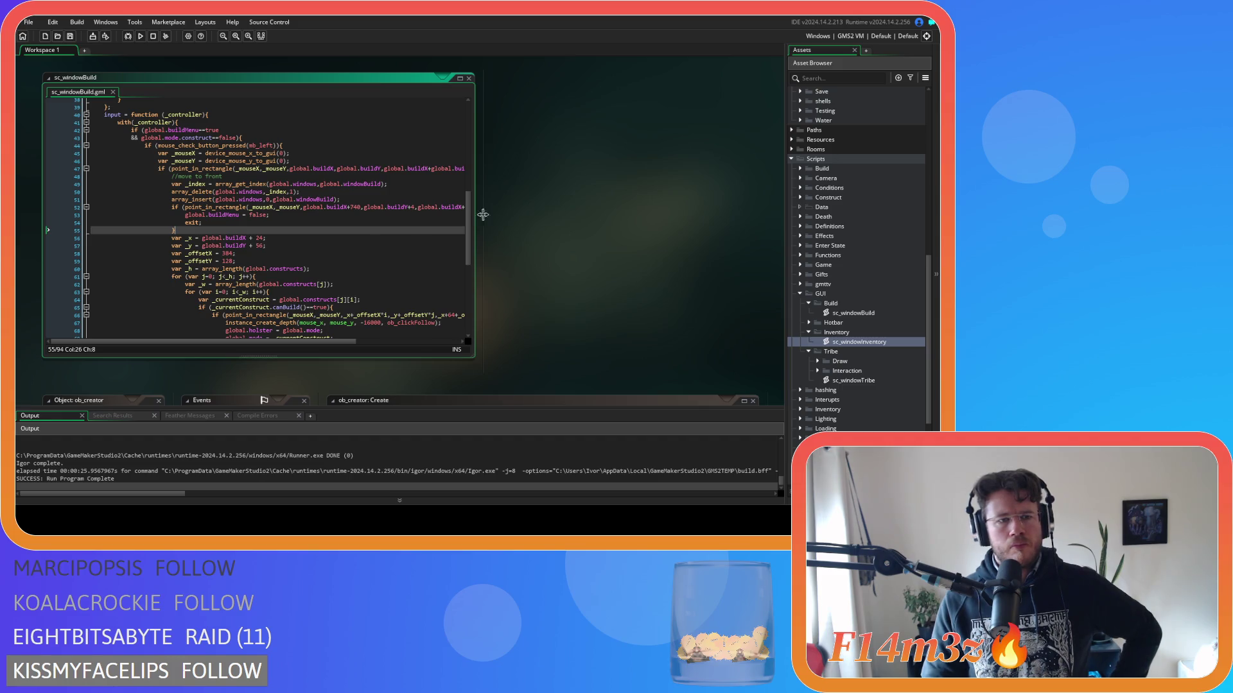
pyautogui.moveTo(468, 224); pyautogui.dragTo(458, 105)
pyautogui.click(439, 117)
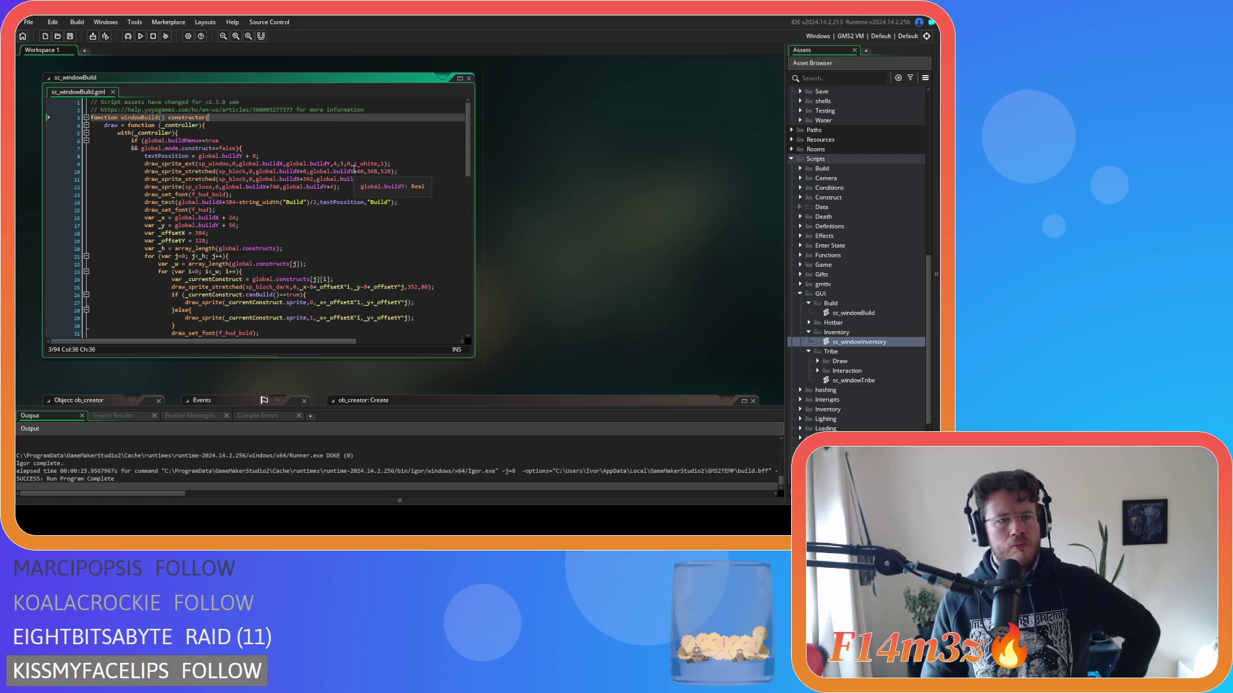
pyautogui.press('Left')
pyautogui.moveTo(466, 154); pyautogui.dragTo(470, 240)
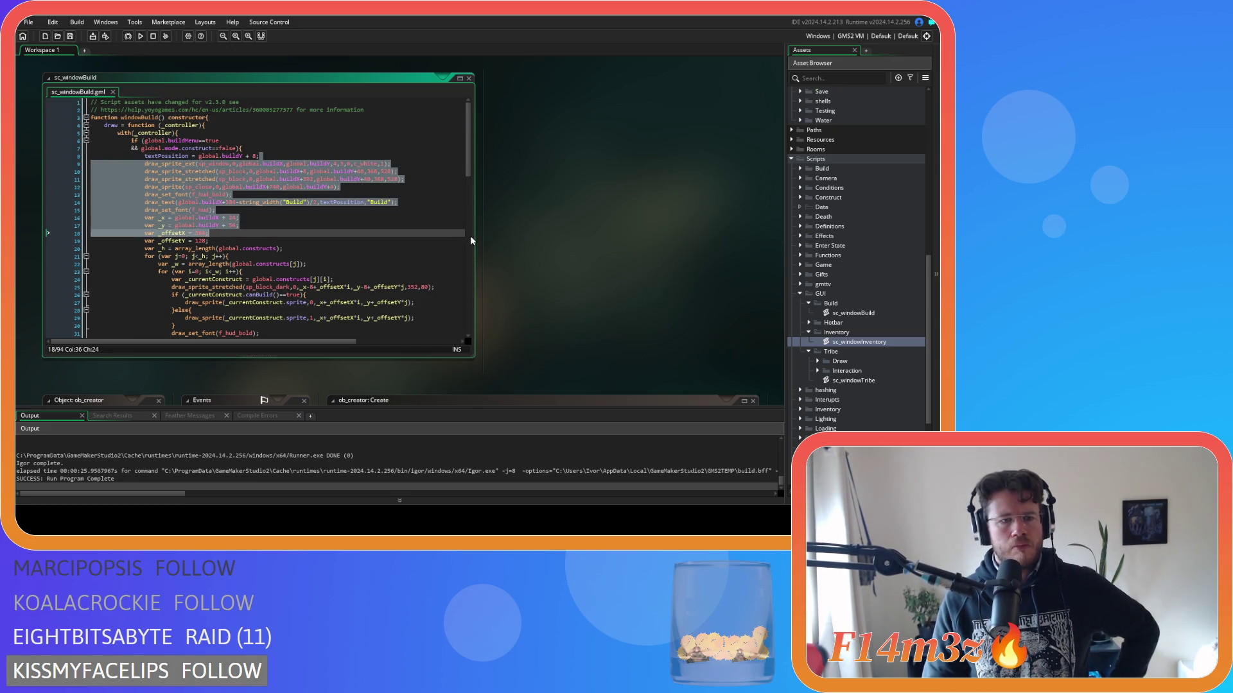
pyautogui.hotkey('ctrl', 'z')
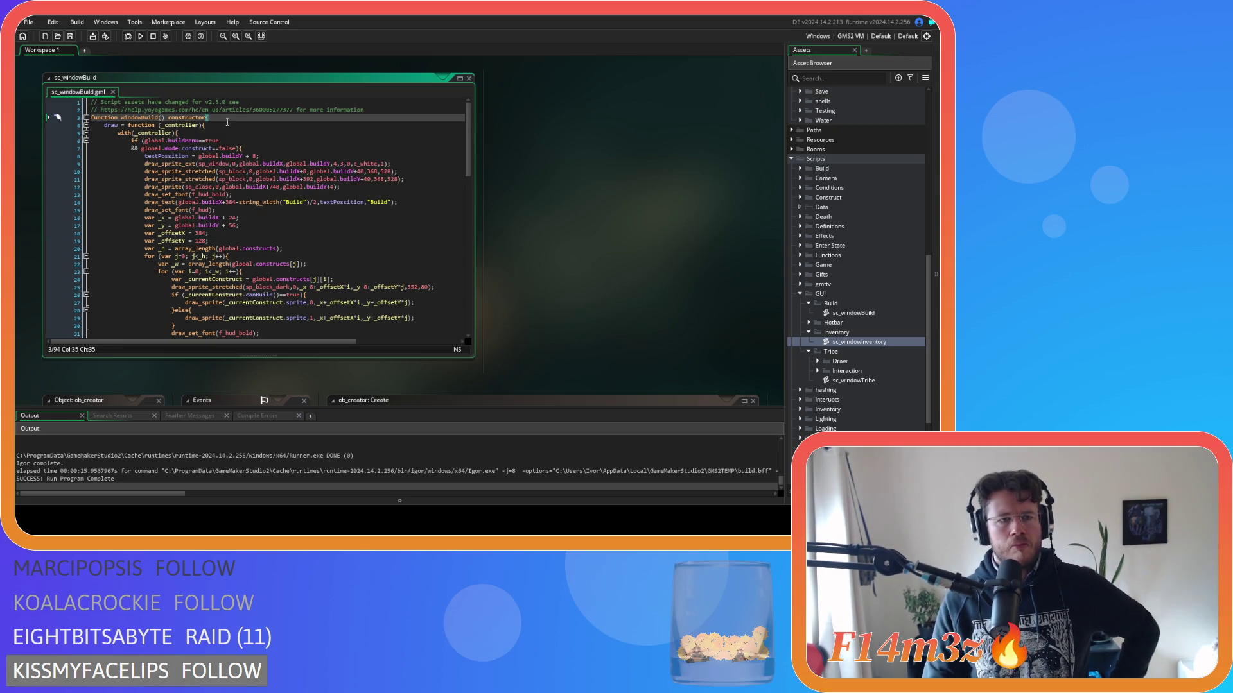
pyautogui.moveTo(470, 140)
pyautogui.mouseDown()
pyautogui.moveTo(475, 343)
pyautogui.moveTo(479, 171)
pyautogui.moveTo(472, 191)
pyautogui.mouseUp()
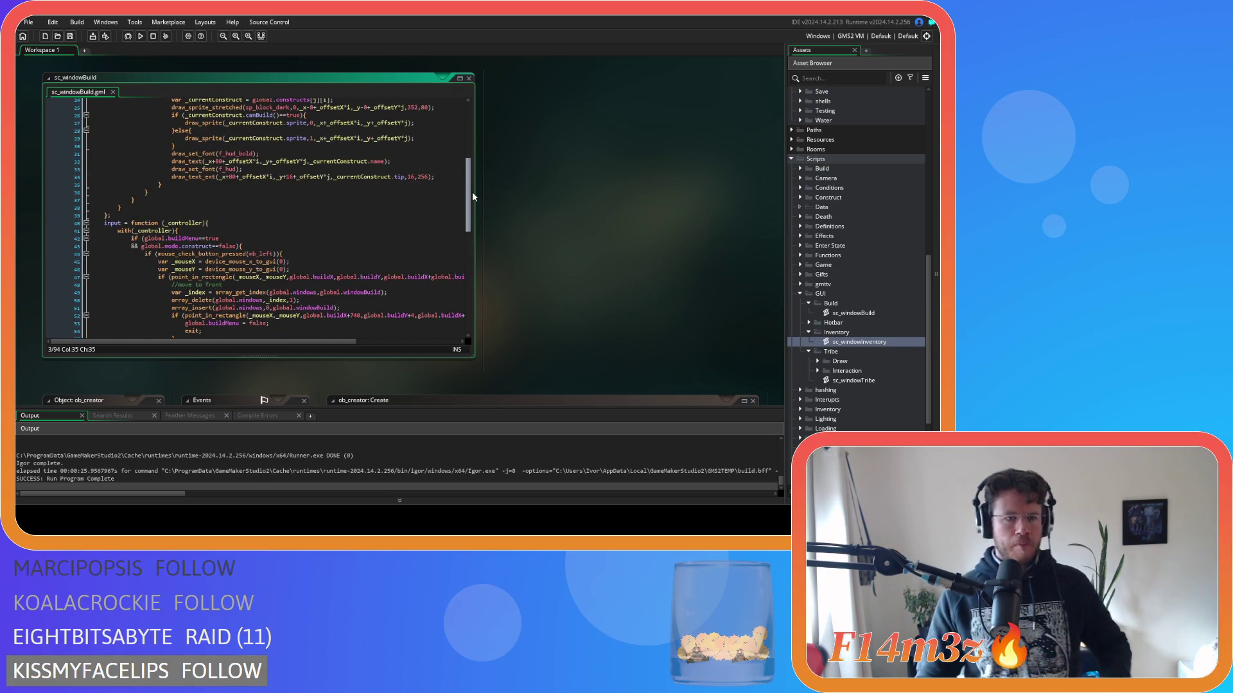
pyautogui.moveTo(472, 191)
pyautogui.mouseDown()
pyautogui.moveTo(461, 292)
pyautogui.moveTo(467, 220)
pyautogui.mouseUp()
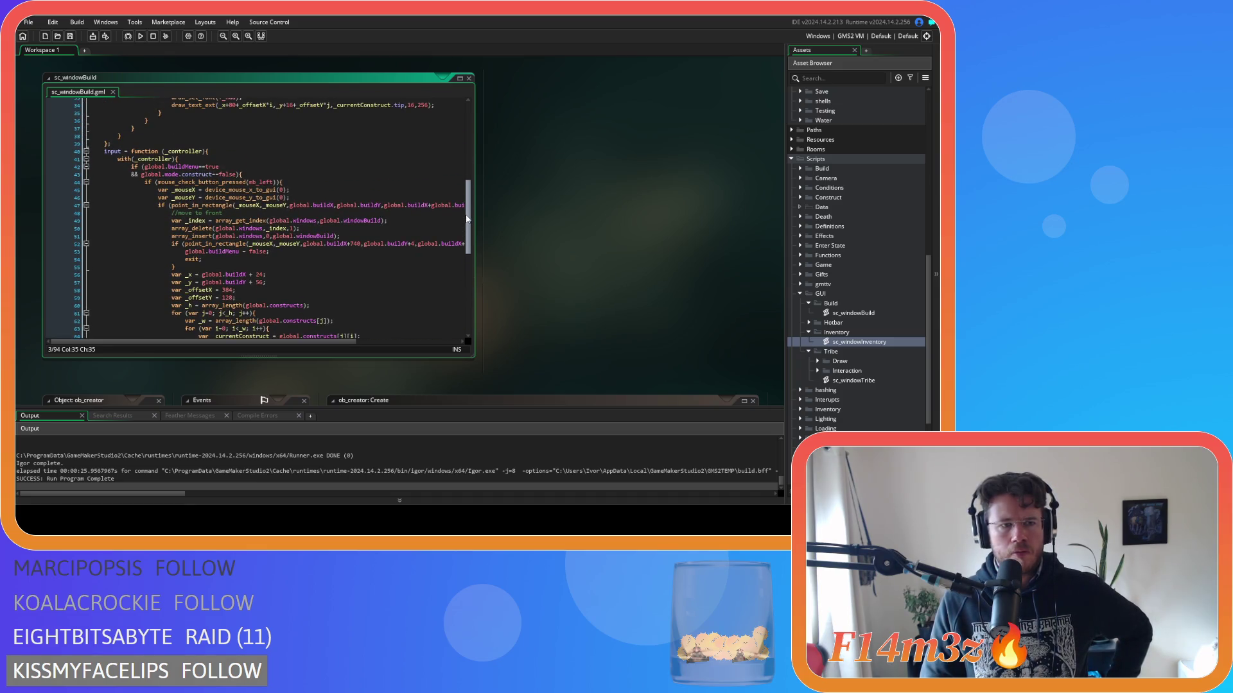
pyautogui.moveTo(467, 219)
pyautogui.mouseDown()
pyautogui.moveTo(471, 121)
pyautogui.moveTo(457, 156)
pyautogui.moveTo(457, 130)
pyautogui.mouseUp()
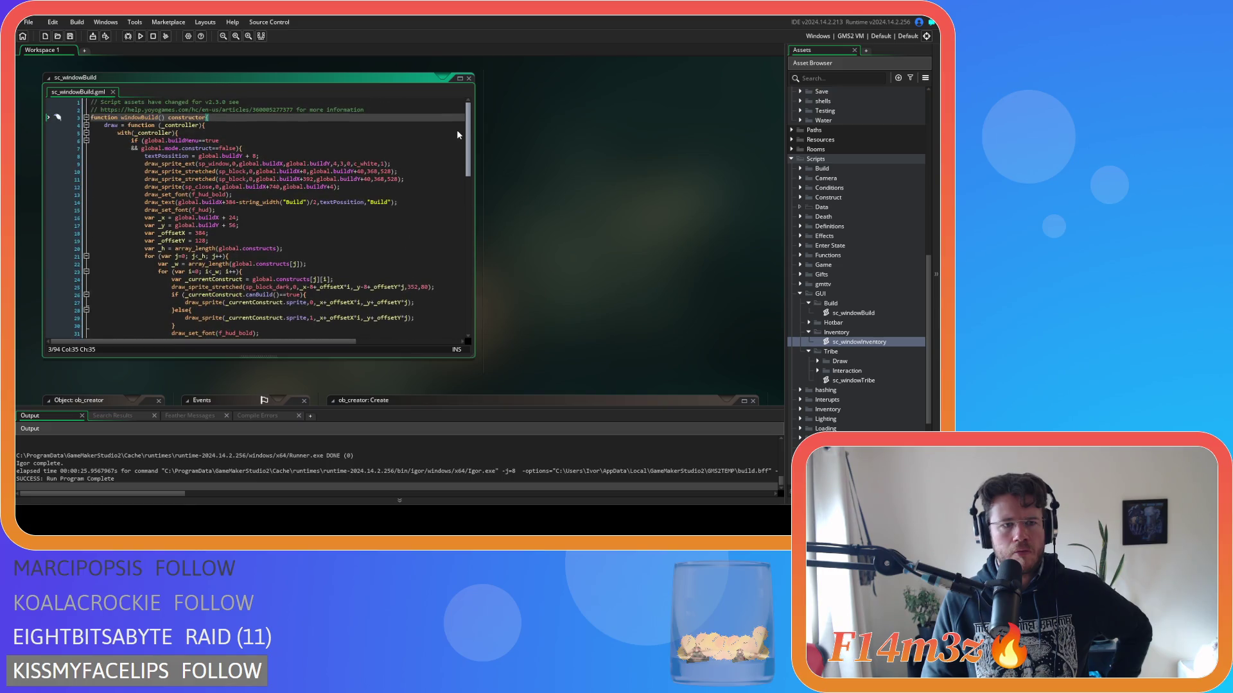
pyautogui.press('Down')
pyautogui.scroll(-1, 446, 144)
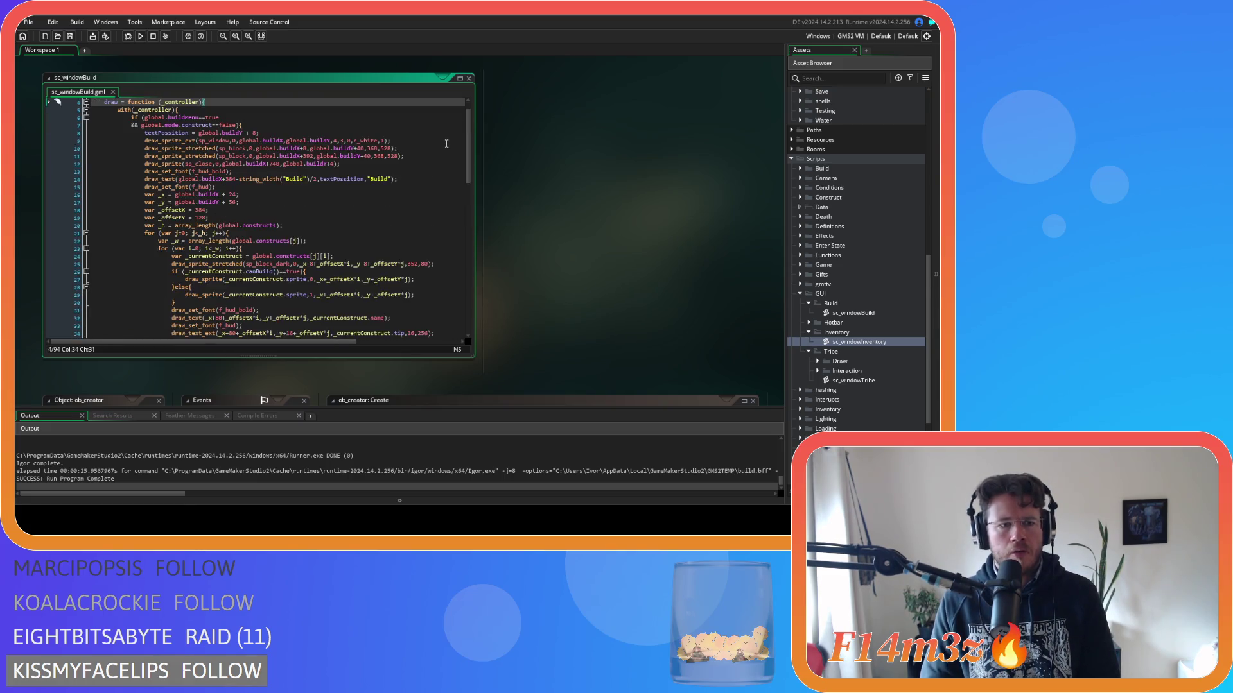
pyautogui.scroll(-5, 446, 144)
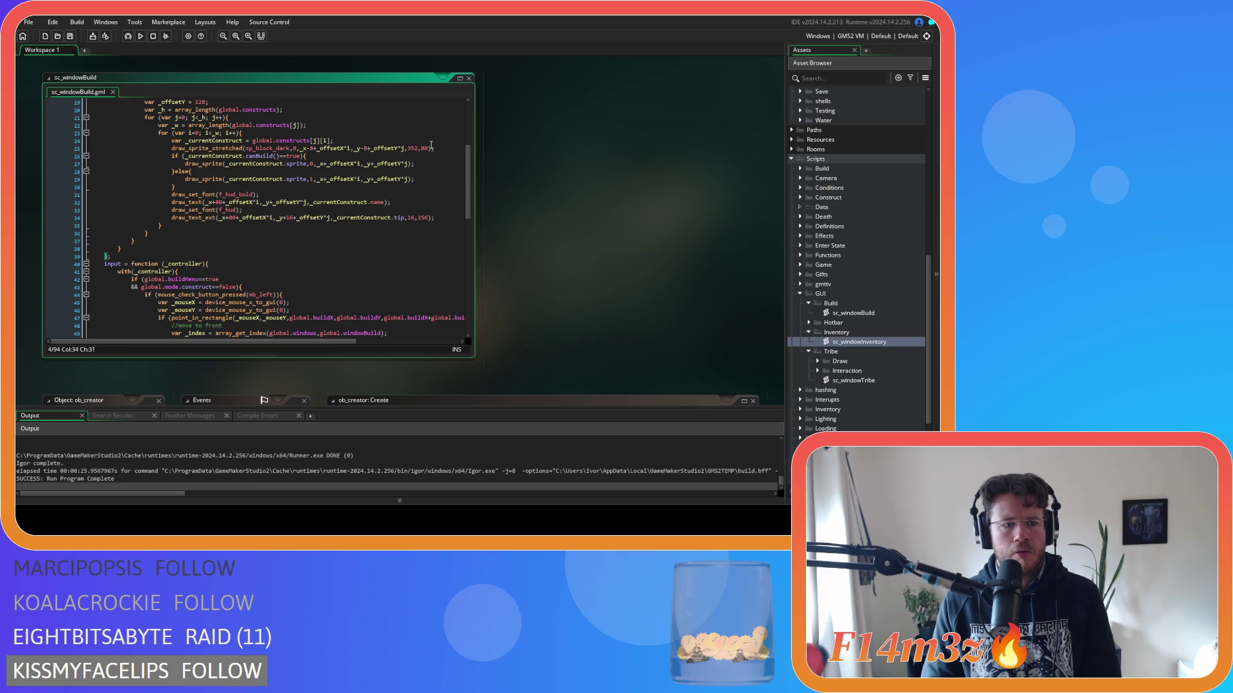
pyautogui.scroll(6, 431, 144)
pyautogui.press('Down')
pyautogui.scroll(-6, 431, 145)
pyautogui.scroll(6, 431, 145)
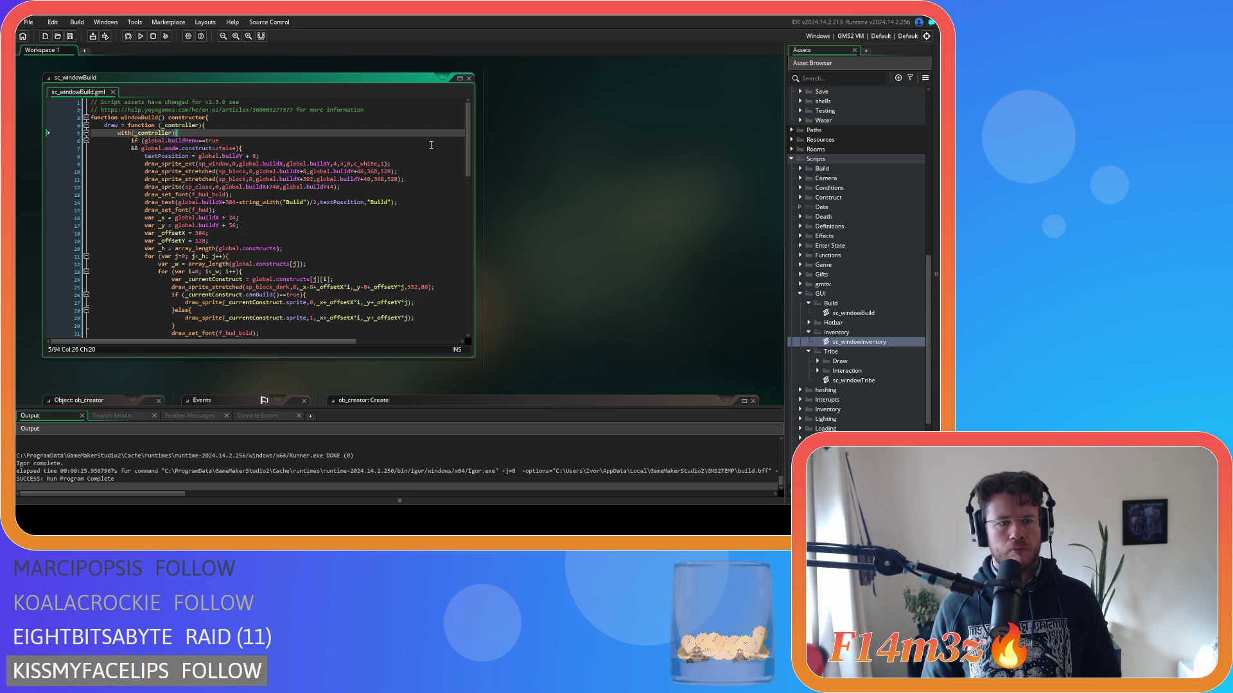
# Search the whole project for windowBuild with Find All, listing 6 results.
pyautogui.doubleClick(141, 117)
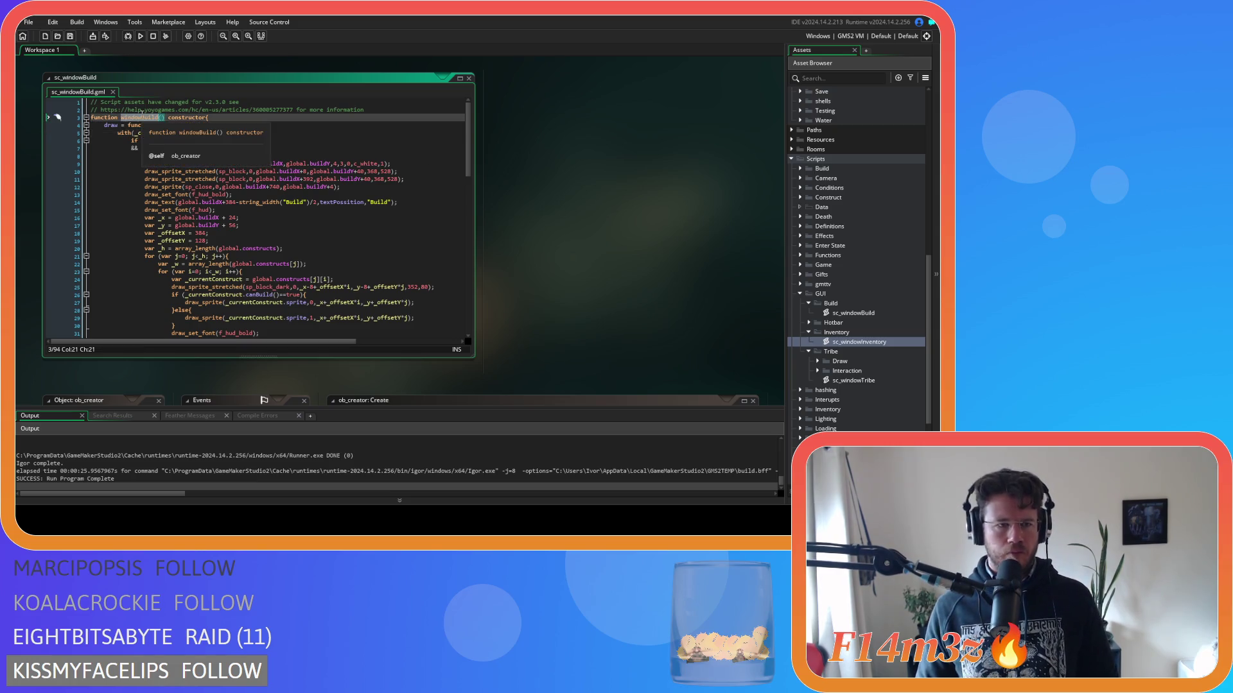
pyautogui.hotkey('ctrl', 'shift', 'f')
pyautogui.click(264, 134)
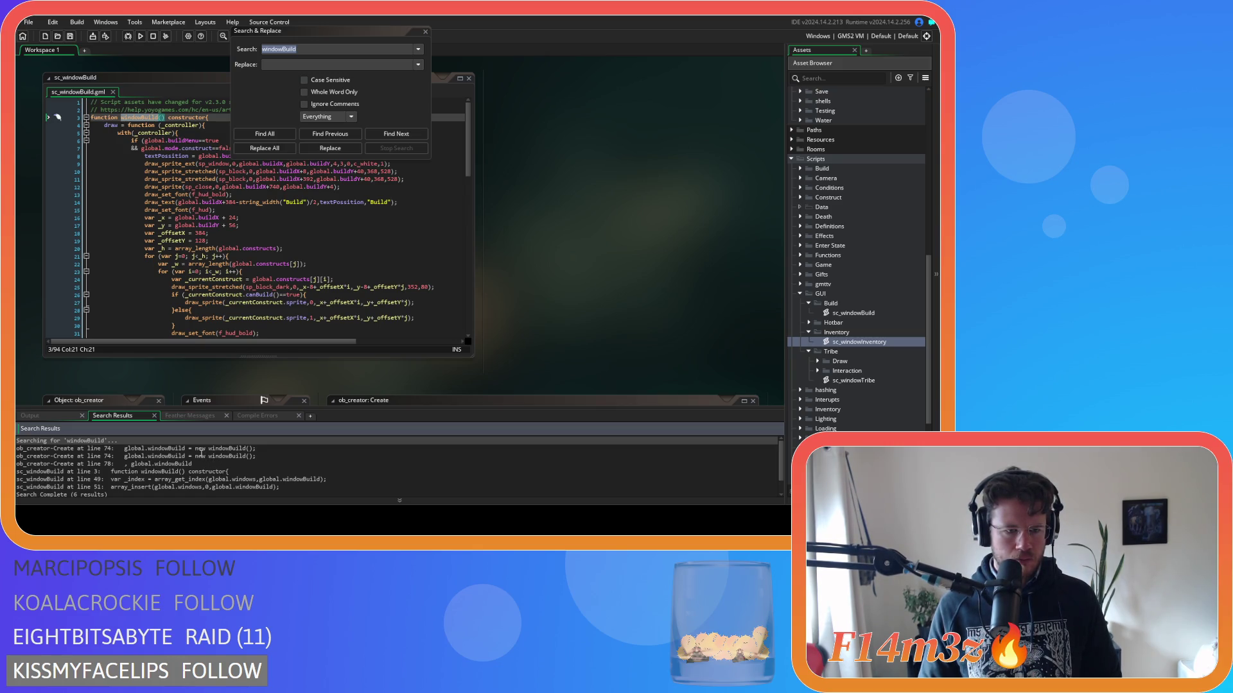
# Review the windowBuild search matches: ob_creator line 74, the constructor definition and array_insert at line 51.
pyautogui.click(202, 456)
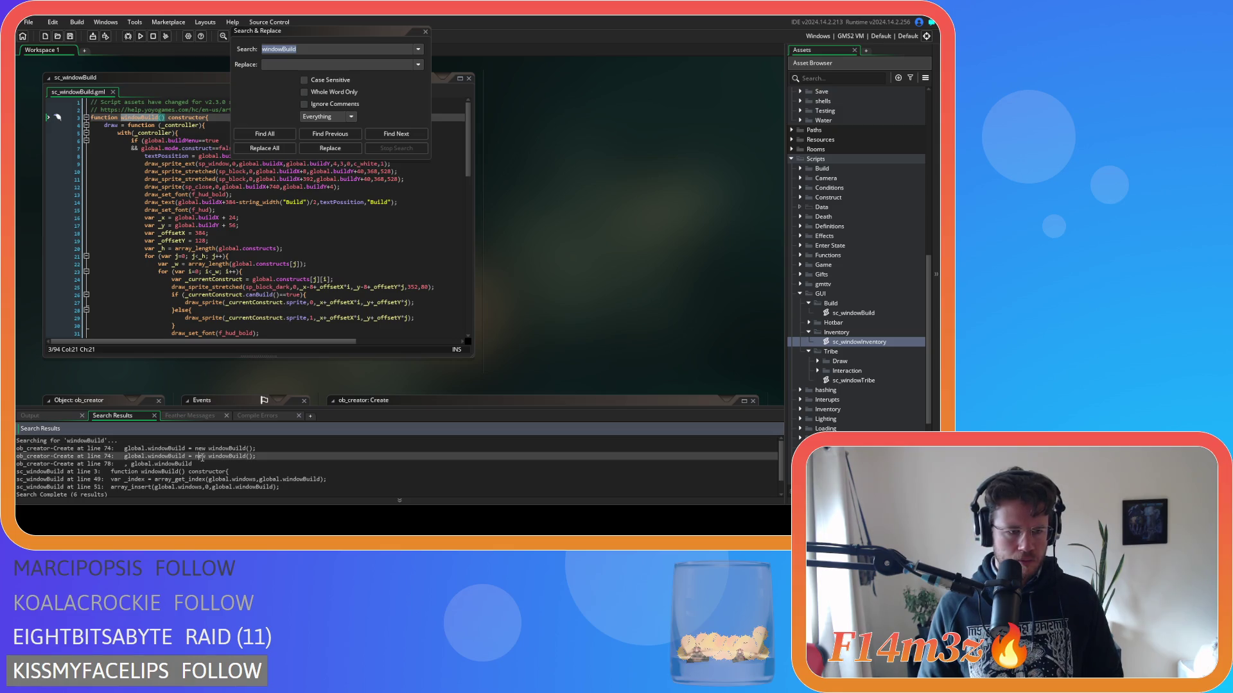
pyautogui.click(205, 472)
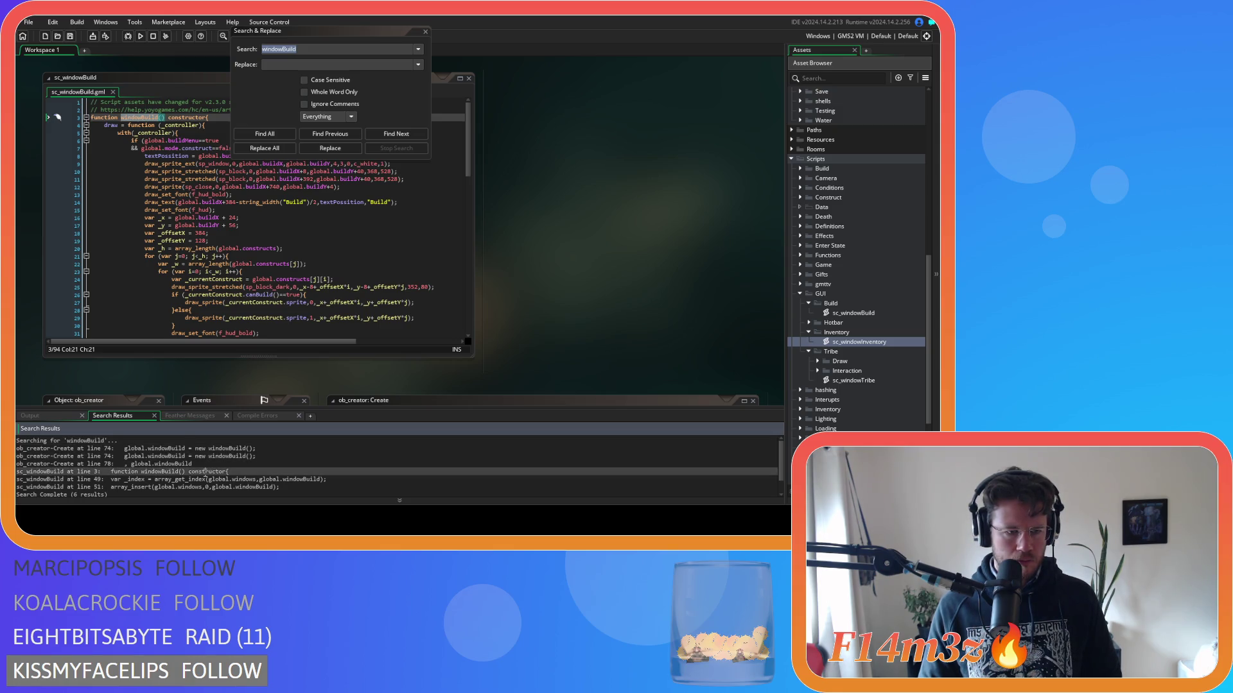
pyautogui.click(208, 486)
pyautogui.click(202, 479)
pyautogui.click(197, 472)
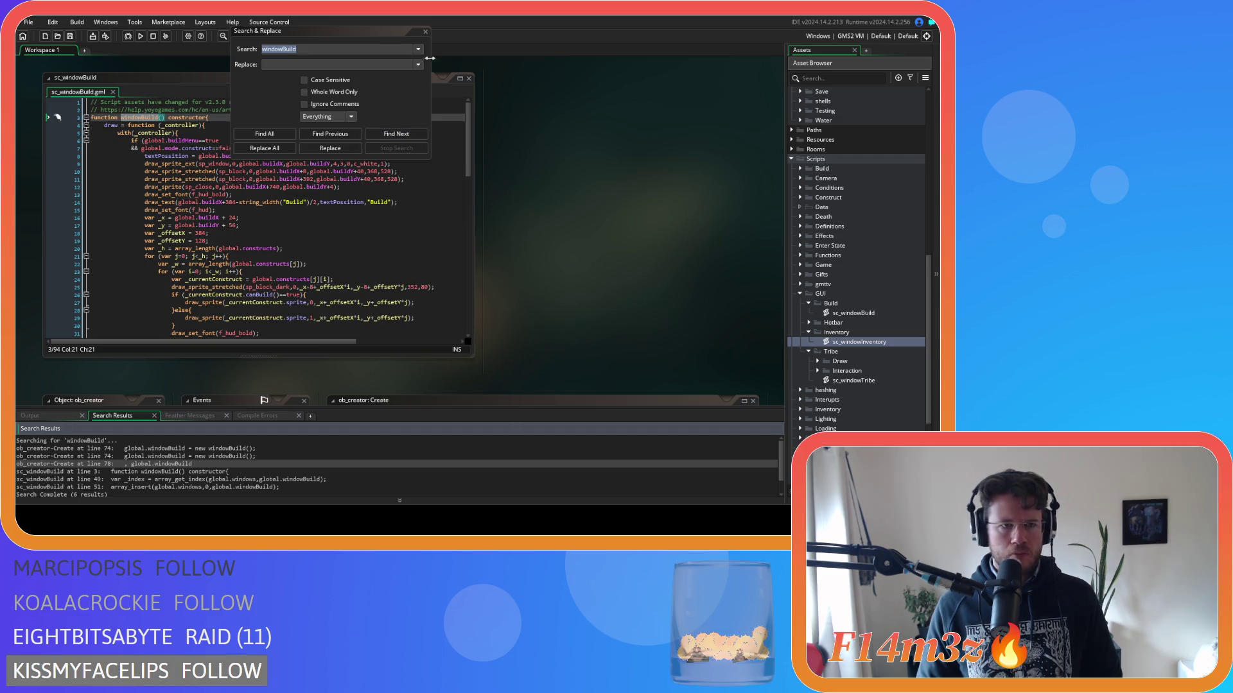
# Close Search & Replace and scroll down to ob_creator's Create code at line 74.
pyautogui.click(425, 31)
pyautogui.click(350, 140)
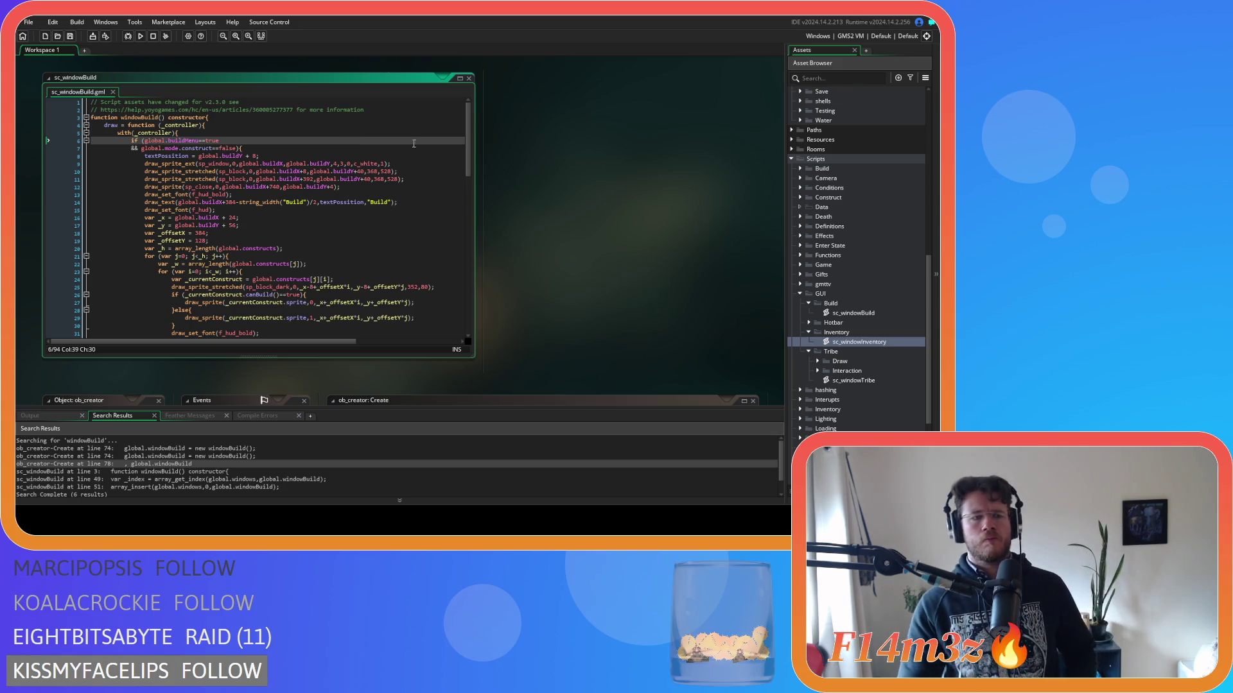
pyautogui.scroll(-9, 349, 140)
pyautogui.scroll(-3, 549, 289)
pyautogui.scroll(-2, 283, 347)
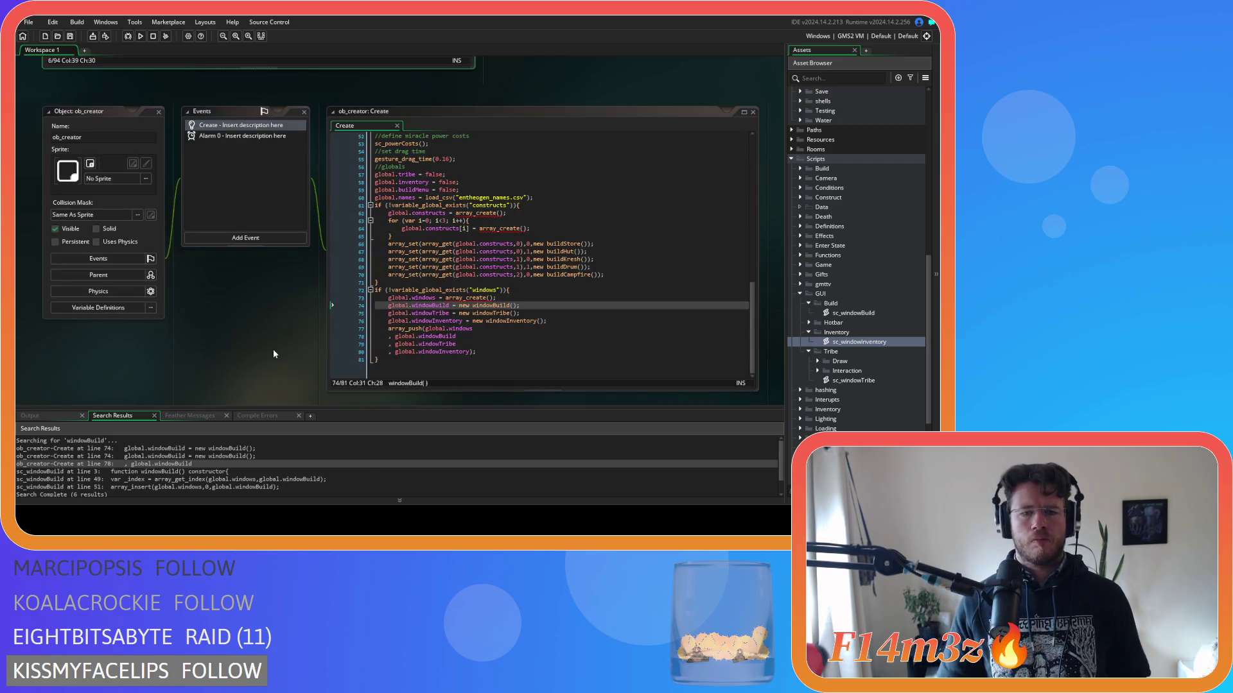
# Inspect the windows existence check in ob_creator's Create and jump to the windowBuild constructor definition.
pyautogui.click(576, 299)
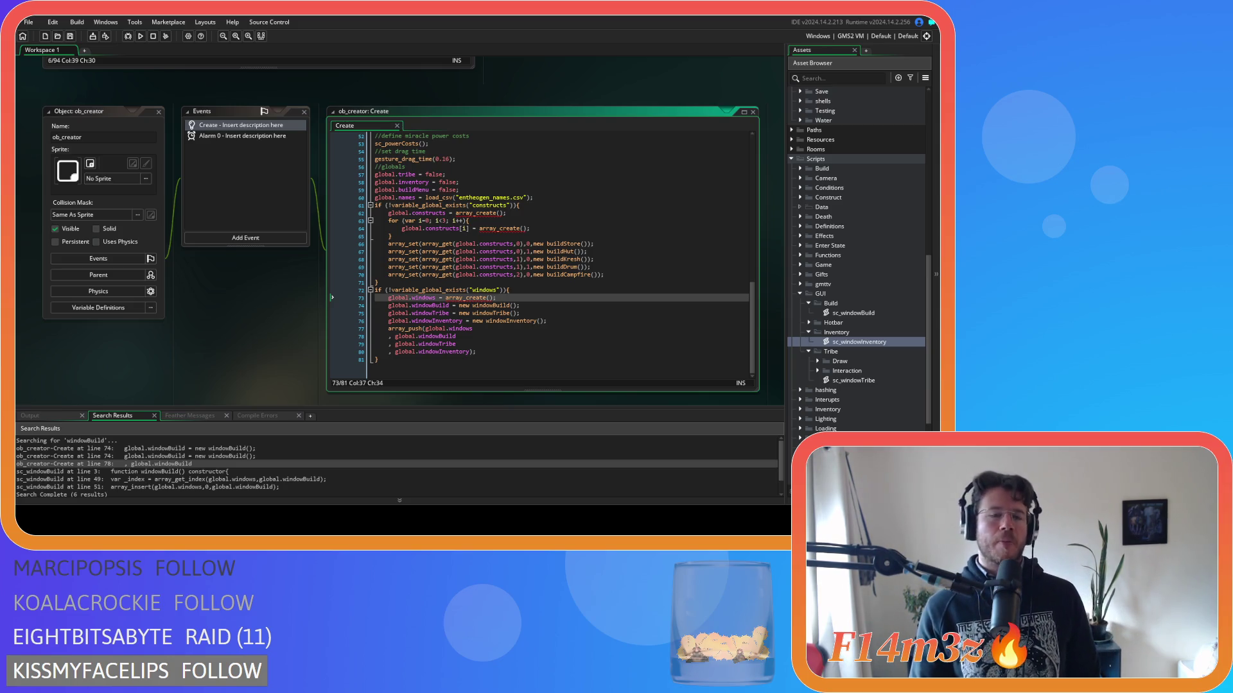
pyautogui.click(563, 292)
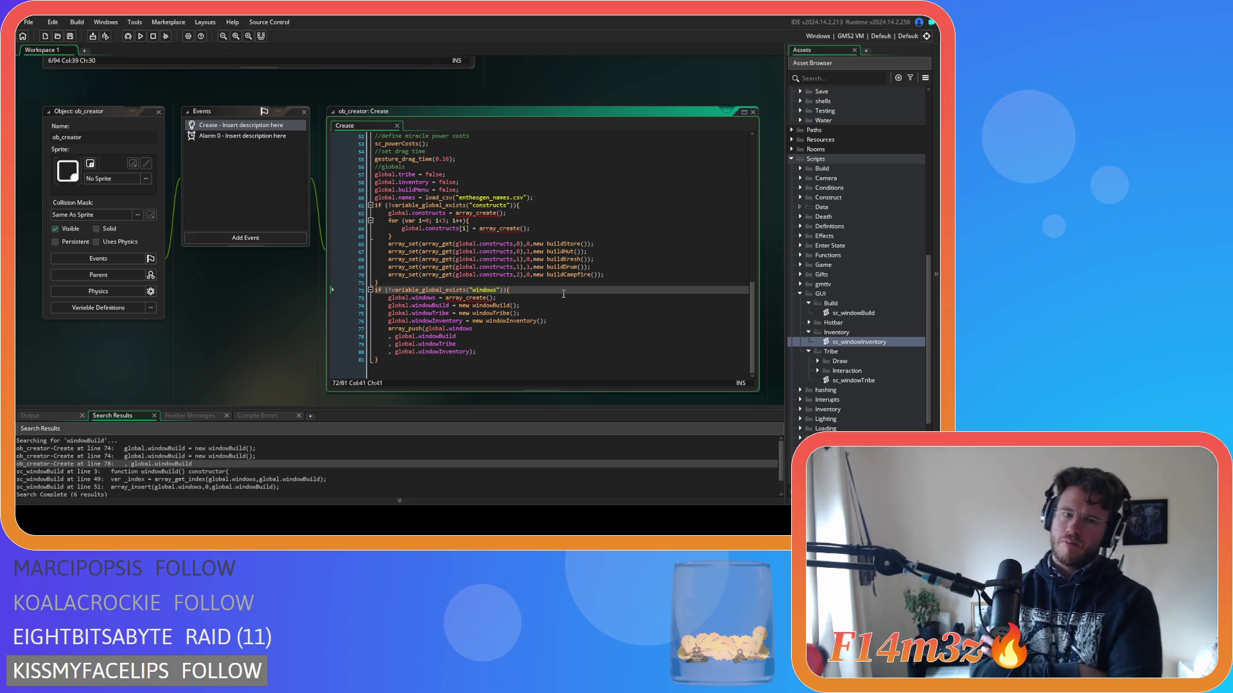
pyautogui.press('F12')
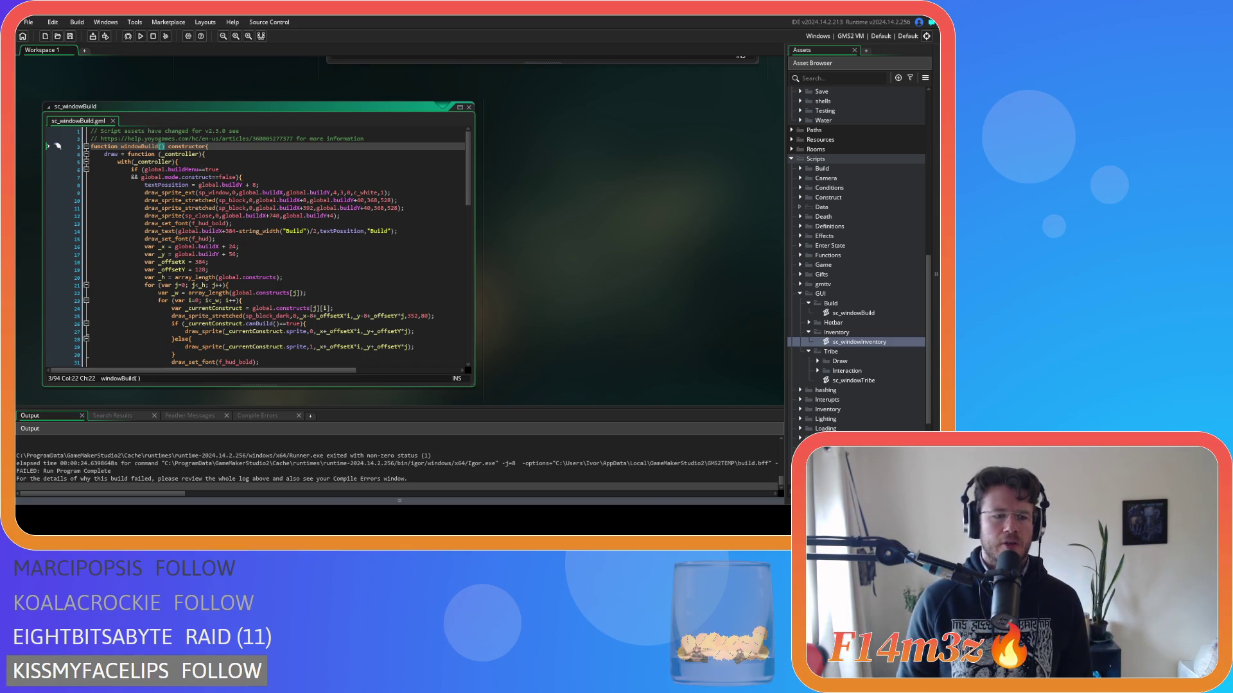
# Scroll past ob_gui, sc_windowInventory and sc_windowTribe back to ob_creator's Create event editor.
pyautogui.scroll(5, 567, 255)
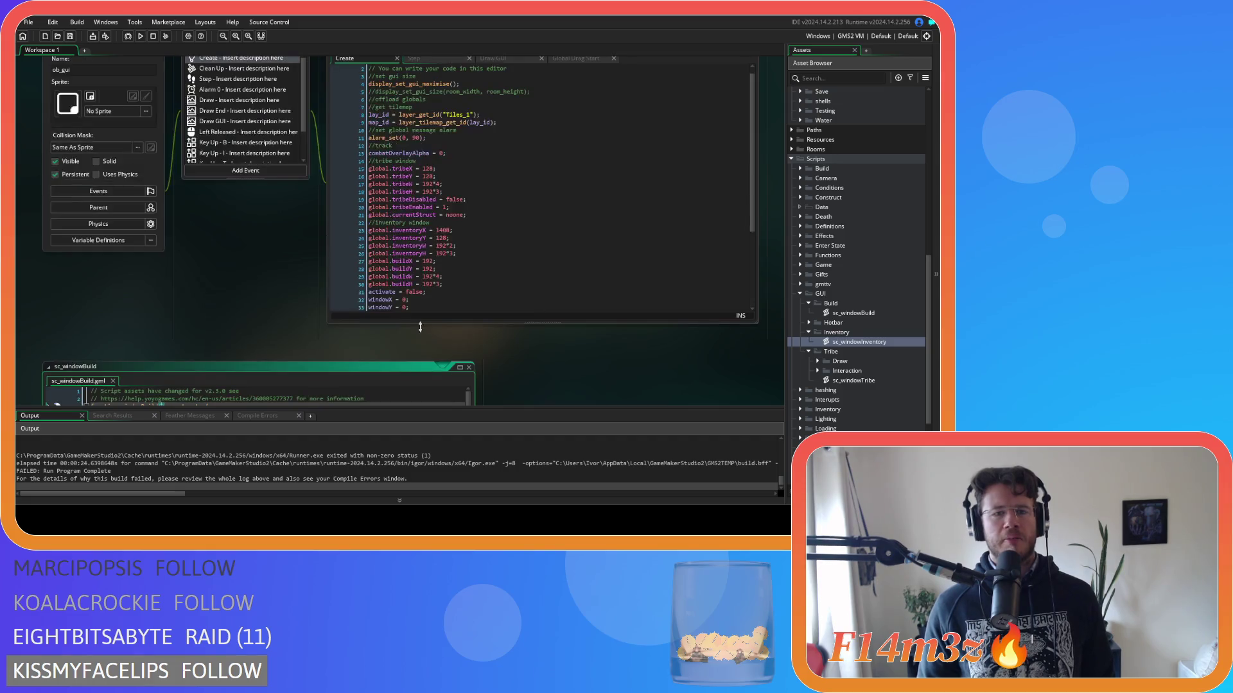
pyautogui.scroll(-3, 265, 319)
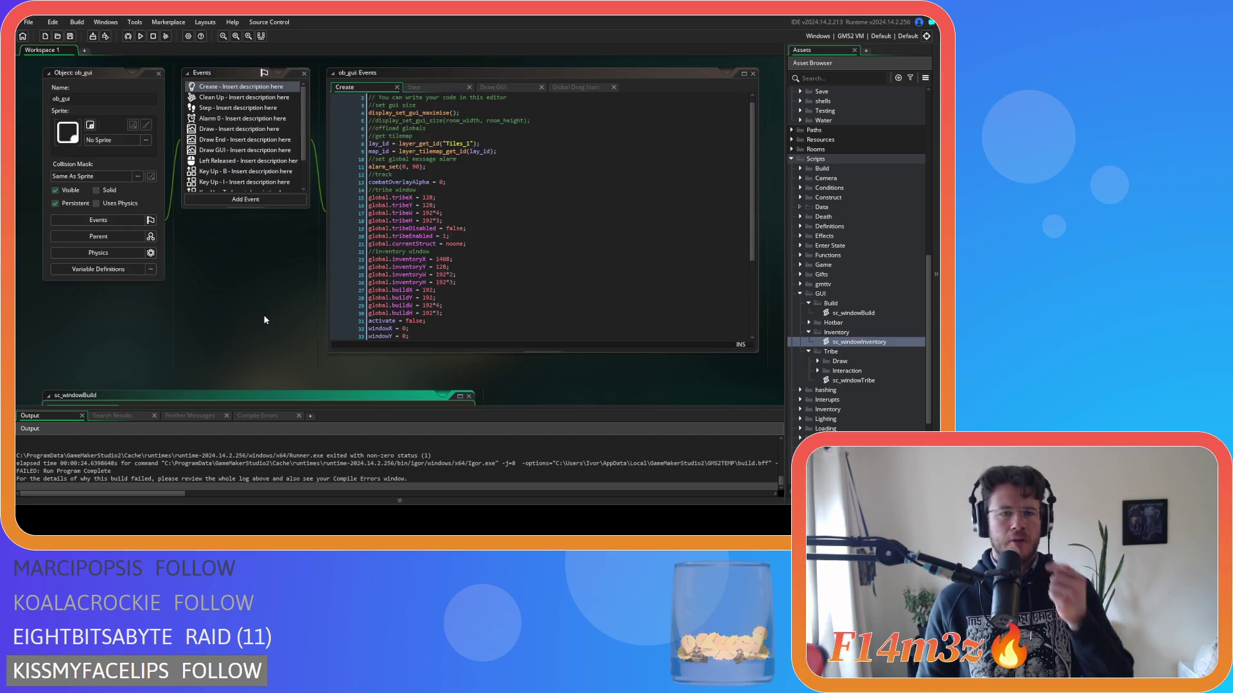
pyautogui.scroll(-5, 540, 311)
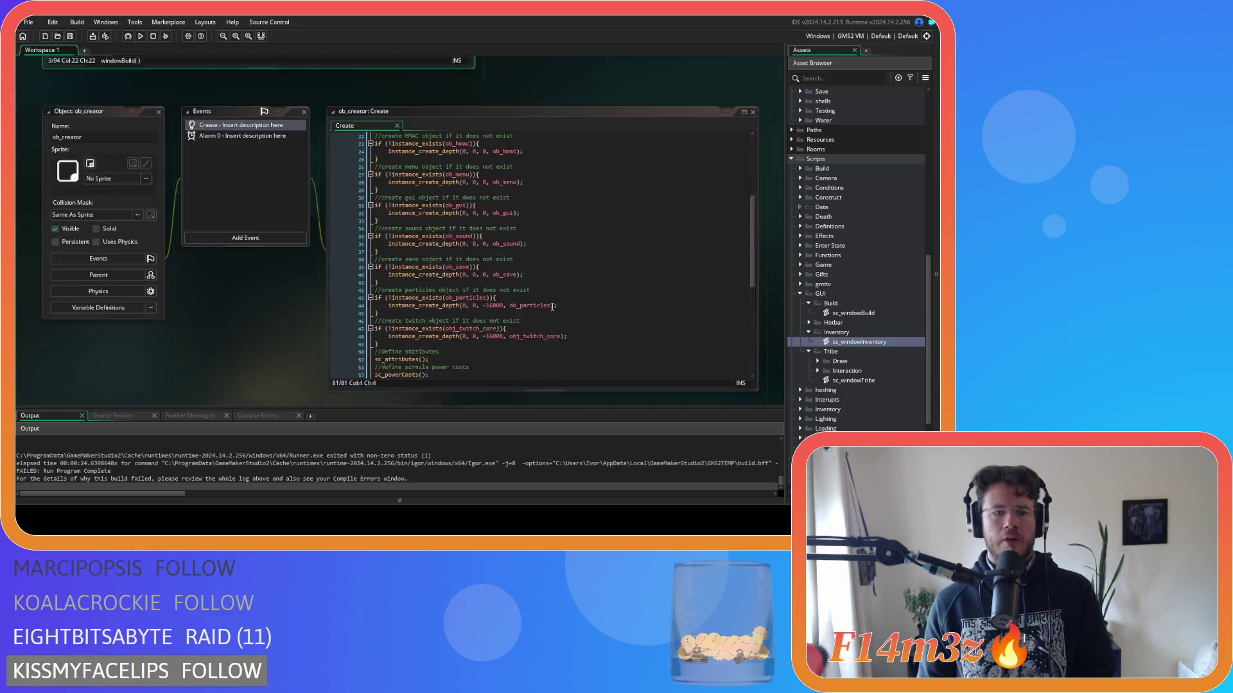
pyautogui.scroll(-3, 523, 311)
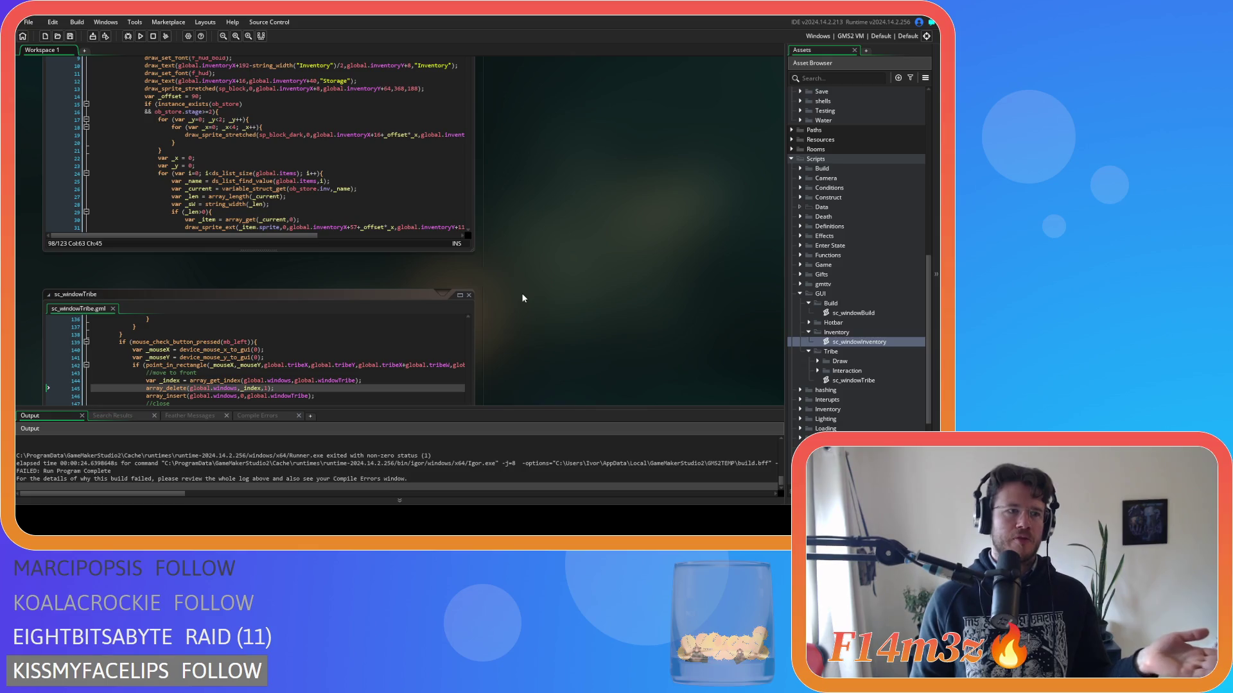
pyautogui.scroll(-3, 525, 296)
pyautogui.scroll(10, 526, 300)
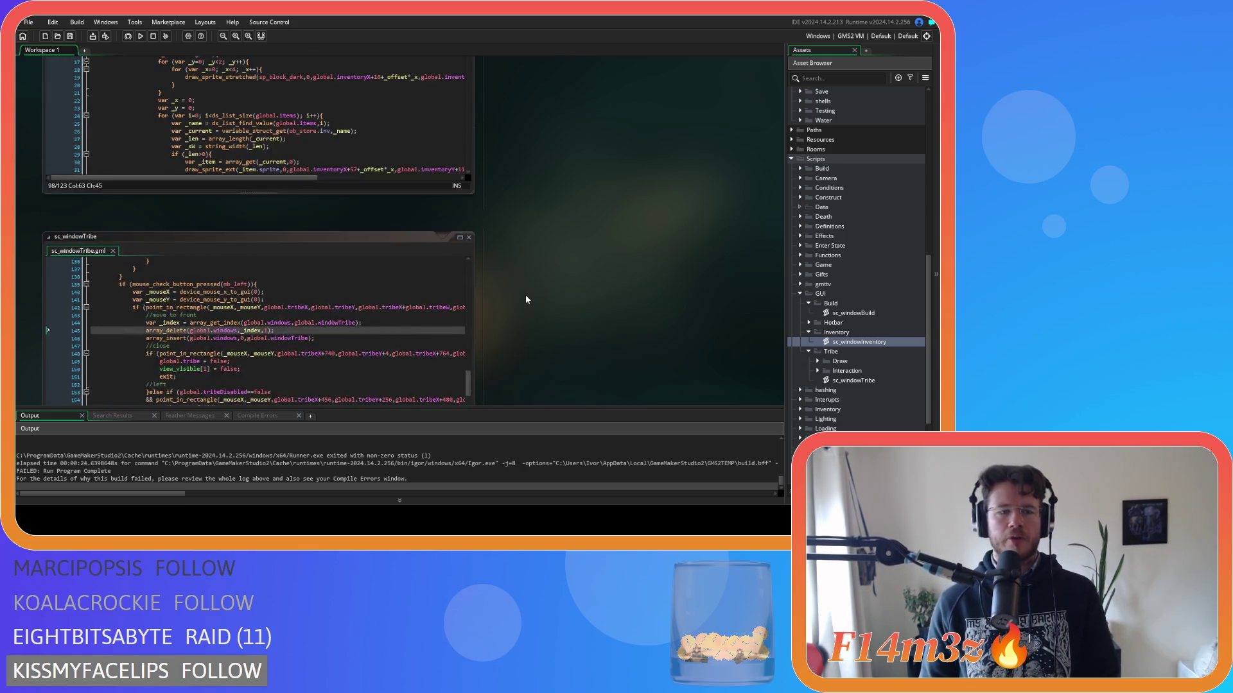
pyautogui.scroll(6, 531, 309)
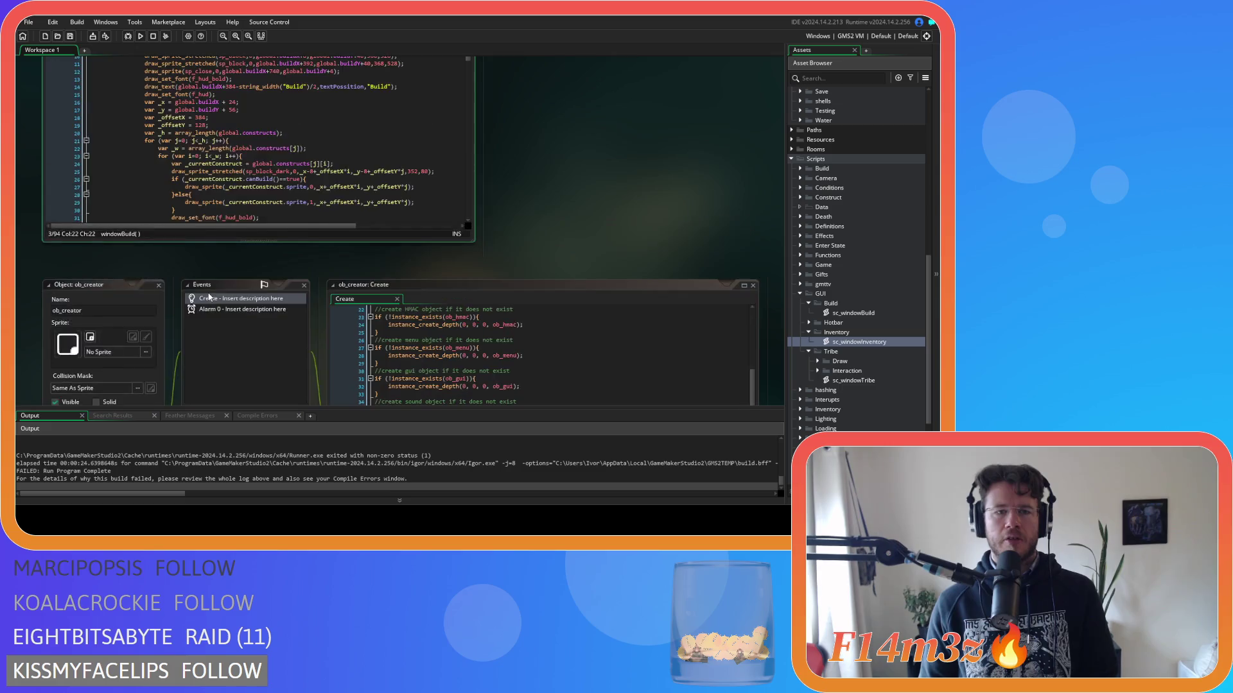
pyautogui.scroll(2, 457, 226)
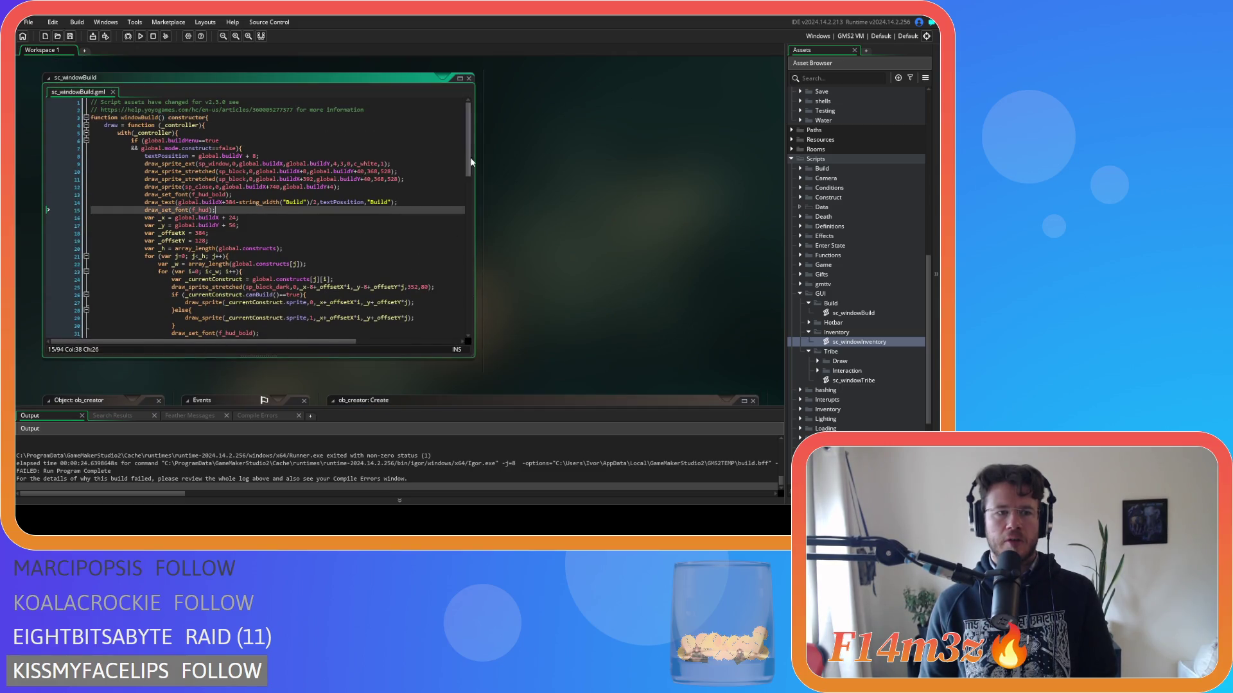
pyautogui.scroll(5, 555, 219)
pyautogui.scroll(-5, 555, 218)
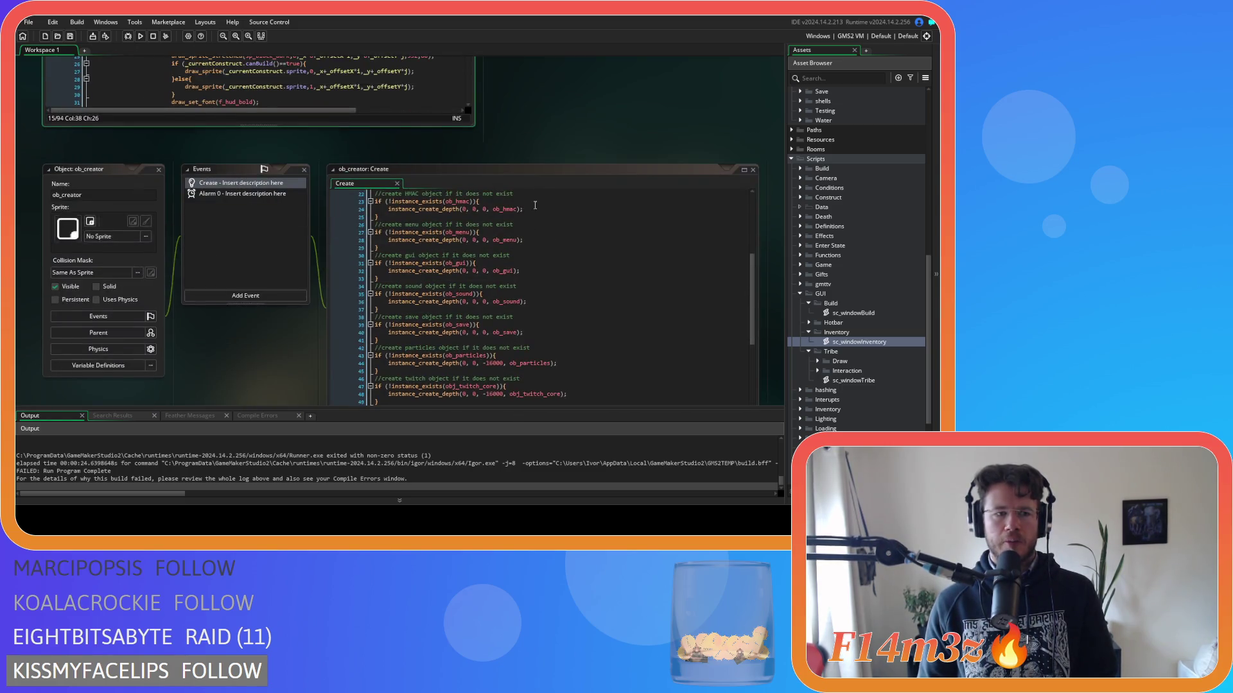
pyautogui.scroll(-2, 303, 326)
pyautogui.scroll(-10, 456, 302)
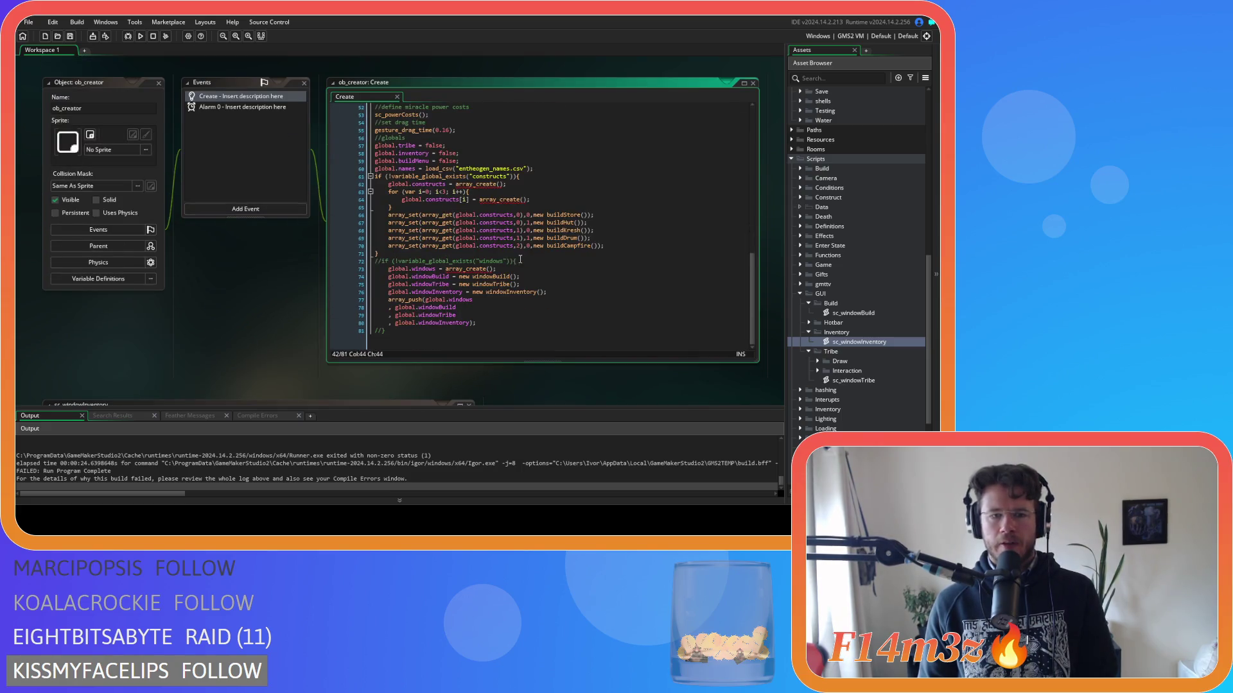
# Shorten the three window globals in place to wBuild, wTribe and wInventory, then run the game.
pyautogui.click(432, 277)
pyautogui.press('BackSpace')
pyautogui.press('BackSpace')
pyautogui.press('BackSpace')
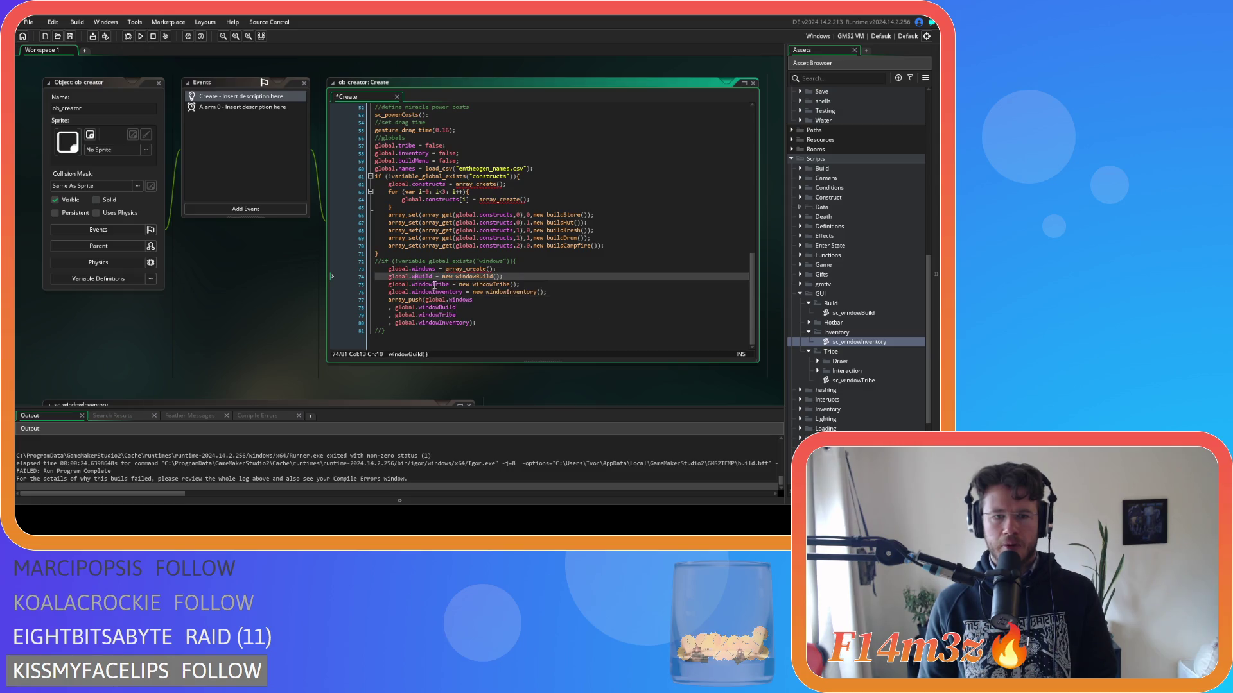
pyautogui.click(433, 283)
pyautogui.press('BackSpace')
pyautogui.press('BackSpace')
pyautogui.press('BackSpace')
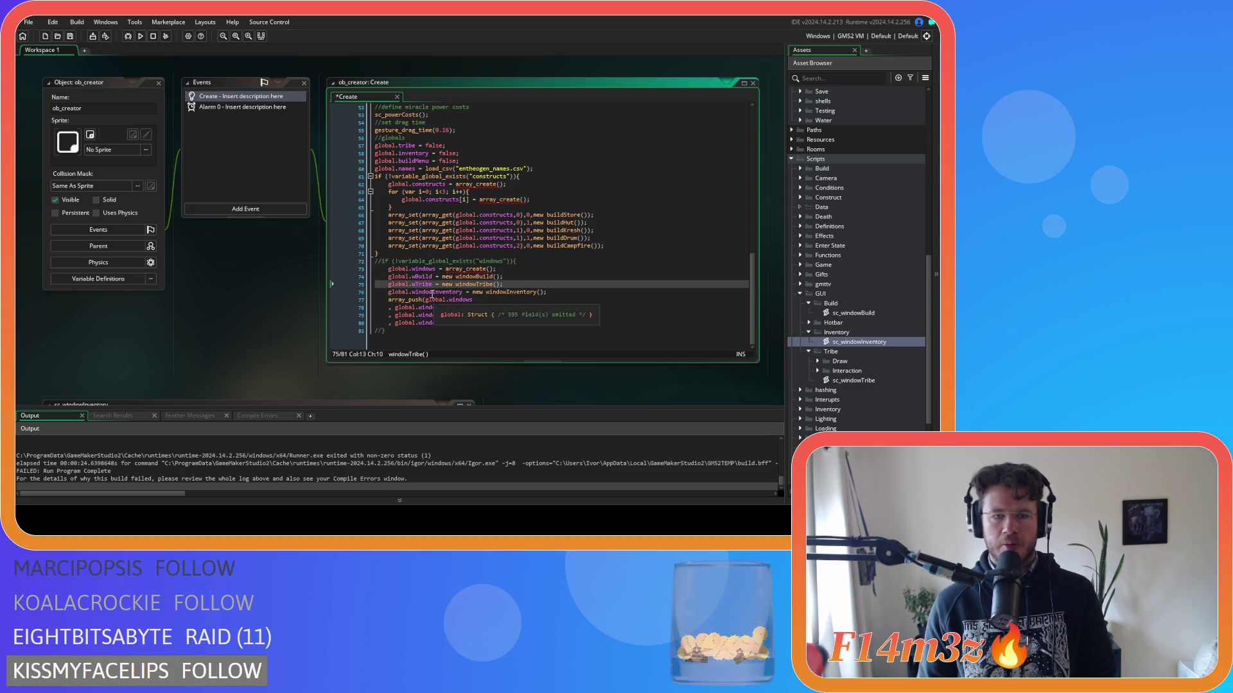
pyautogui.click(433, 292)
pyautogui.press('BackSpace')
pyautogui.press('BackSpace')
pyautogui.press('BackSpace')
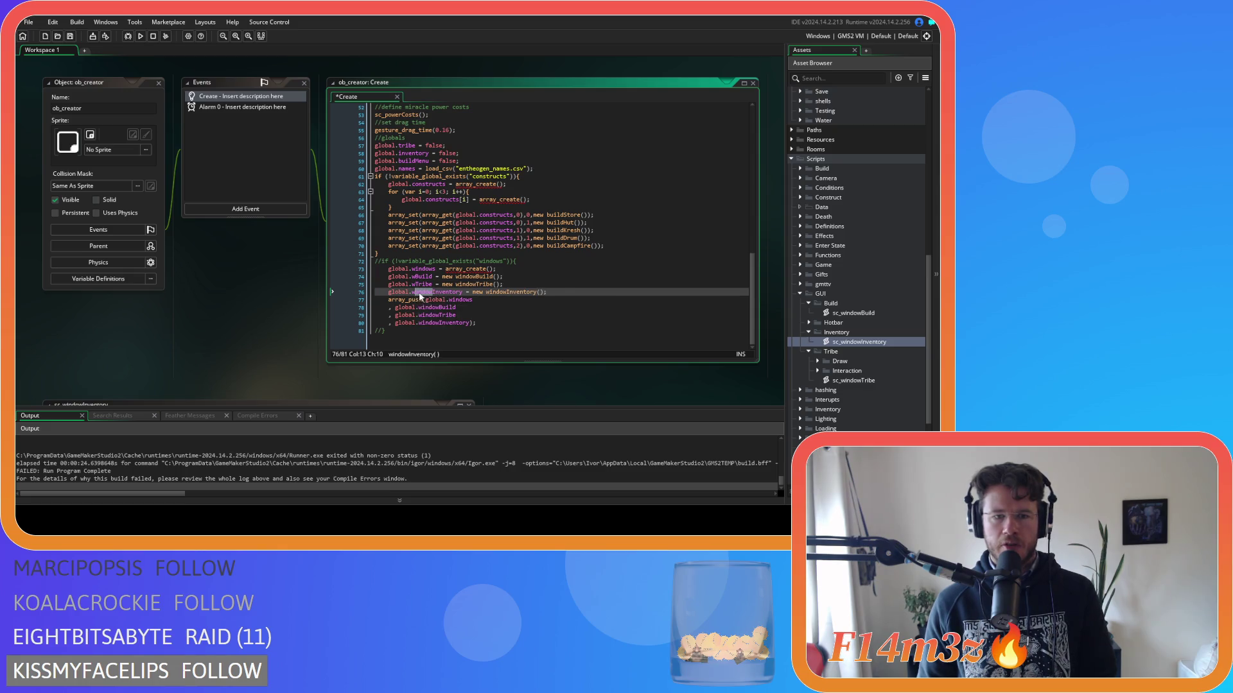
pyautogui.click(563, 286)
pyautogui.press('F5')
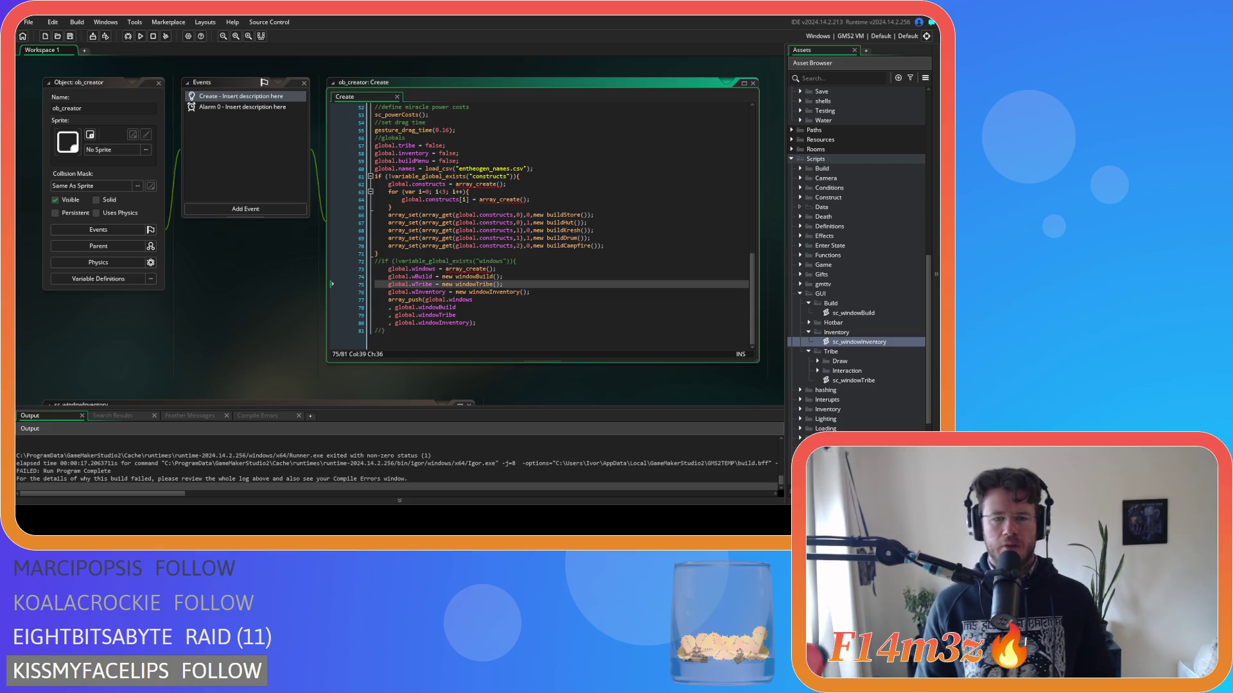
# Undo the manual renames and search project-wide for global.windowBuild with Whole Word Only.
pyautogui.hotkey('ctrl', 'z')
pyautogui.hotkey('ctrl', 'z')
pyautogui.hotkey('ctrl', 'z')
pyautogui.doubleClick(429, 277)
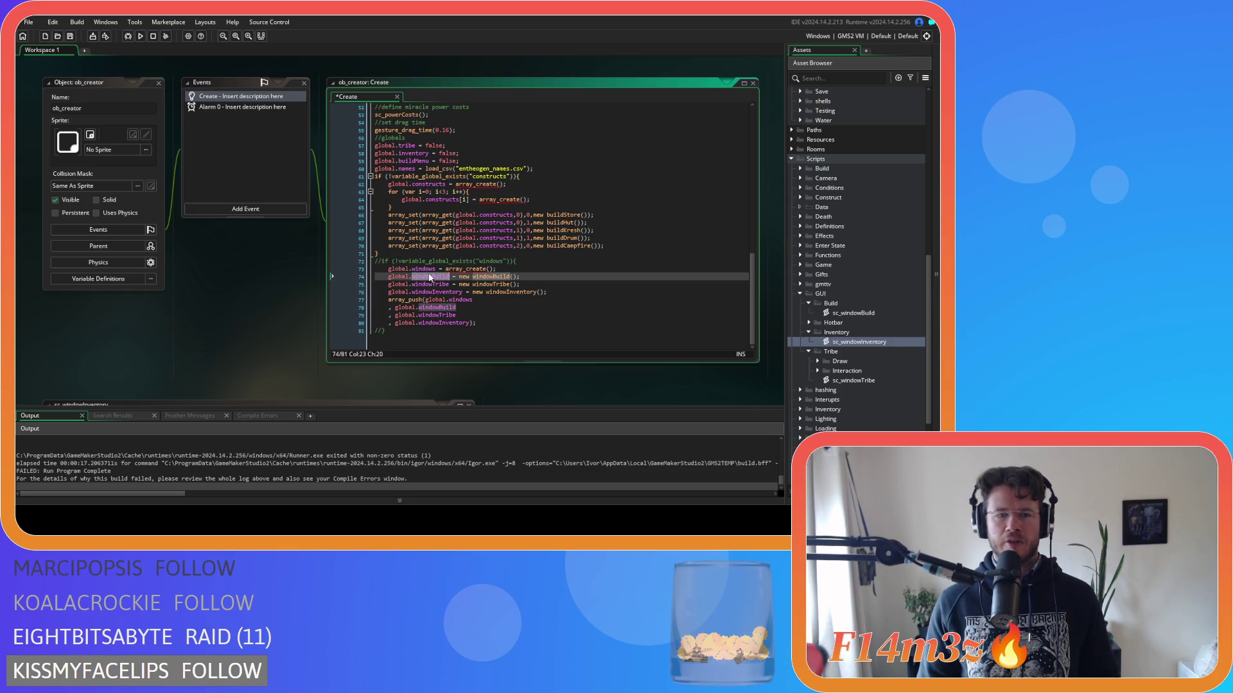
pyautogui.moveTo(390, 277); pyautogui.dragTo(450, 280)
pyautogui.hotkey('ctrl', 'shift', 'f')
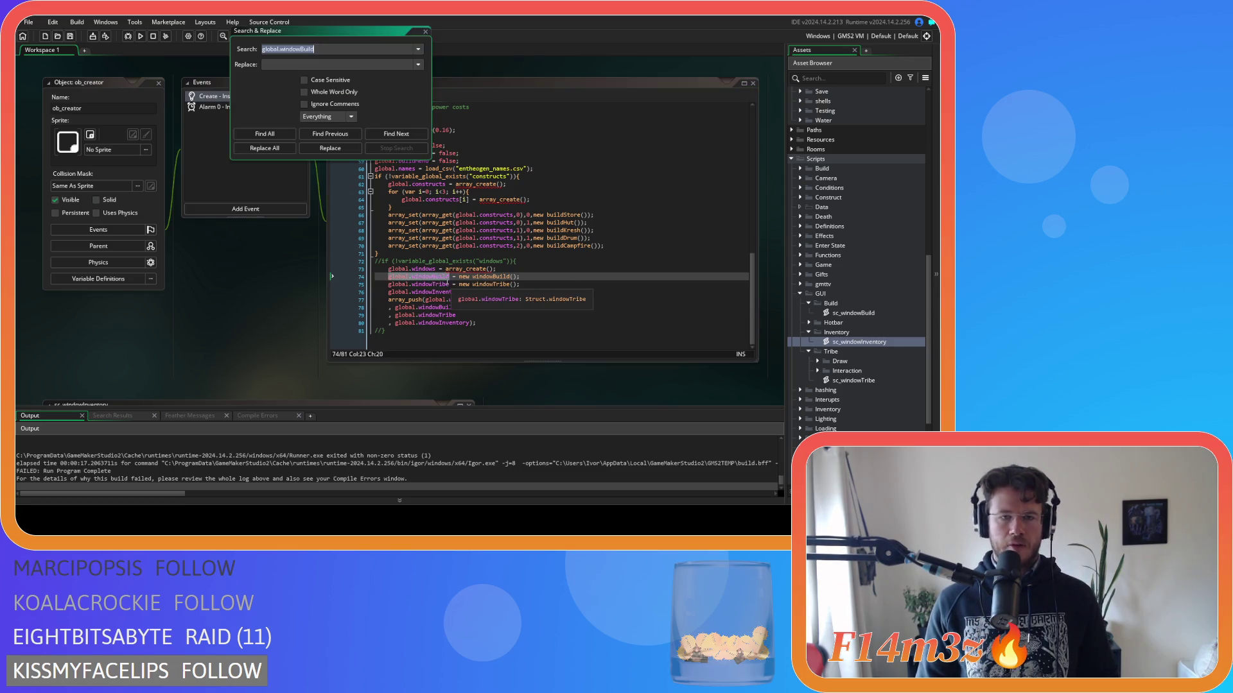
pyautogui.click(275, 136)
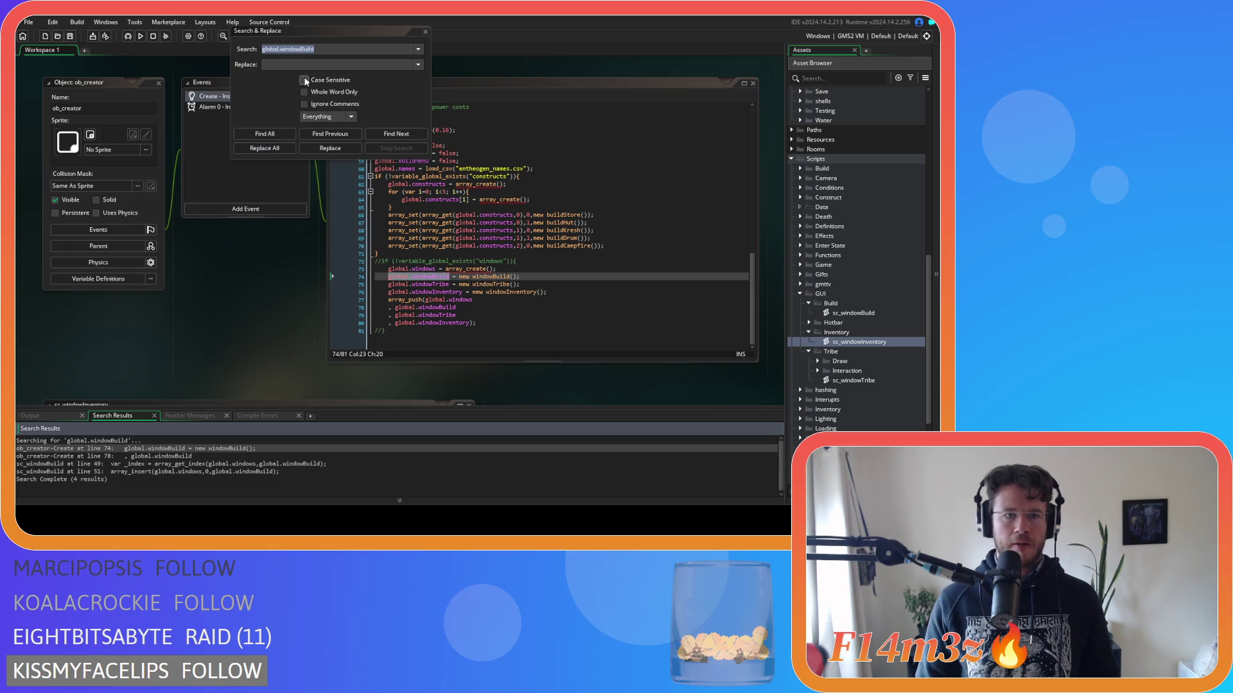
pyautogui.click(304, 92)
pyautogui.click(278, 133)
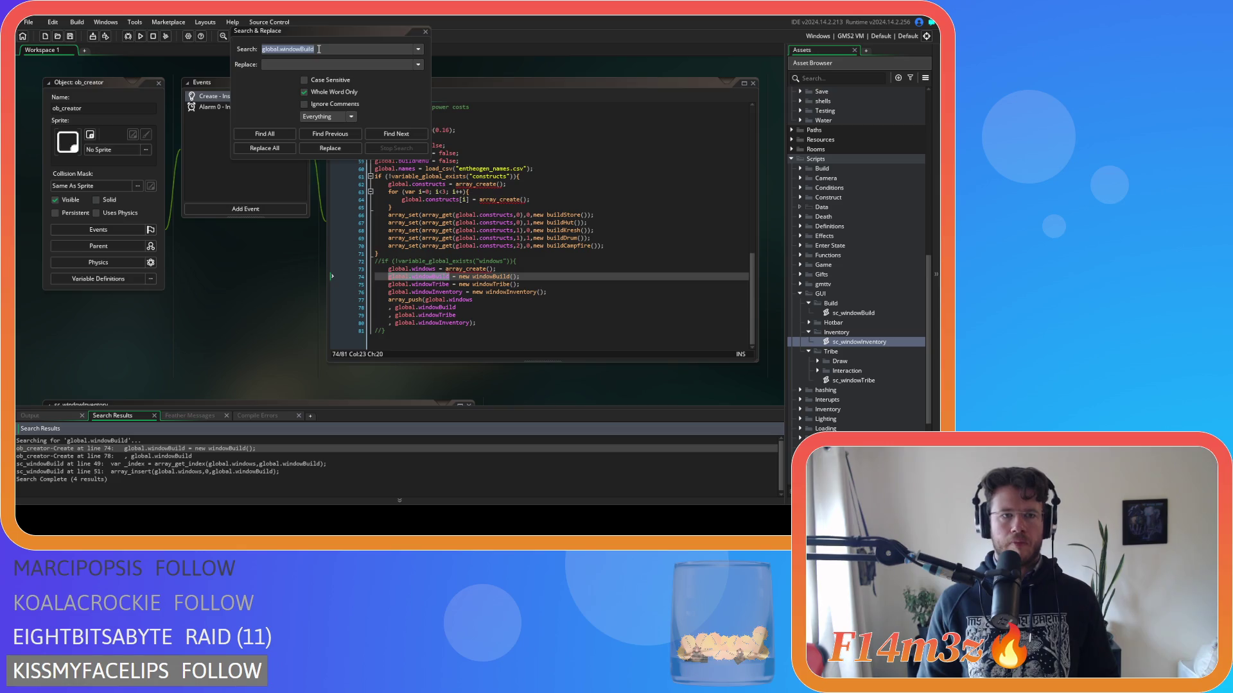
# Replace all global.windowBuild occurrences with global.wBuild and confirm.
pyautogui.hotkey('ctrl', 'c')
pyautogui.click(284, 65)
pyautogui.hotkey('ctrl', 'v')
pyautogui.moveTo(285, 64); pyautogui.dragTo(300, 64)
pyautogui.press('BackSpace')
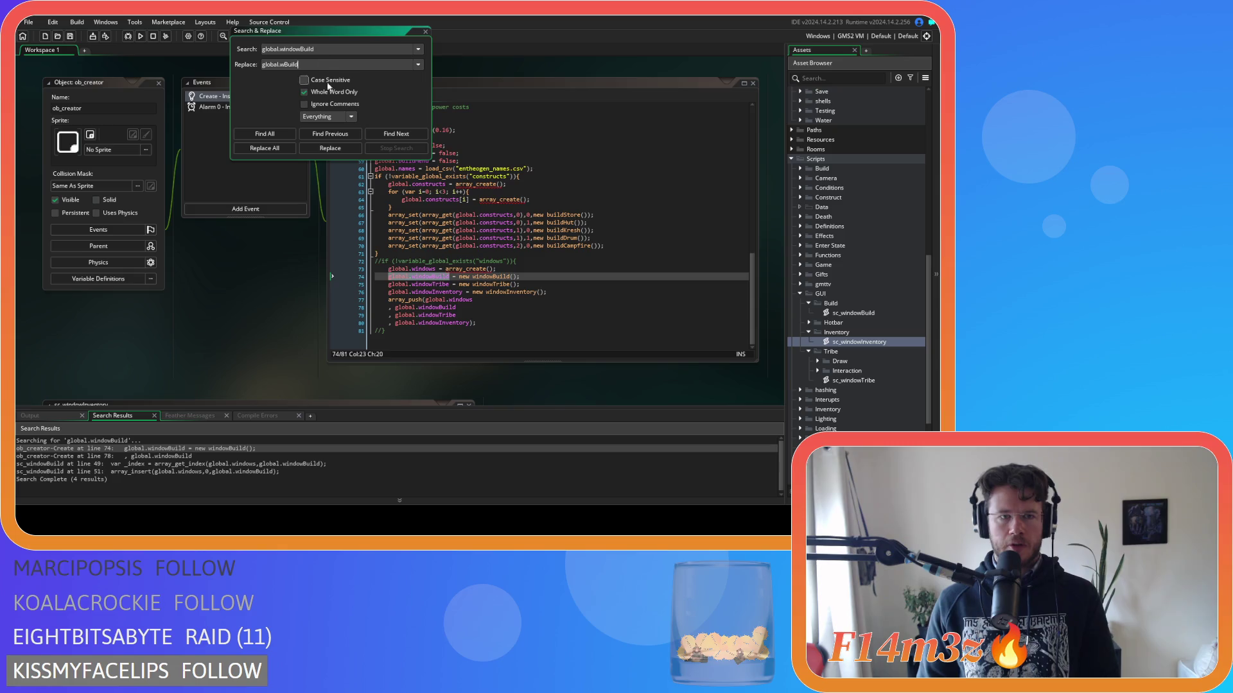
pyautogui.click(264, 147)
pyautogui.click(519, 286)
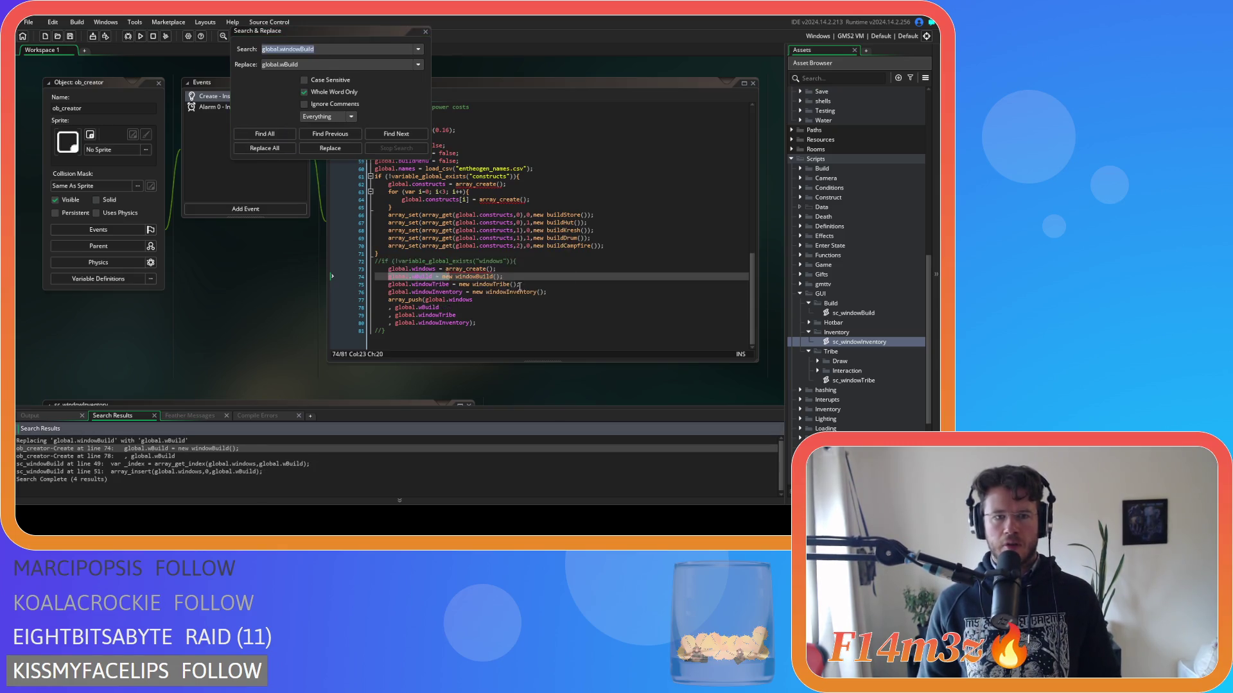
# Replace all global.windowTribe occurrences with global.wTribe and confirm.
pyautogui.moveTo(448, 285); pyautogui.dragTo(378, 287)
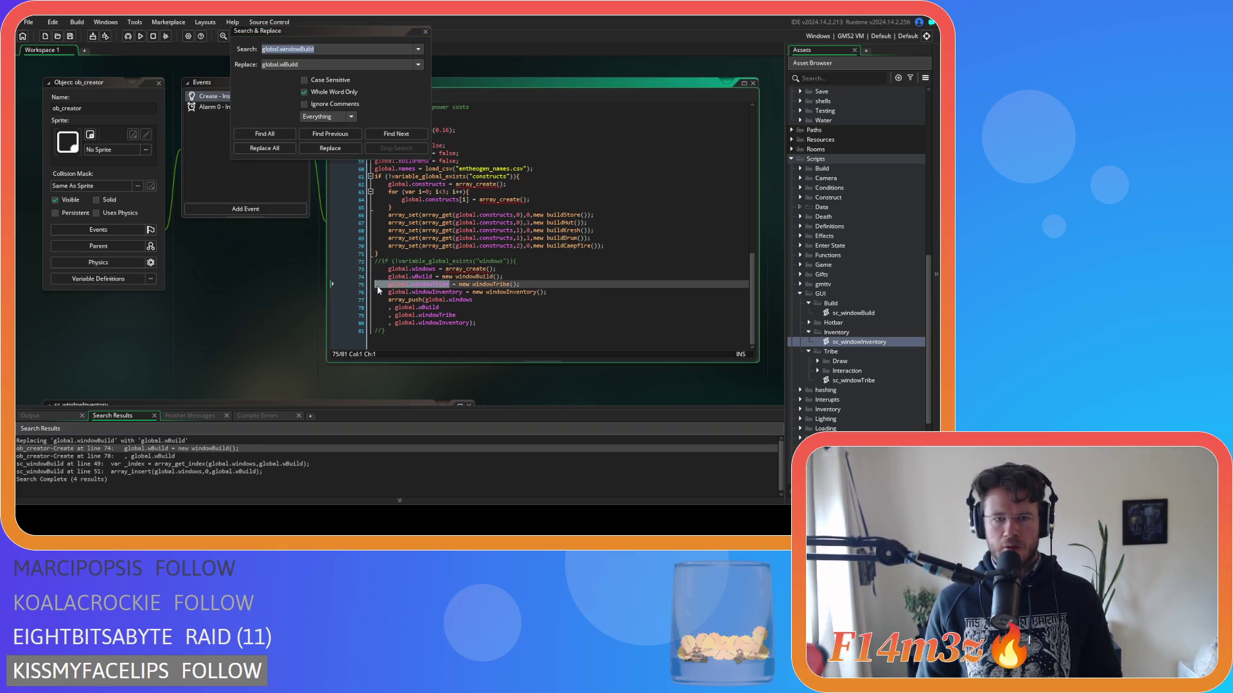
pyautogui.hotkey('ctrl', 'shift', 'f')
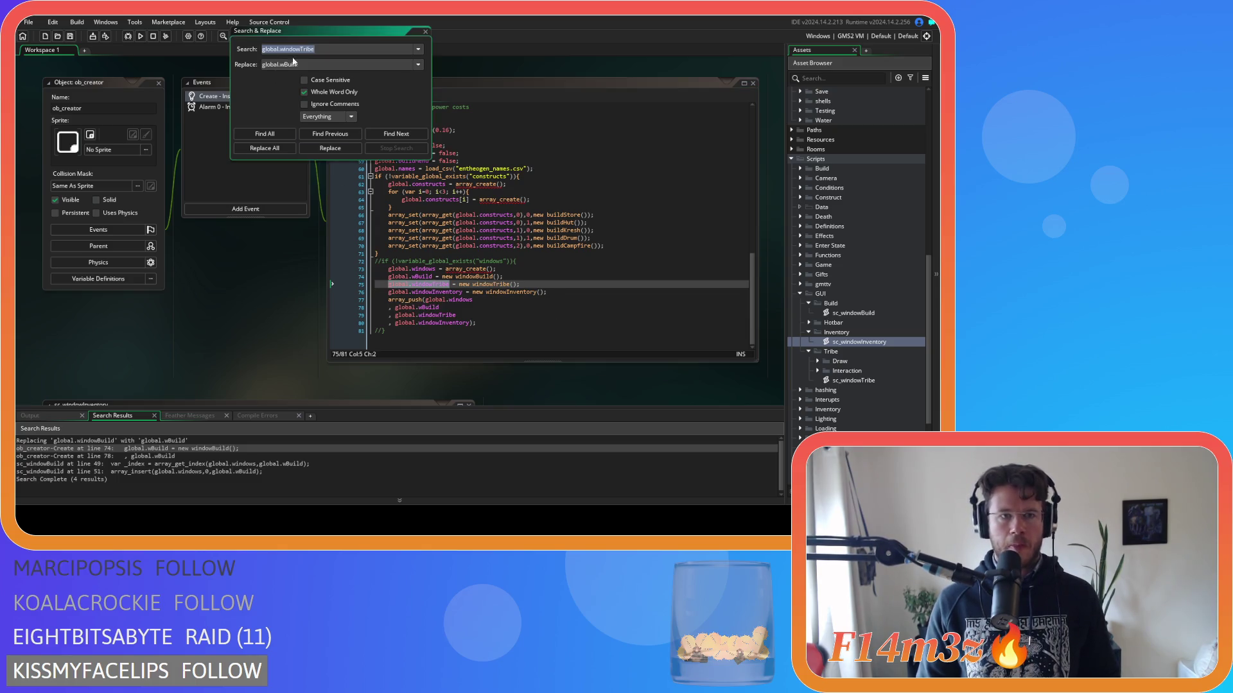
pyautogui.hotkey('ctrl', 'c')
pyautogui.tripleClick(264, 66)
pyautogui.hotkey('ctrl', 'v')
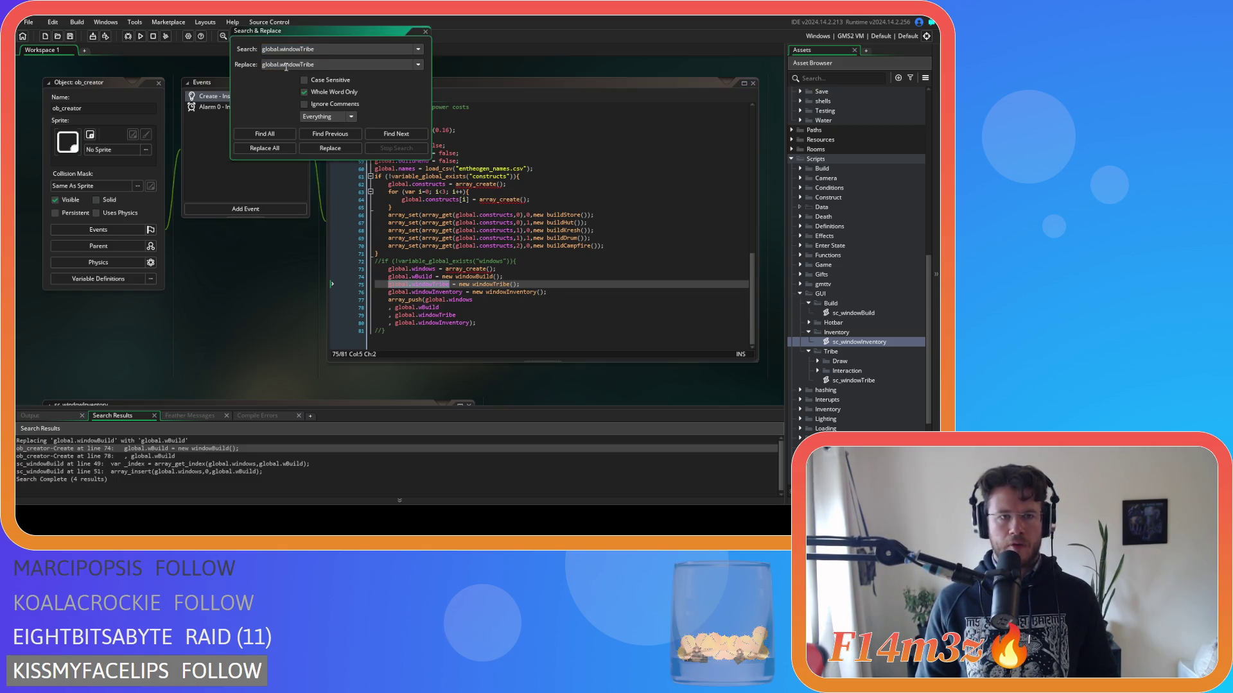
pyautogui.moveTo(301, 66); pyautogui.dragTo(286, 70)
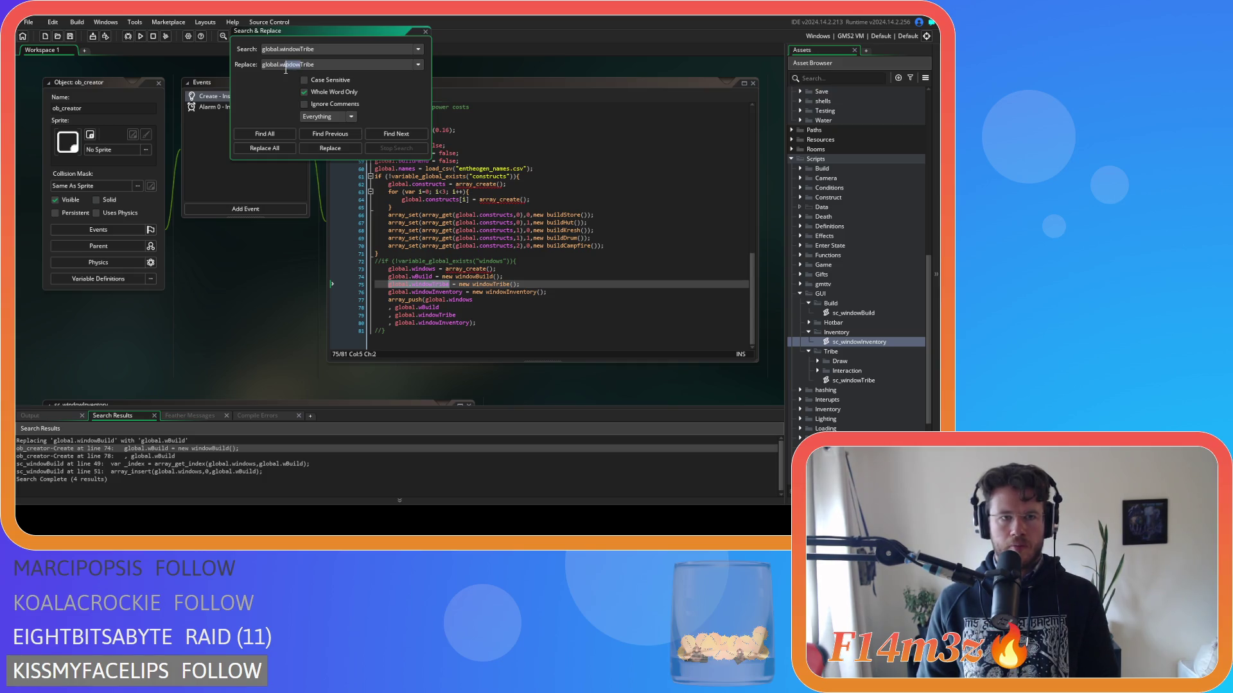
pyautogui.press('BackSpace')
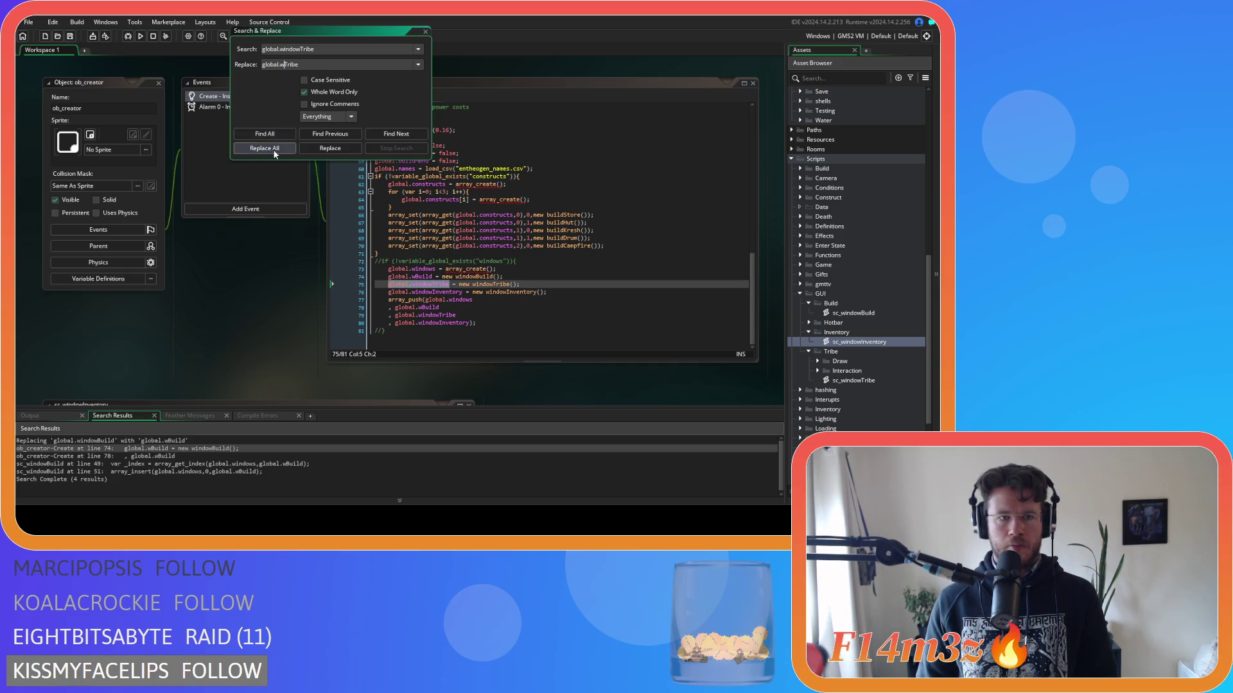
pyautogui.click(273, 148)
pyautogui.click(516, 286)
# Replace all global.windowInventory occurrences with global.wInventory, confirm, and run the game.
pyautogui.moveTo(469, 323); pyautogui.dragTo(395, 323)
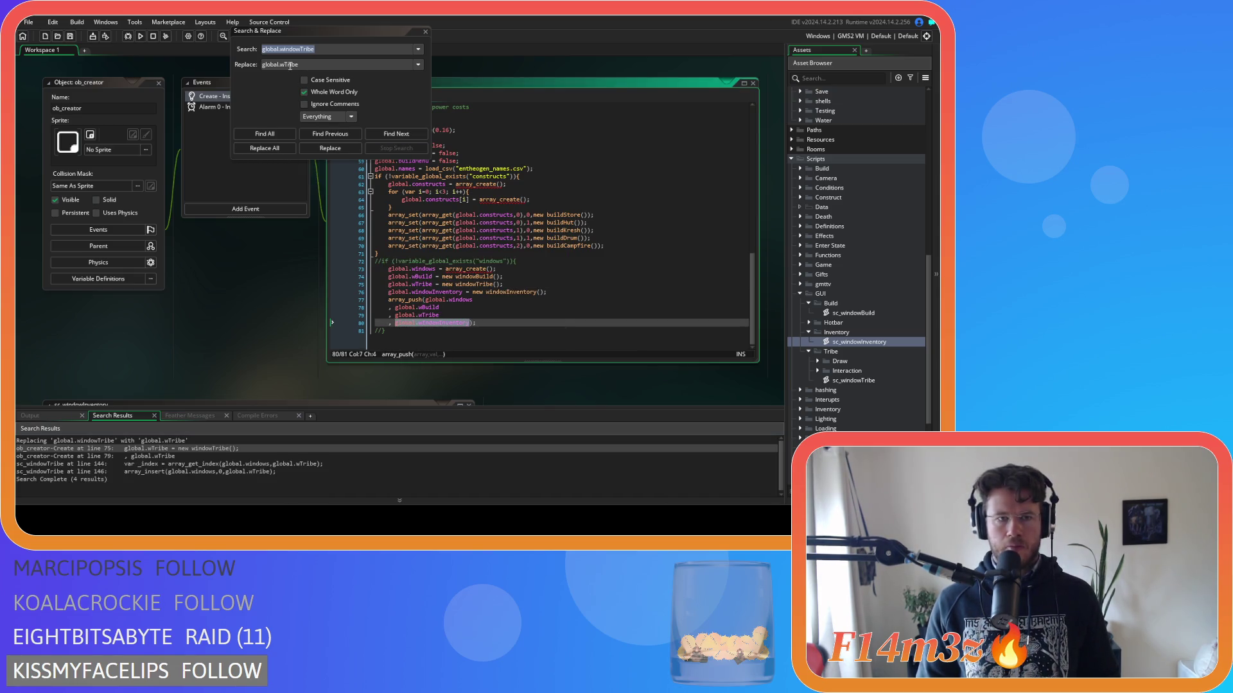
pyautogui.hotkey('ctrl', 'shift', 'f')
pyautogui.press('Tab')
pyautogui.moveTo(280, 64); pyautogui.dragTo(300, 64)
pyautogui.press('BackSpace')
pyautogui.write('Inventory')
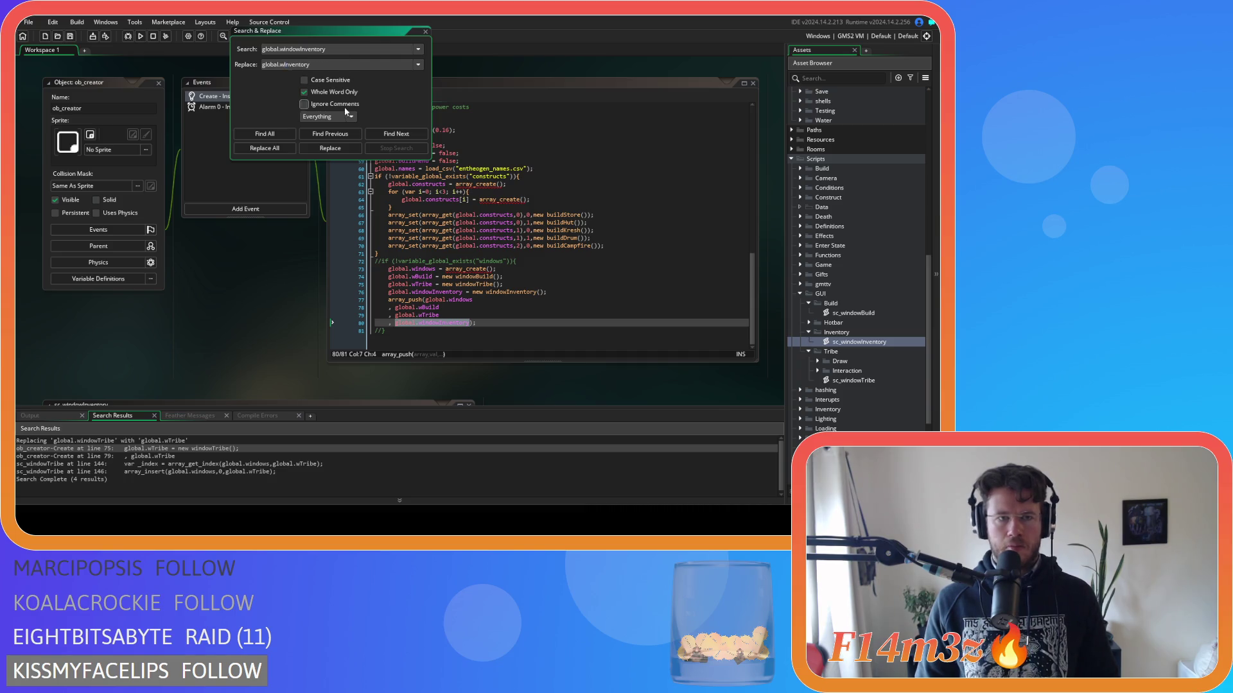
pyautogui.click(264, 148)
pyautogui.click(516, 286)
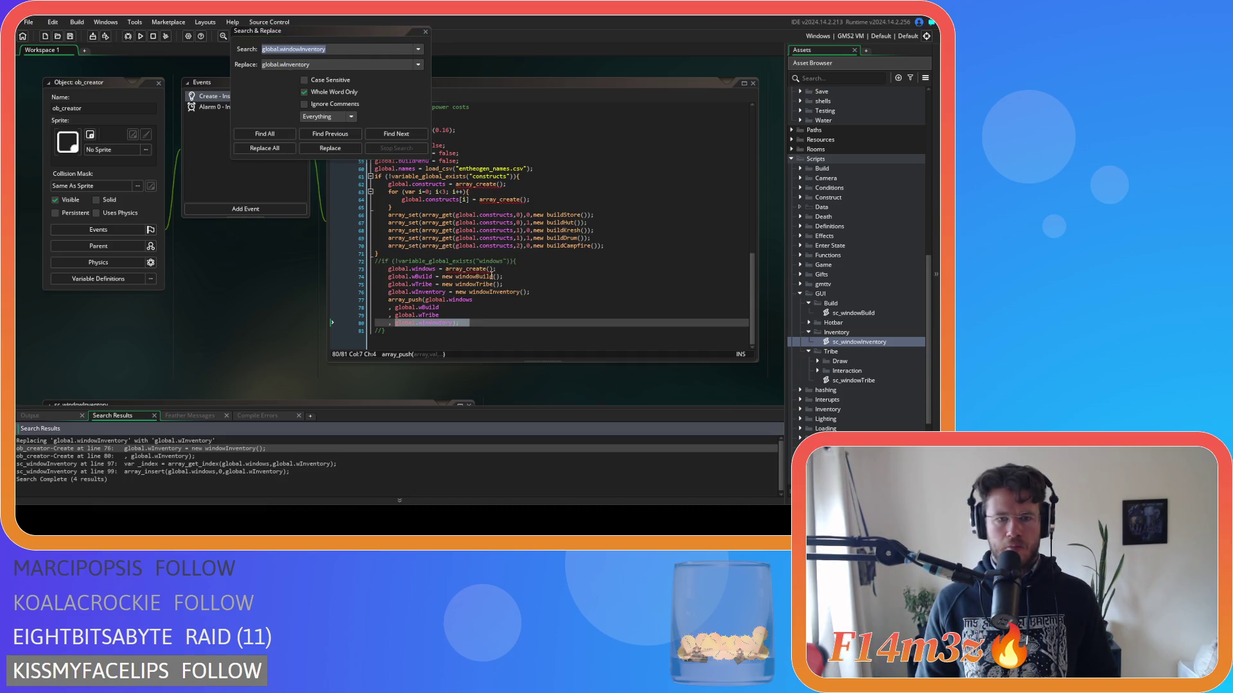
pyautogui.press('F5')
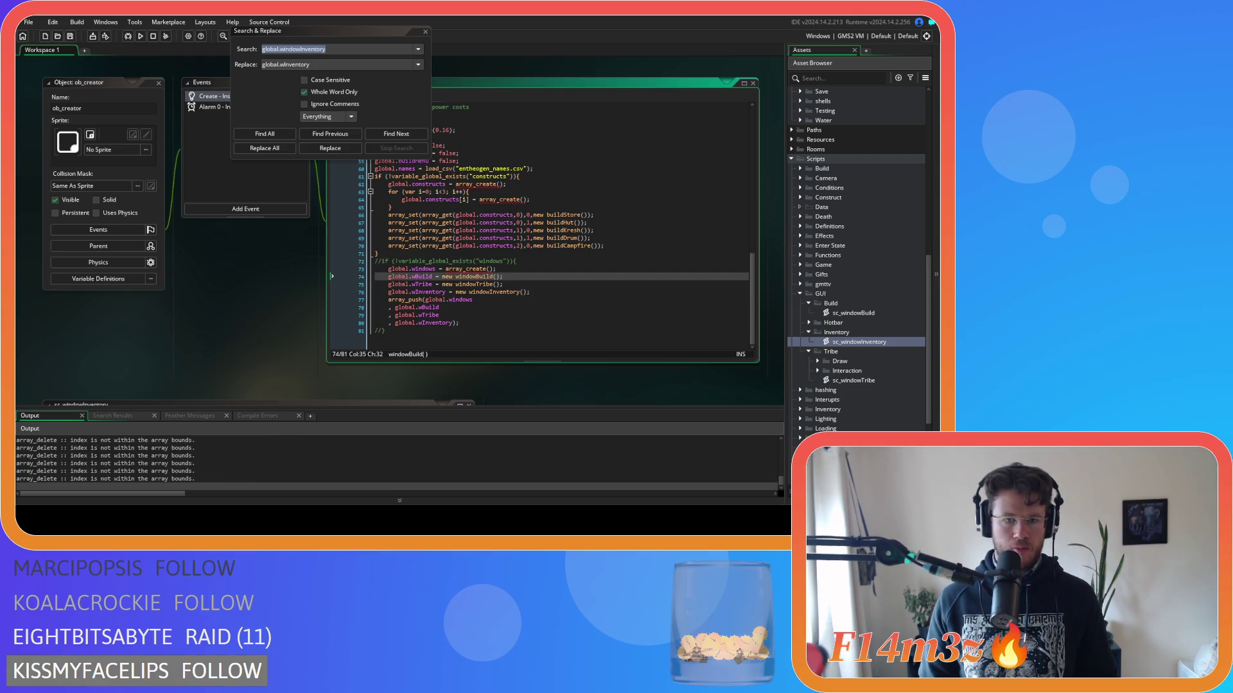
# Quit back to the title screen and choose Load Game to load the save.
pyautogui.hotkey('alt', 'Tab')
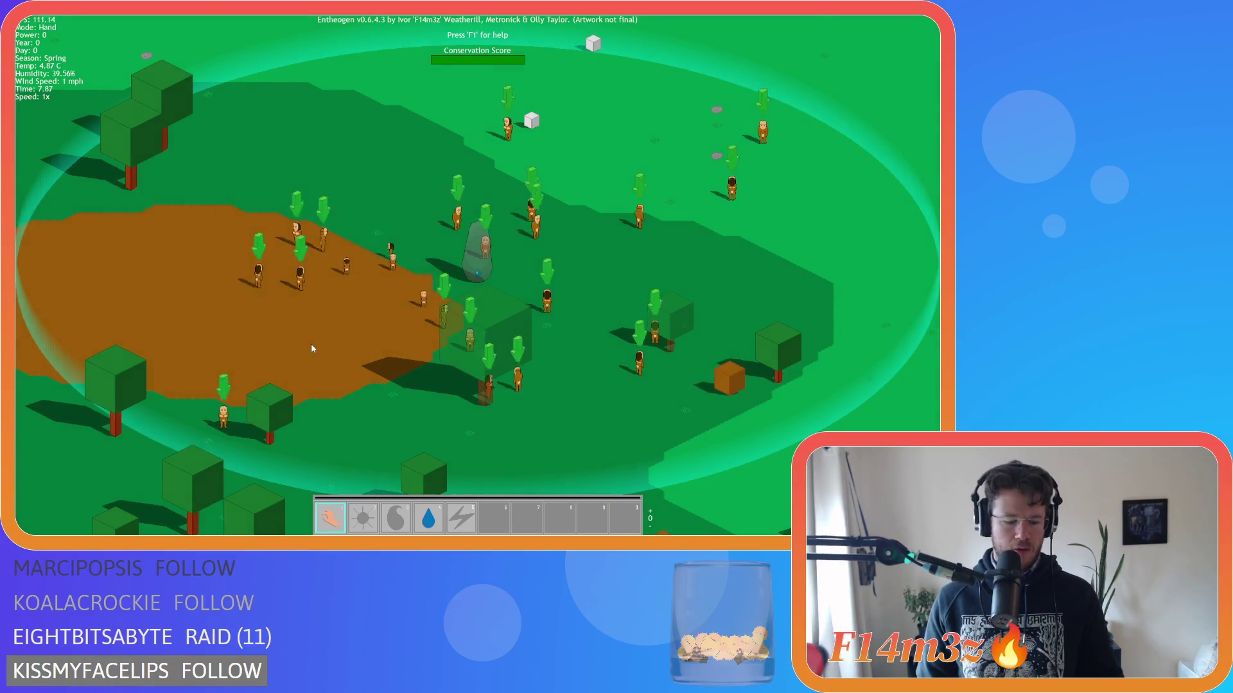
pyautogui.press('Escape')
pyautogui.press('y')
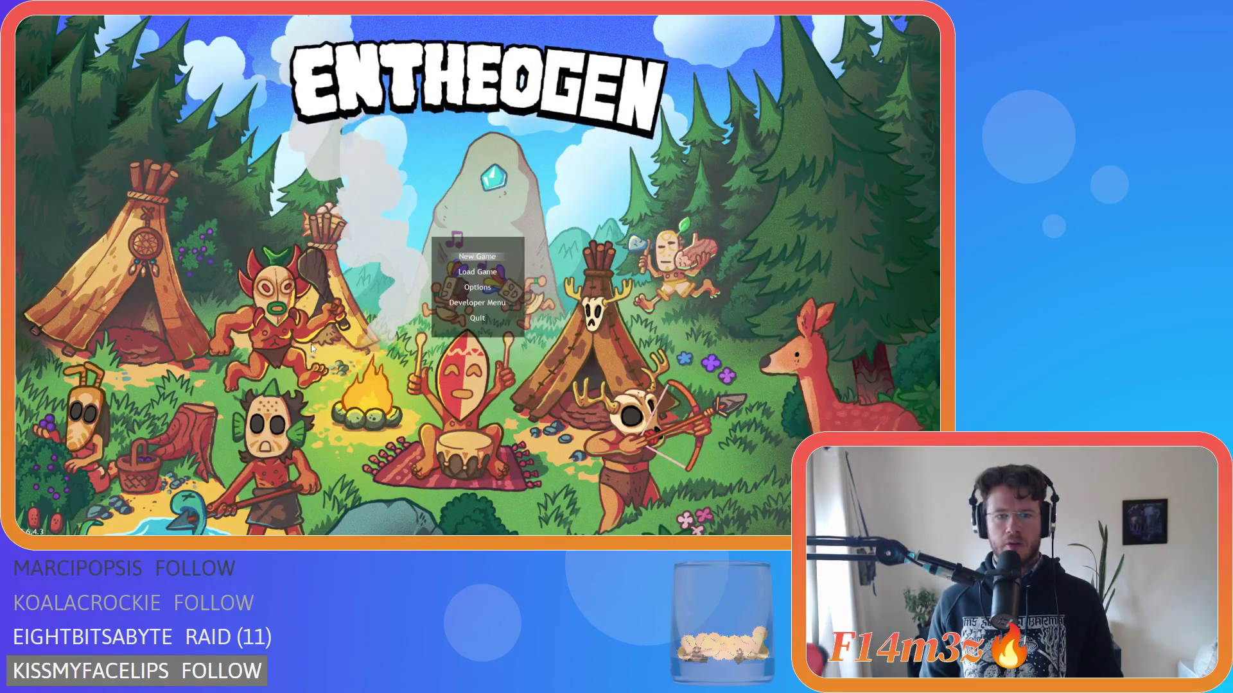
pyautogui.press('Down')
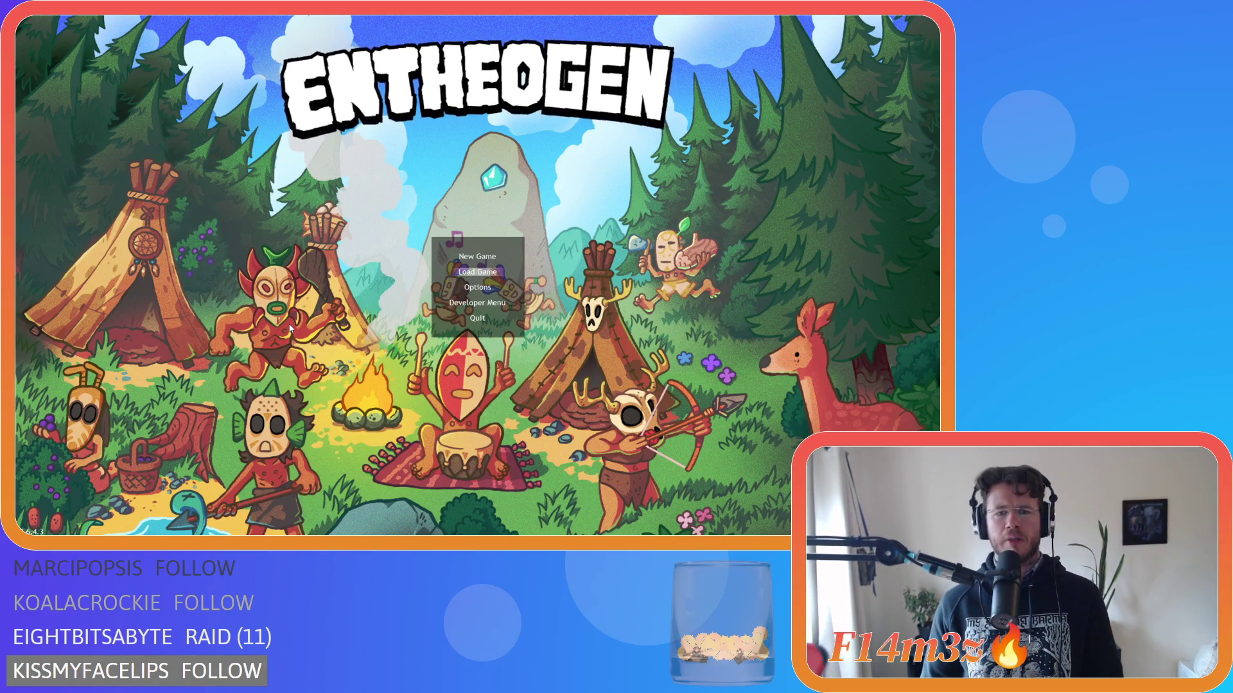
pyautogui.press('Return')
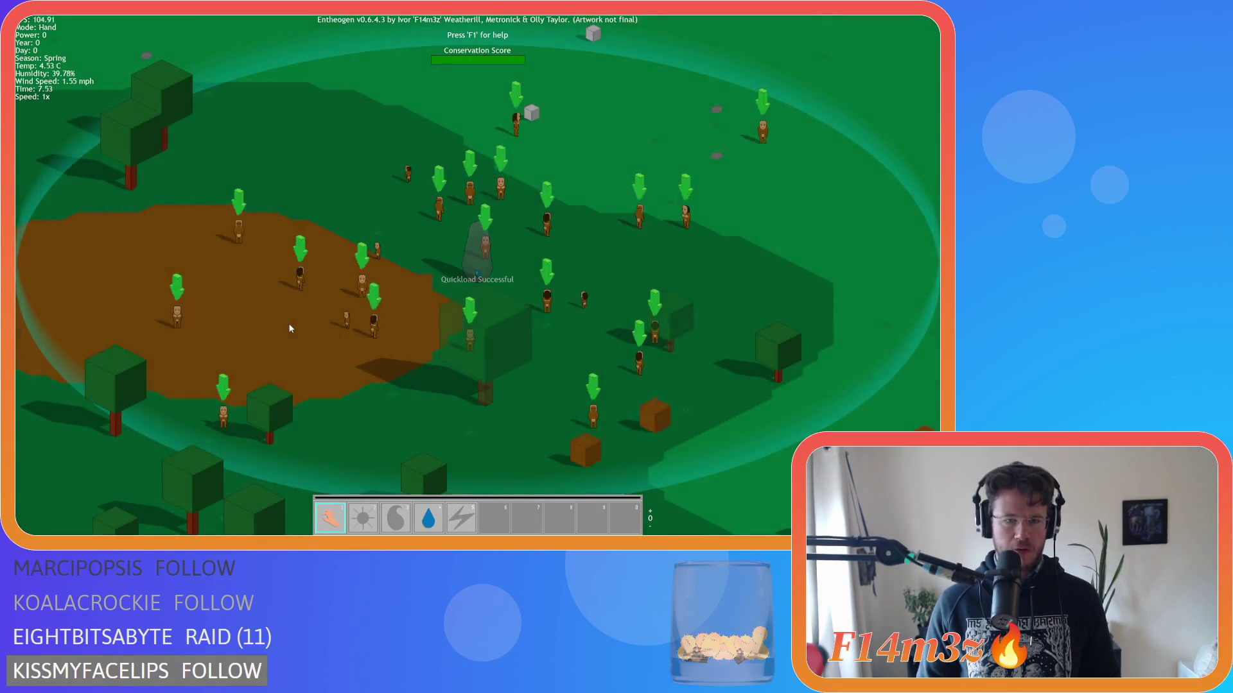
# Toggle the in-game panels with F1, F2 and F3, then quit the game with Escape and Y.
pyautogui.press('F1')
pyautogui.press('F1')
pyautogui.press('F2')
pyautogui.press('F3')
pyautogui.press('Escape')
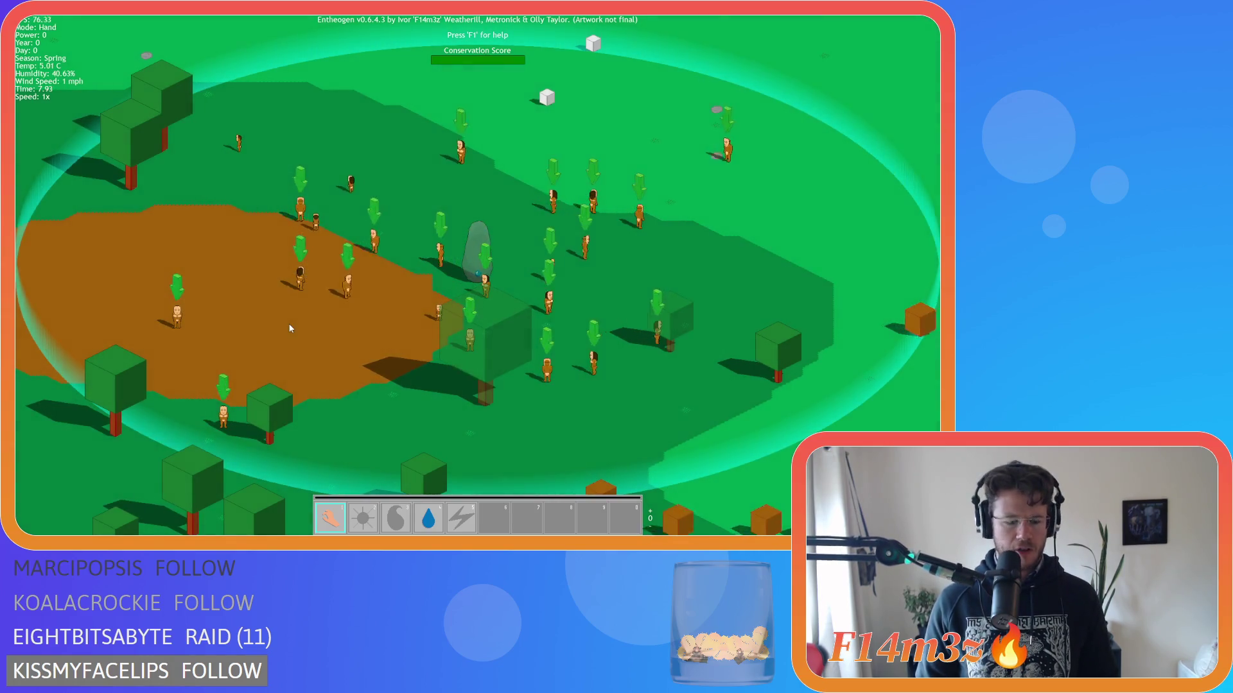
pyautogui.press('Escape')
pyautogui.press('y')
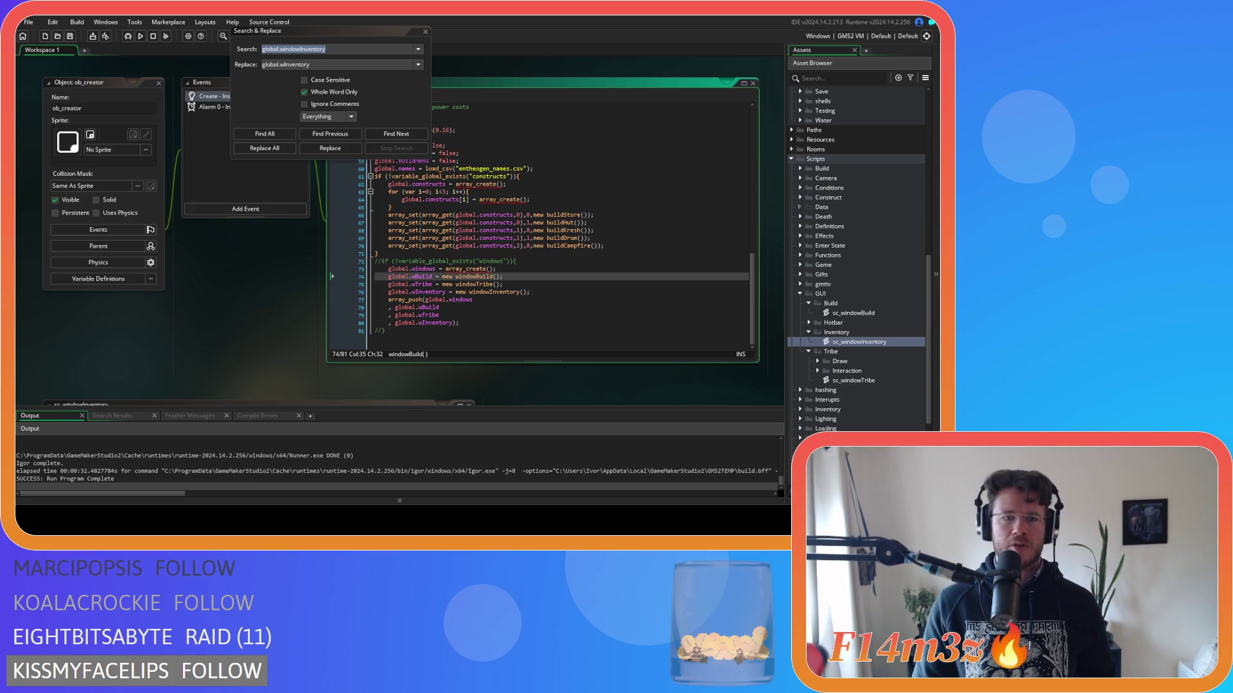
# Close the Search and Replace dialog and return to ob_creator's code.
pyautogui.click(580, 291)
pyautogui.press('Up')
pyautogui.press('Up')
pyautogui.press('Up')
pyautogui.click(425, 31)
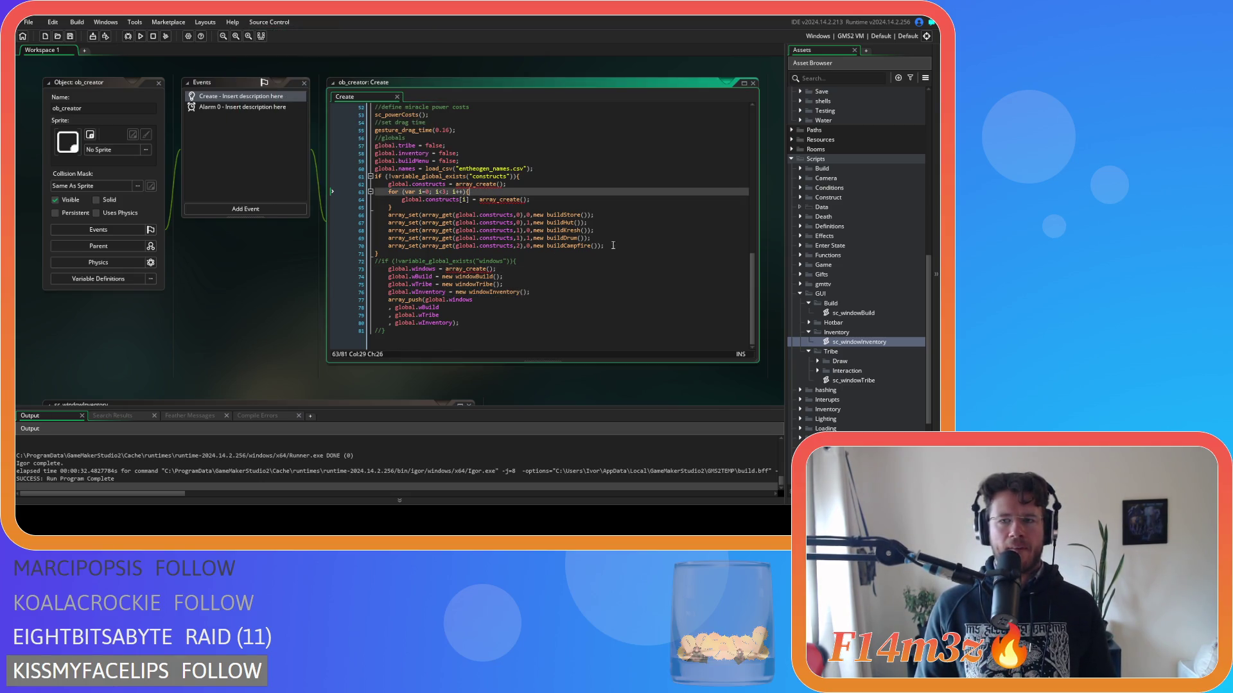
pyautogui.scroll(10, 866, 280)
# Open ob_gui's Key Up - B event and inspect its global.buildMenu toggle.
pyautogui.click(834, 199)
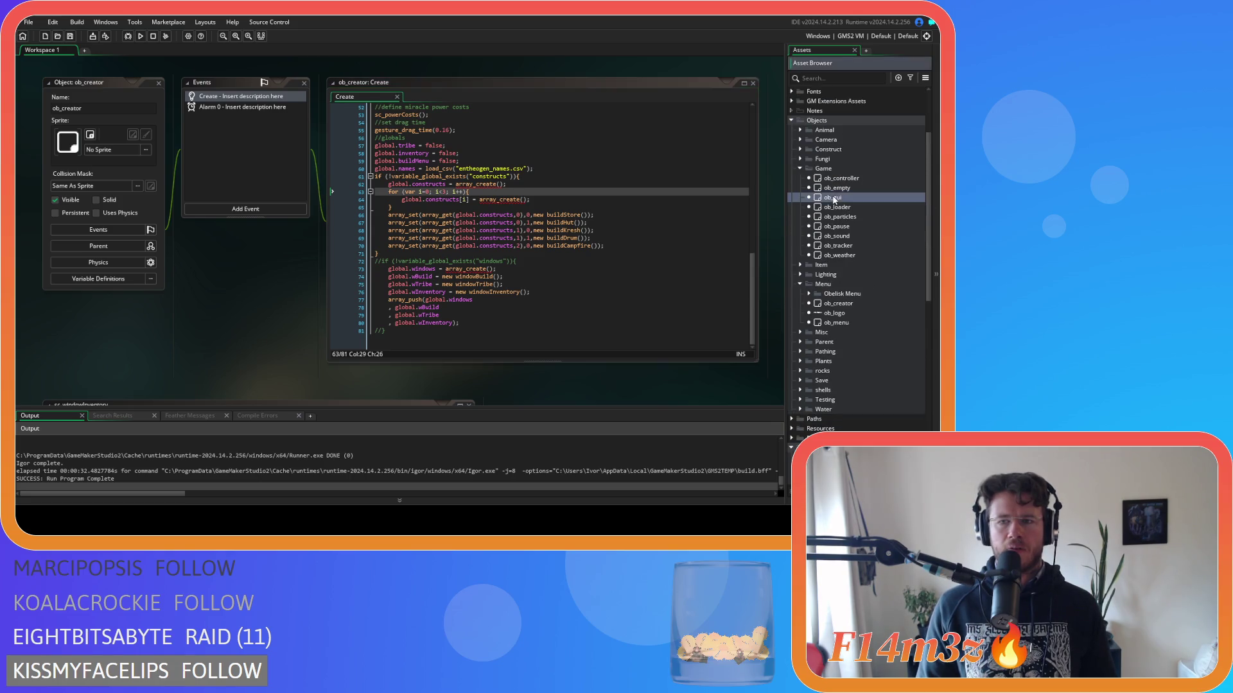
pyautogui.doubleClick(834, 199)
pyautogui.scroll(-2, 237, 134)
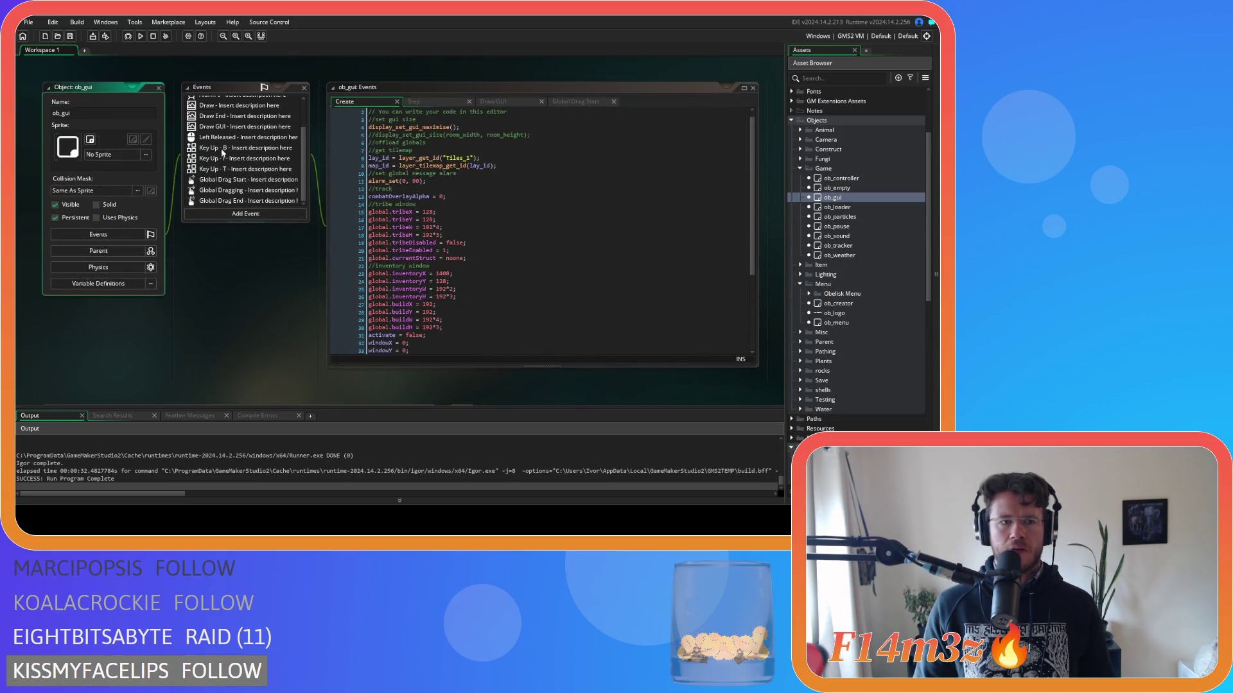
pyautogui.click(244, 147)
pyautogui.click(441, 172)
pyautogui.click(430, 152)
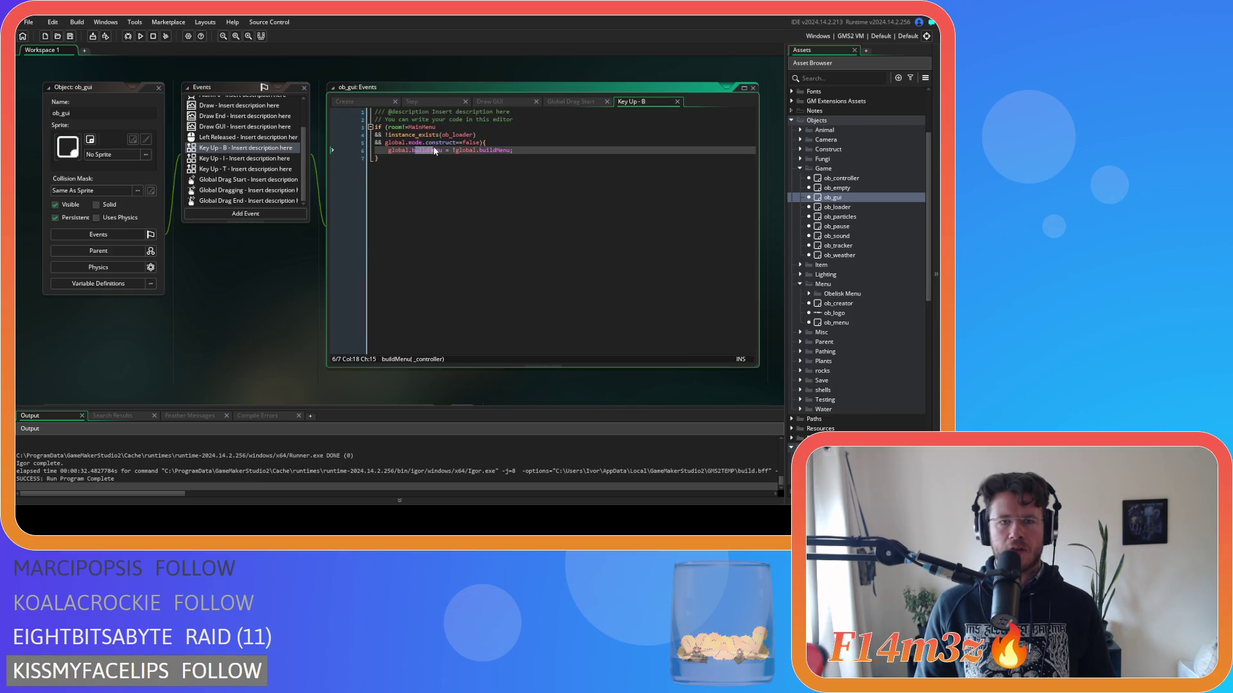
pyautogui.click(432, 151)
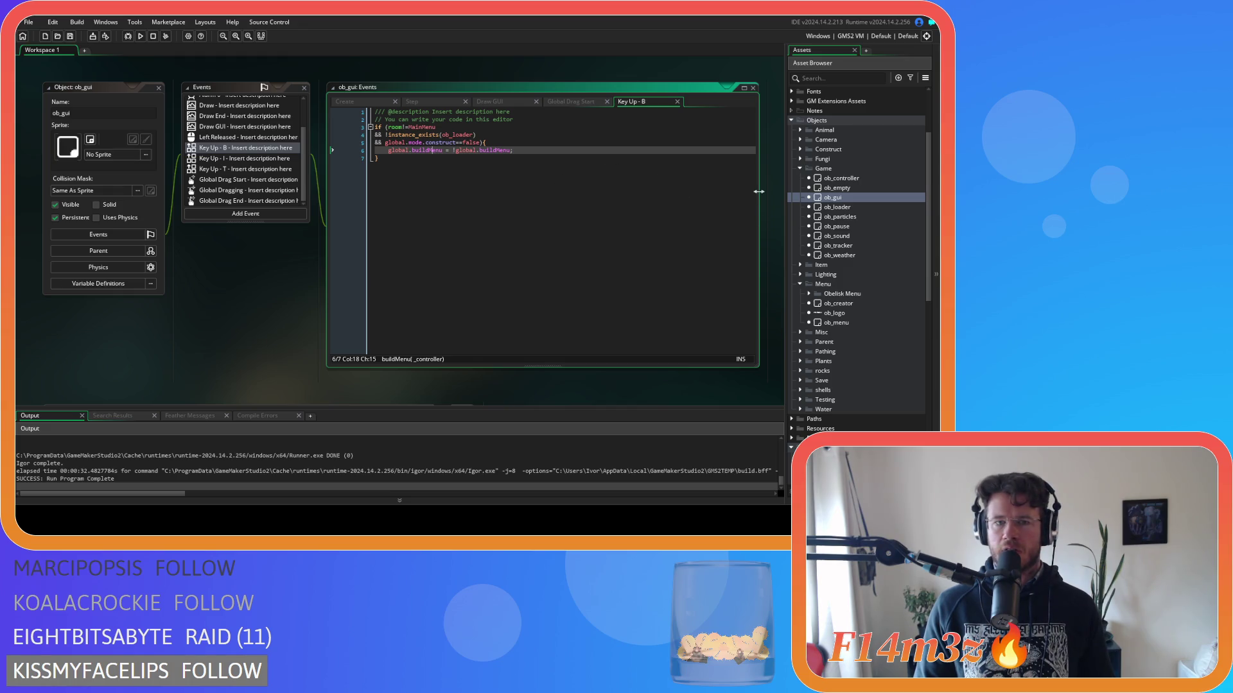
pyautogui.click(486, 140)
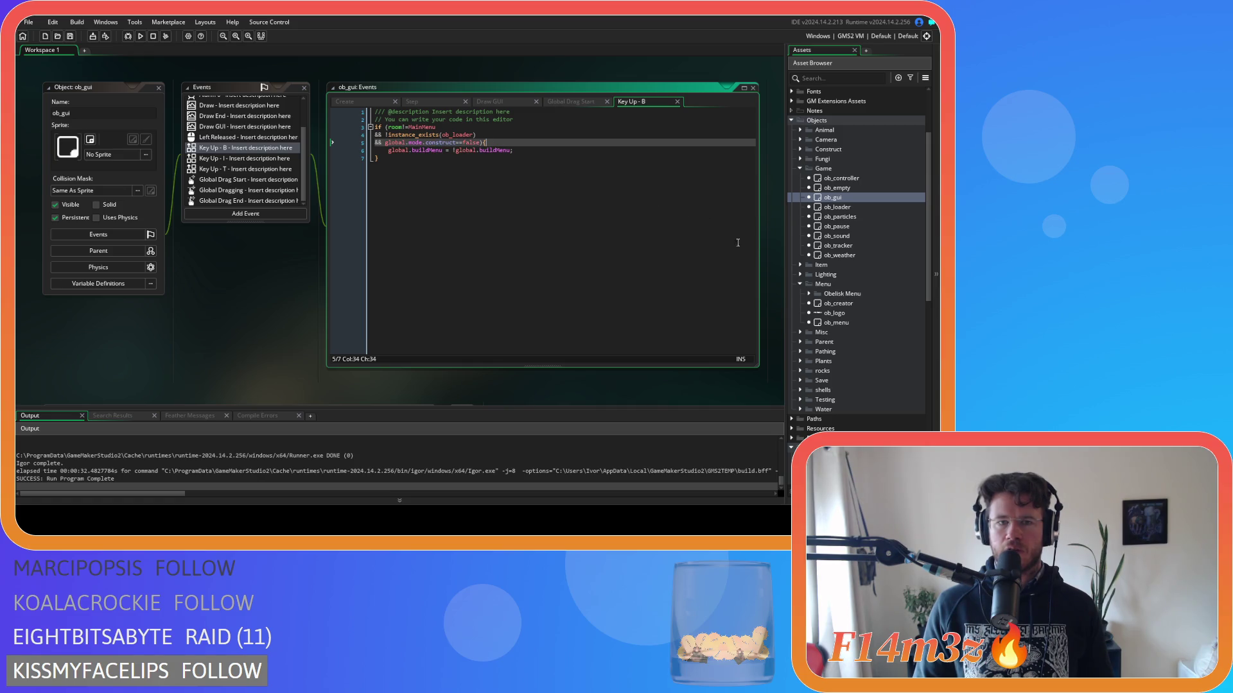
pyautogui.scroll(-6, 858, 290)
pyautogui.scroll(-4, 860, 289)
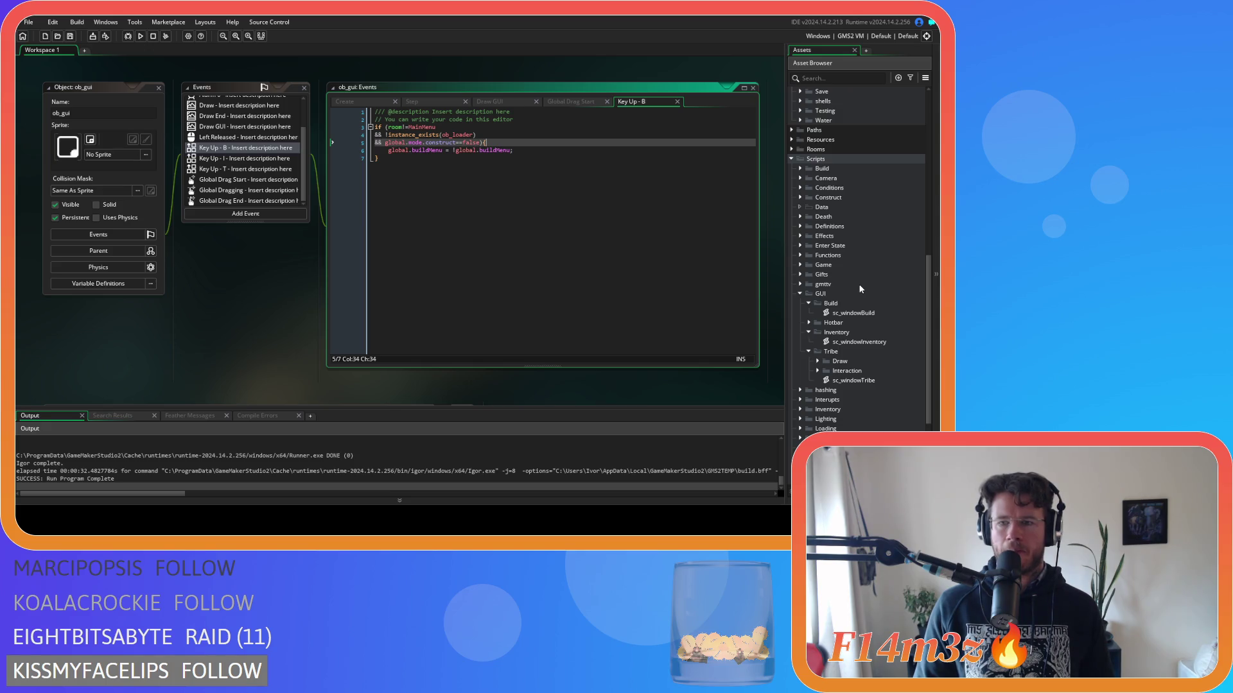
# Check the buildMenu==true condition on line 6 of sc_windowBuild, then close the script.
pyautogui.doubleClick(854, 313)
pyautogui.click(169, 150)
pyautogui.moveTo(168, 150); pyautogui.dragTo(219, 151)
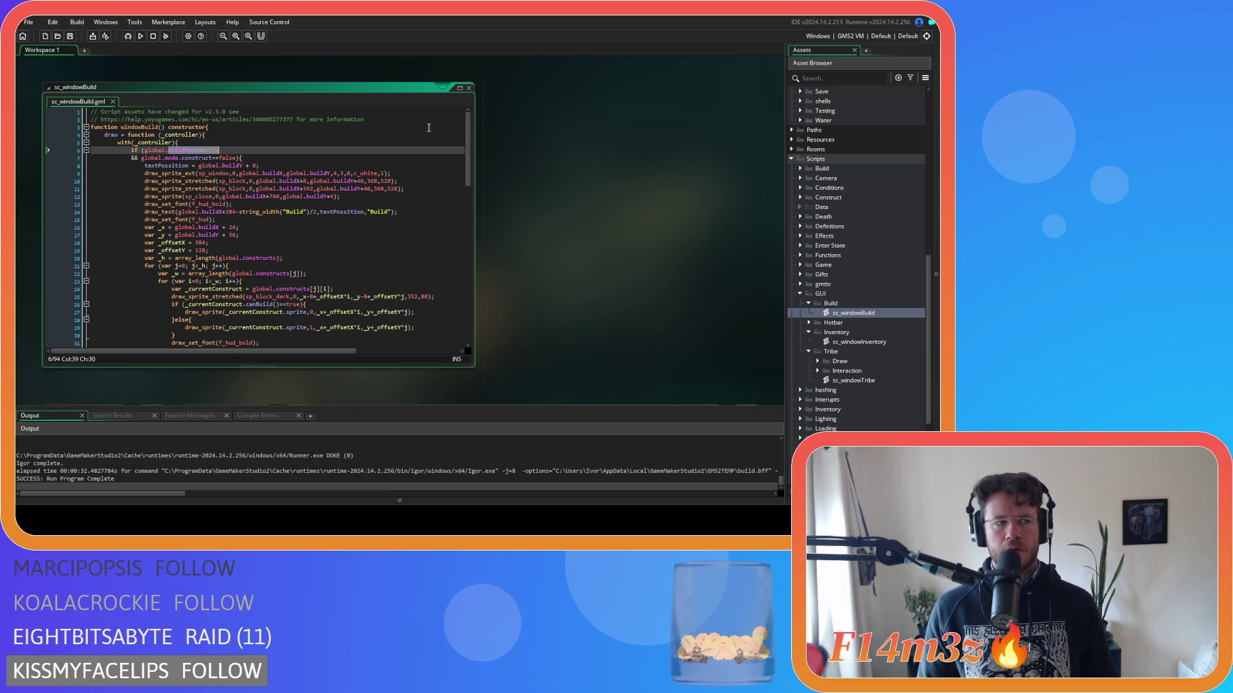
pyautogui.click(469, 88)
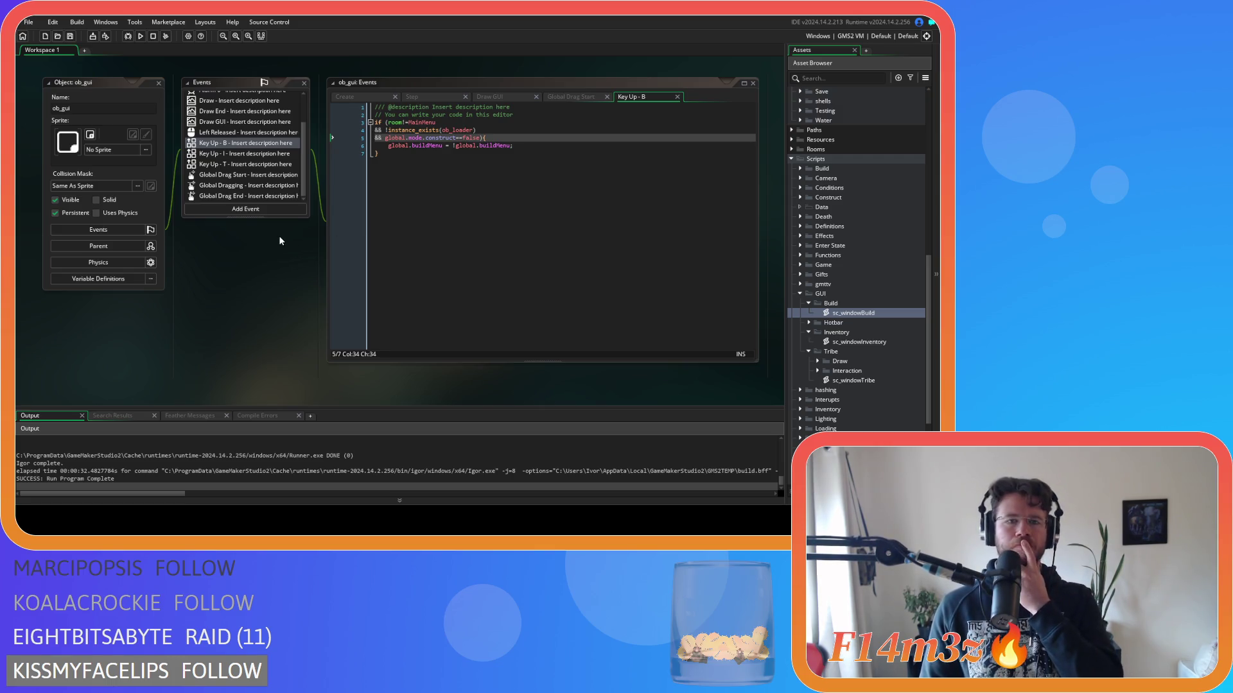
pyautogui.scroll(-4, 886, 360)
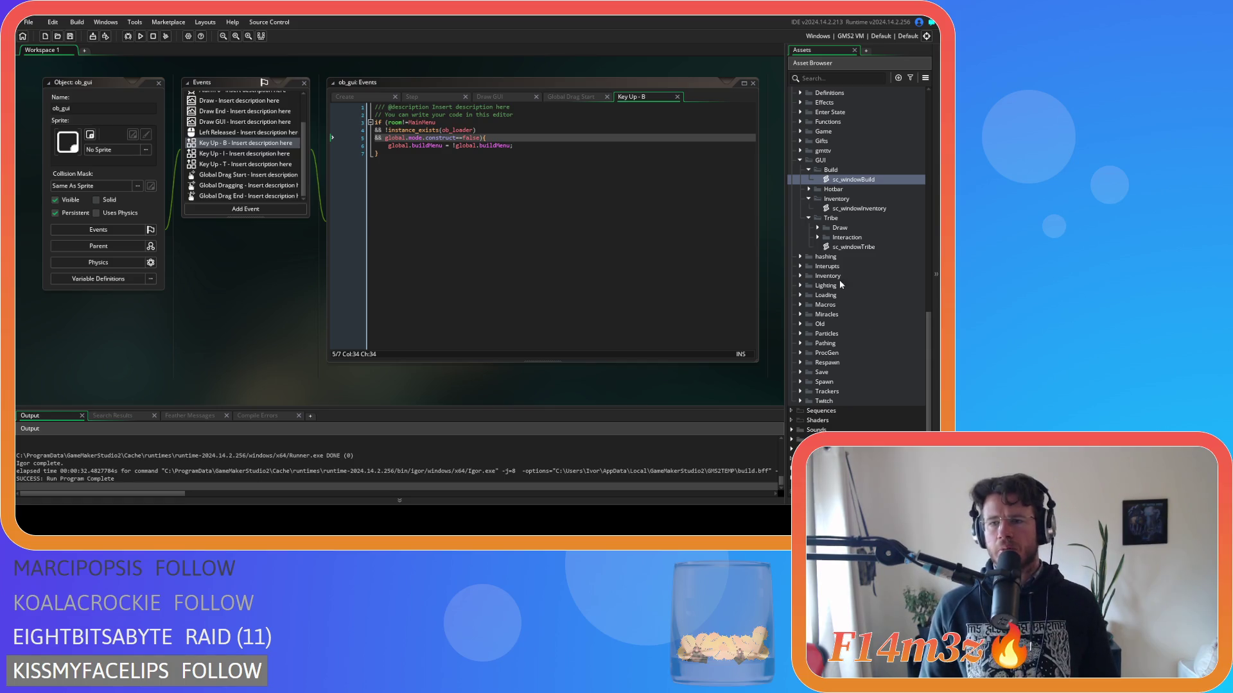
# Open sc_windowBuild and review the windowBuild constructor and its with(_controller) line.
pyautogui.click(854, 182)
pyautogui.doubleClick(853, 181)
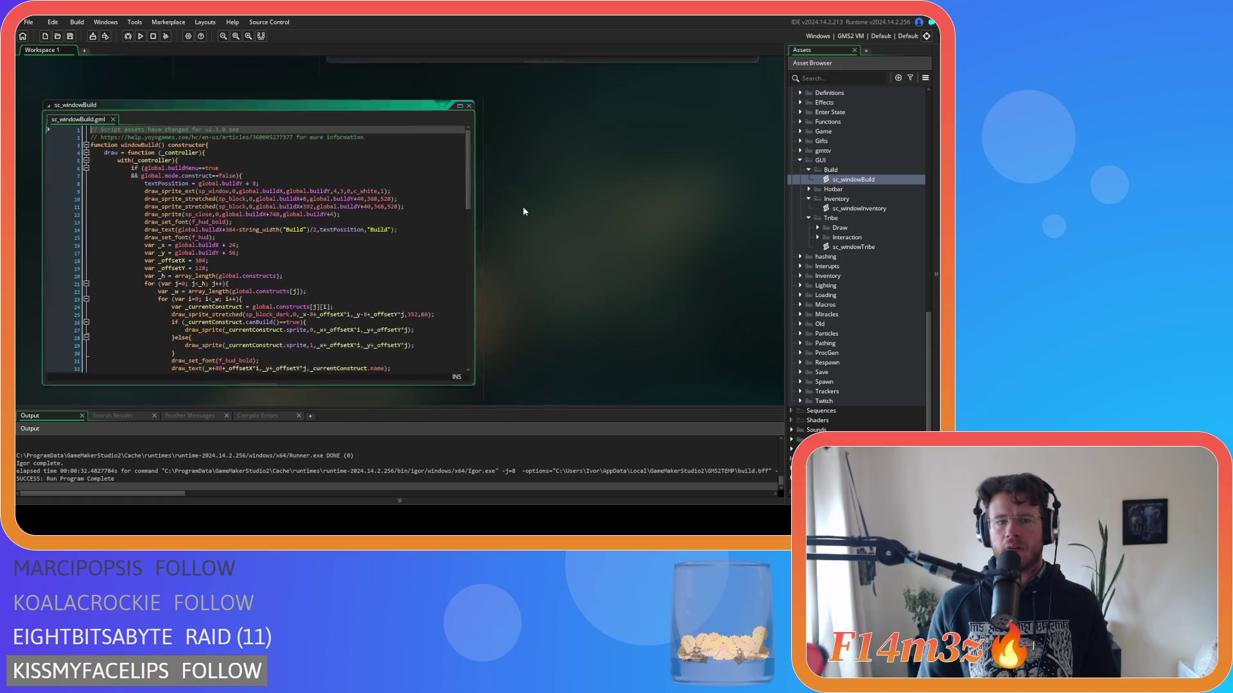
pyautogui.doubleClick(141, 128)
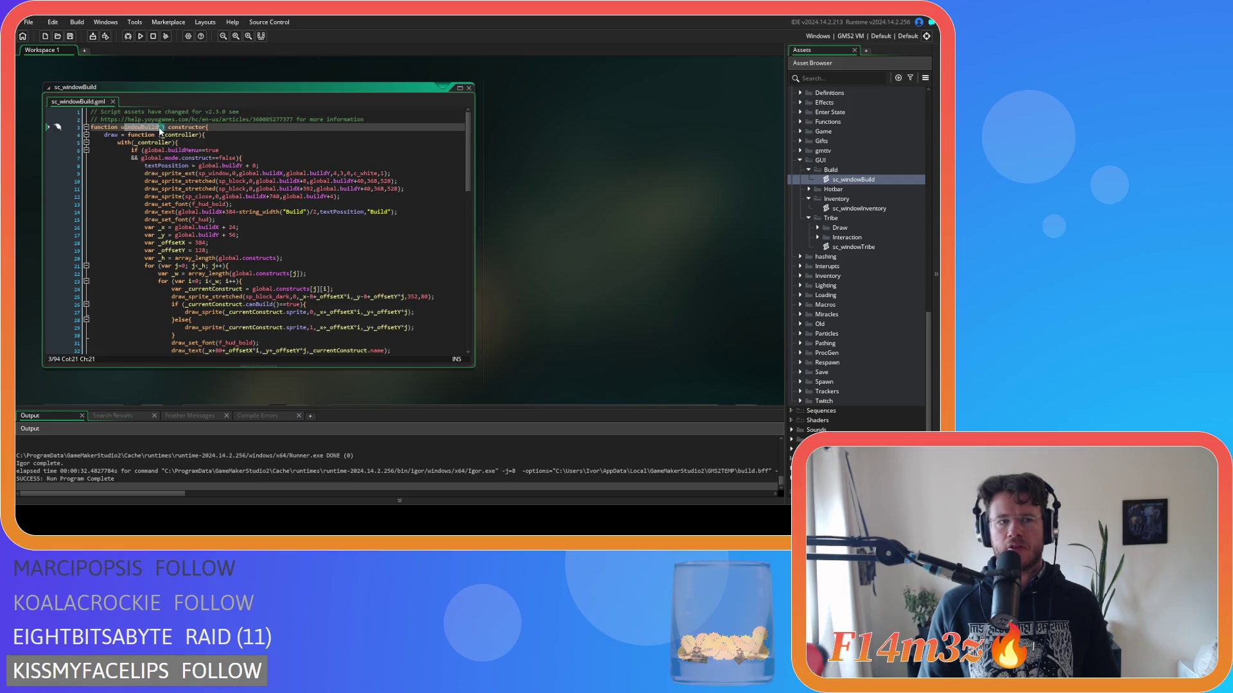
pyautogui.click(836, 183)
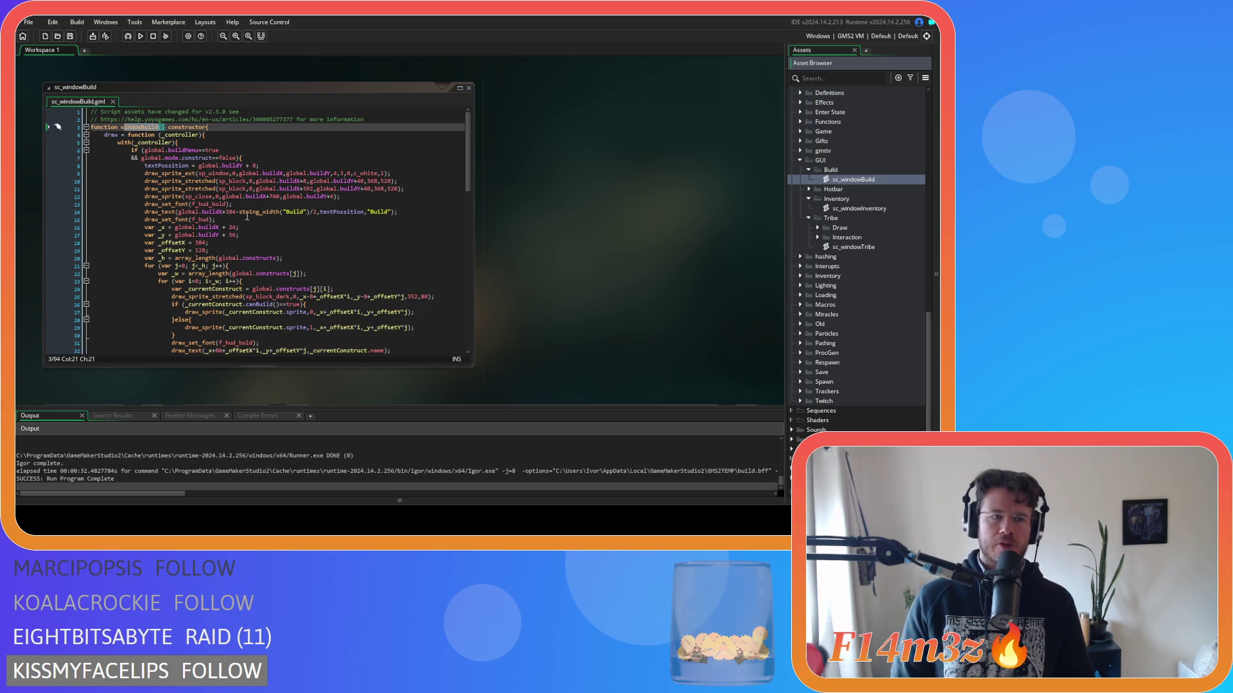
pyautogui.click(217, 166)
pyautogui.click(216, 144)
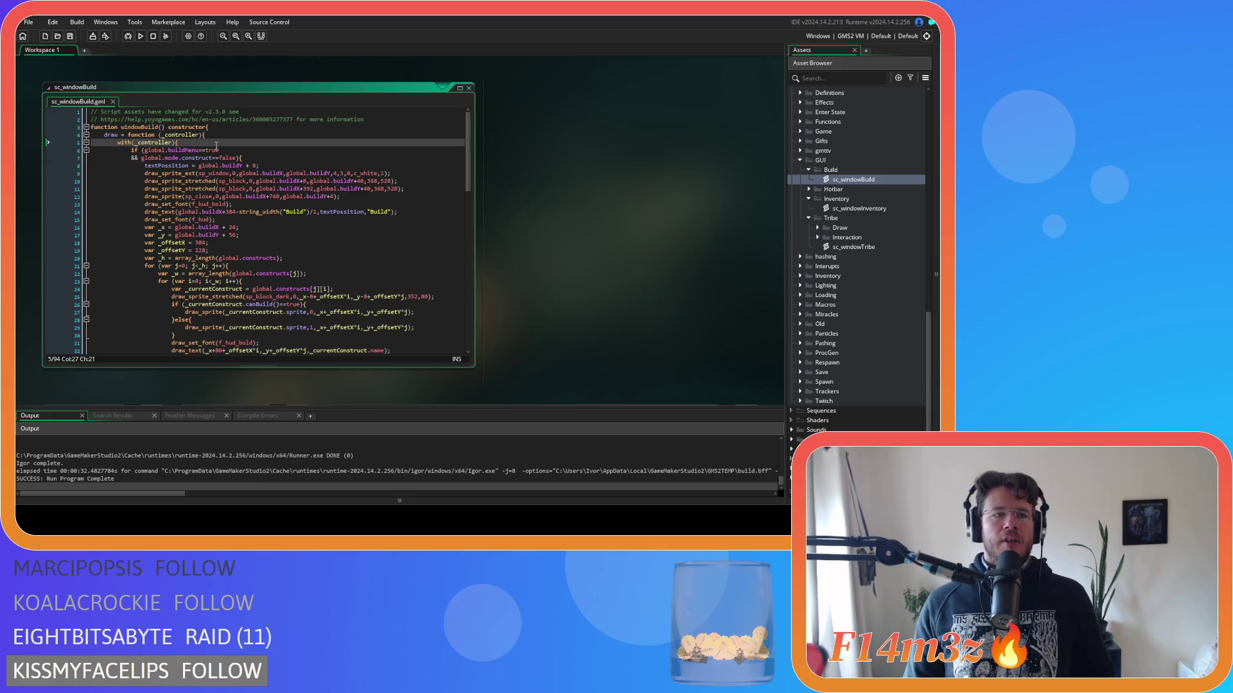
pyautogui.moveTo(208, 181)
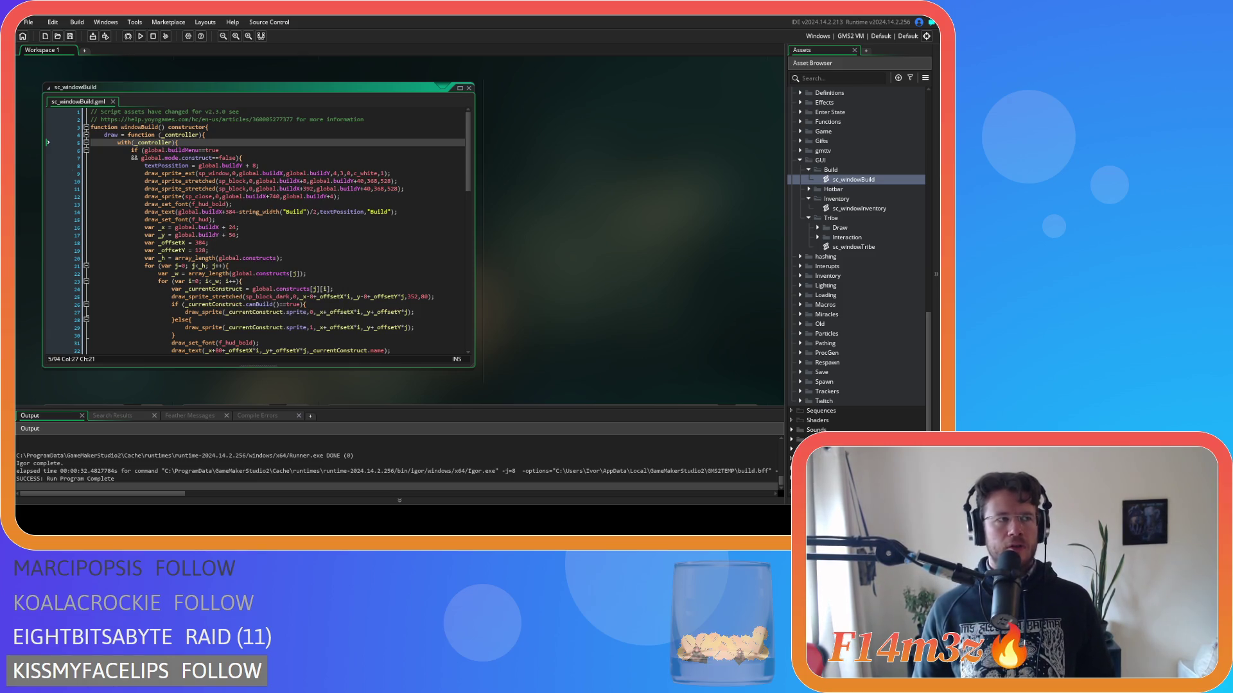
pyautogui.scroll(5, 398, 231)
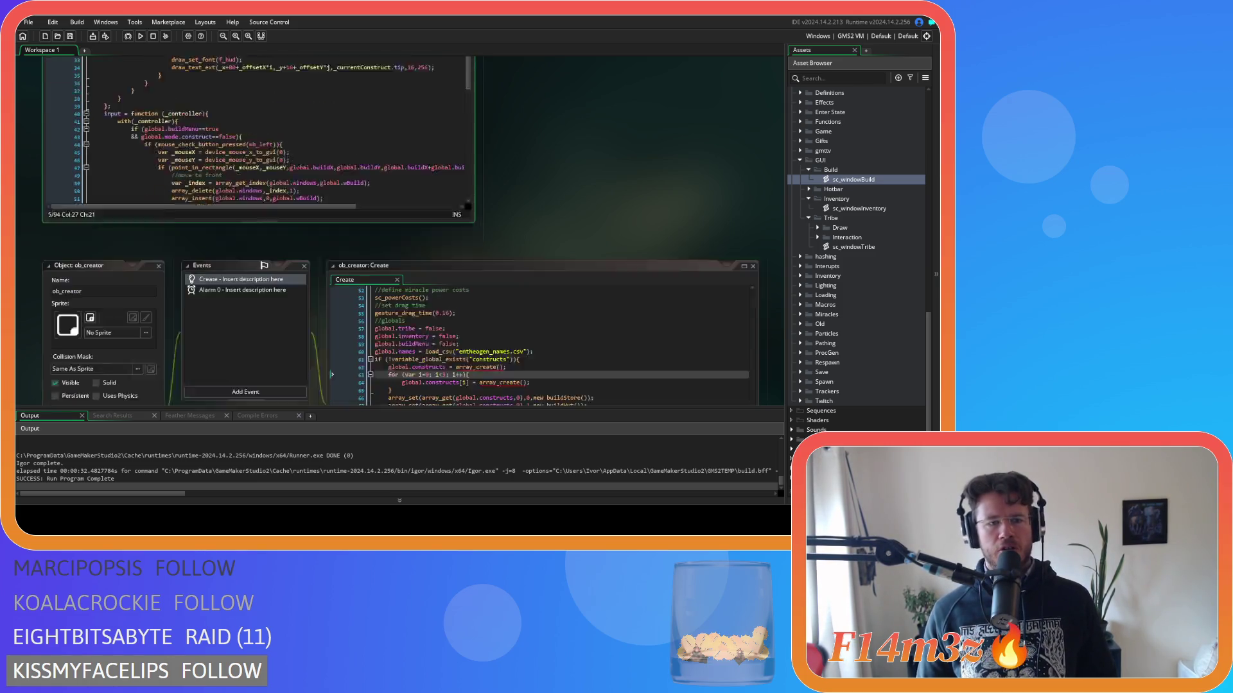
pyautogui.scroll(-10, 398, 231)
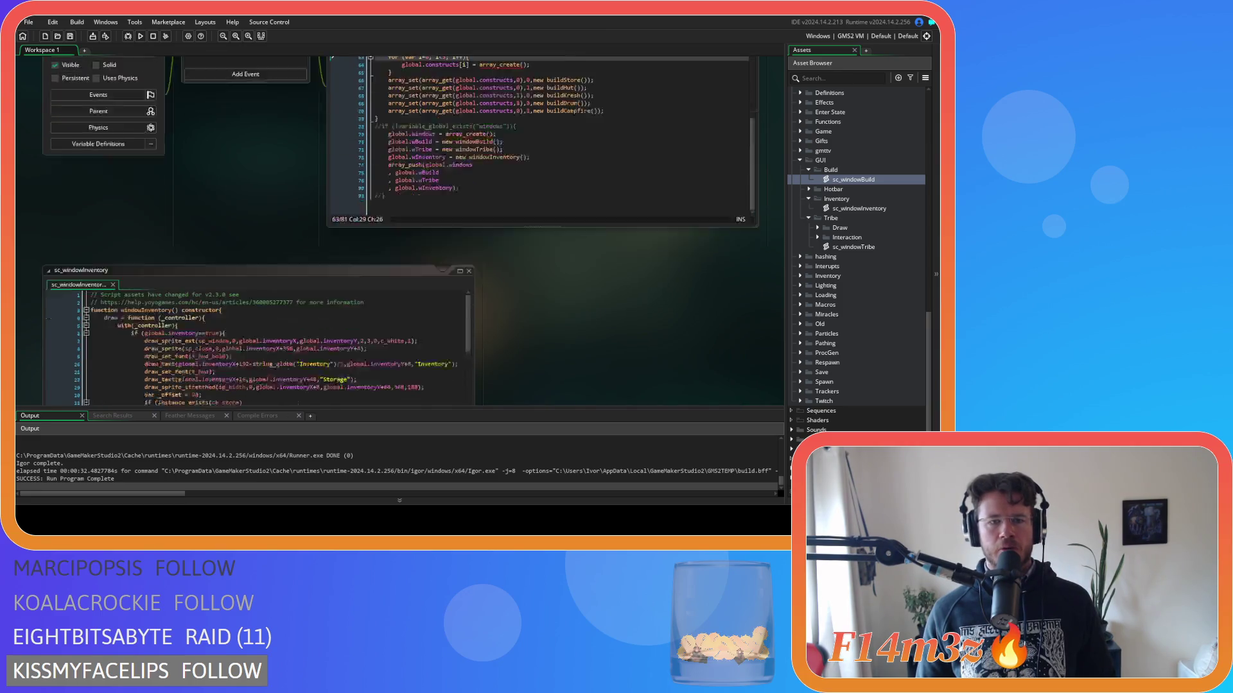
pyautogui.scroll(10, 256, 231)
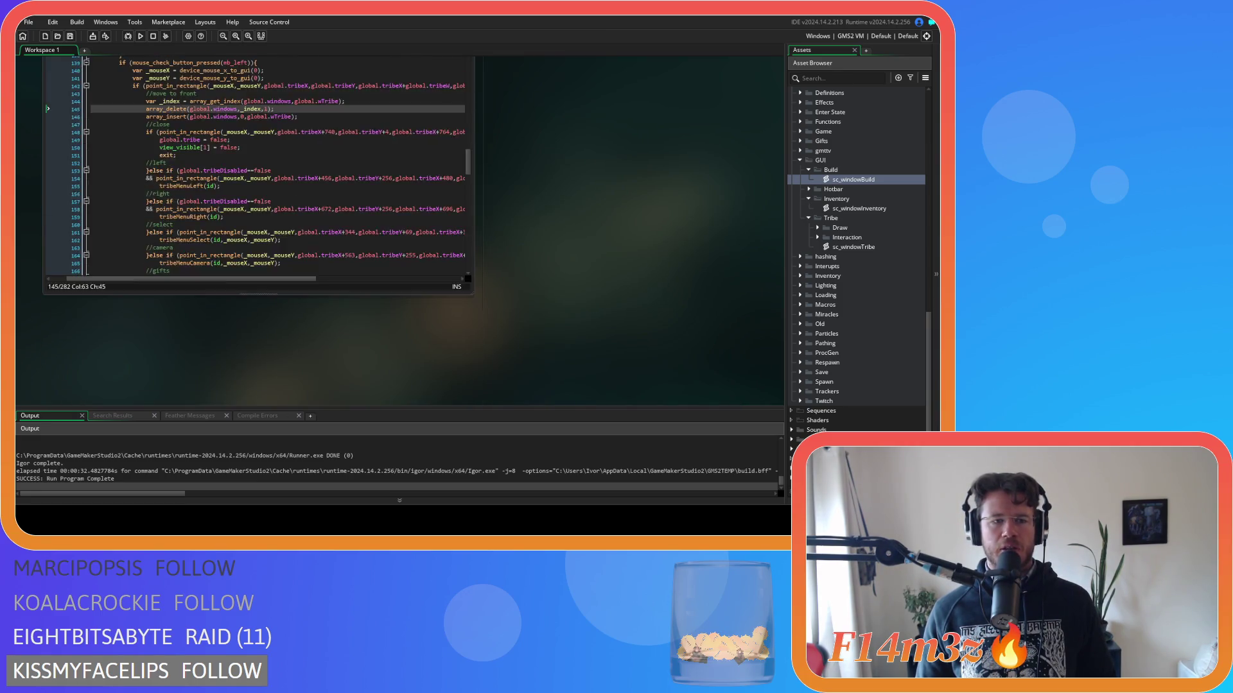
pyautogui.scroll(3, 398, 232)
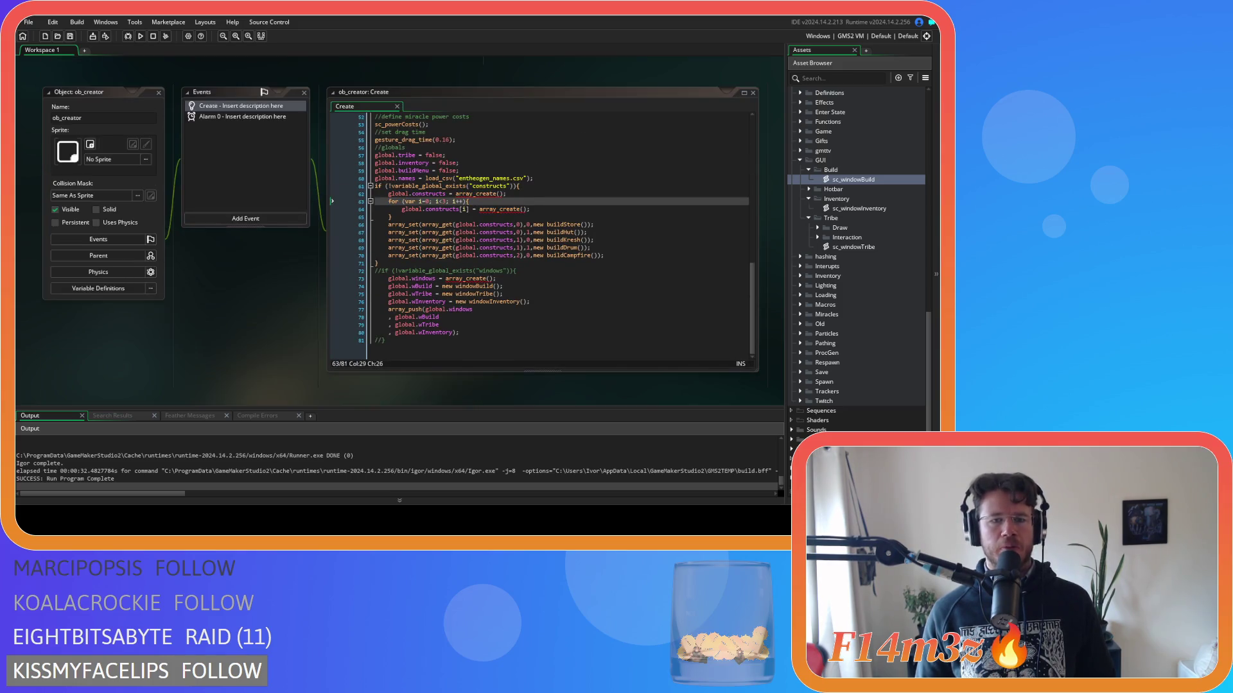
pyautogui.scroll(-5, 398, 231)
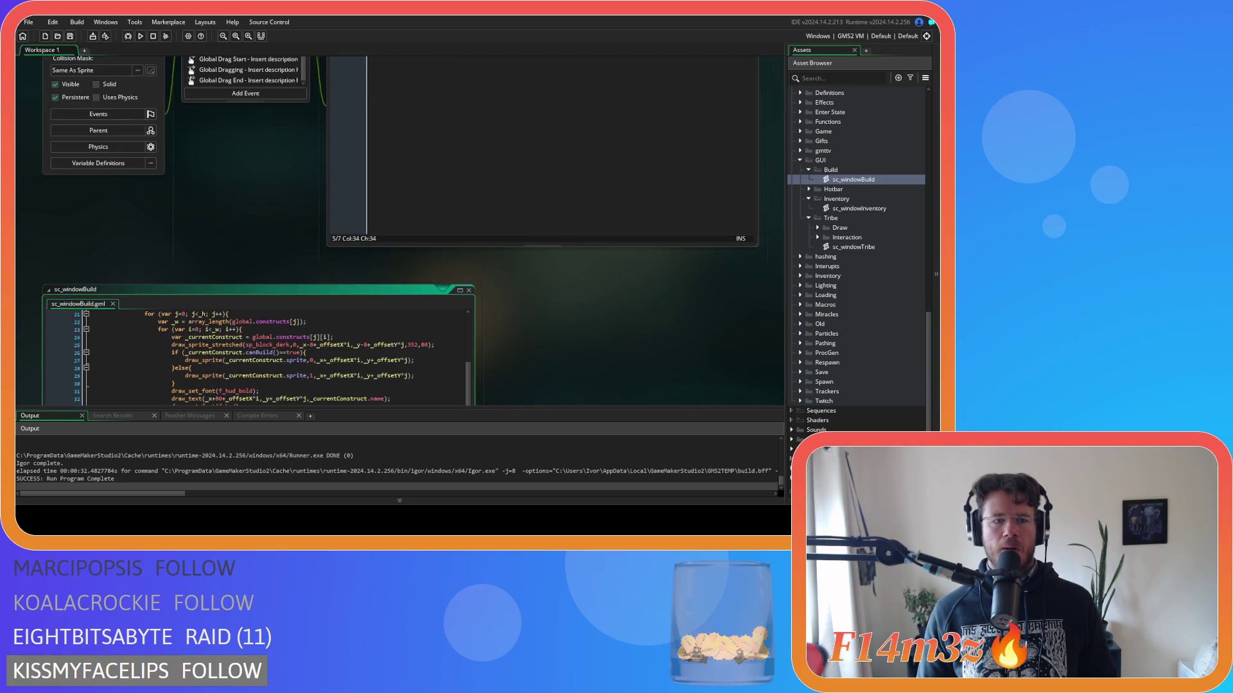
pyautogui.scroll(-3, 398, 231)
pyautogui.scroll(5, 398, 231)
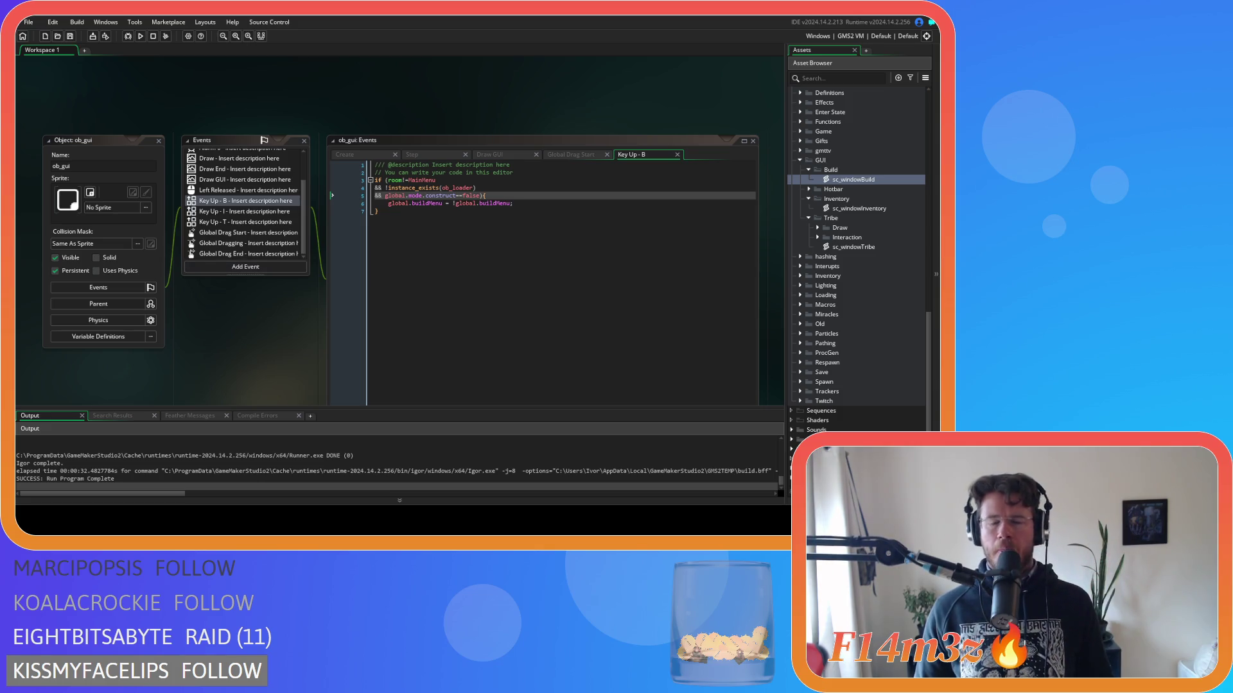
pyautogui.click(507, 157)
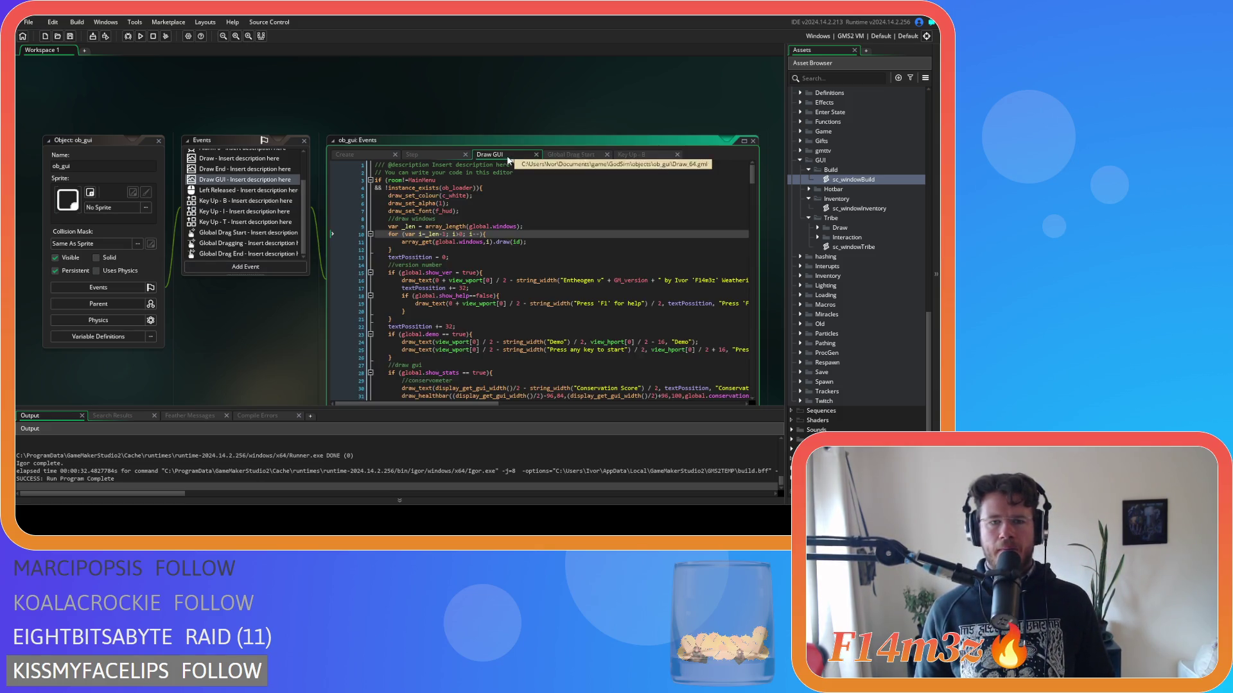
pyautogui.scroll(-10, 260, 292)
pyautogui.scroll(-8, 508, 278)
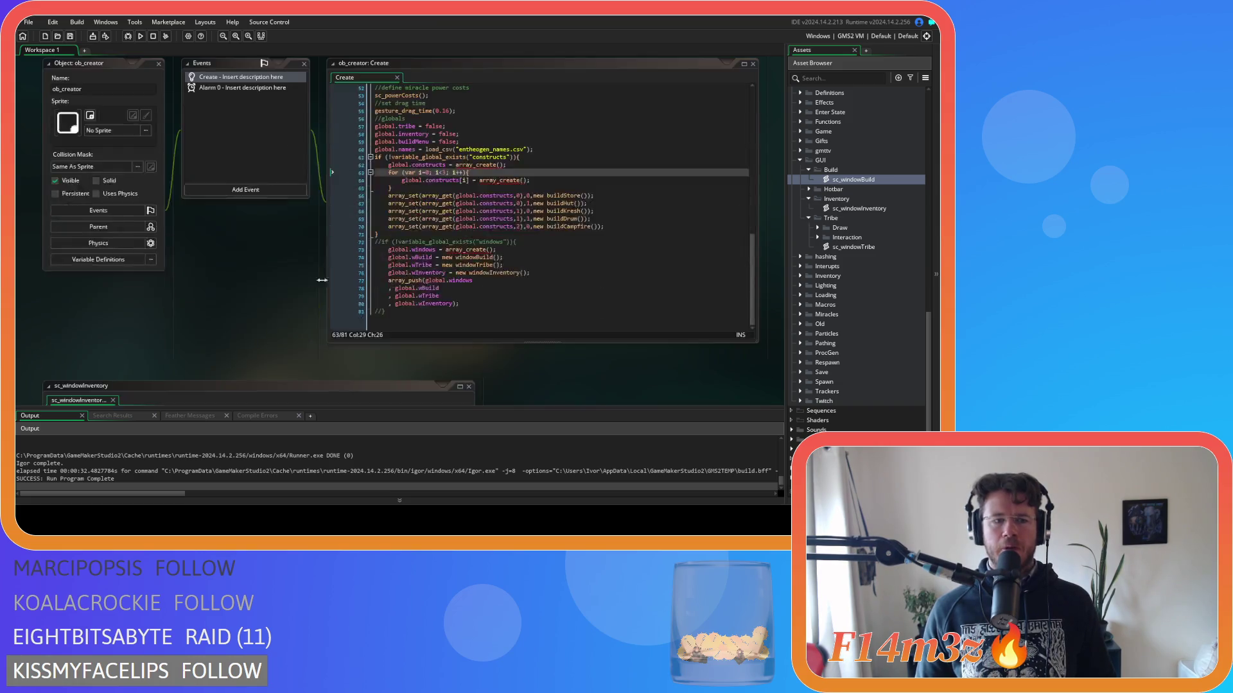
pyautogui.scroll(3, 509, 278)
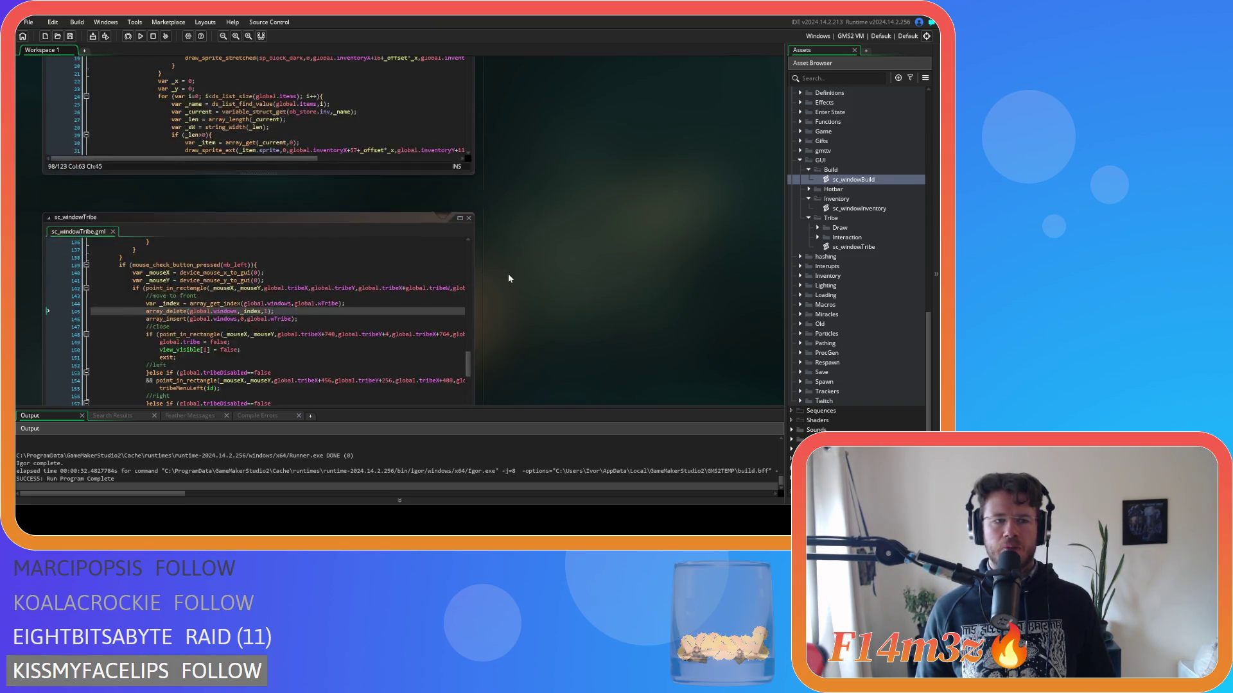
pyautogui.scroll(5, 509, 278)
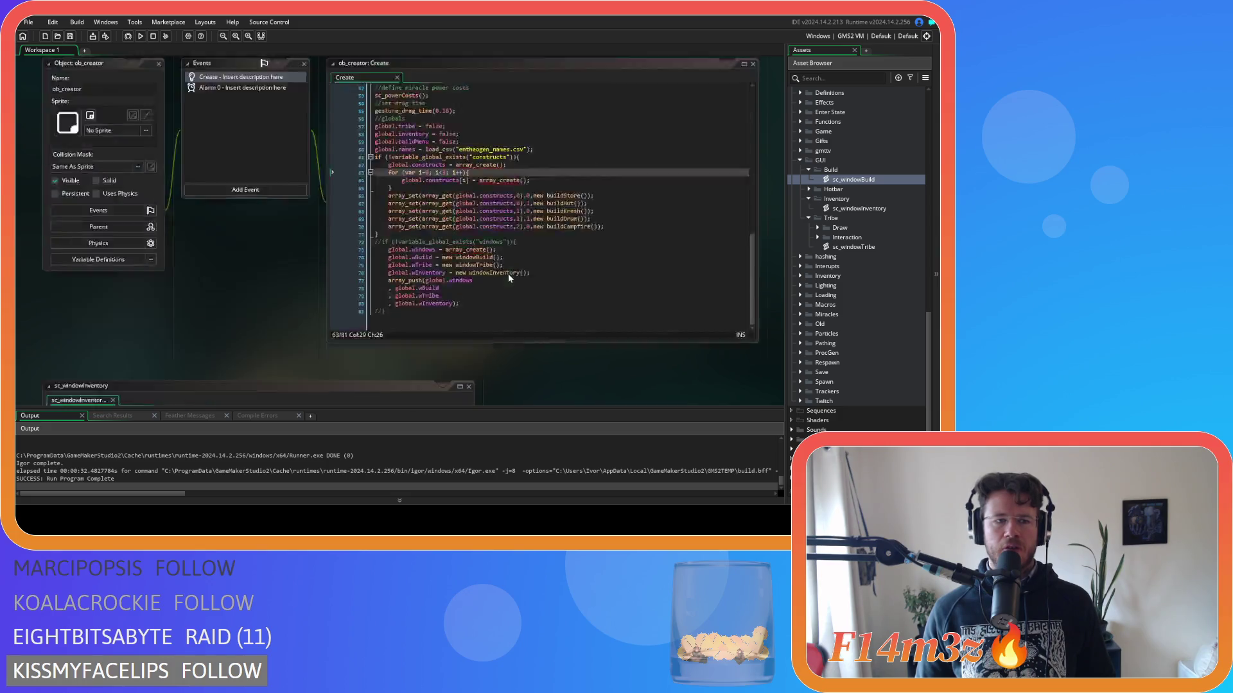
pyautogui.click(435, 347)
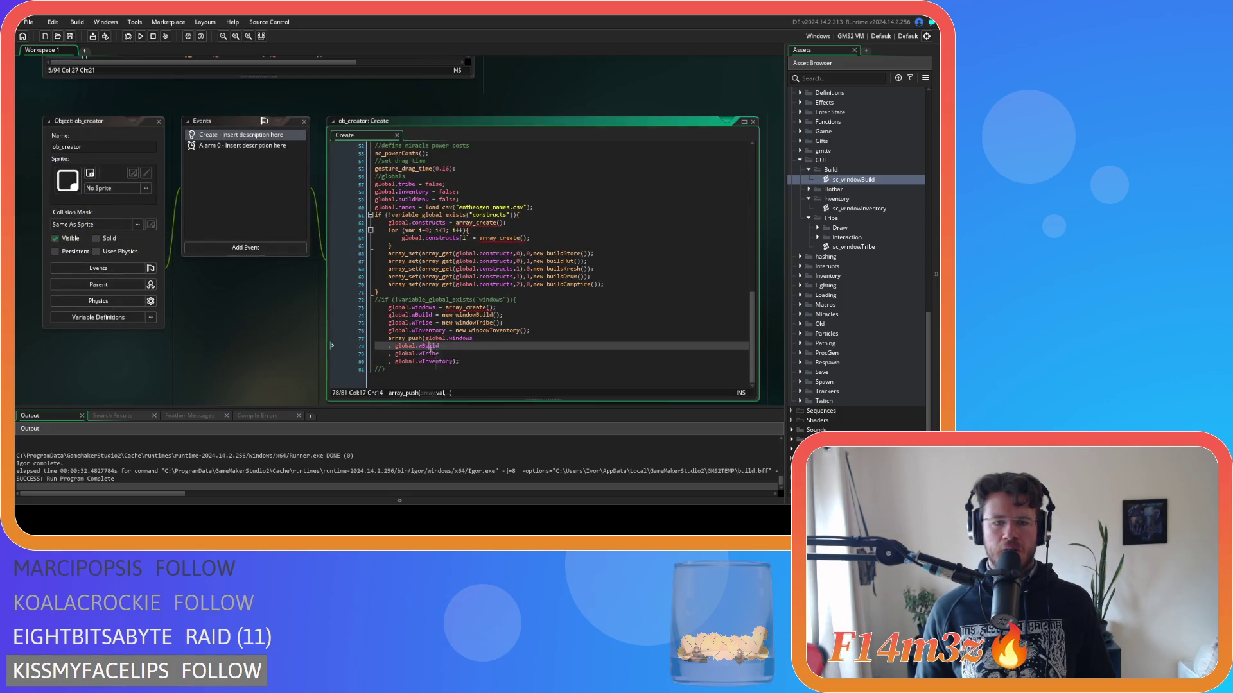
# Review the array_push lines in ob_creator's Create that add the window globals to global.windows.
pyautogui.click(447, 354)
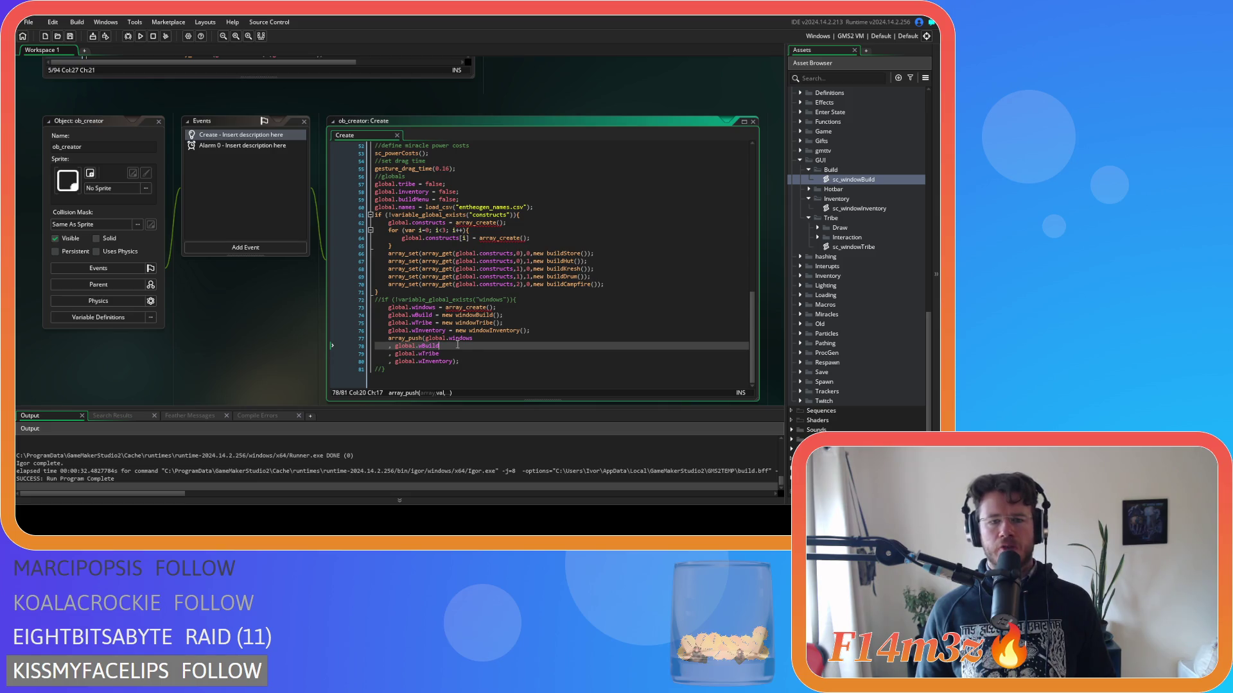
pyautogui.click(477, 361)
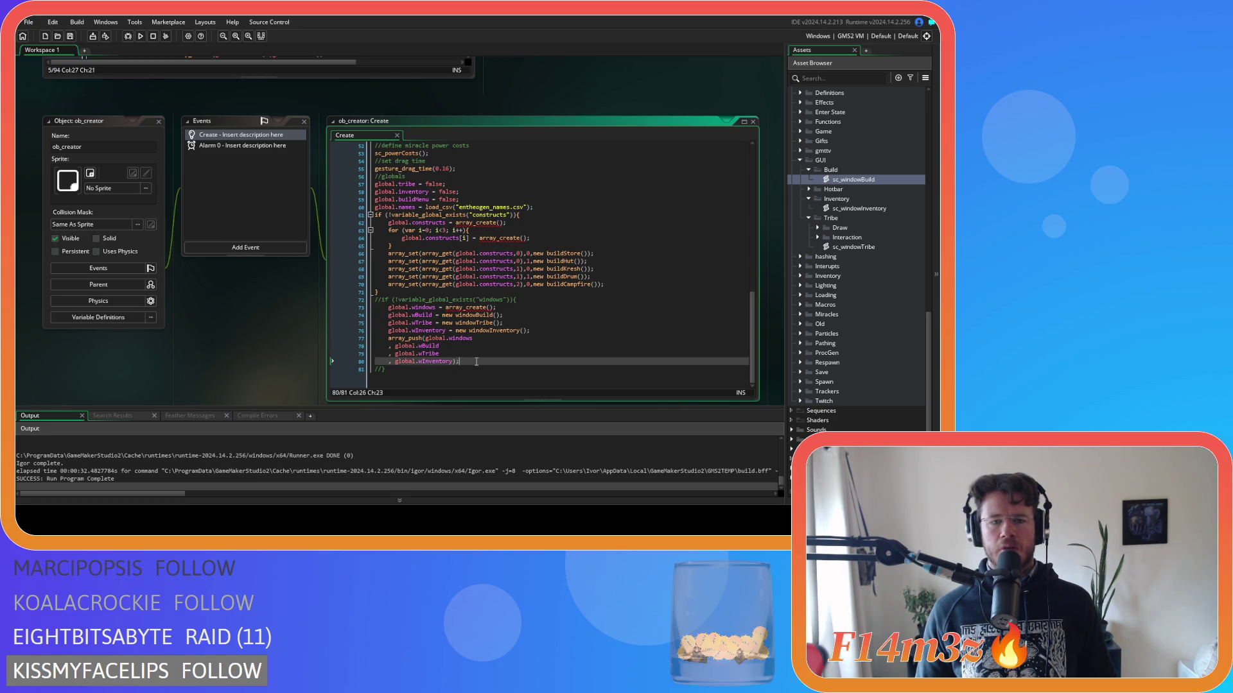
pyautogui.click(472, 347)
pyautogui.click(469, 354)
pyautogui.click(465, 359)
pyautogui.scroll(-10, 248, 336)
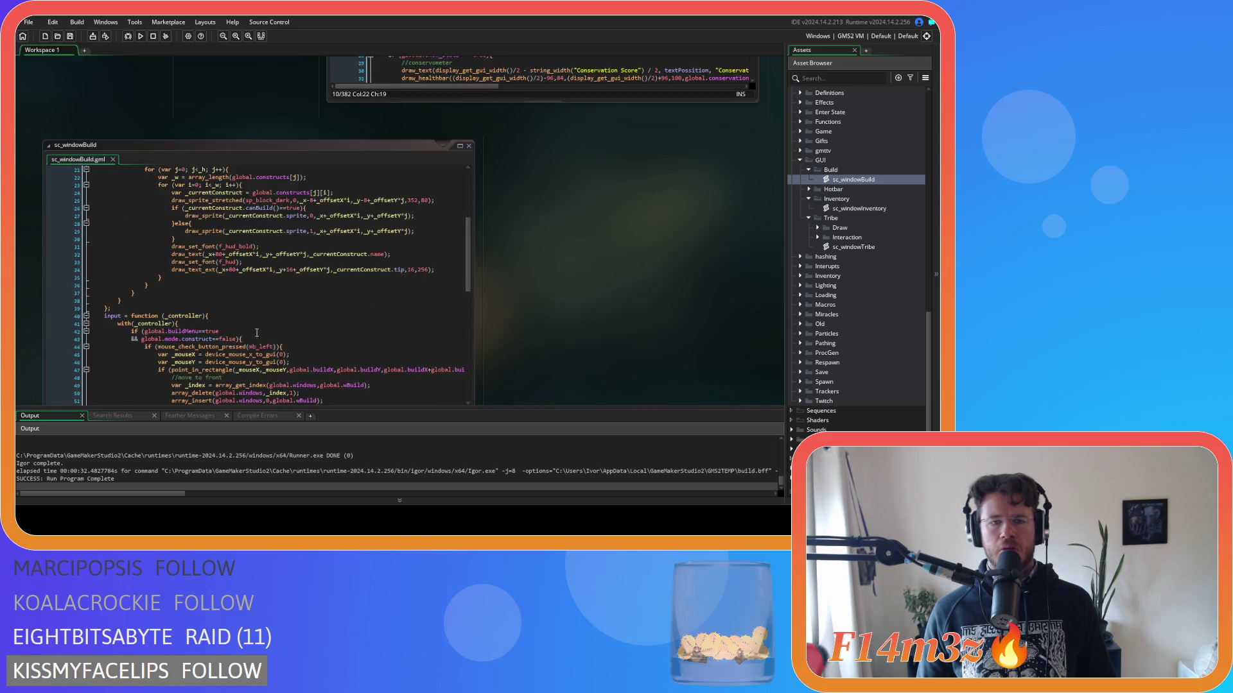
pyautogui.scroll(1, 252, 313)
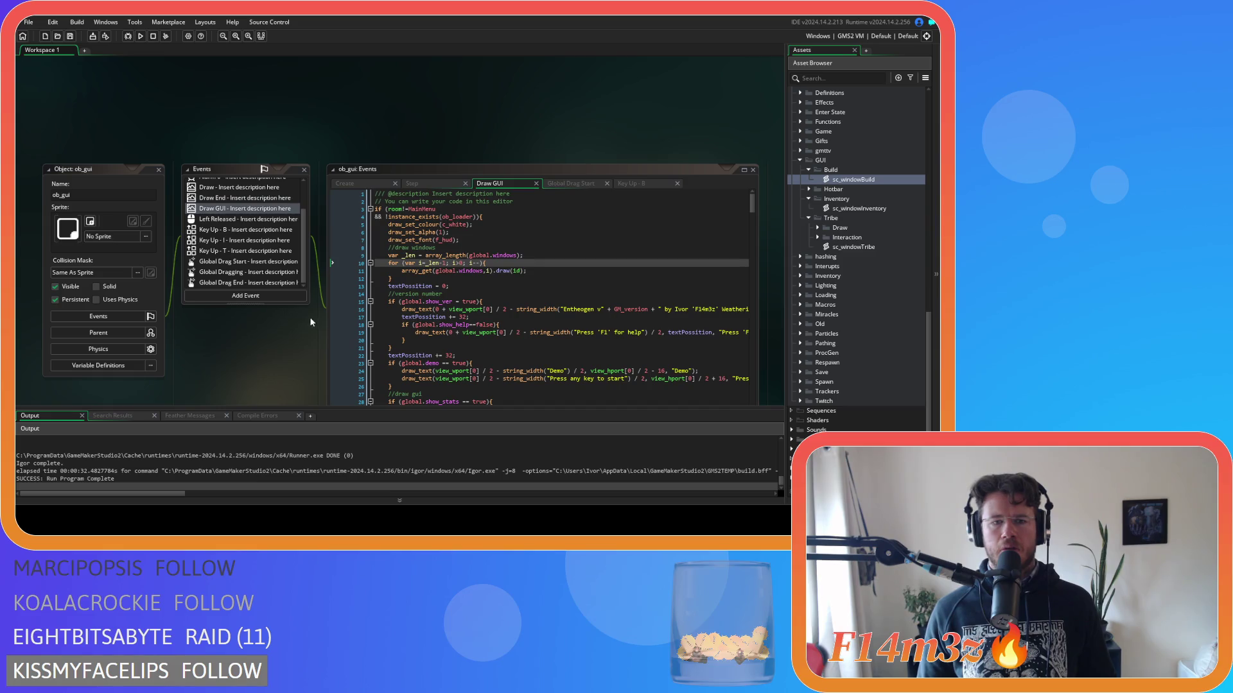
pyautogui.scroll(-3, 275, 337)
pyautogui.scroll(1, 276, 334)
# Examine the global.windows drawing loop on line 10 of ob_gui's Draw GUI, glancing at sc_windowBuild.
pyautogui.click(507, 205)
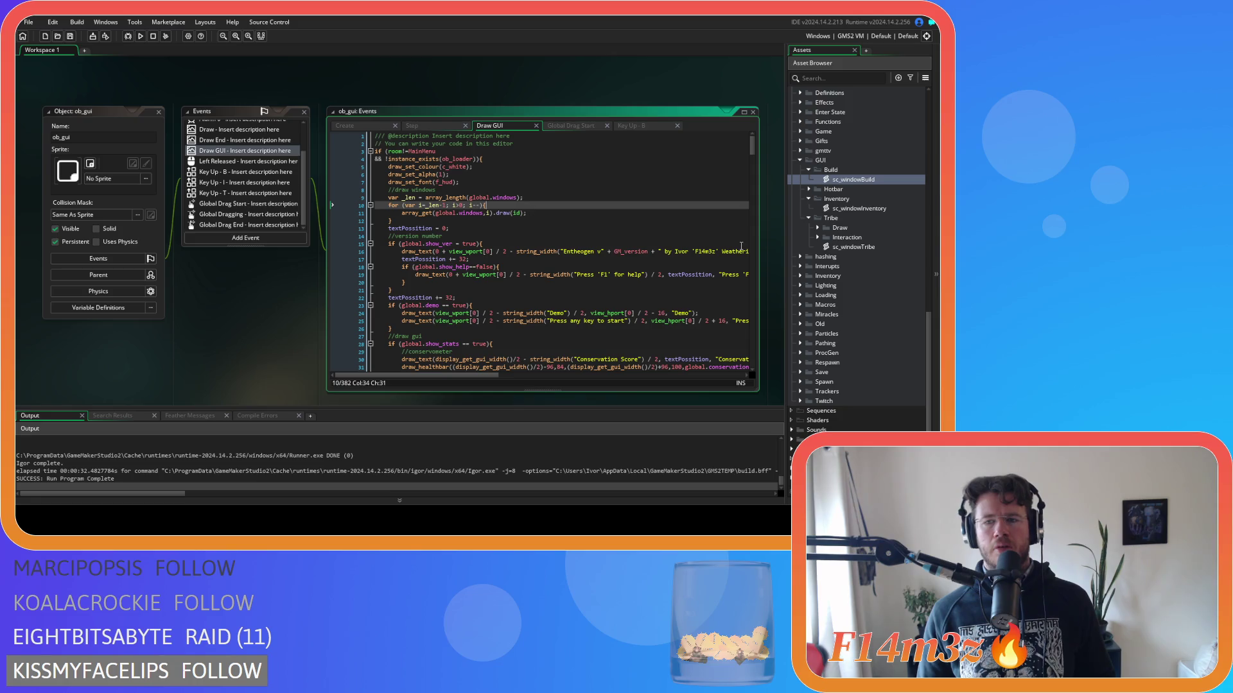
pyautogui.doubleClick(872, 181)
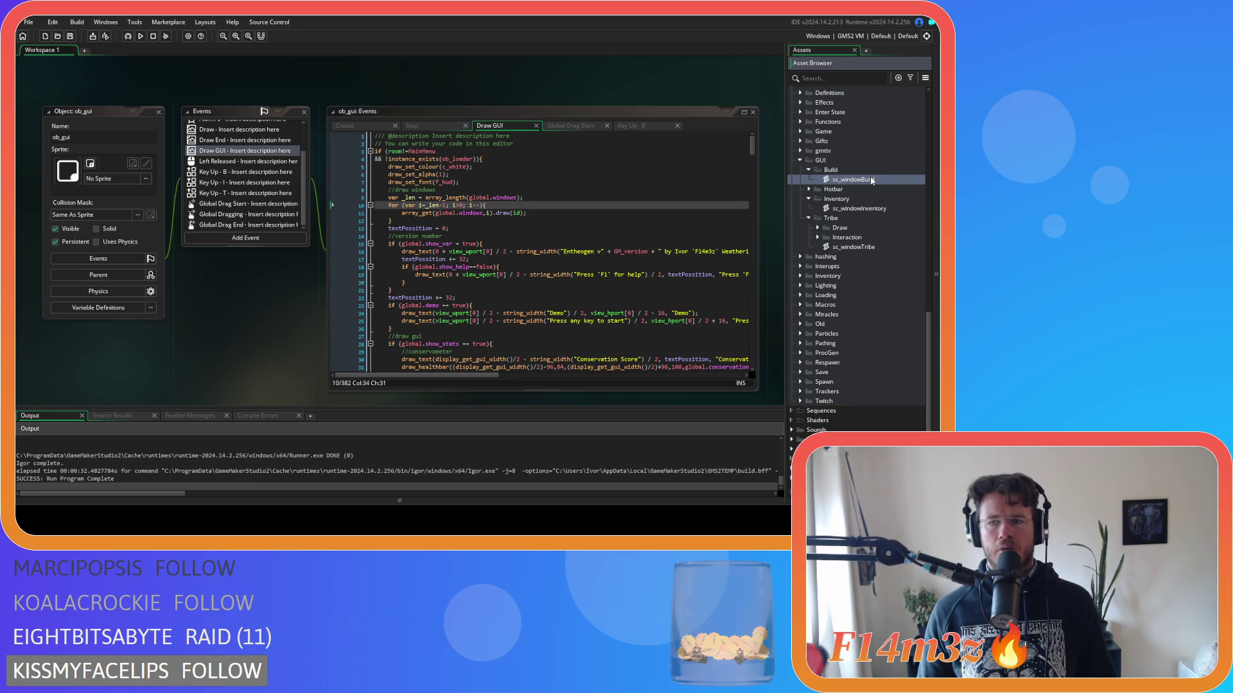
pyautogui.scroll(7, 342, 238)
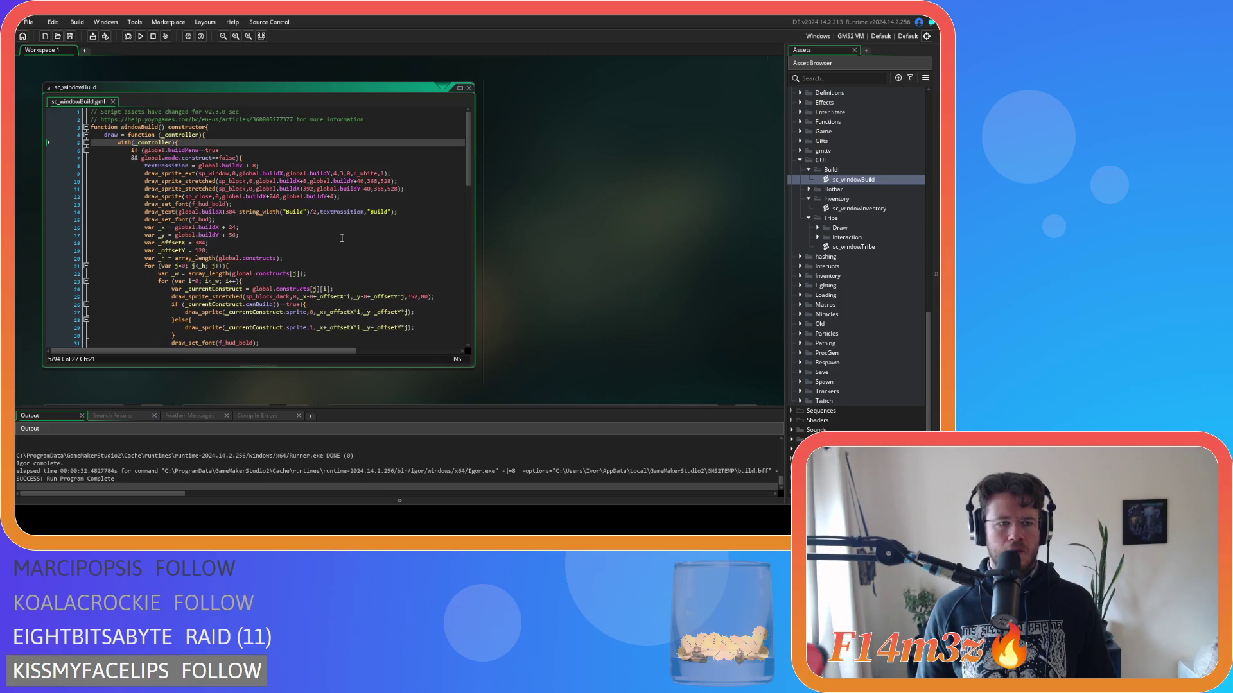
pyautogui.scroll(-11, 343, 238)
pyautogui.hotkey('ctrl', 'Tab')
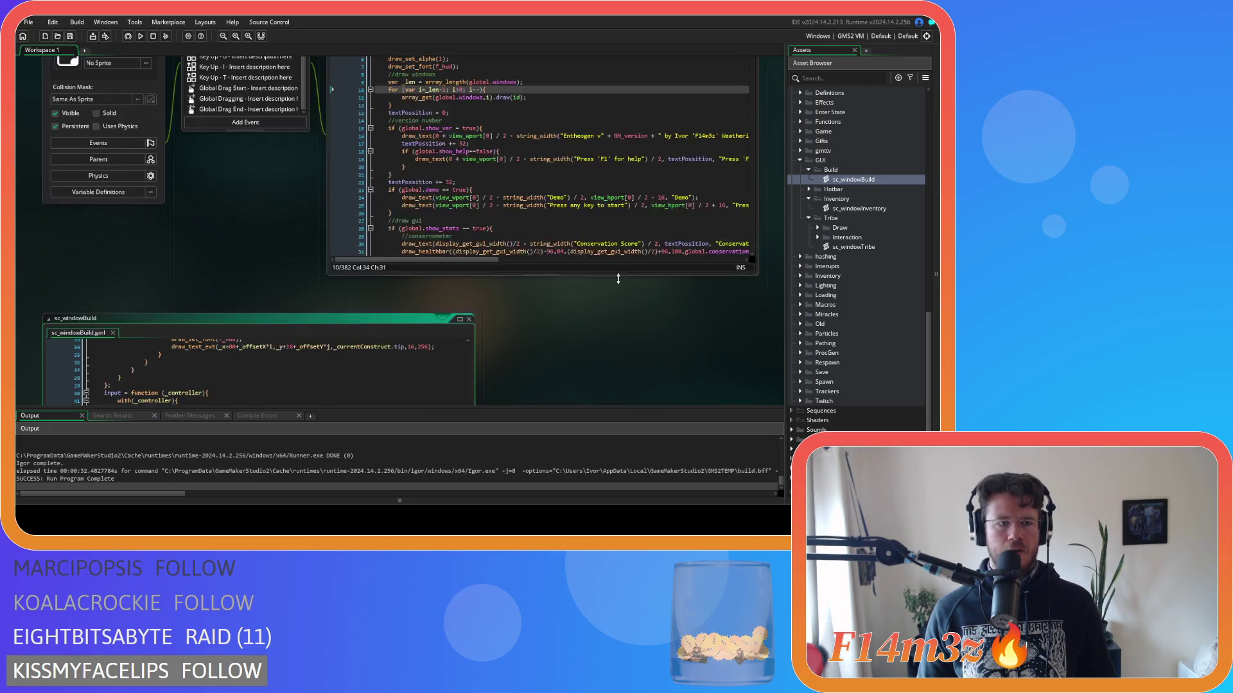
pyautogui.click(517, 205)
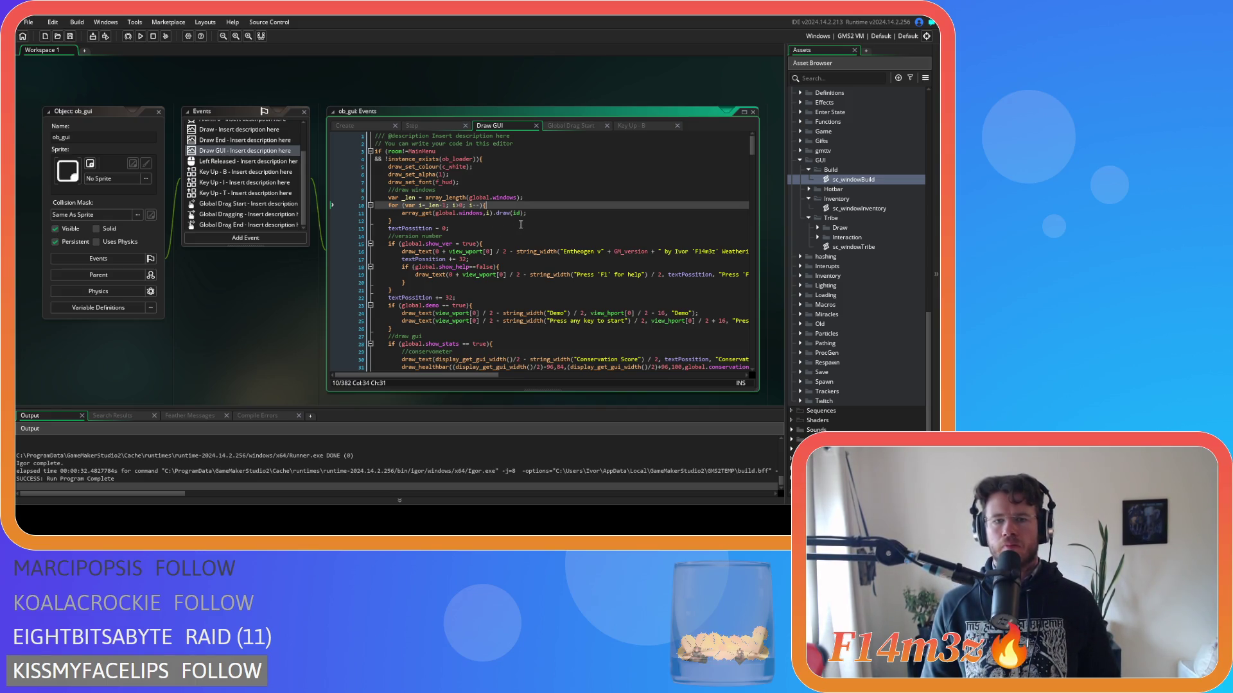
# Compare ob_gui's Step input loop with the Draw GUI loop and review sc_windowBuild.
pyautogui.click(429, 122)
pyautogui.click(507, 187)
pyautogui.click(499, 193)
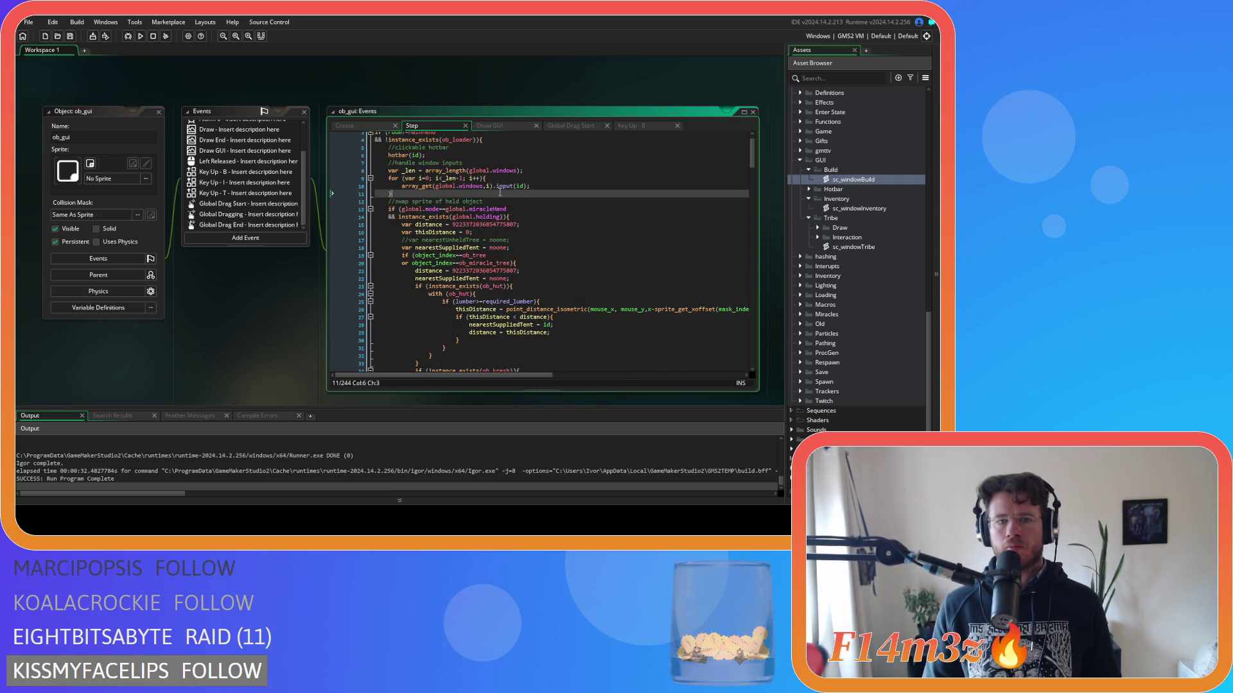
pyautogui.click(501, 124)
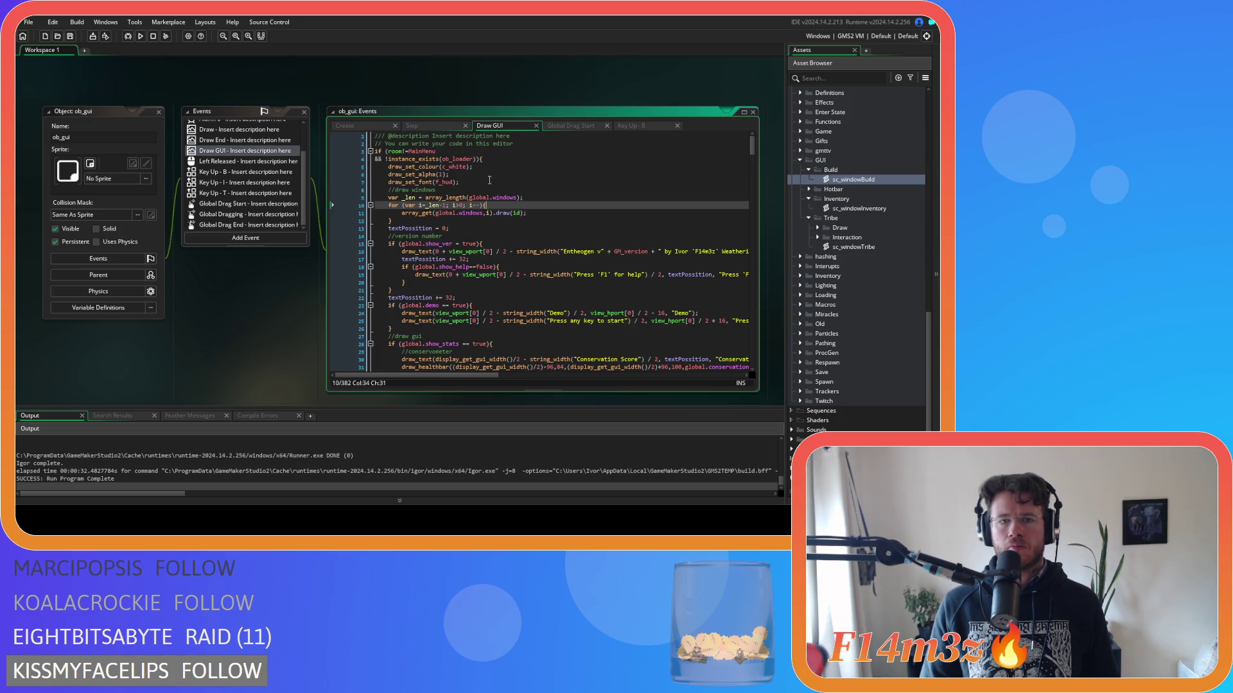
pyautogui.click(449, 206)
pyautogui.moveTo(464, 254)
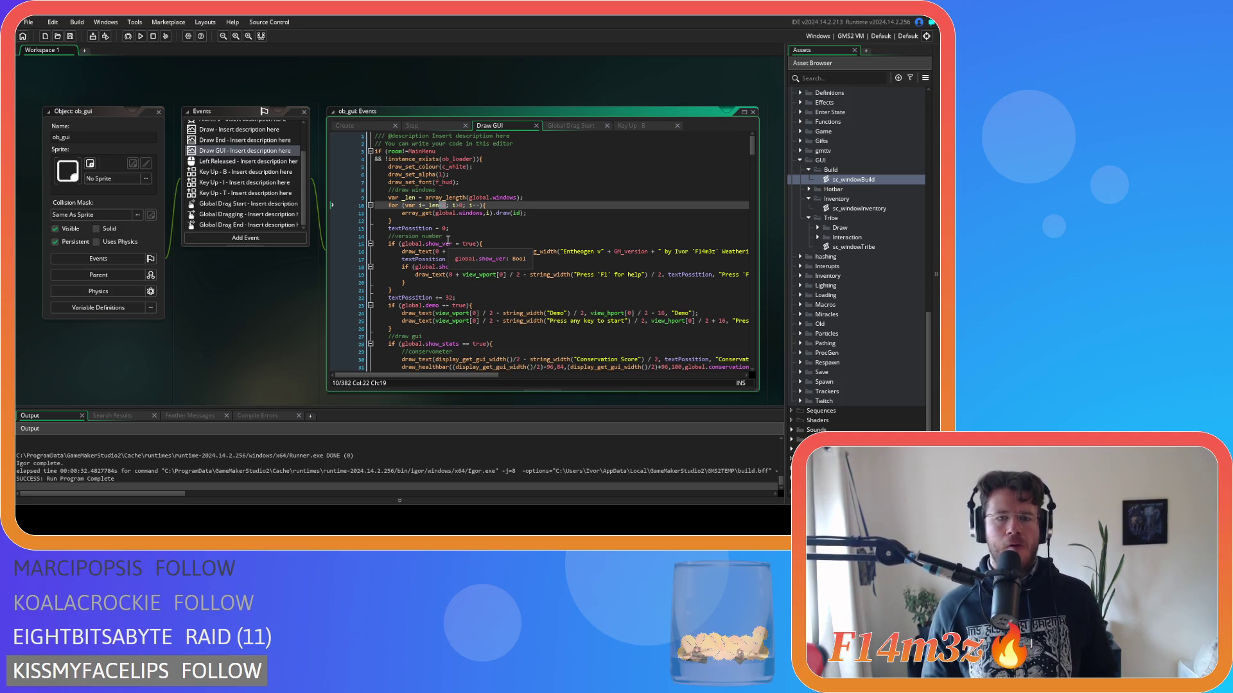
pyautogui.click(864, 181)
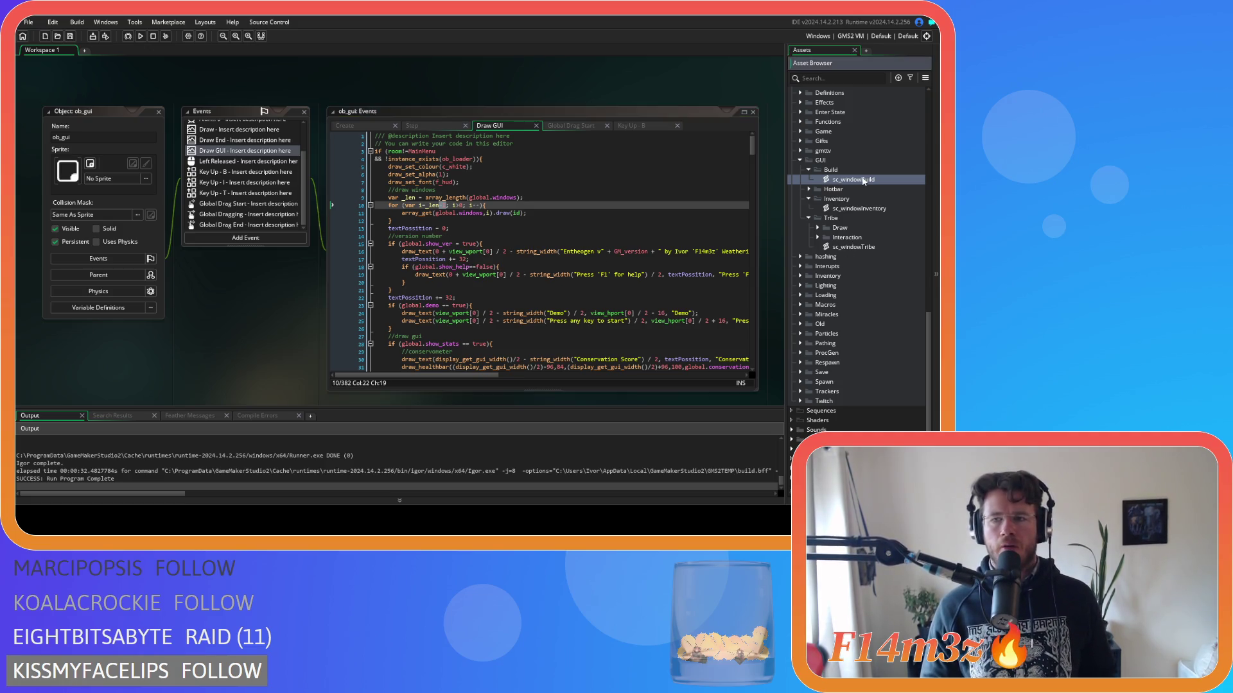
pyautogui.doubleClick(864, 179)
pyautogui.moveTo(331, 218)
pyautogui.scroll(10, 330, 219)
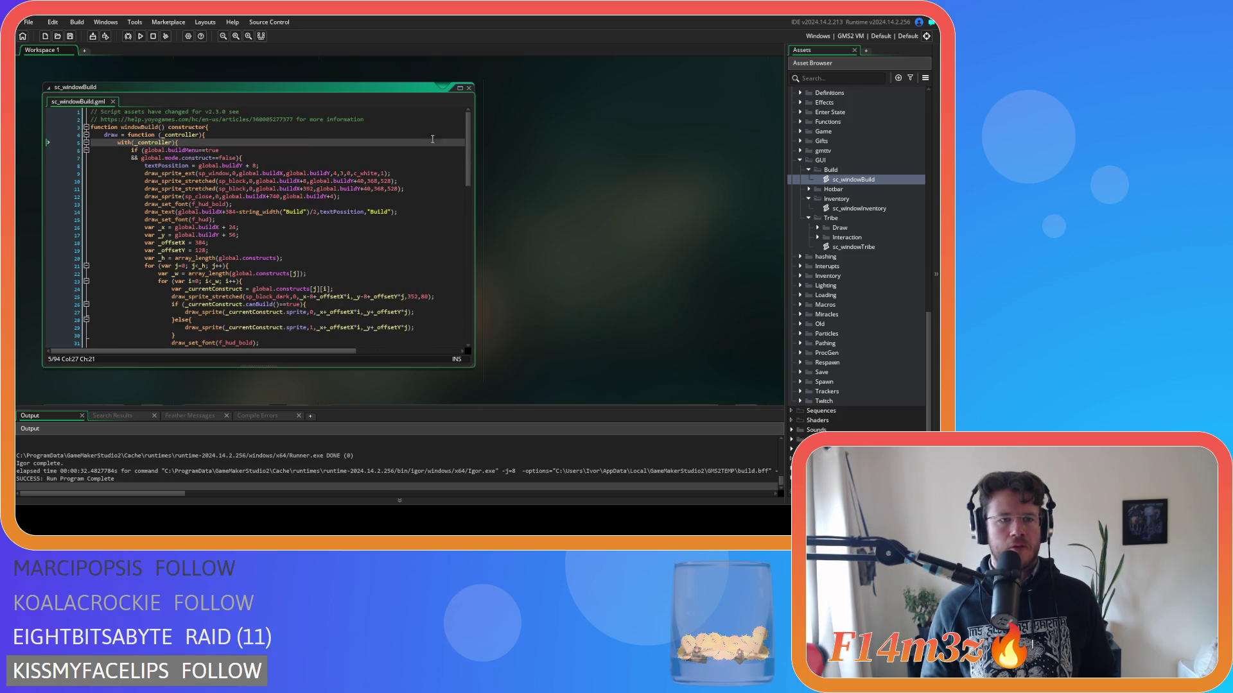
pyautogui.scroll(-3, 694, 268)
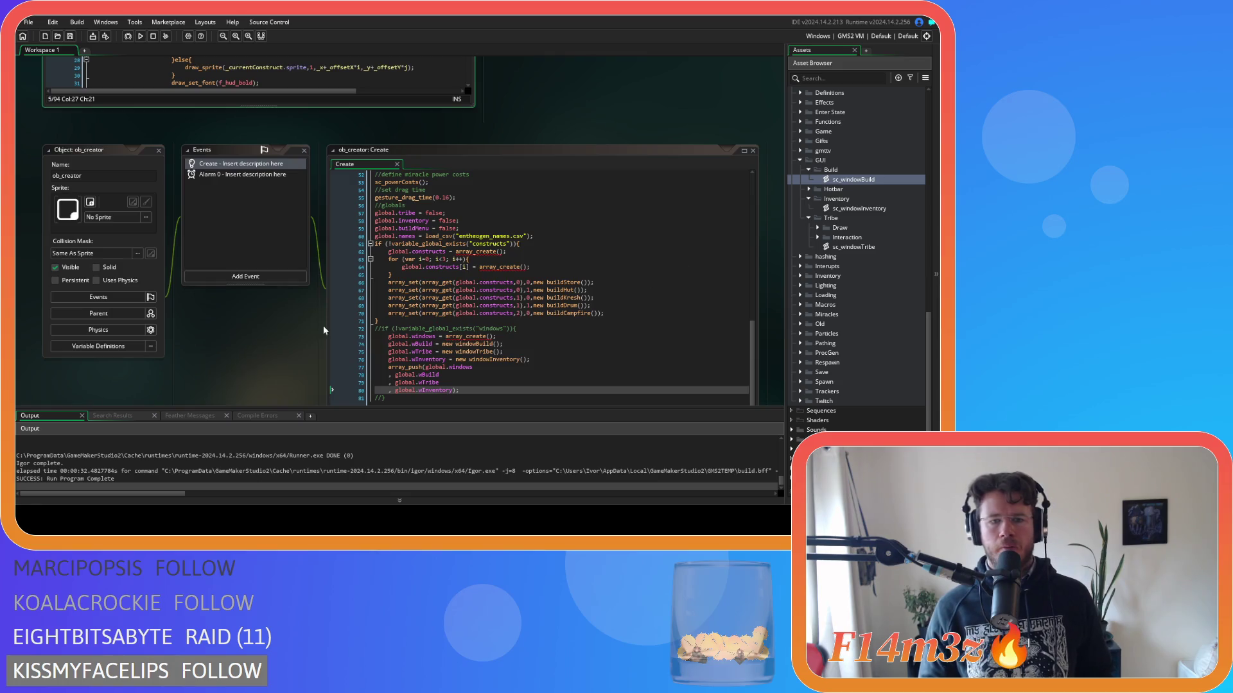
pyautogui.scroll(-5, 285, 314)
# Delete the '-1' after _len on Draw GUI line 10 and run the game.
pyautogui.click(440, 206)
pyautogui.moveTo(439, 205); pyautogui.dragTo(446, 206)
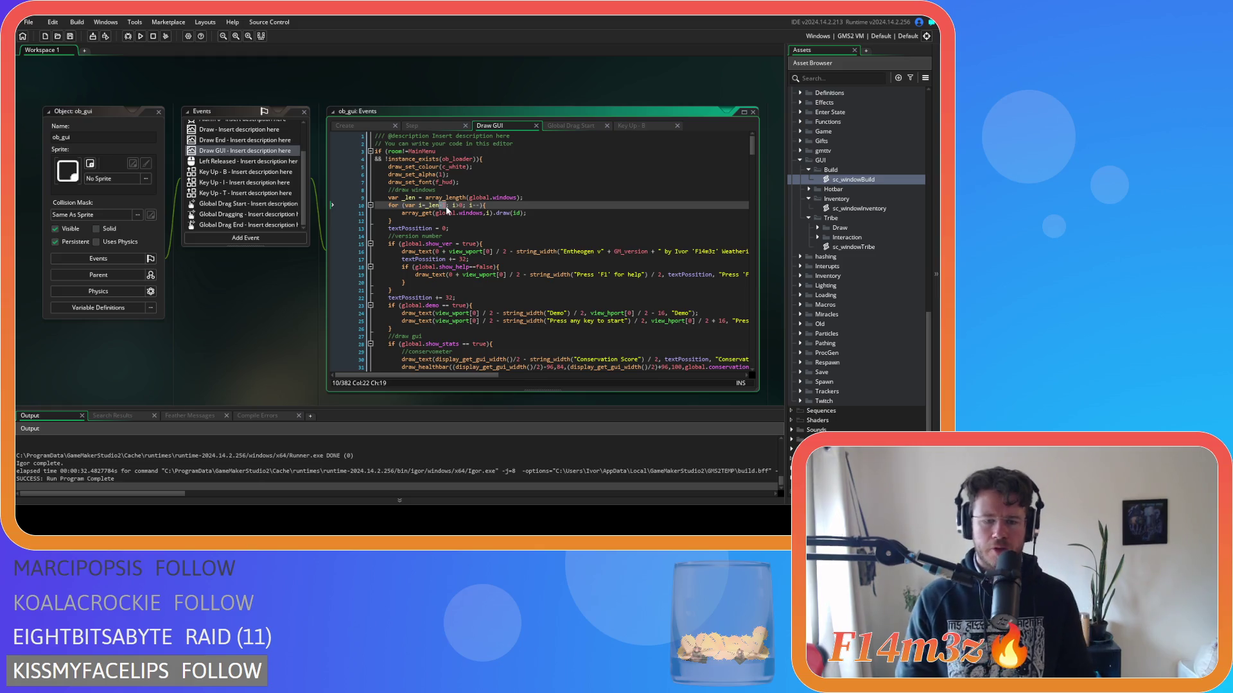
pyautogui.press('BackSpace')
pyautogui.press('F5')
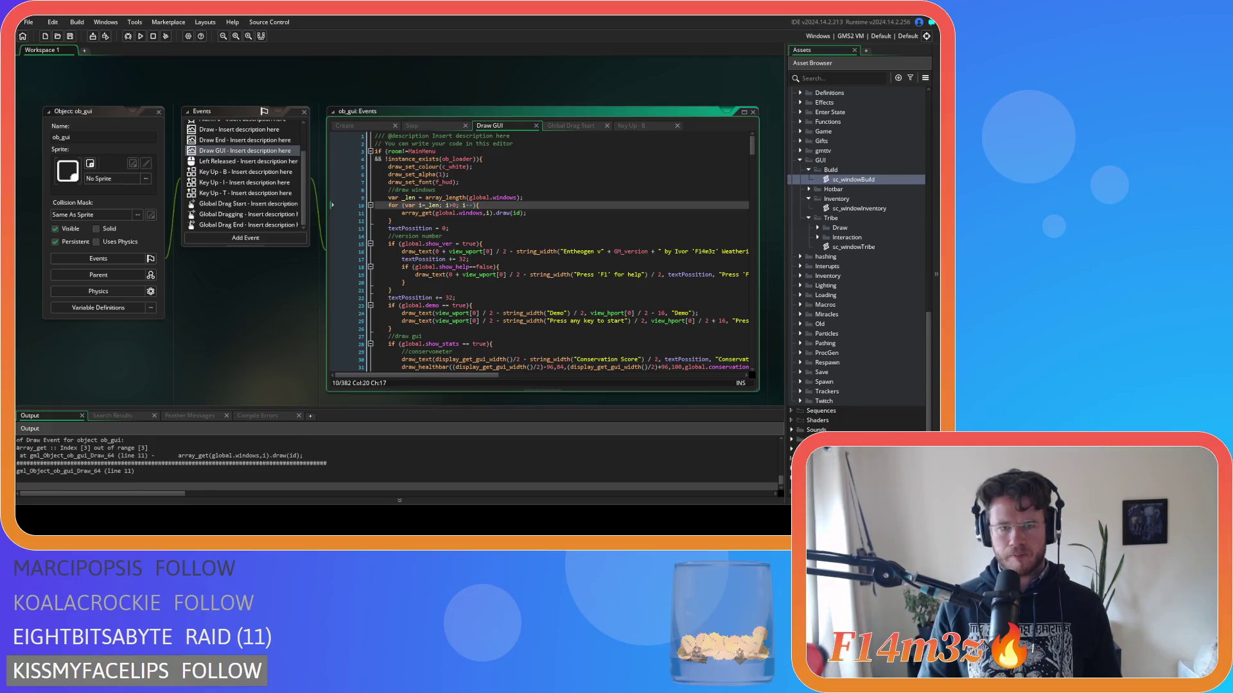
# Retype '-1' after _len on line 10 of the Draw GUI window loop.
pyautogui.write('-1')
pyautogui.click(515, 203)
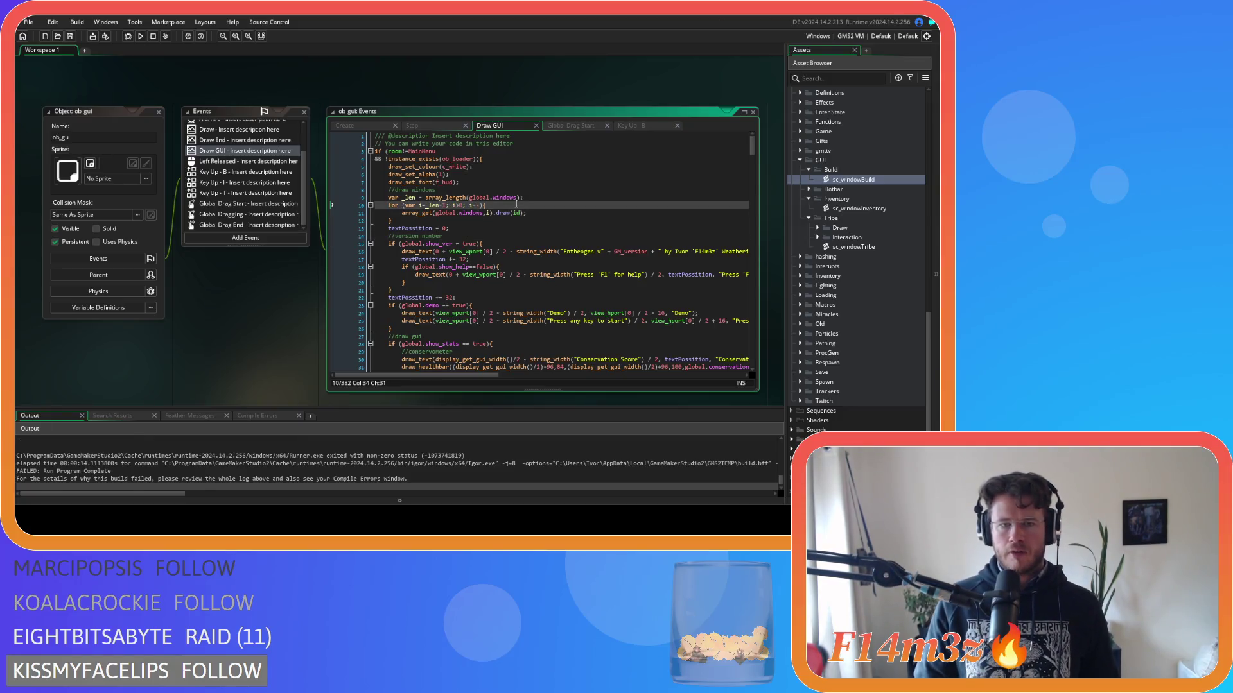
pyautogui.click(552, 209)
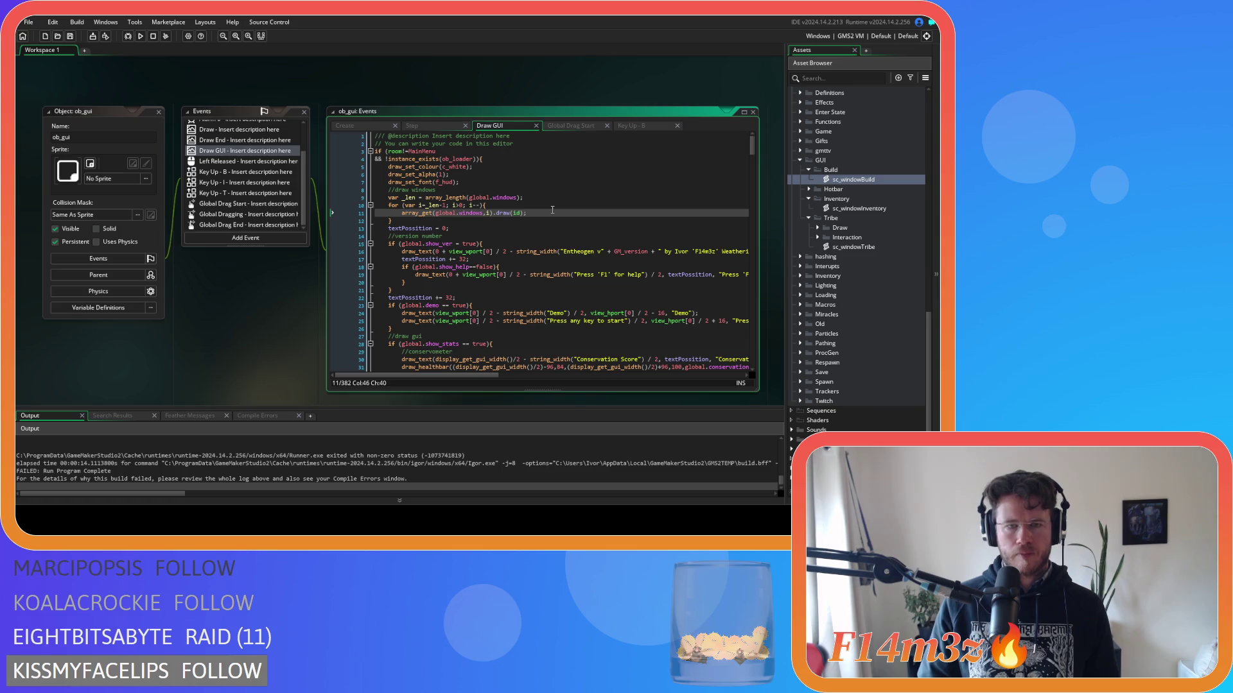
# Review the Key Up - B and Step event code, then recheck the Draw GUI code.
pyautogui.click(225, 174)
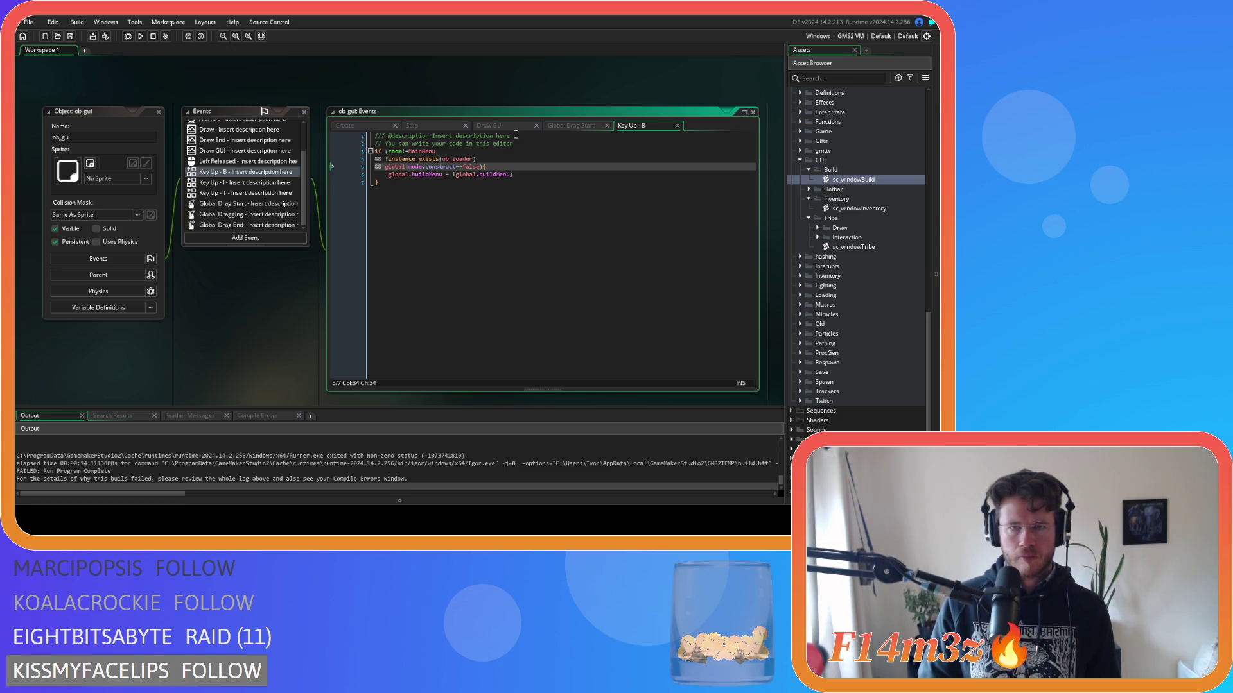
pyautogui.click(493, 127)
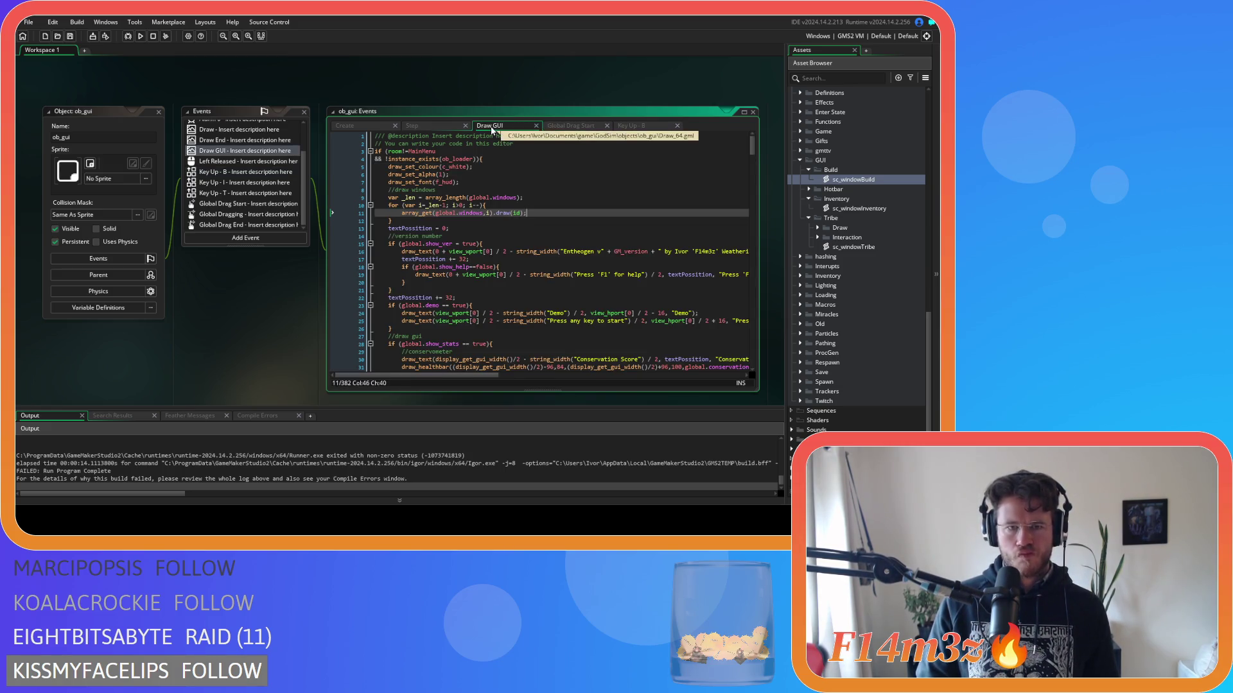
pyautogui.click(422, 128)
pyautogui.click(480, 124)
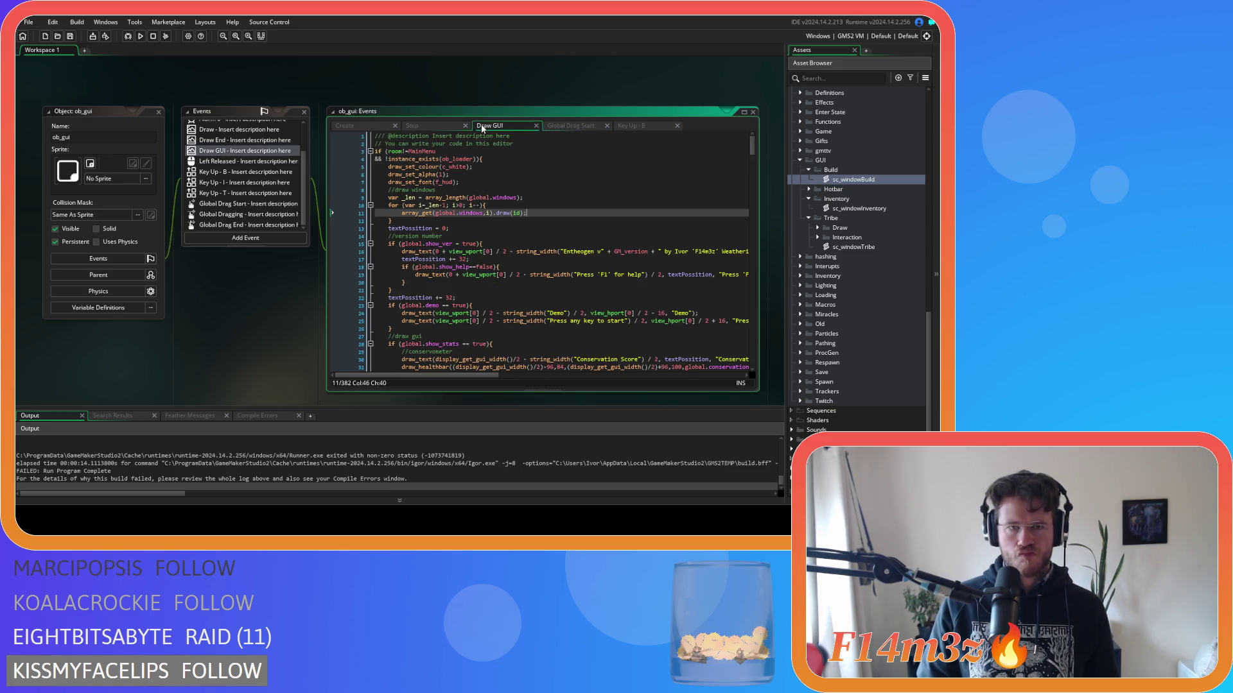
pyautogui.scroll(-1, 285, 324)
pyautogui.scroll(-5, 287, 330)
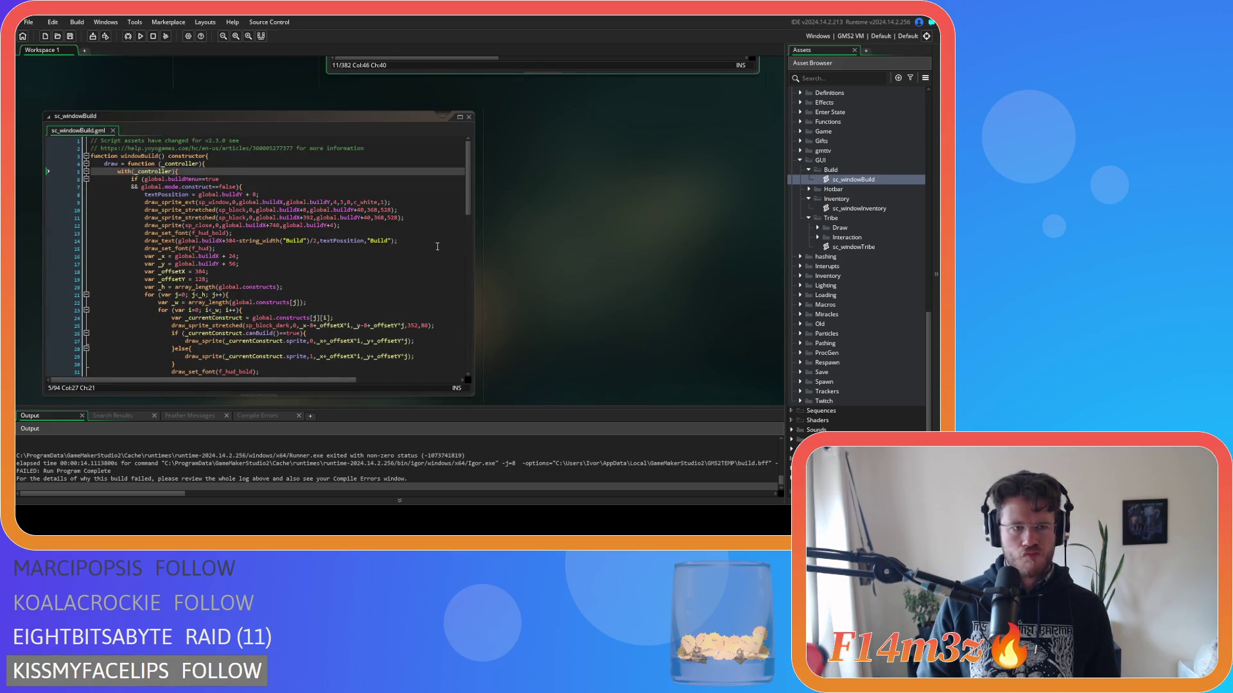
pyautogui.scroll(4, 460, 200)
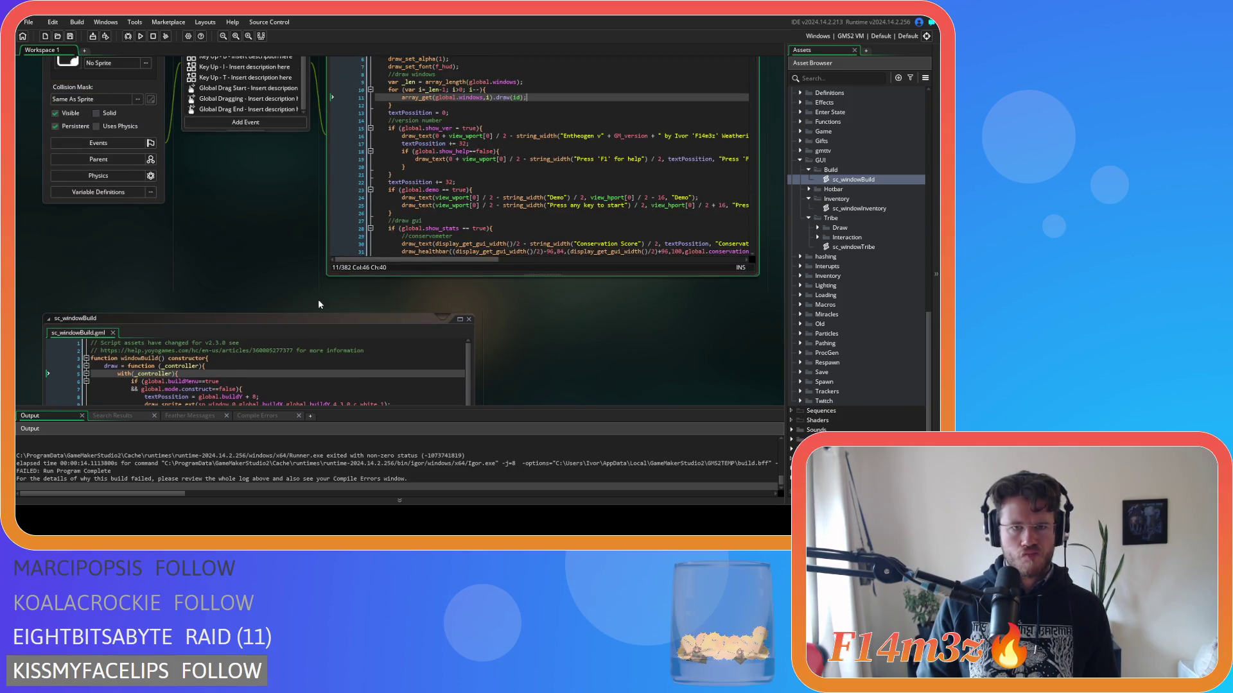
pyautogui.scroll(5, 307, 275)
# Review the window globals and the windowBuild constructor call in ob_creator's Create code.
pyautogui.click(541, 293)
pyautogui.click(490, 327)
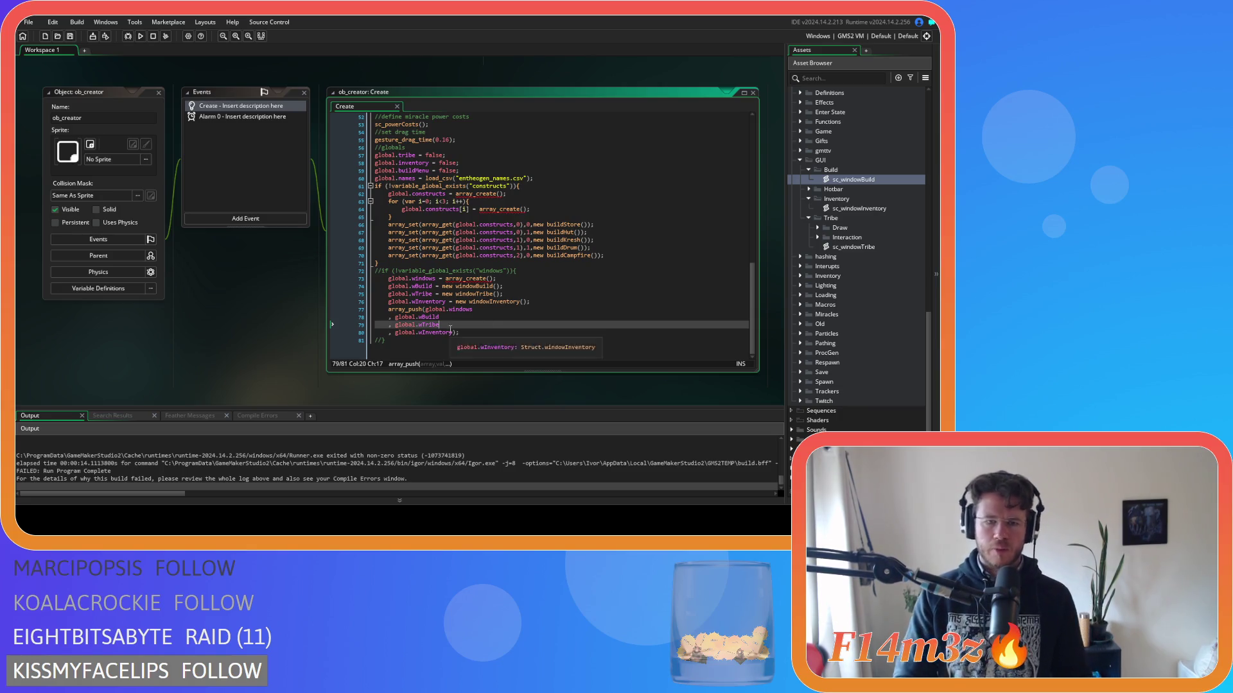
pyautogui.press('Up')
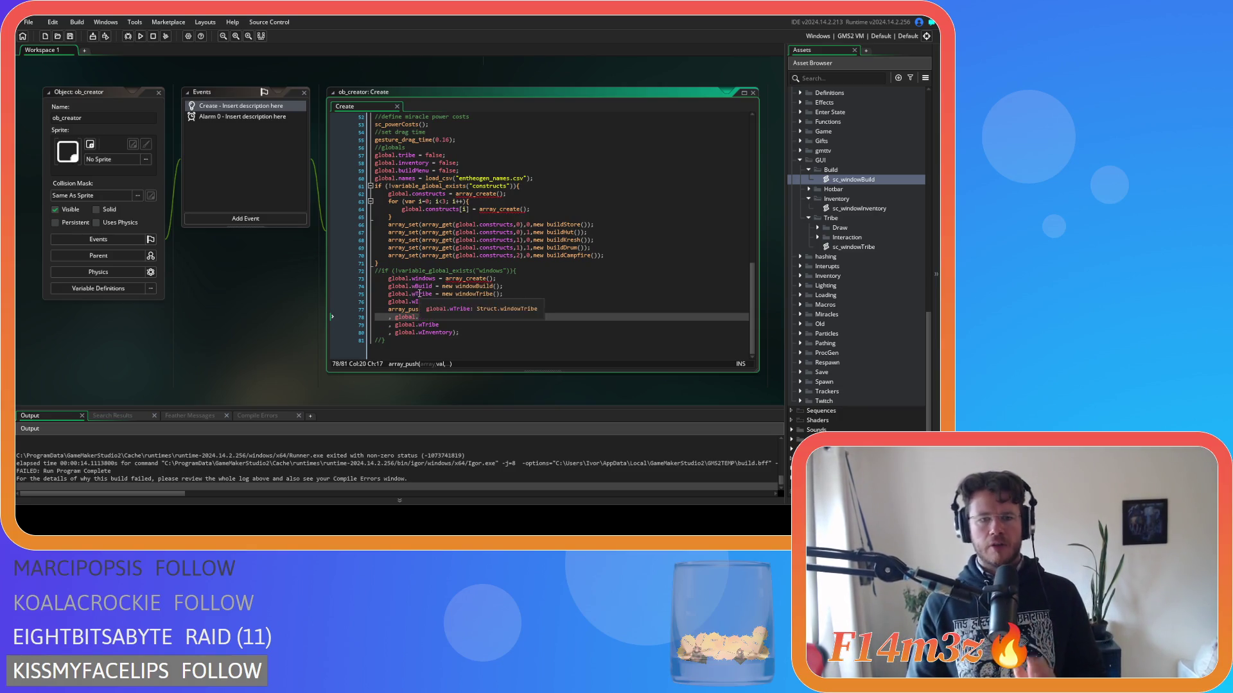
pyautogui.moveTo(412, 278); pyautogui.dragTo(421, 300)
pyautogui.doubleClick(422, 286)
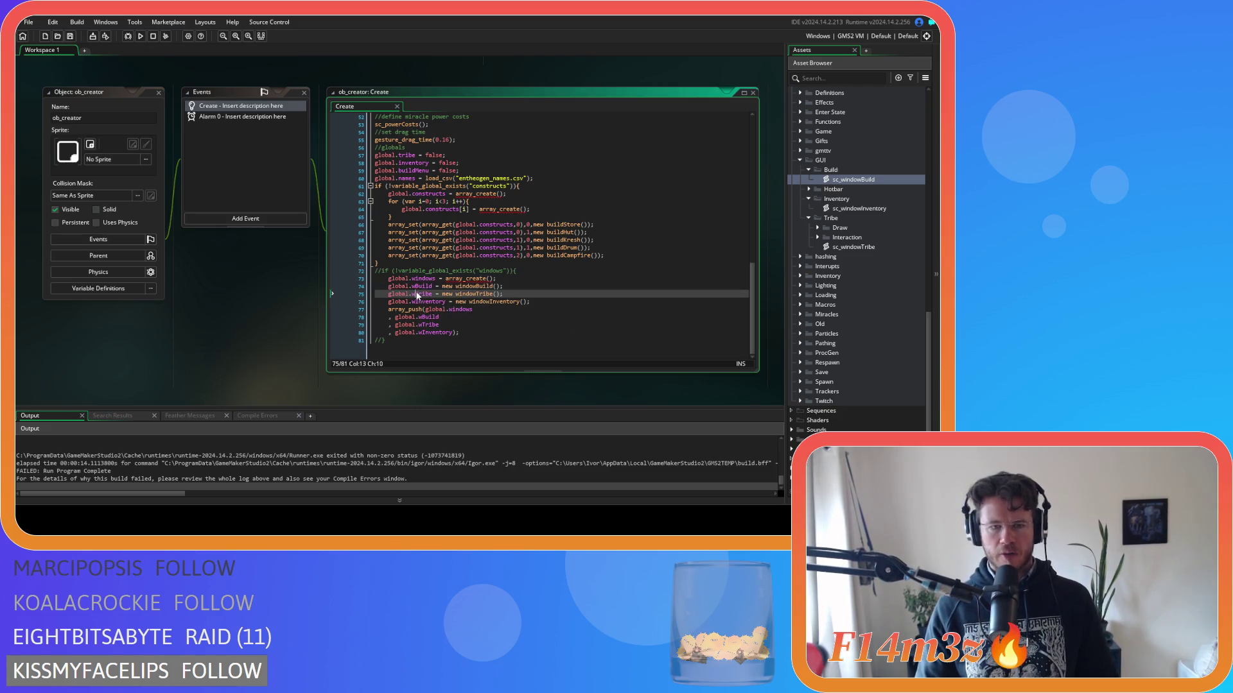
pyautogui.click(514, 287)
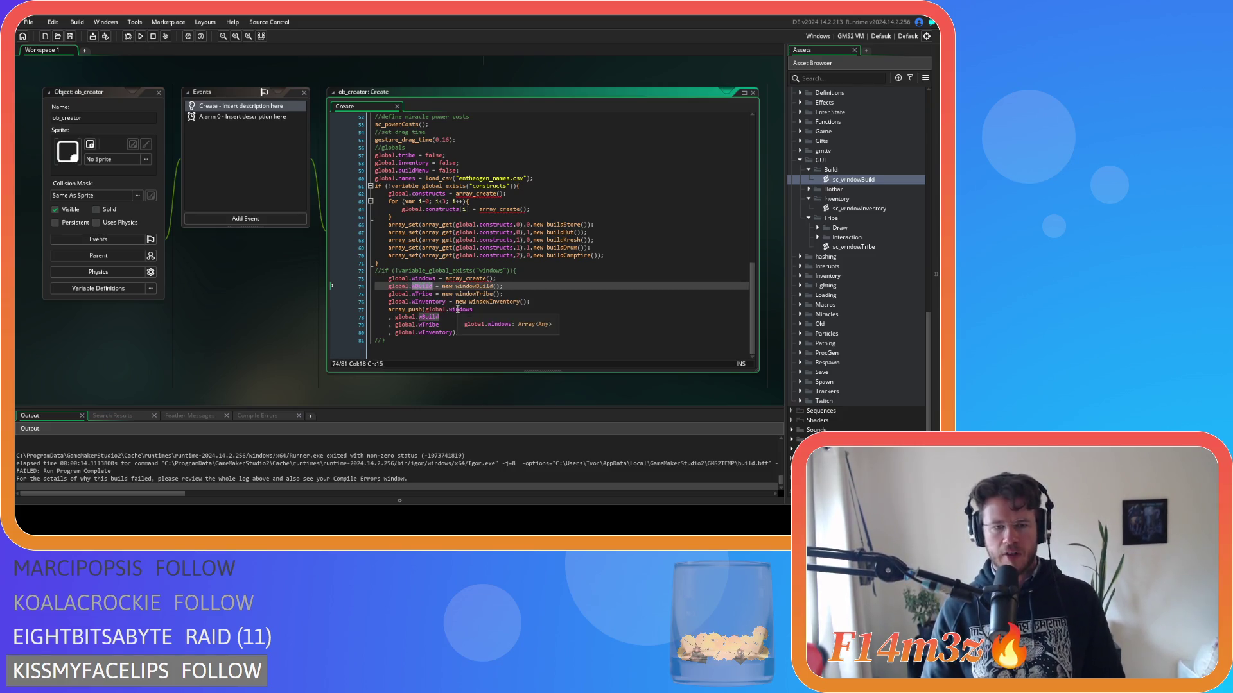
pyautogui.moveTo(451, 286); pyautogui.dragTo(492, 286)
pyautogui.doubleClick(457, 286)
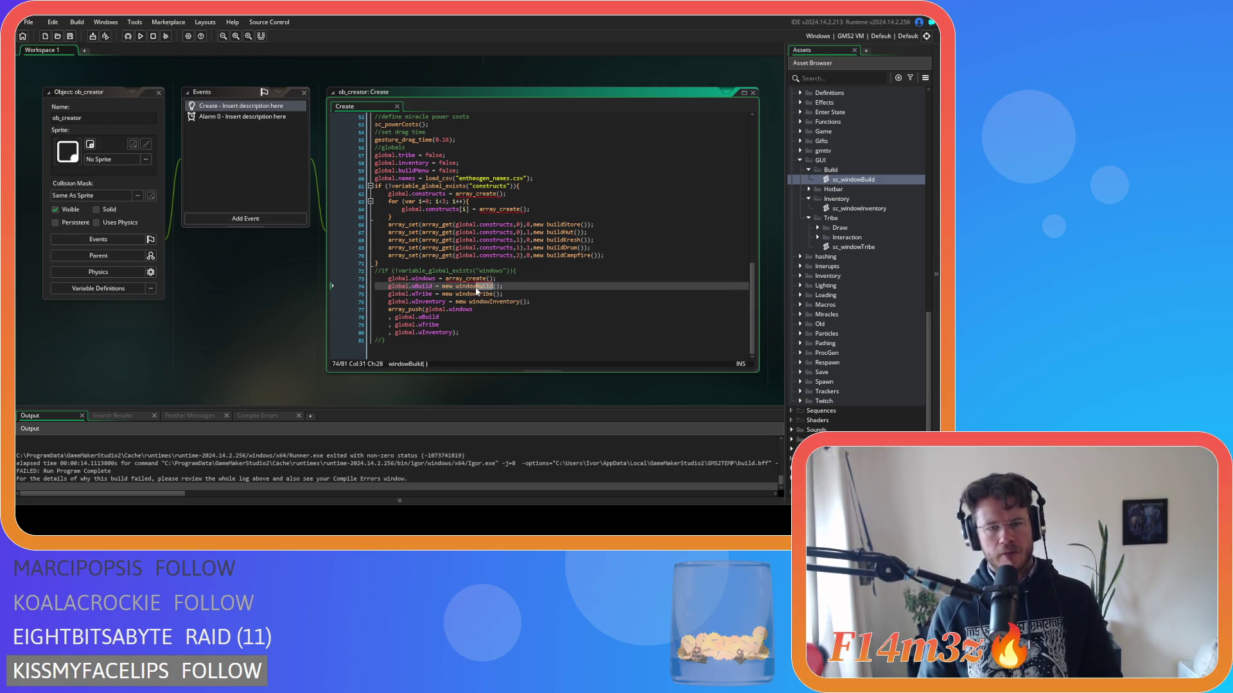
pyautogui.press('Left')
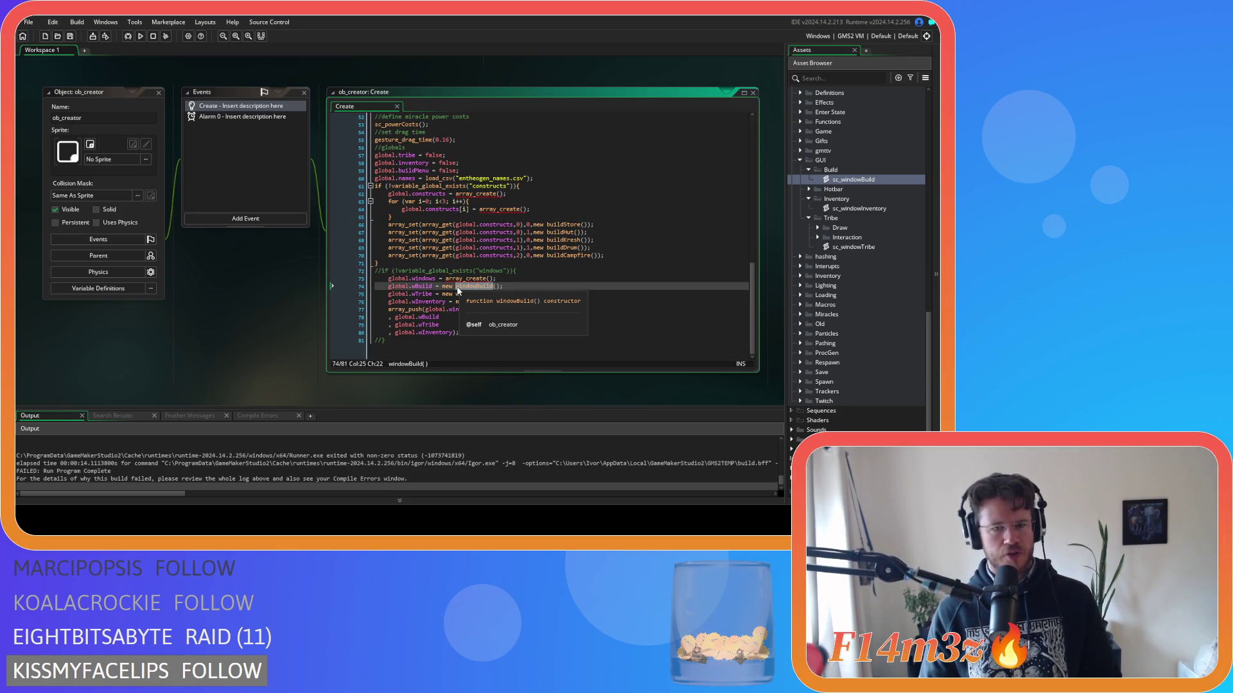
# Add a breakpoint on the array_push(global.windows…) line and start debugging with F6.
pyautogui.click(509, 288)
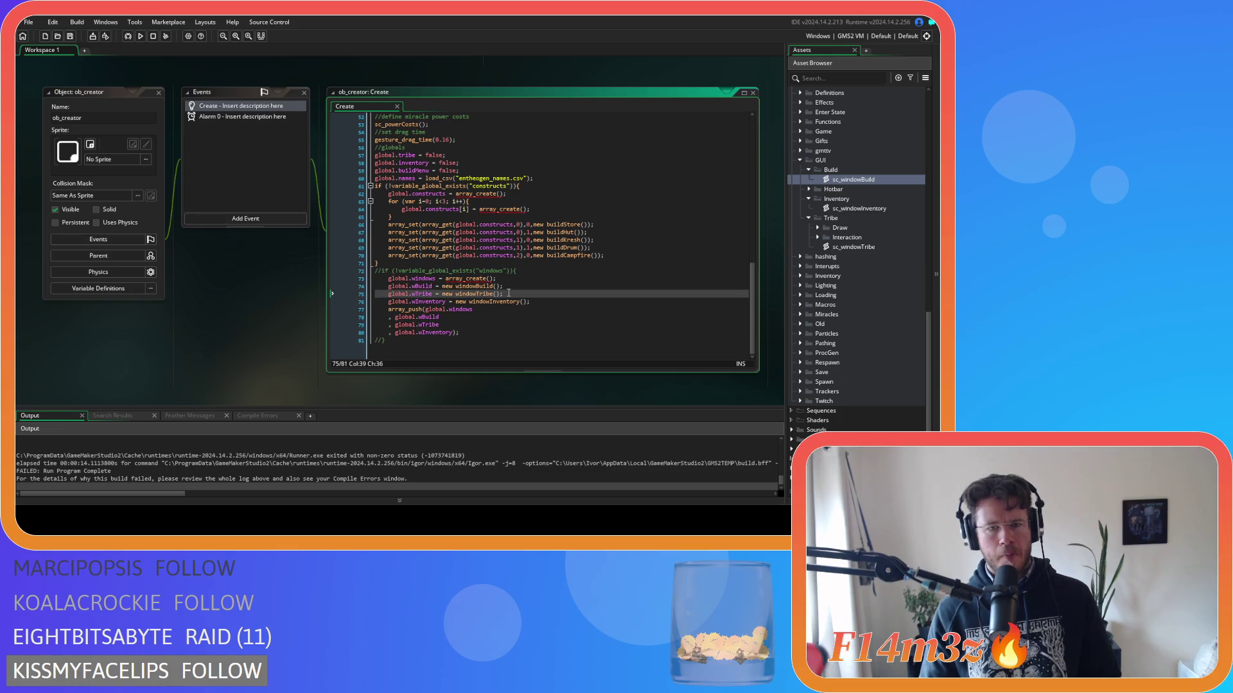
pyautogui.doubleClick(510, 288)
pyautogui.click(510, 288)
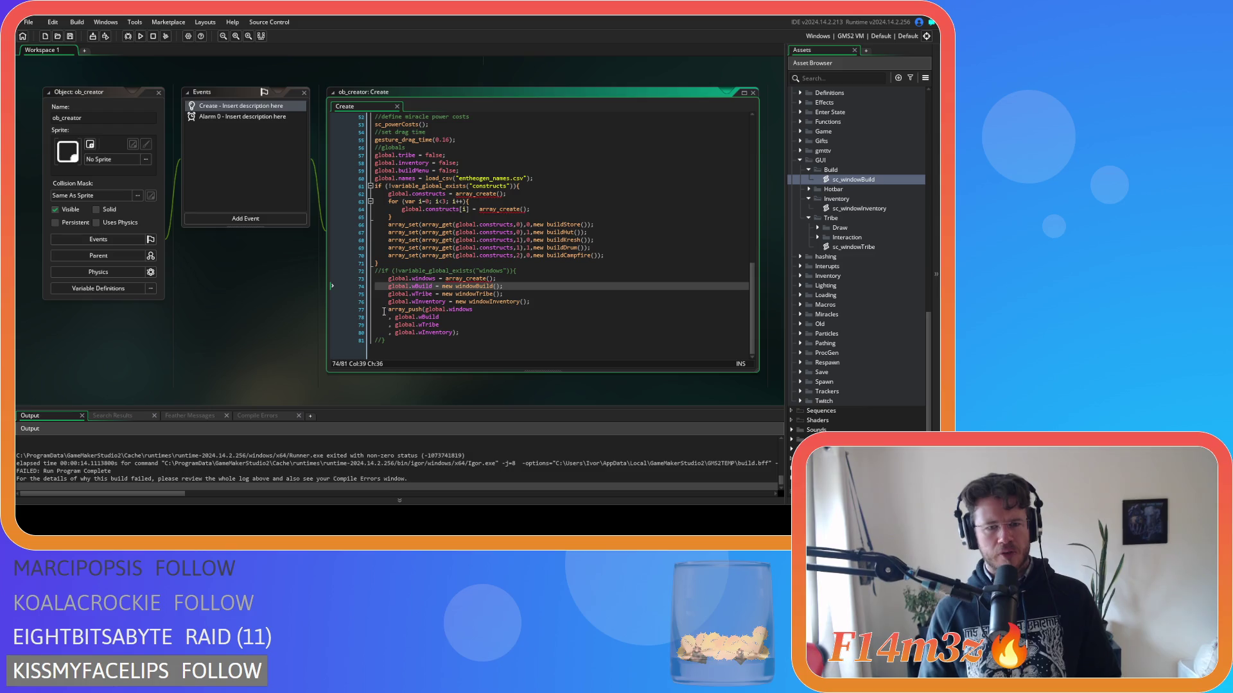
pyautogui.click(355, 310)
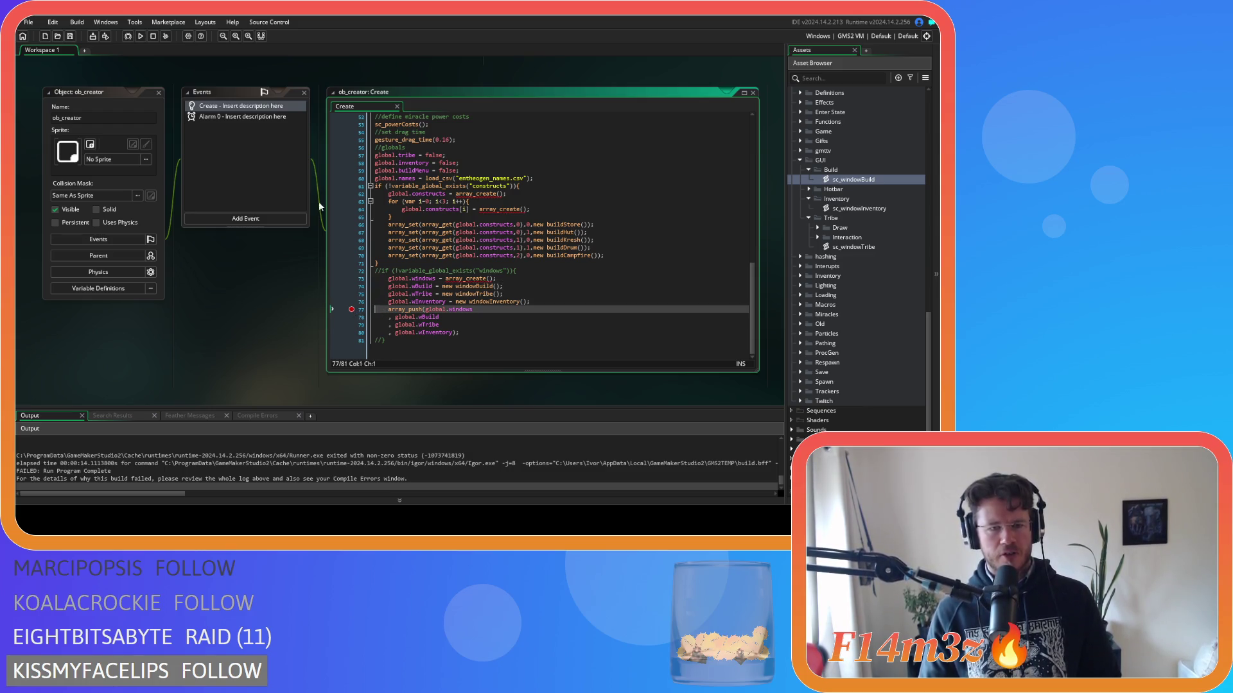
pyautogui.press('F6')
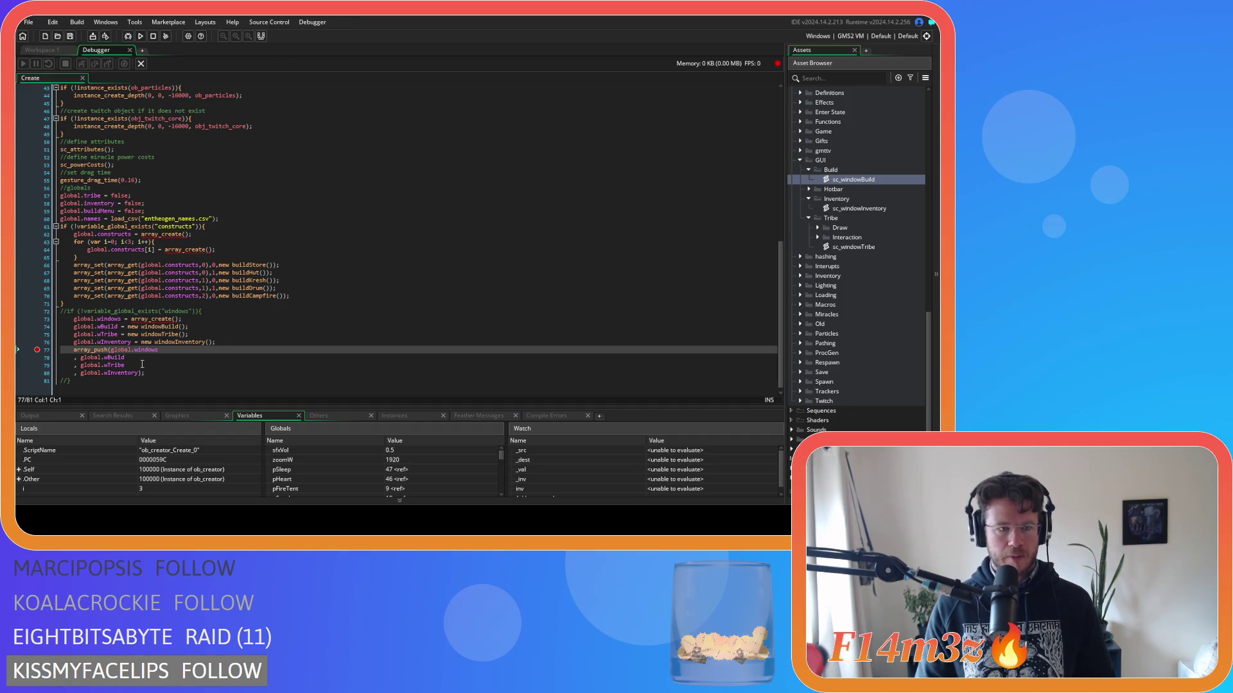
# Inspect global.wBuild at the array_push breakpoint, then close the debugger.
pyautogui.moveTo(111, 326)
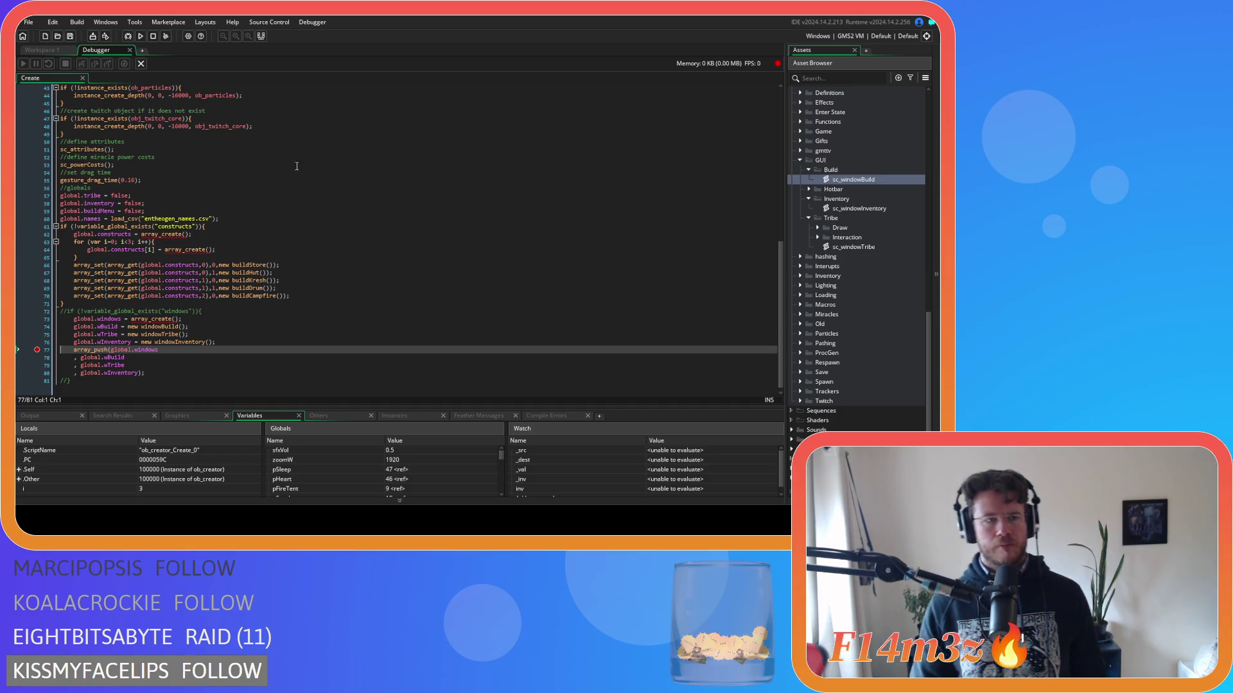
pyautogui.click(130, 50)
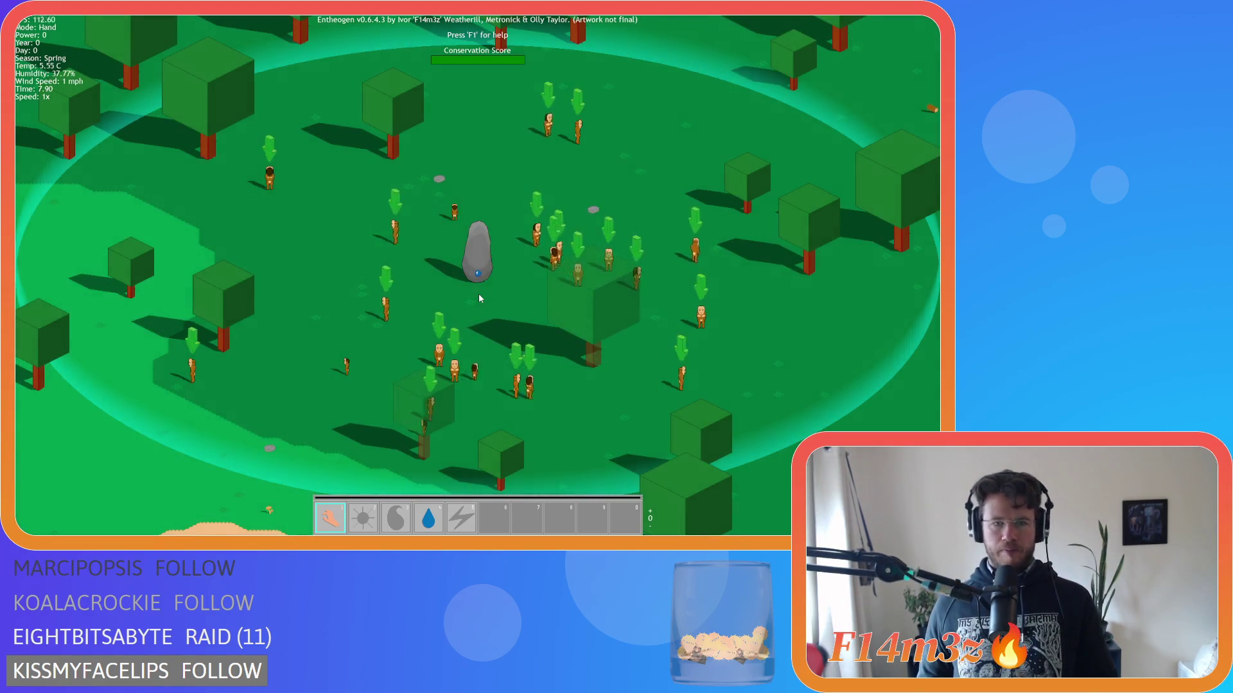
# Quit the running Entheogen game with Escape and confirm with Y.
pyautogui.press('Escape')
pyautogui.press('y')
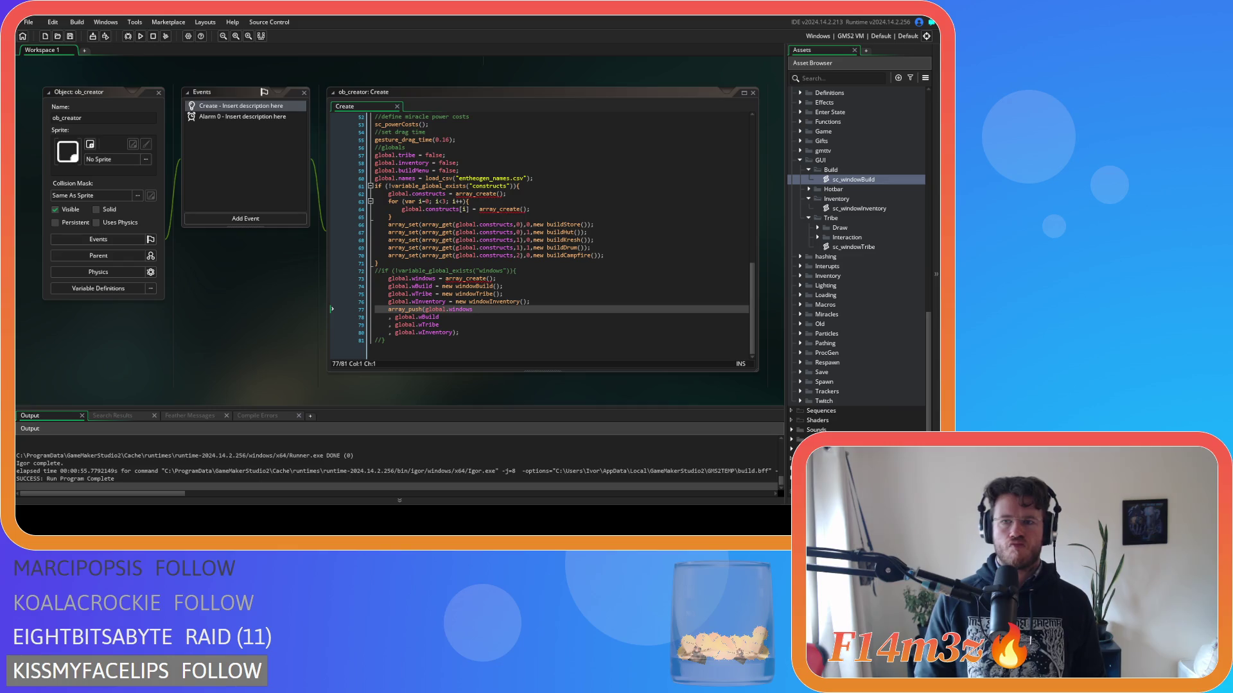
# Open sc_windowBuild from Scripts > GUI > Build and run the game with F5.
pyautogui.scroll(3, 857, 257)
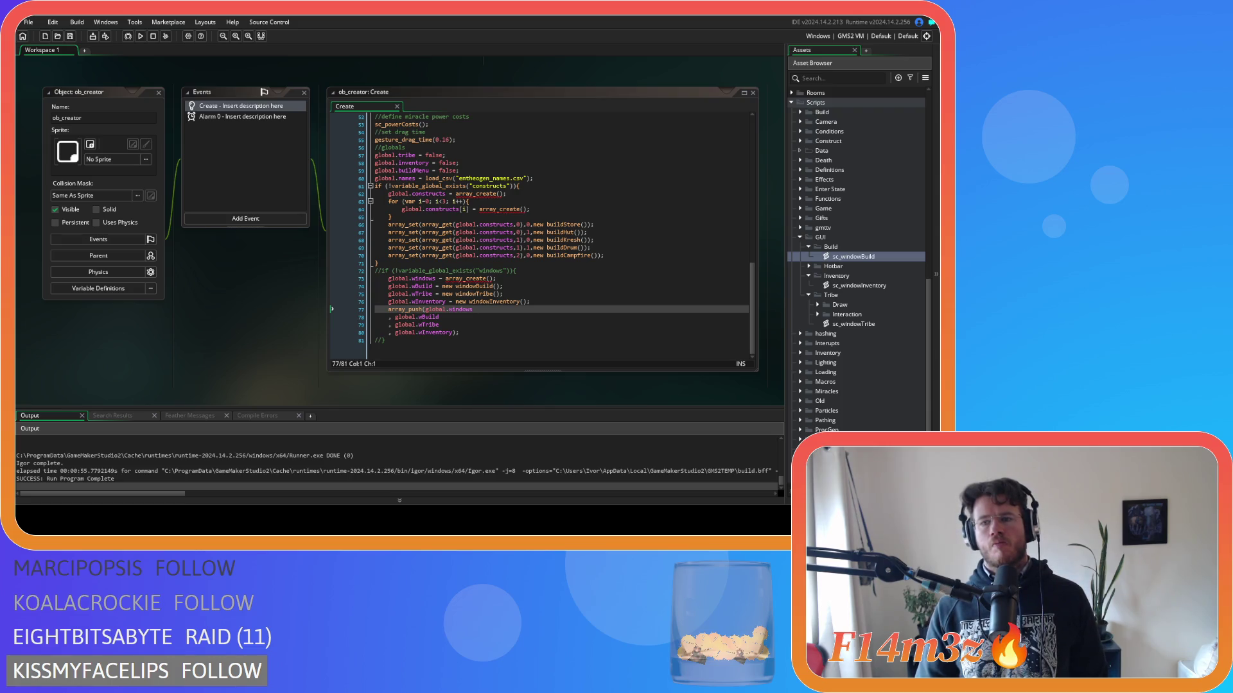
pyautogui.doubleClick(879, 257)
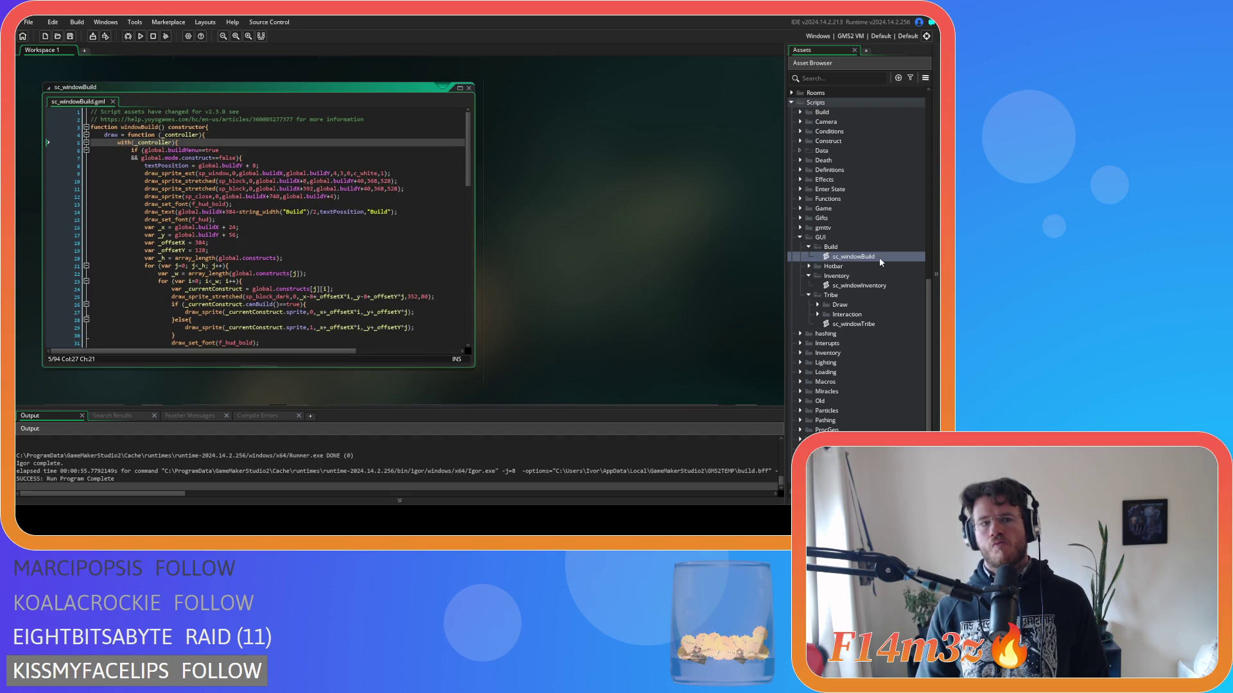
pyautogui.press('F5')
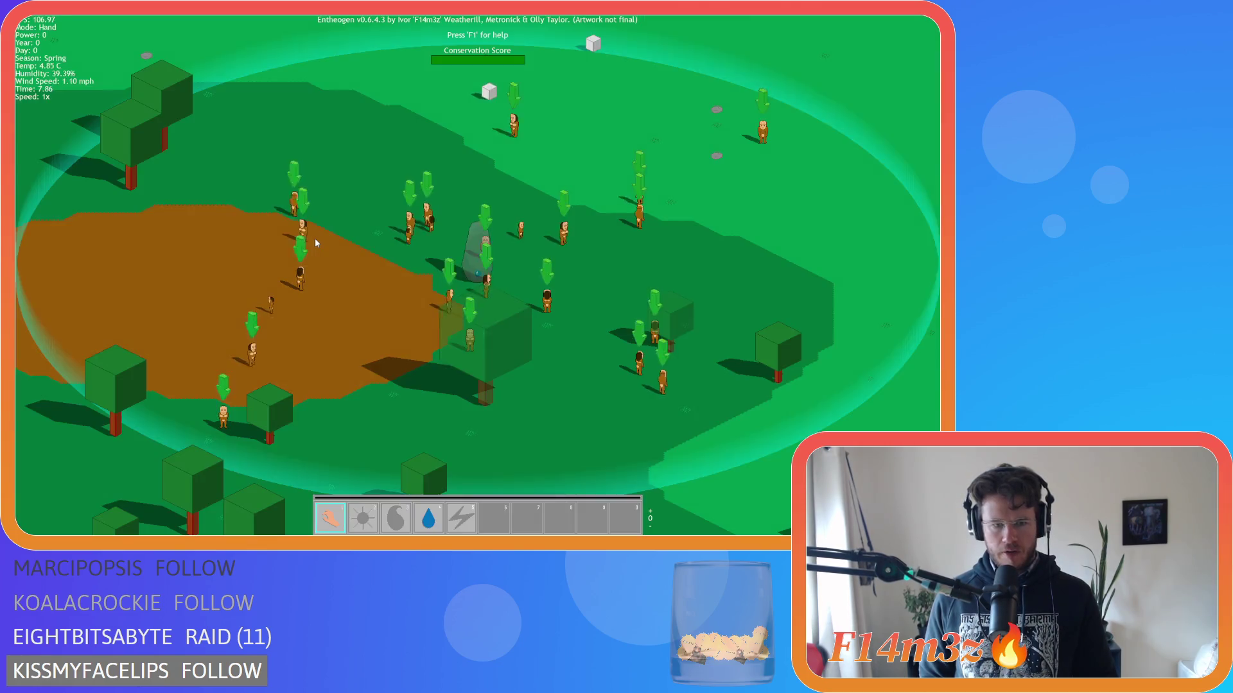
# Switch the game to Fire then Hand mode, then quit and close the game window.
pyautogui.press('3')
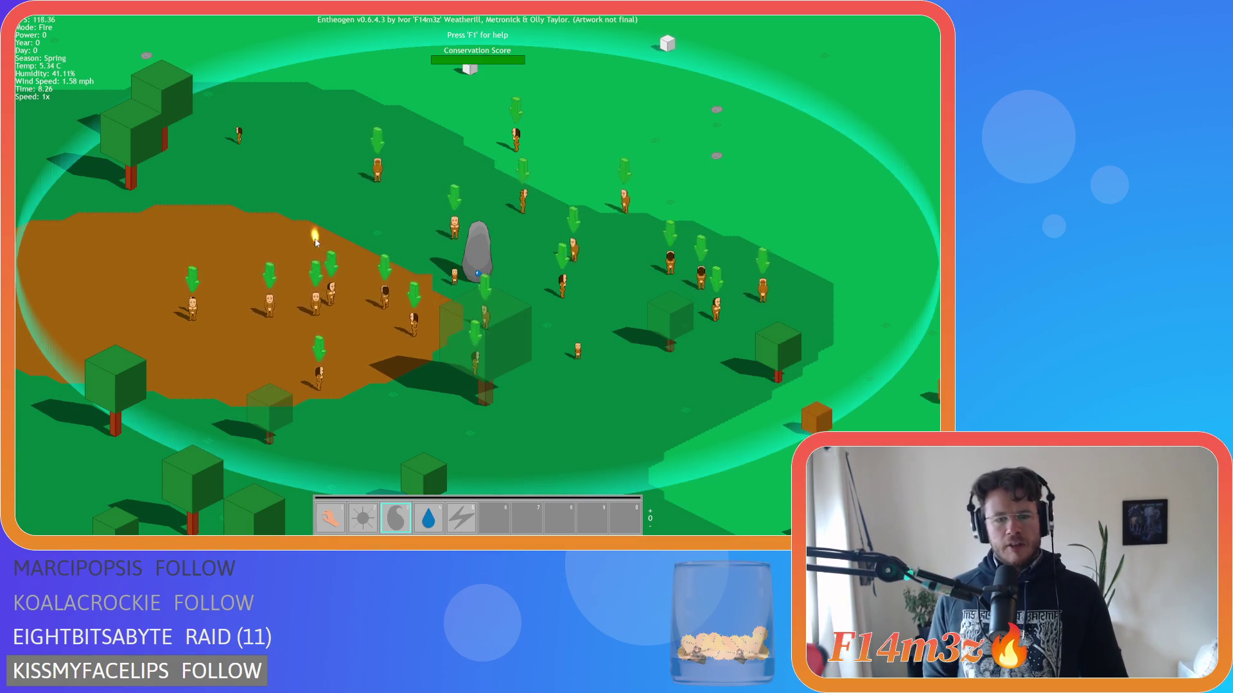
pyautogui.press('1')
pyautogui.press('Escape')
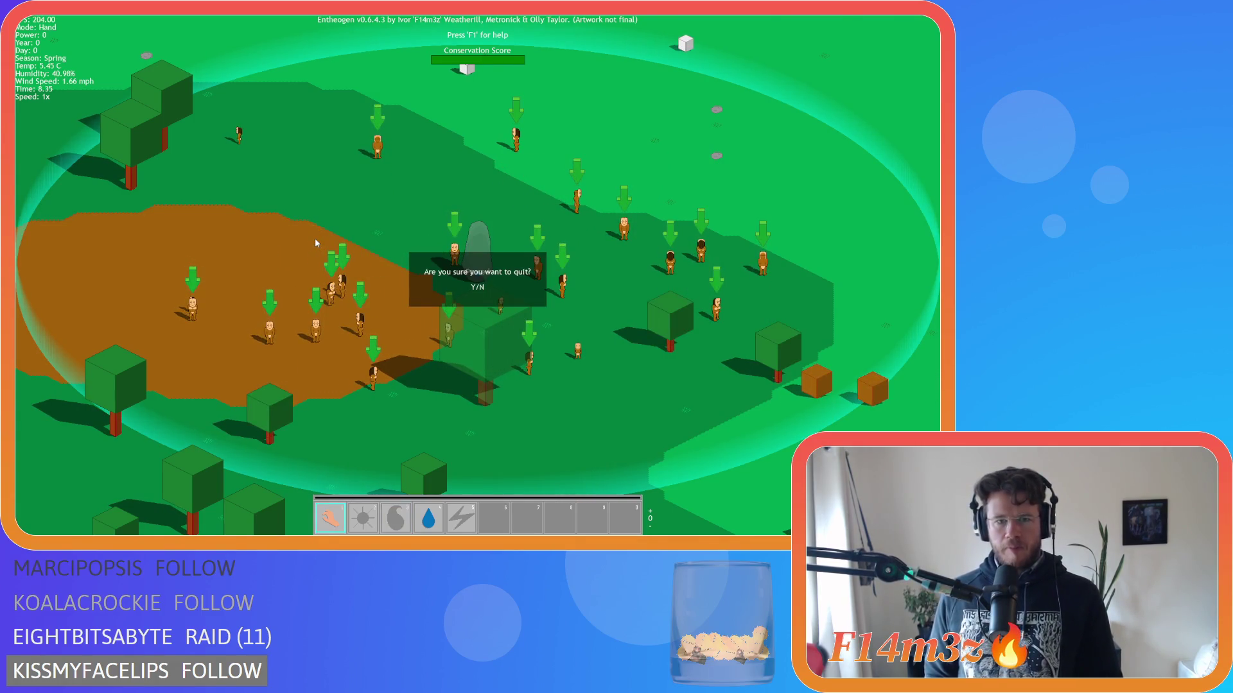
pyautogui.press('y')
pyautogui.press('Escape')
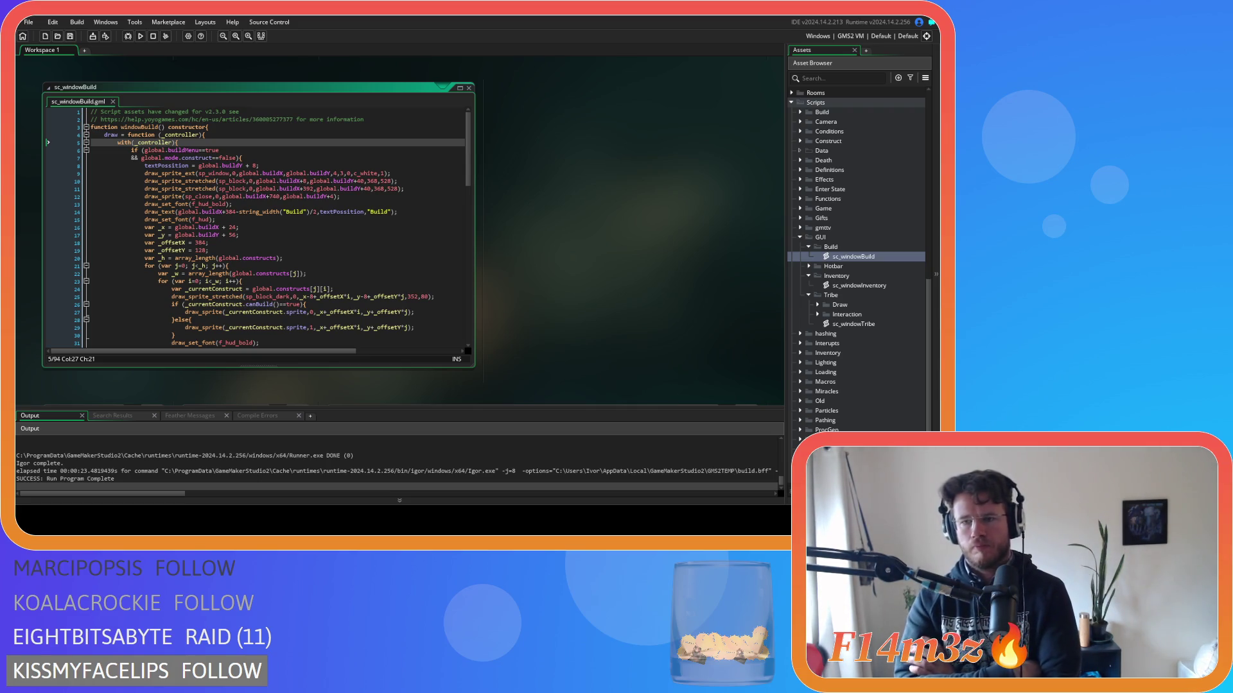
# Reopen sc_windowBuild and bring up the workspace's Windows list of open editors.
pyautogui.doubleClick(845, 257)
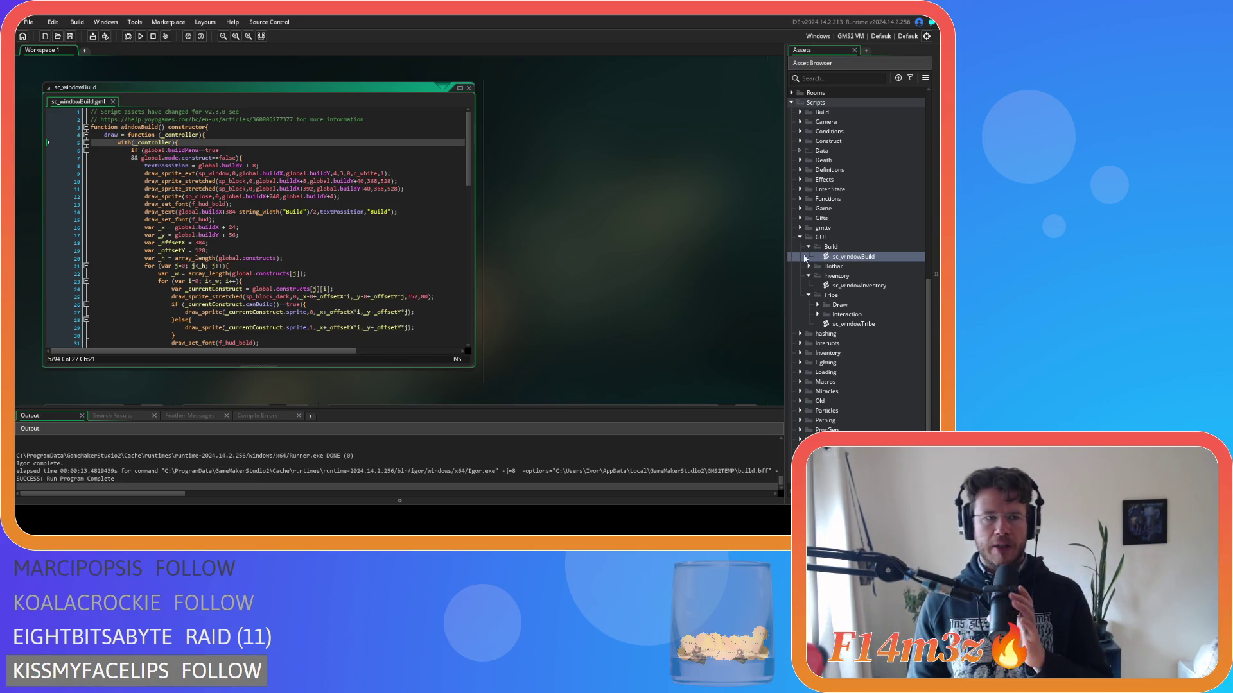
pyautogui.rightClick(577, 283)
pyautogui.moveTo(602, 300)
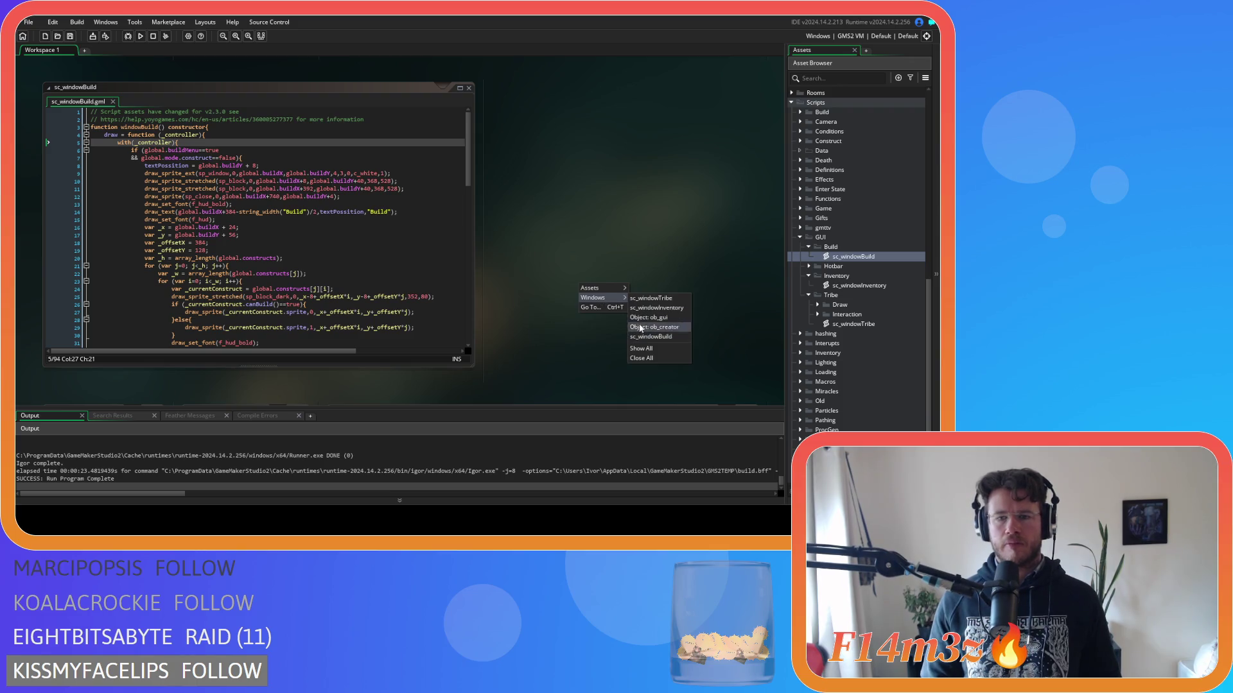
# Clean the project, build and run with F5, then close the game with Alt+F4.
pyautogui.click(543, 217)
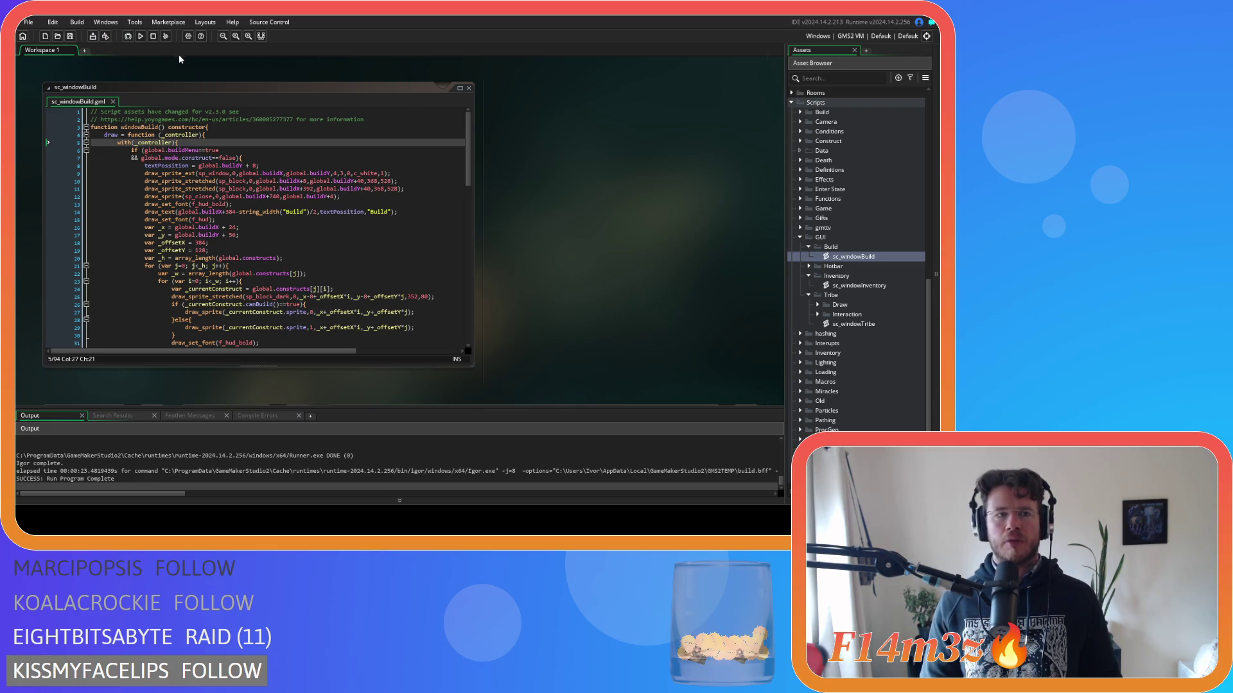
pyautogui.click(165, 37)
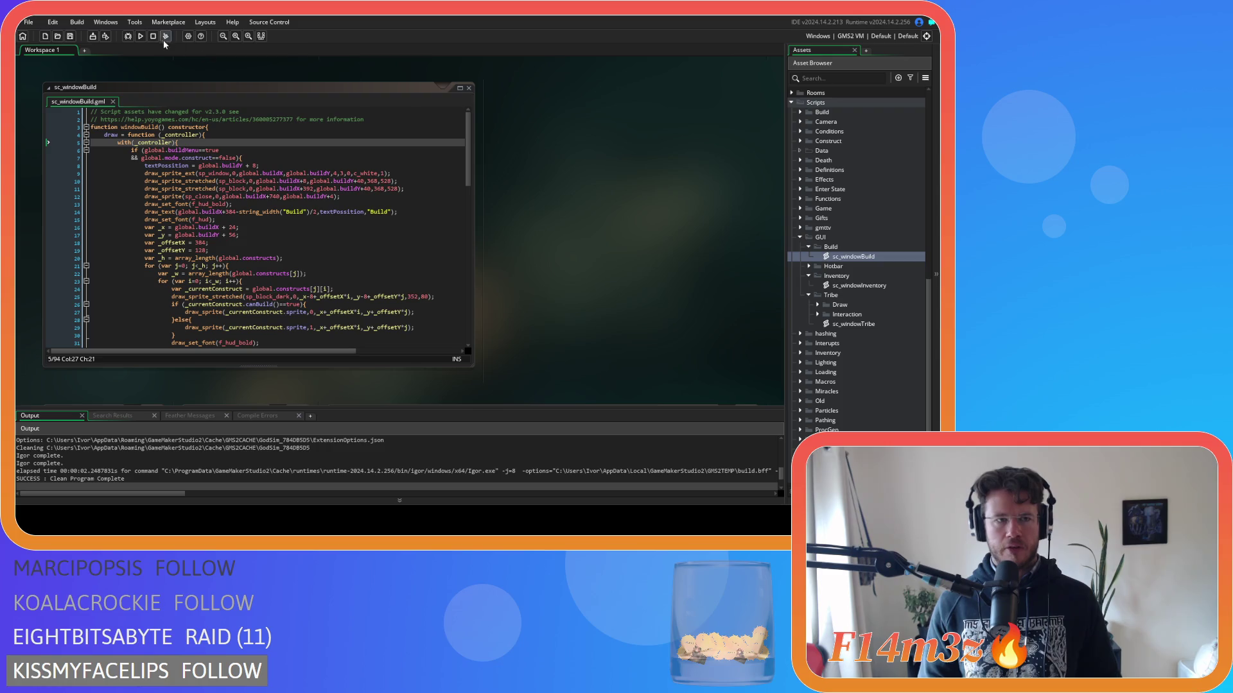
pyautogui.press('F5')
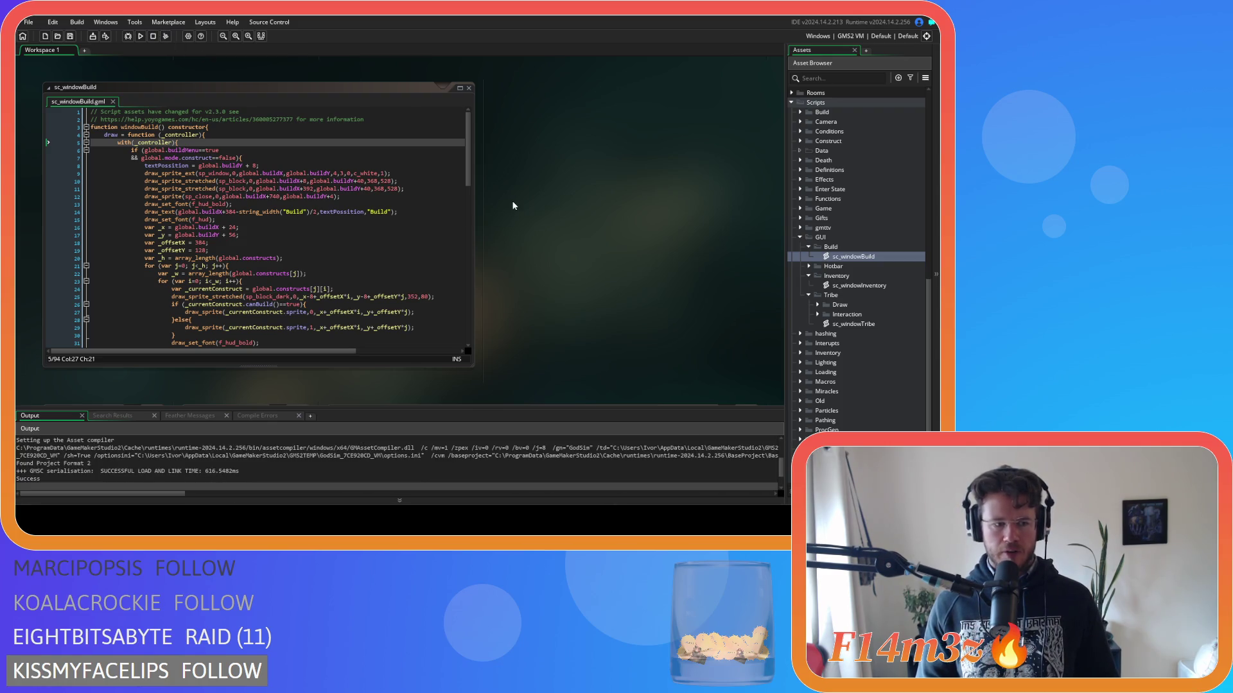
pyautogui.press('F5')
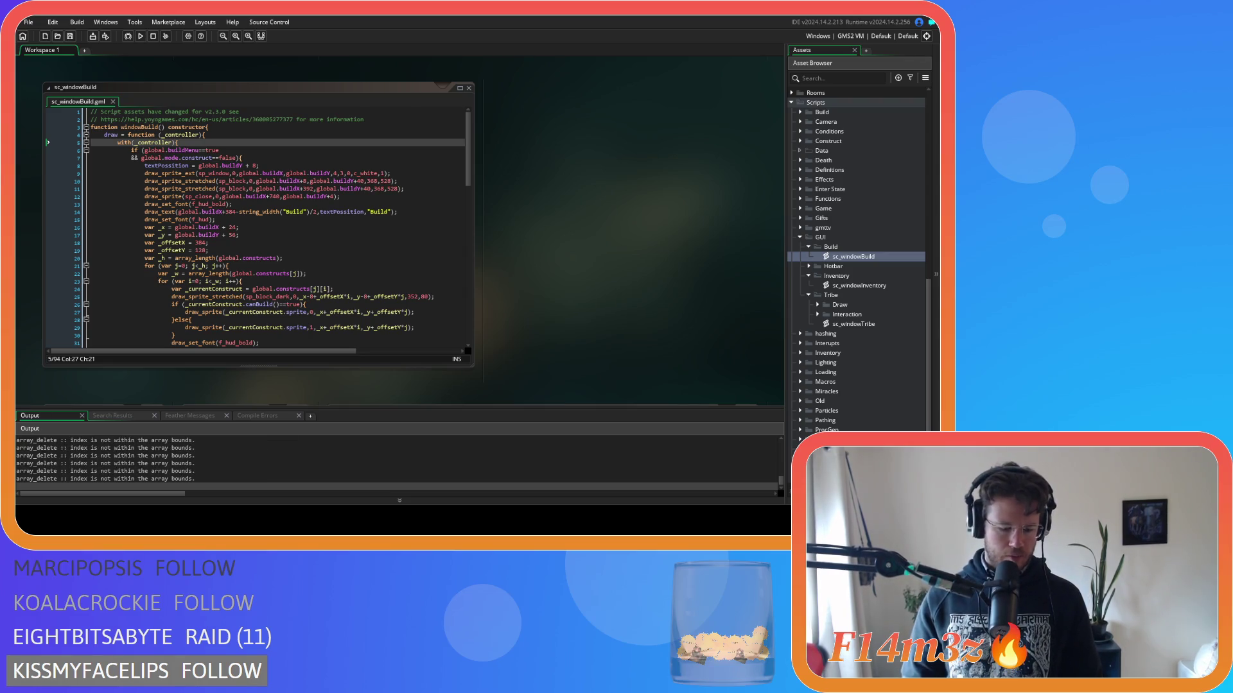
pyautogui.hotkey('alt', 'Tab')
pyautogui.hotkey('alt', 'F4')
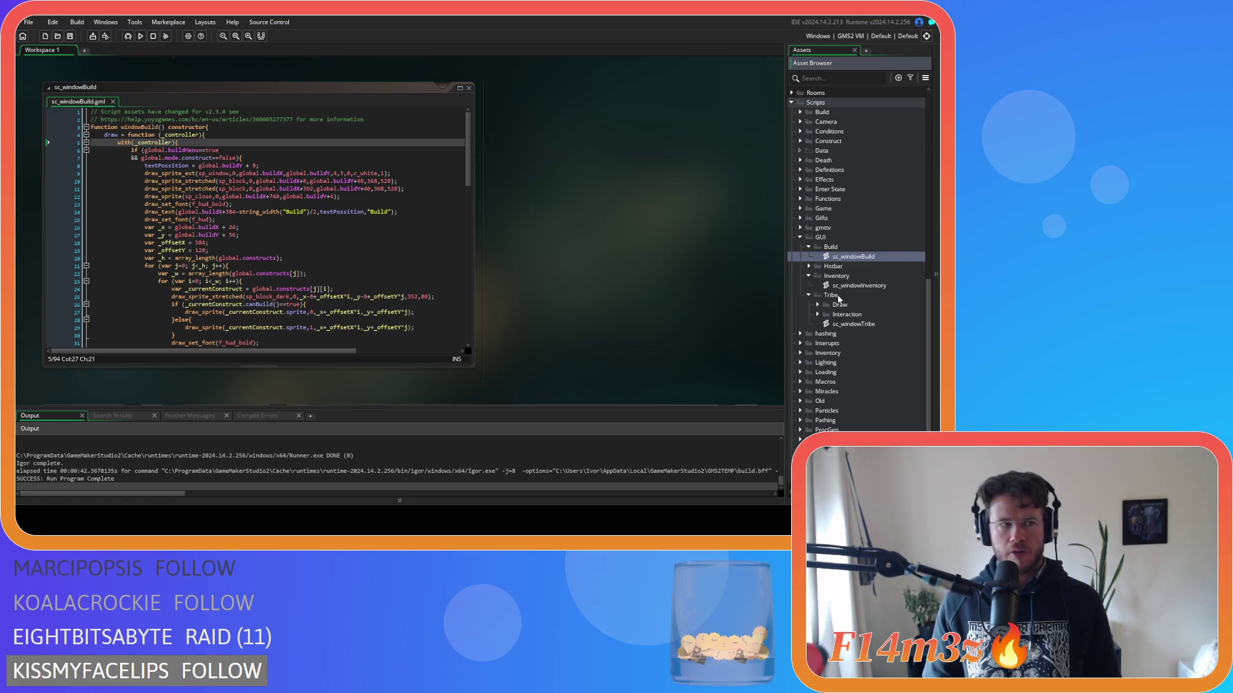
# Create Script312 in the Build folder and move sc_windowBuild's windowBuild code into it.
pyautogui.rightClick(830, 249)
pyautogui.moveTo(841, 256)
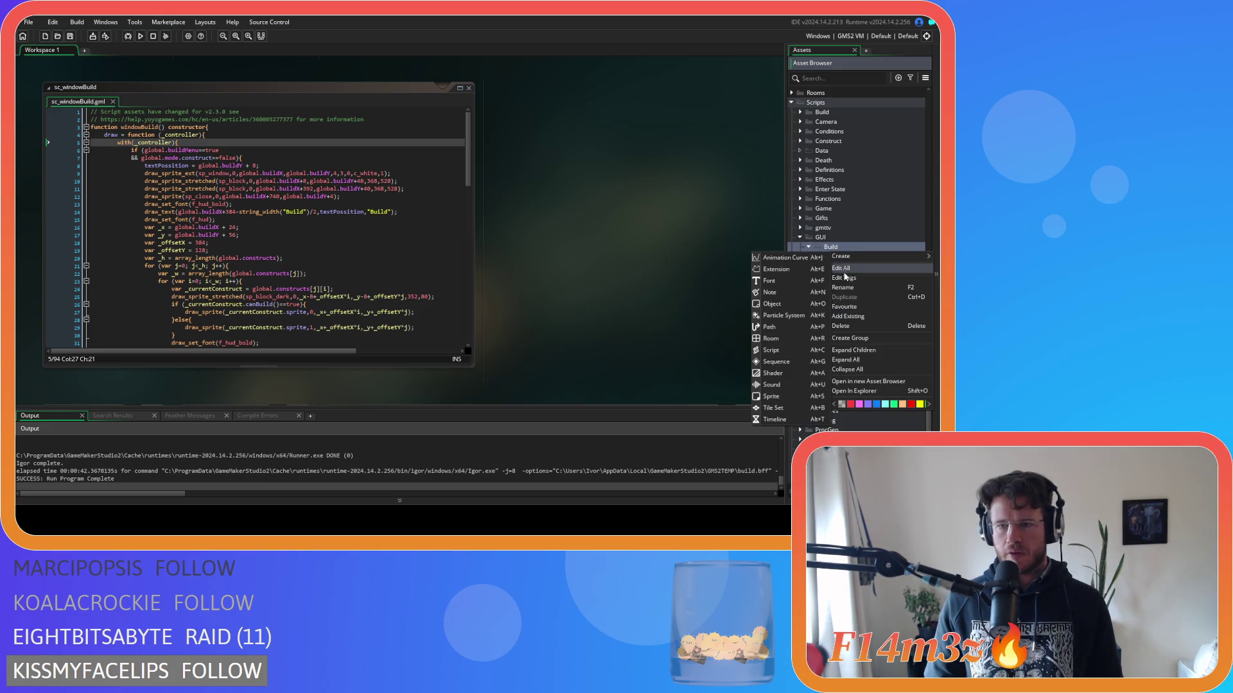
pyautogui.click(795, 352)
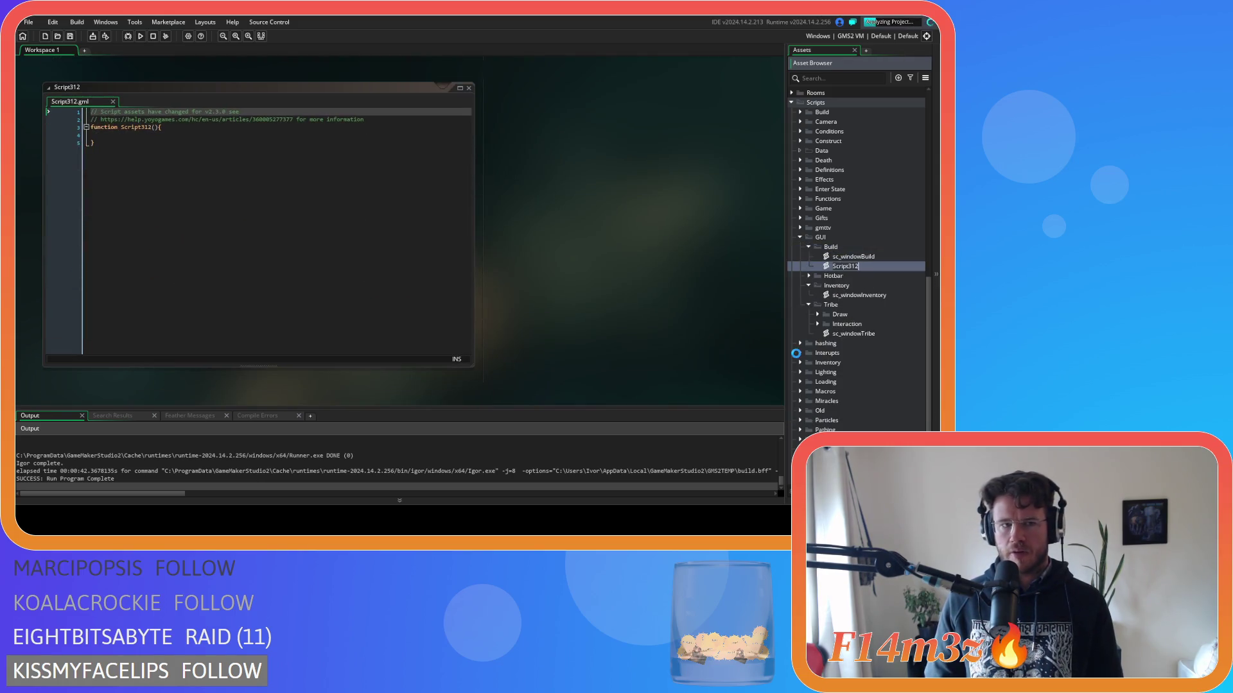
pyautogui.doubleClick(853, 256)
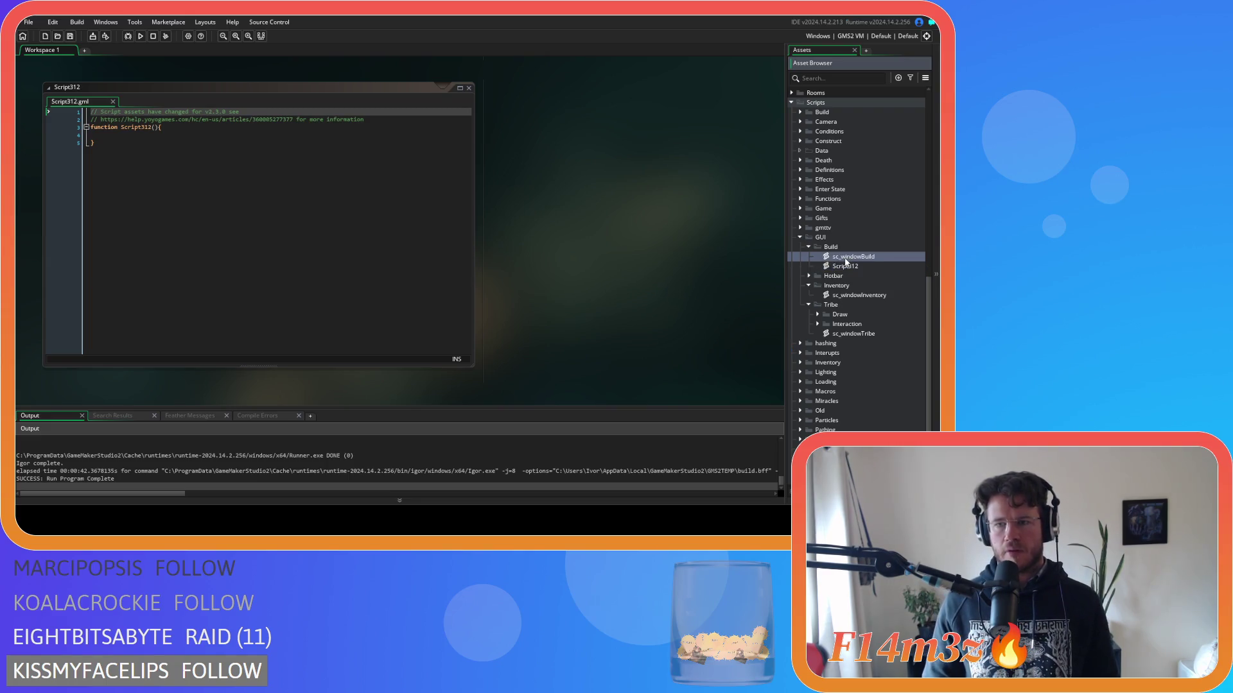
pyautogui.hotkey('ctrl', 'a')
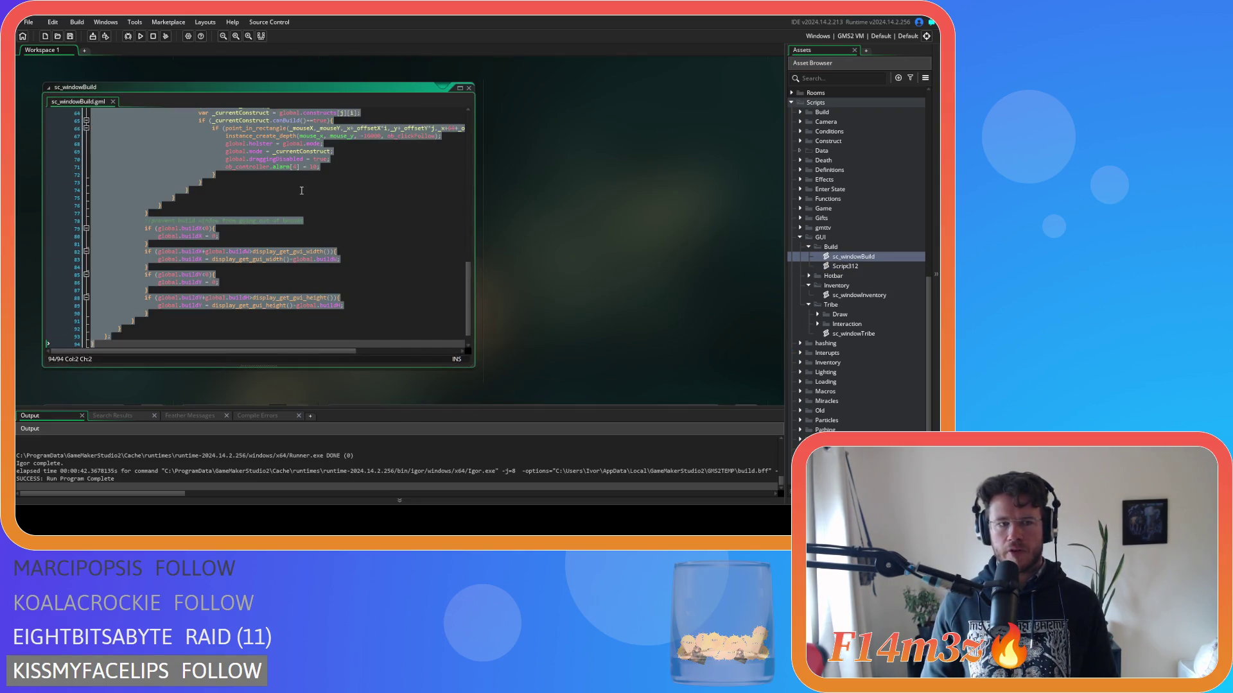
pyautogui.moveTo(119, 345)
pyautogui.mouseDown()
pyautogui.moveTo(75, 55)
pyautogui.moveTo(89, 136)
pyautogui.mouseUp()
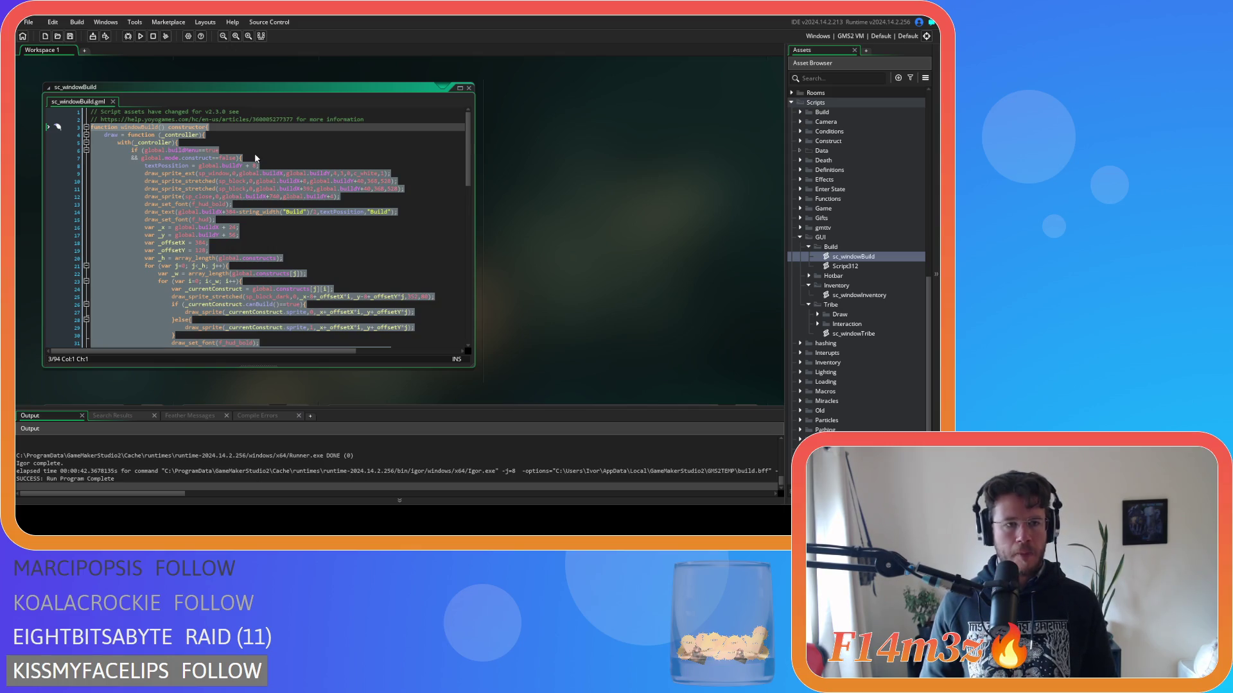
pyautogui.hotkey('ctrl', 'x')
pyautogui.scroll(-10, 592, 273)
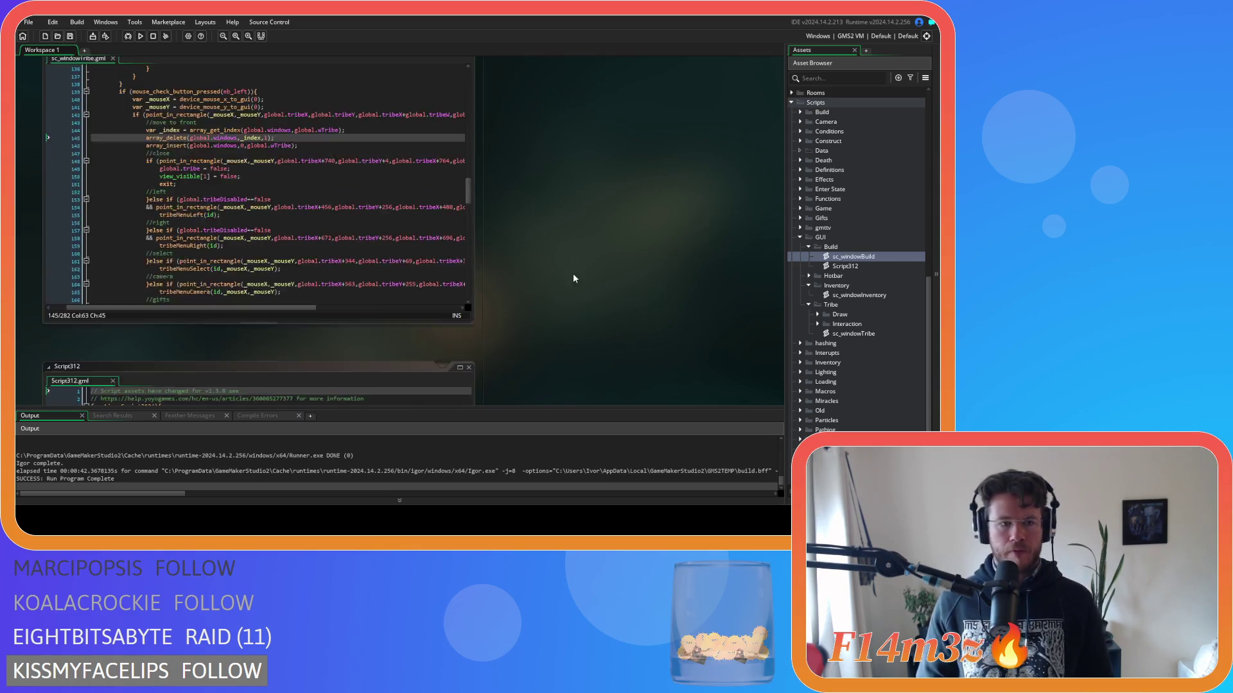
pyautogui.scroll(-5, 573, 278)
pyautogui.click(74, 120)
pyautogui.hotkey('ctrl', 'v')
pyautogui.scroll(15, 317, 254)
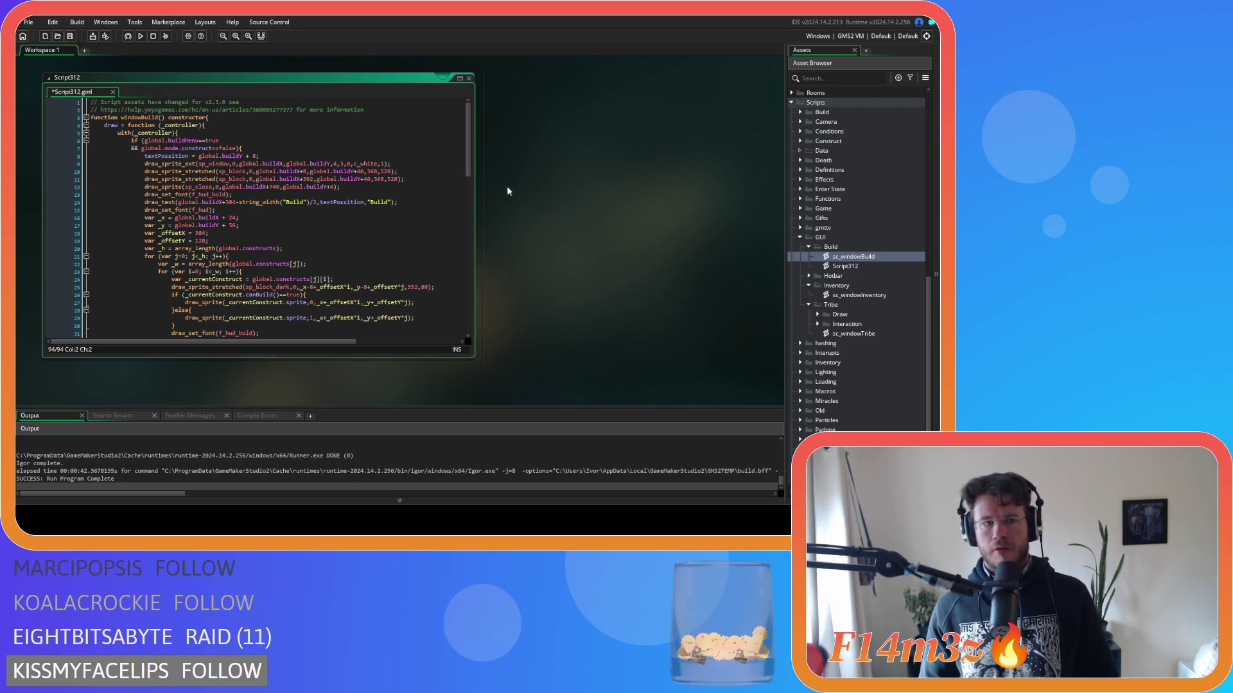
# Close the Script312 editor and delete the old sc_windowBuild script.
pyautogui.rightClick(592, 226)
pyautogui.moveTo(610, 241)
pyautogui.click(673, 310)
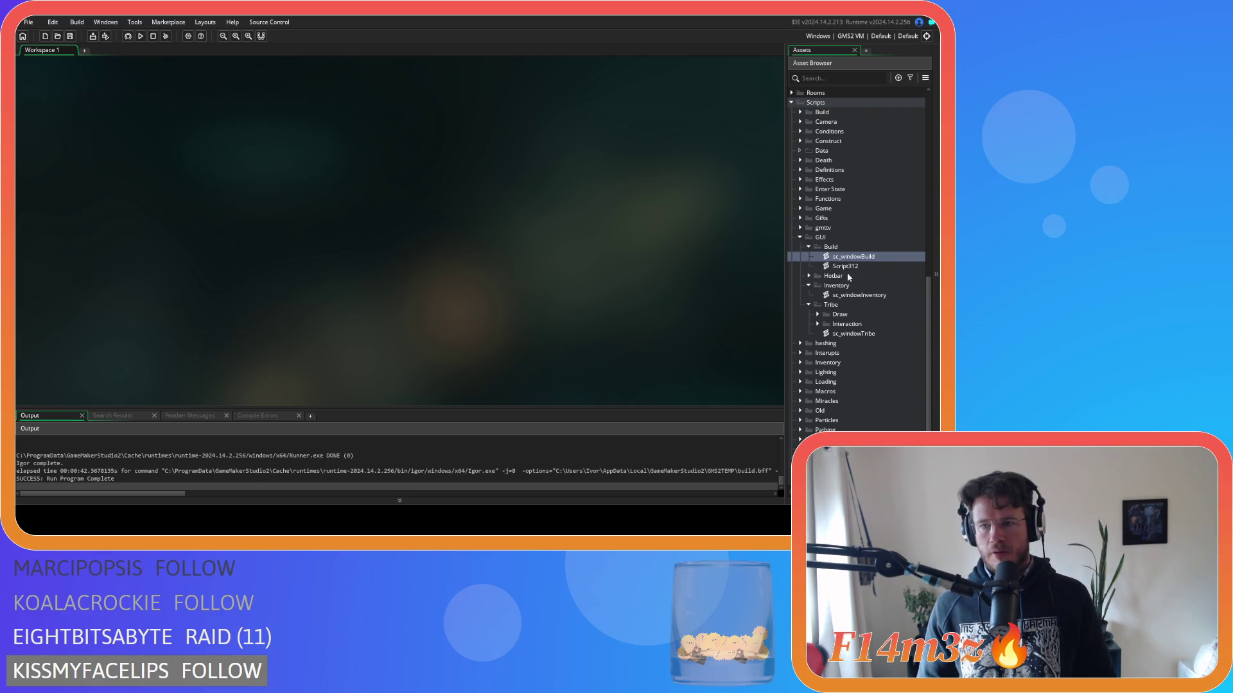
pyautogui.click(871, 248)
pyautogui.click(864, 259)
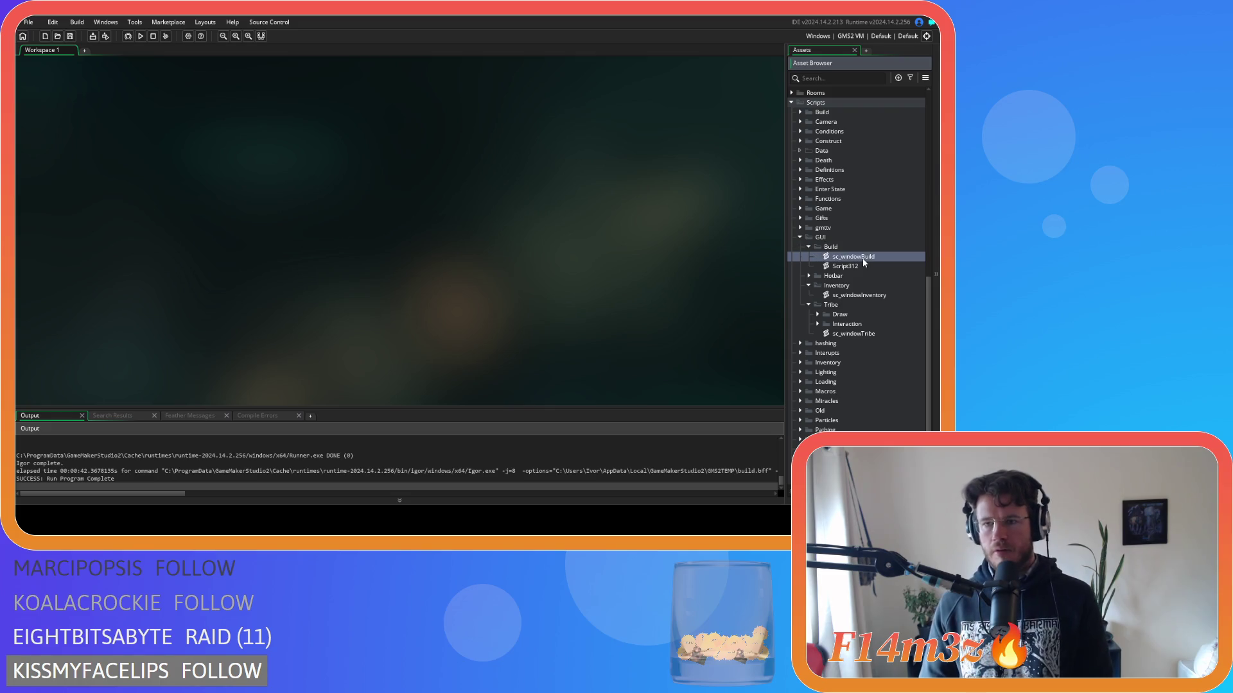
pyautogui.press('Delete')
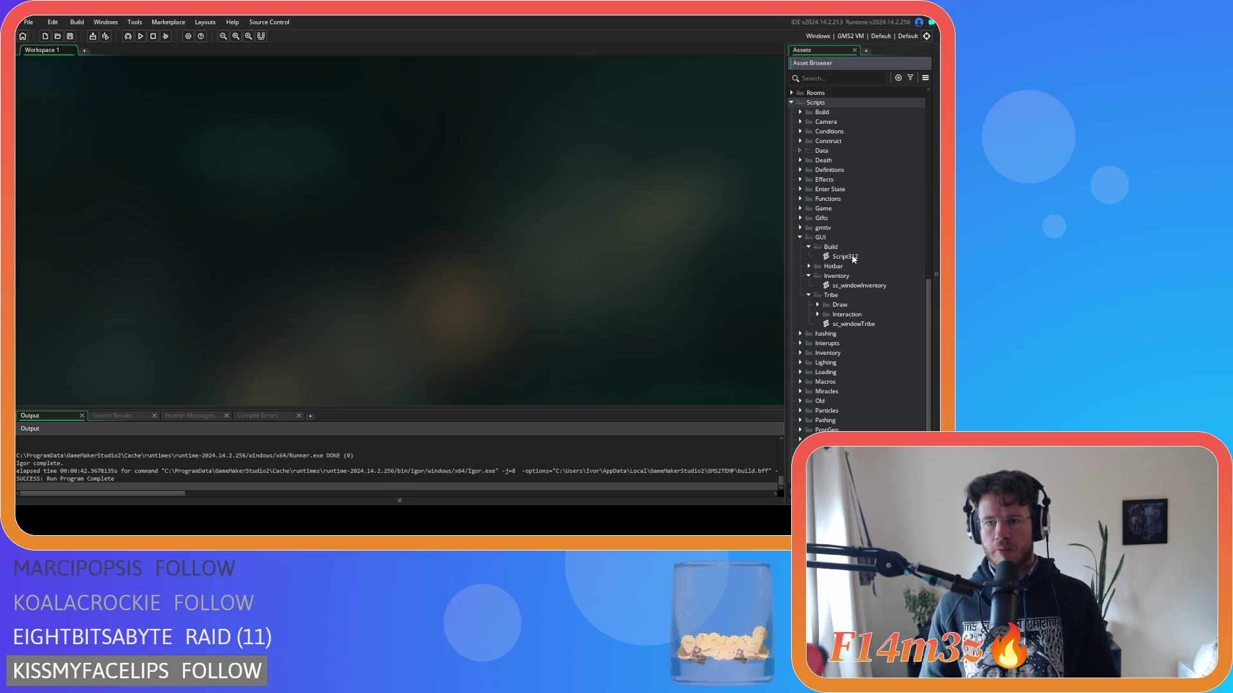
# Rename Script312 to sc_windowBuild and close its editor.
pyautogui.doubleClick(853, 257)
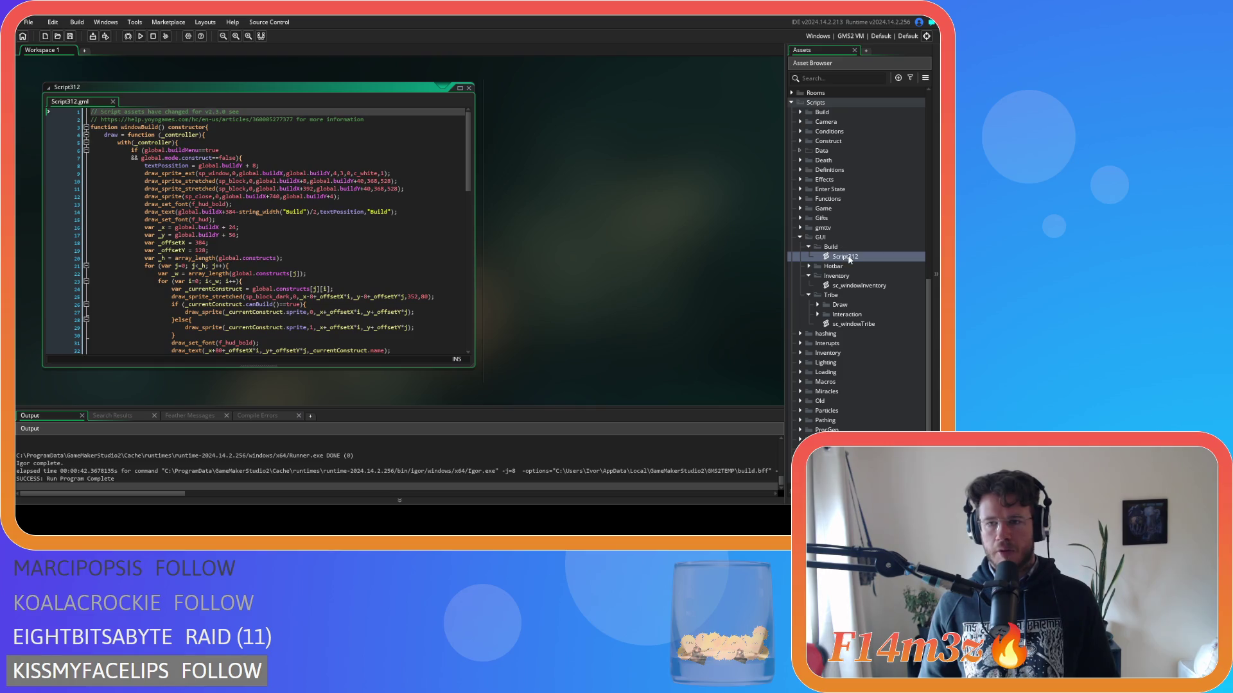
pyautogui.click(850, 257)
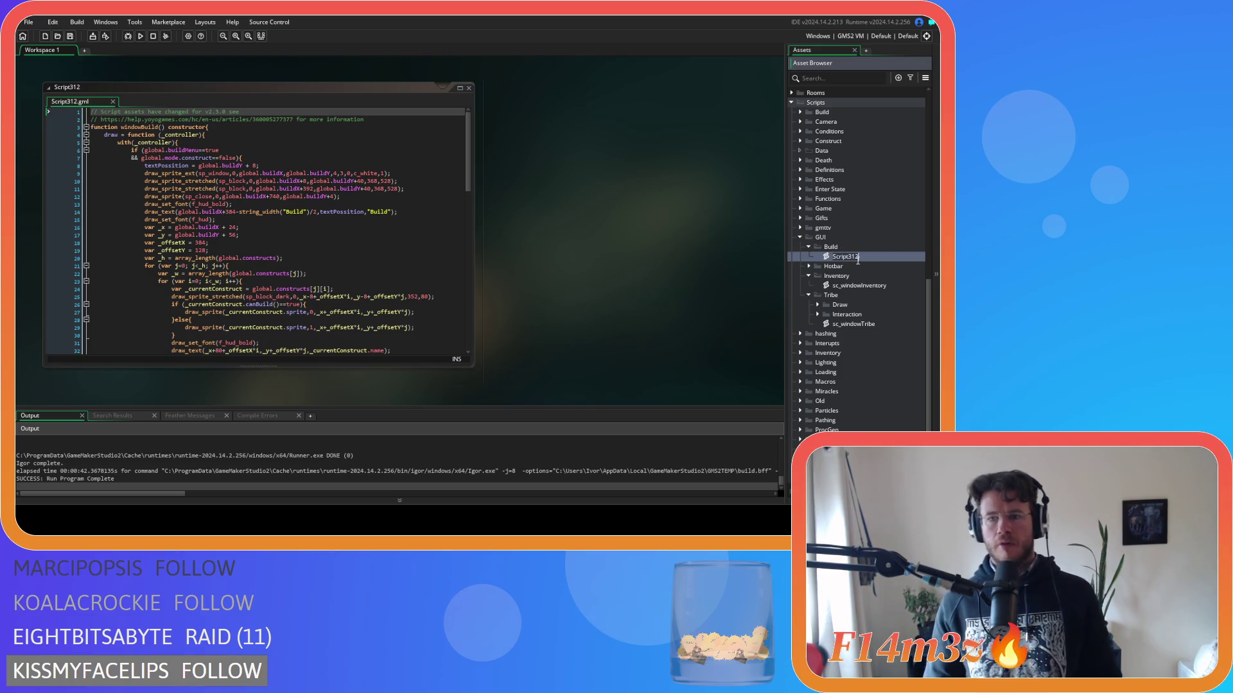
pyautogui.write('sc_windowBuild')
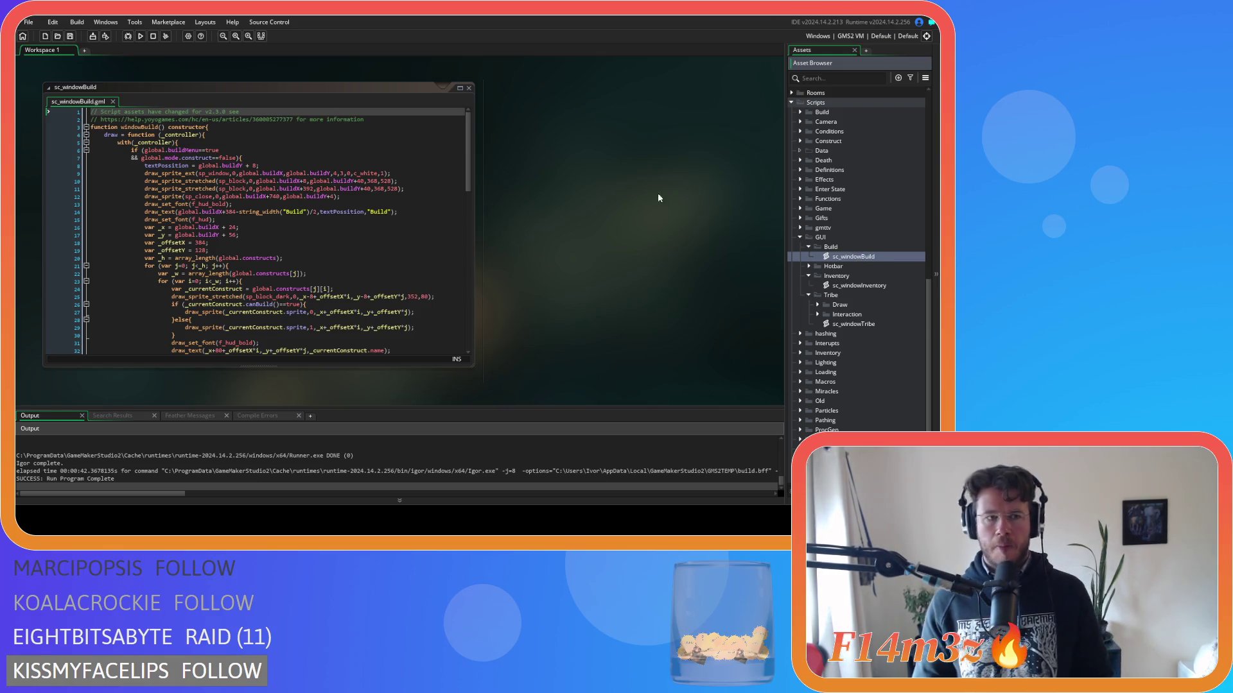
pyautogui.click(469, 88)
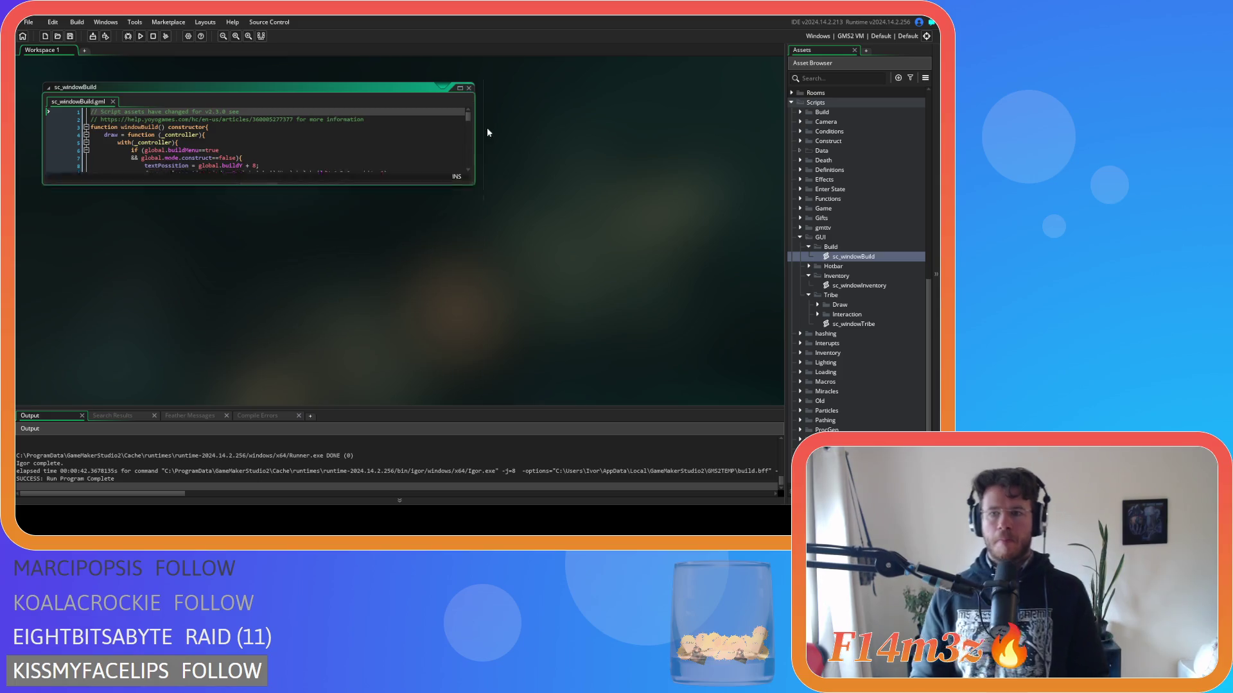
# Open ob_creator's Create event and uncomment the windows setup block, lines 72–81.
pyautogui.scroll(9, 837, 214)
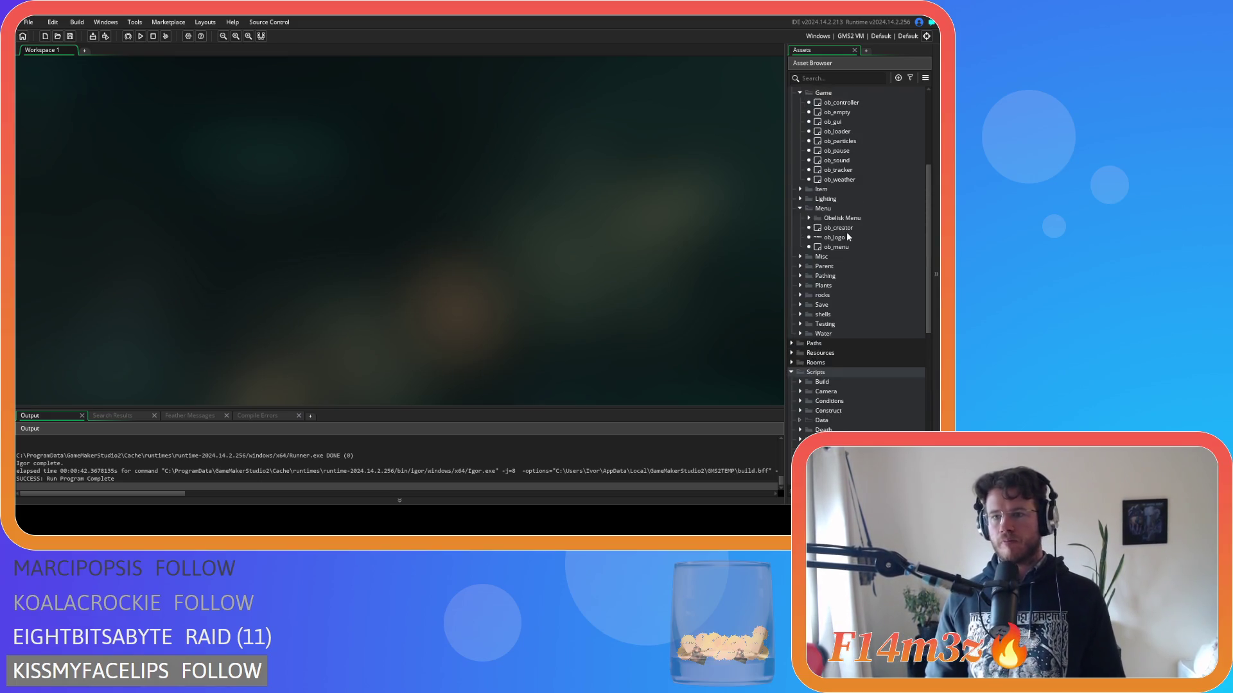
pyautogui.doubleClick(847, 228)
pyautogui.scroll(-15, 525, 306)
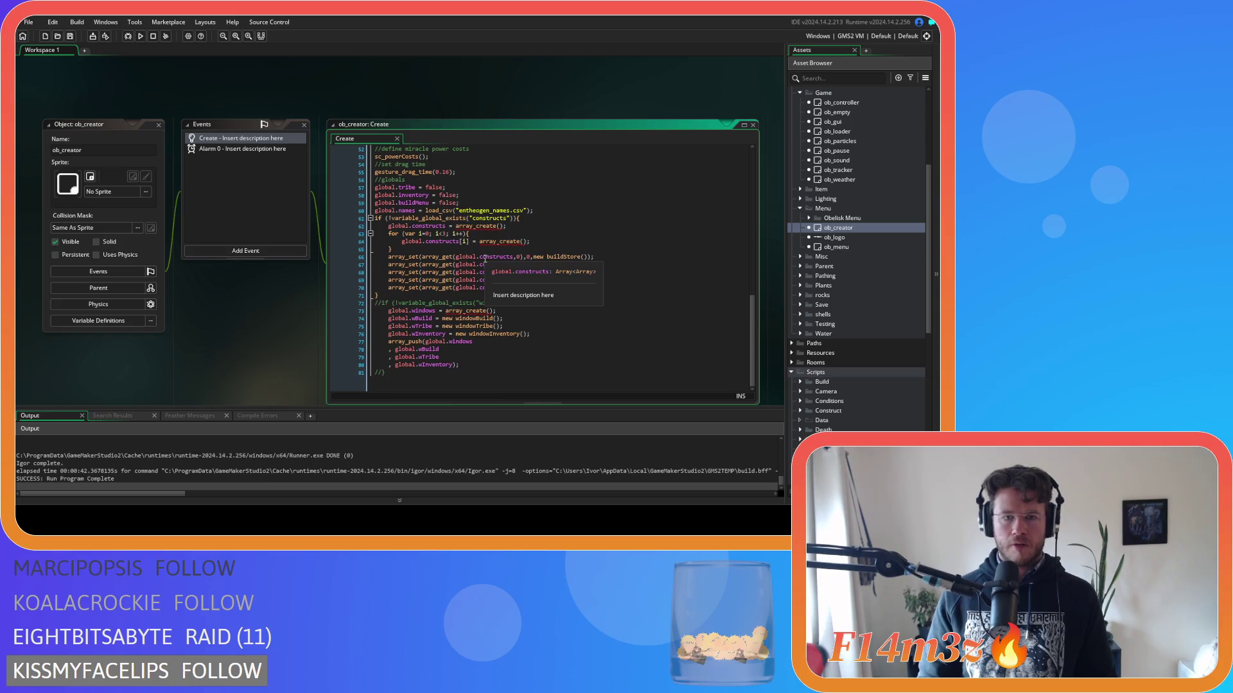
pyautogui.click(525, 307)
pyautogui.hotkey('ctrl', 'shift', 'k')
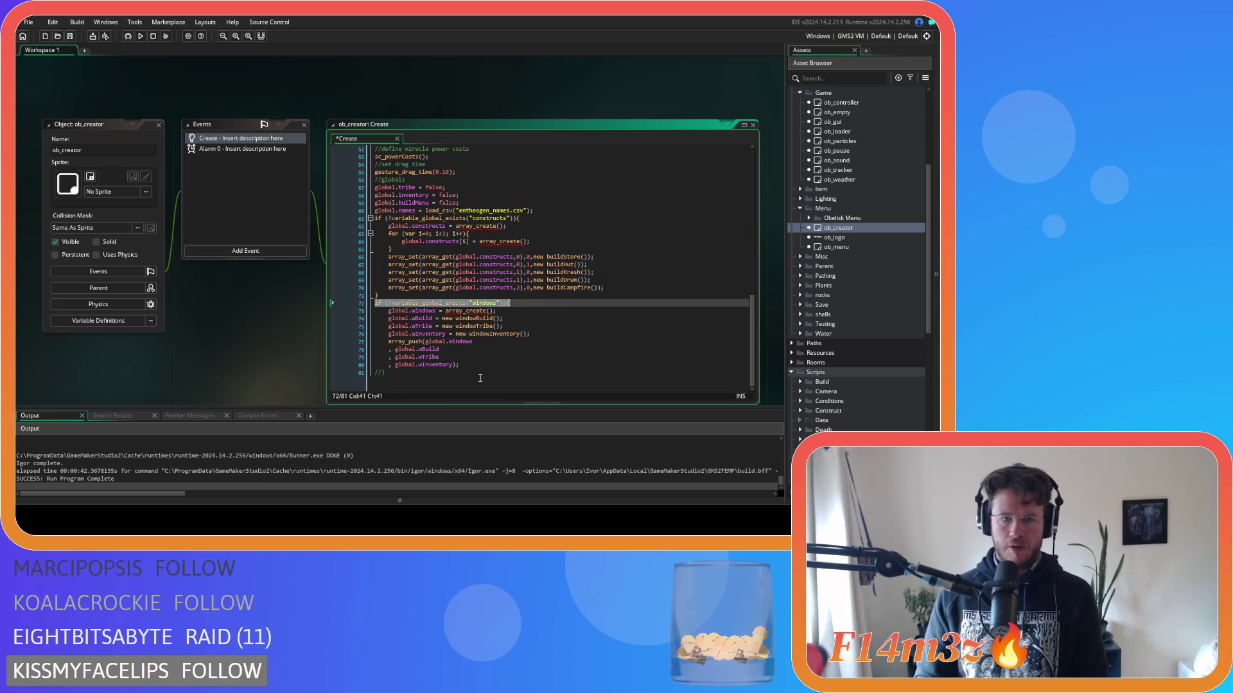
pyautogui.click(480, 379)
pyautogui.hotkey('ctrl', 'shift', 'k')
# Retype the final 'd' of windowBuild on line 74, save, and run with F5.
pyautogui.click(539, 316)
pyautogui.press('Left')
pyautogui.press('Left')
pyautogui.press('Left')
pyautogui.press('BackSpace')
pyautogui.write('d')
pyautogui.click(534, 316)
pyautogui.hotkey('ctrl', 's')
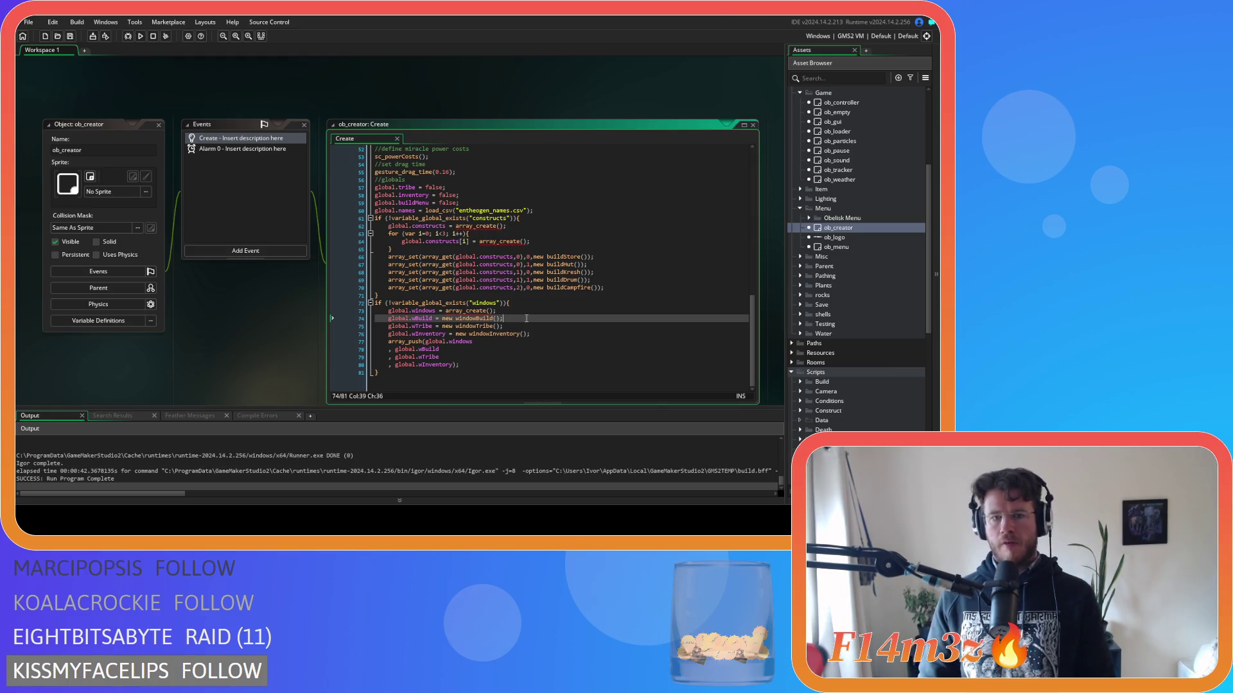
pyautogui.press('F5')
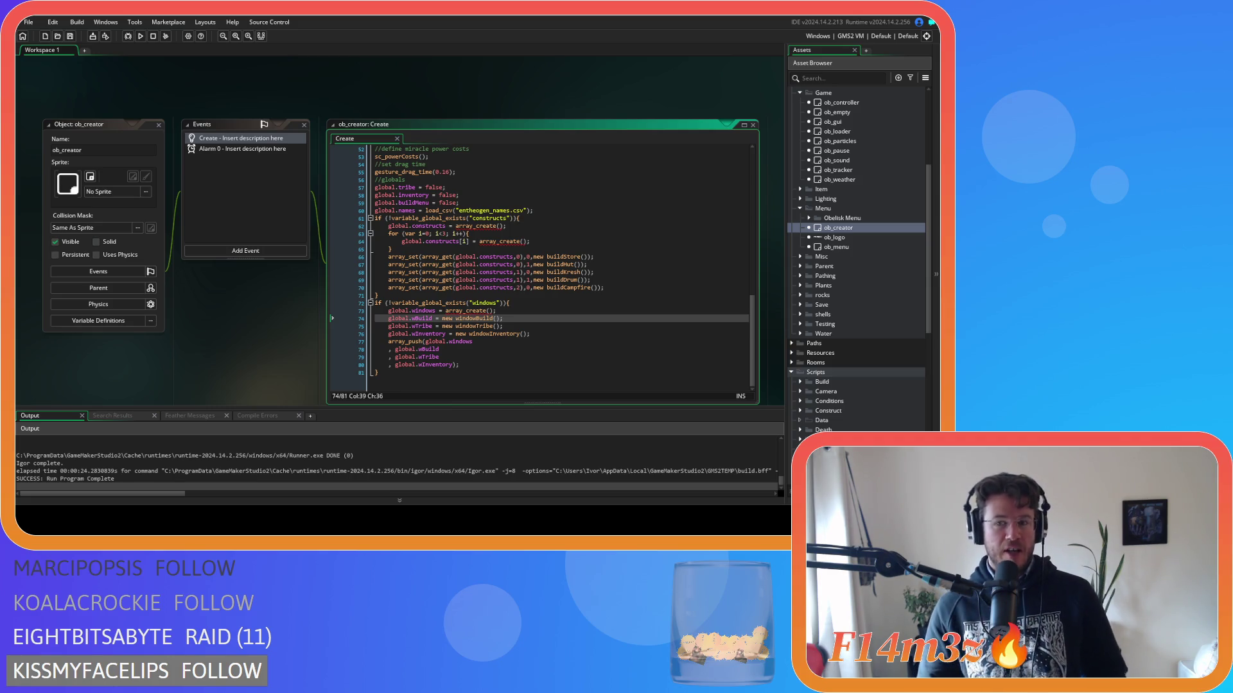
# Rename the Build window constructor on sc_windowBuild line 3 to fuckBuild.
pyautogui.scroll(-6, 857, 257)
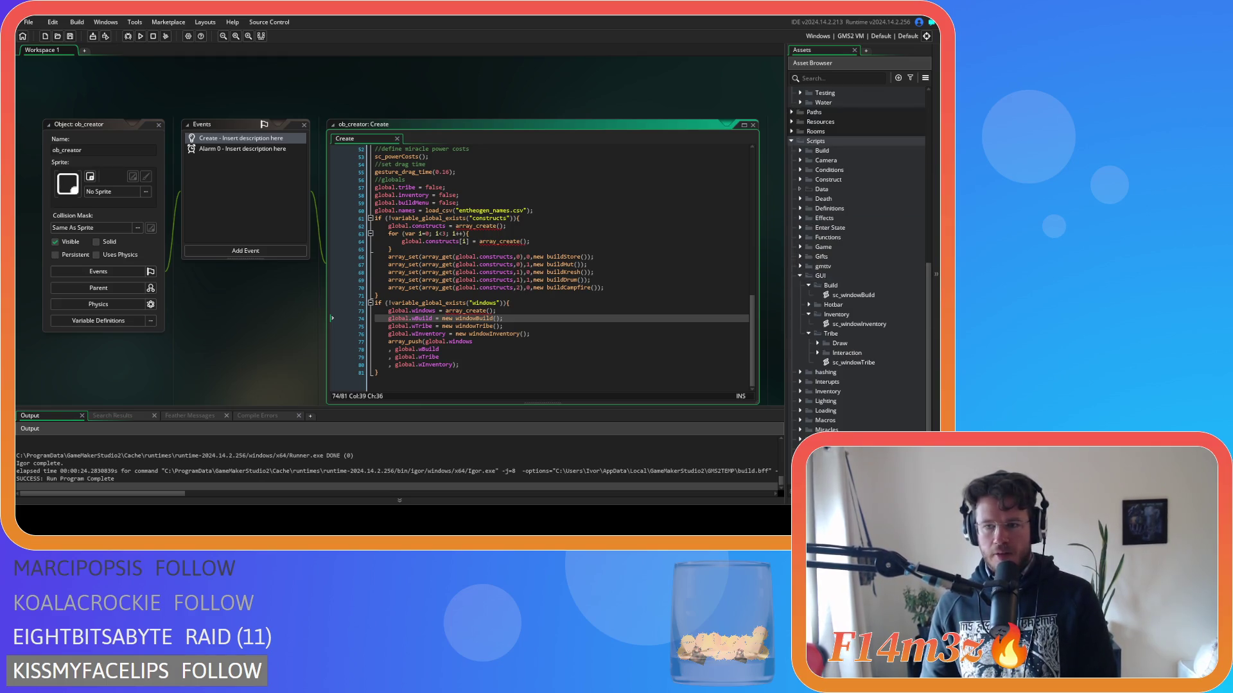
pyautogui.click(854, 295)
pyautogui.doubleClick(864, 297)
pyautogui.click(142, 127)
pyautogui.click(123, 129)
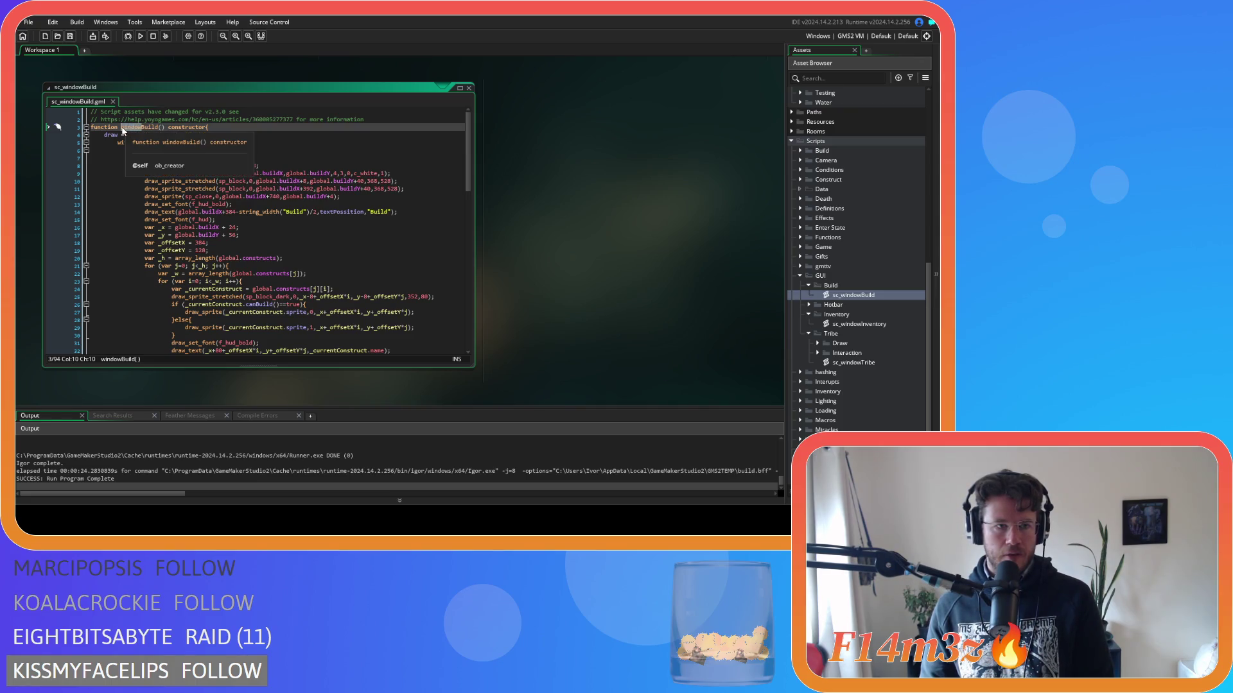
pyautogui.write('fuck')
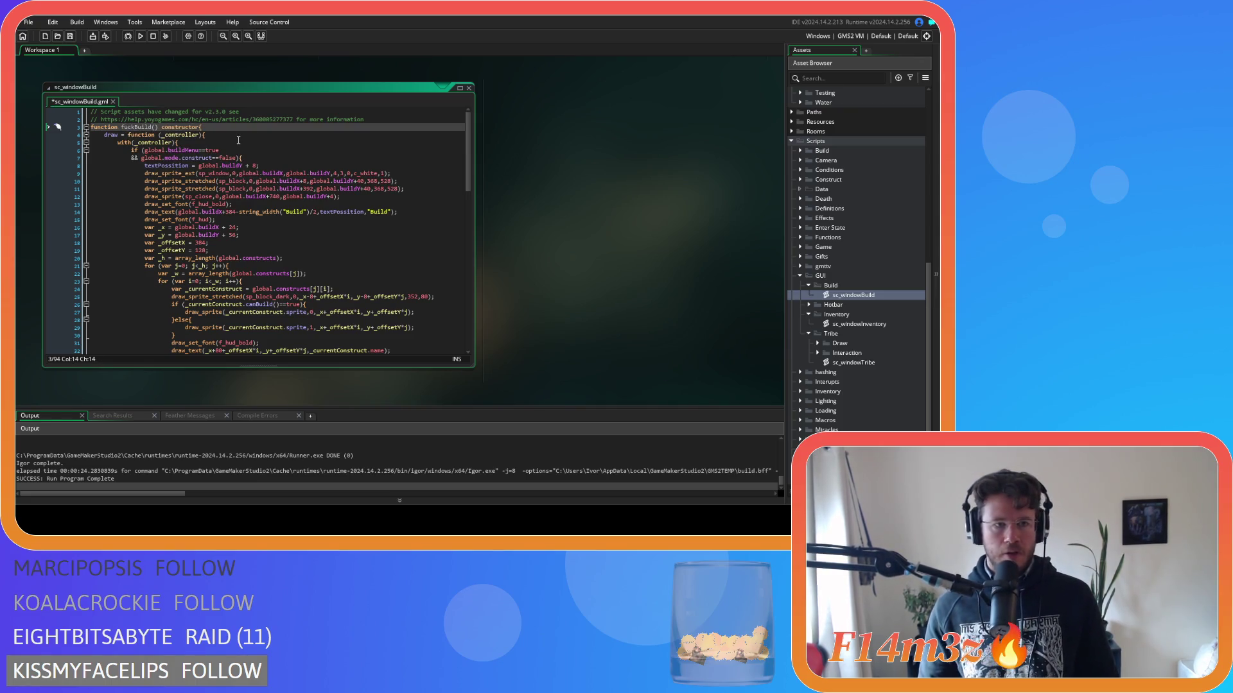
pyautogui.hotkey('shift', 'Left')
pyautogui.hotkey('shift', 'Left')
pyautogui.hotkey('shift', 'Left')
# Change windowBuild to fuckBuild on ob_creator line 74, save, and run the game.
pyautogui.scroll(5, 550, 190)
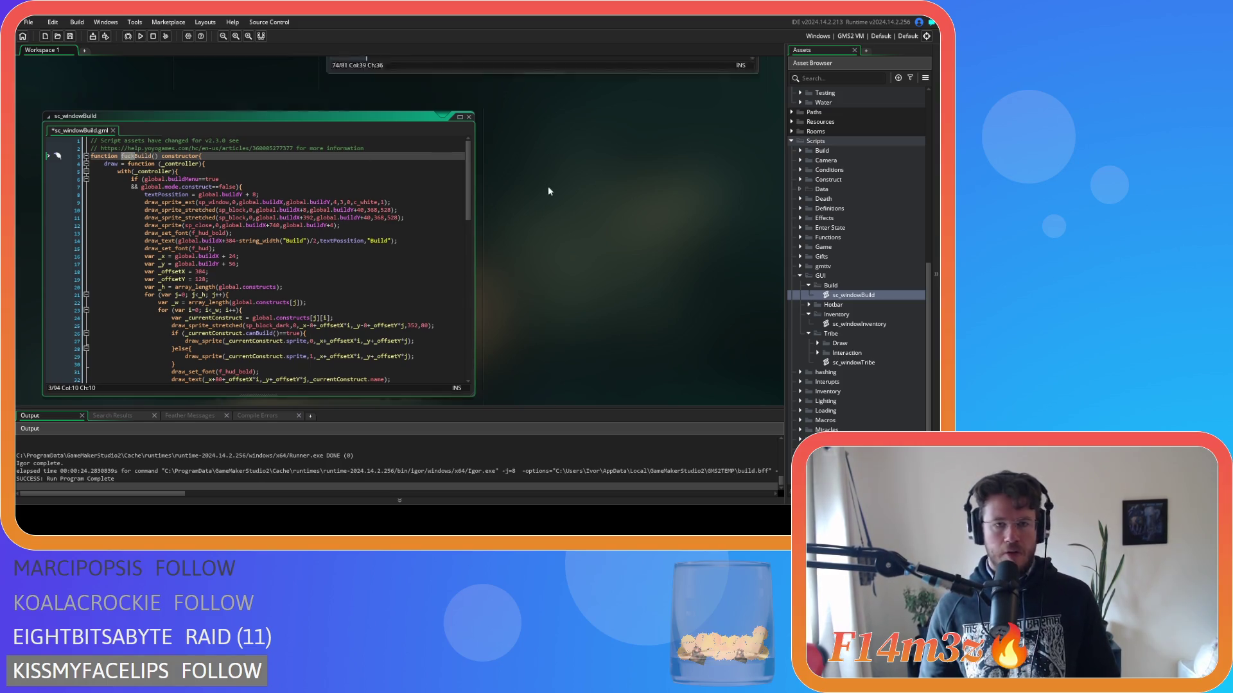
pyautogui.moveTo(477, 249); pyautogui.dragTo(455, 249)
pyautogui.write('fuck')
pyautogui.click(524, 250)
pyautogui.hotkey('ctrl', 's')
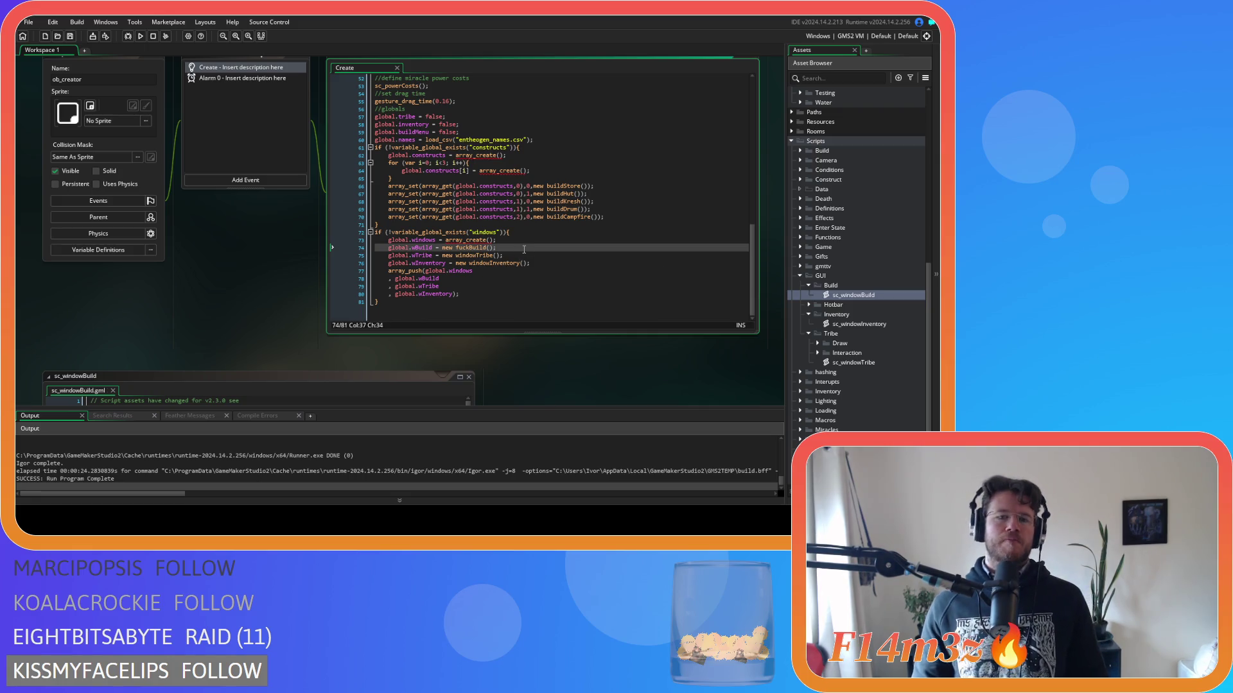
pyautogui.press('F5')
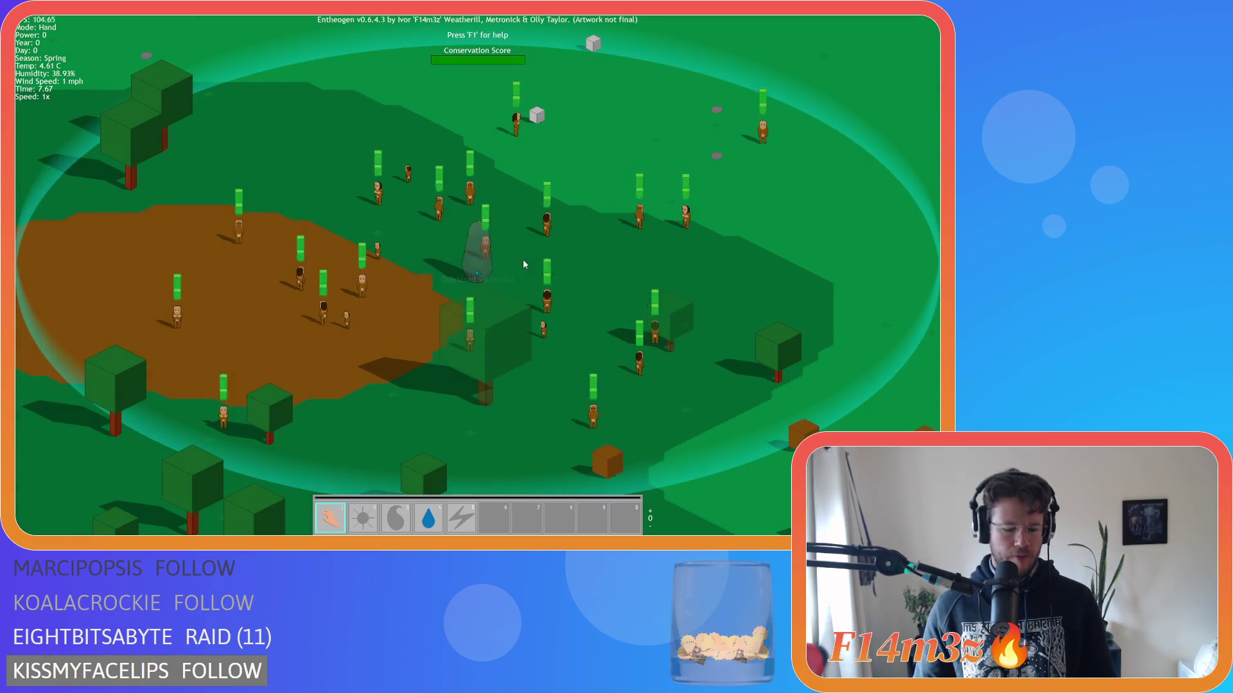
# Quit the running game and return focus to the sc_windowBuild script code.
pyautogui.press('Escape')
pyautogui.press('y')
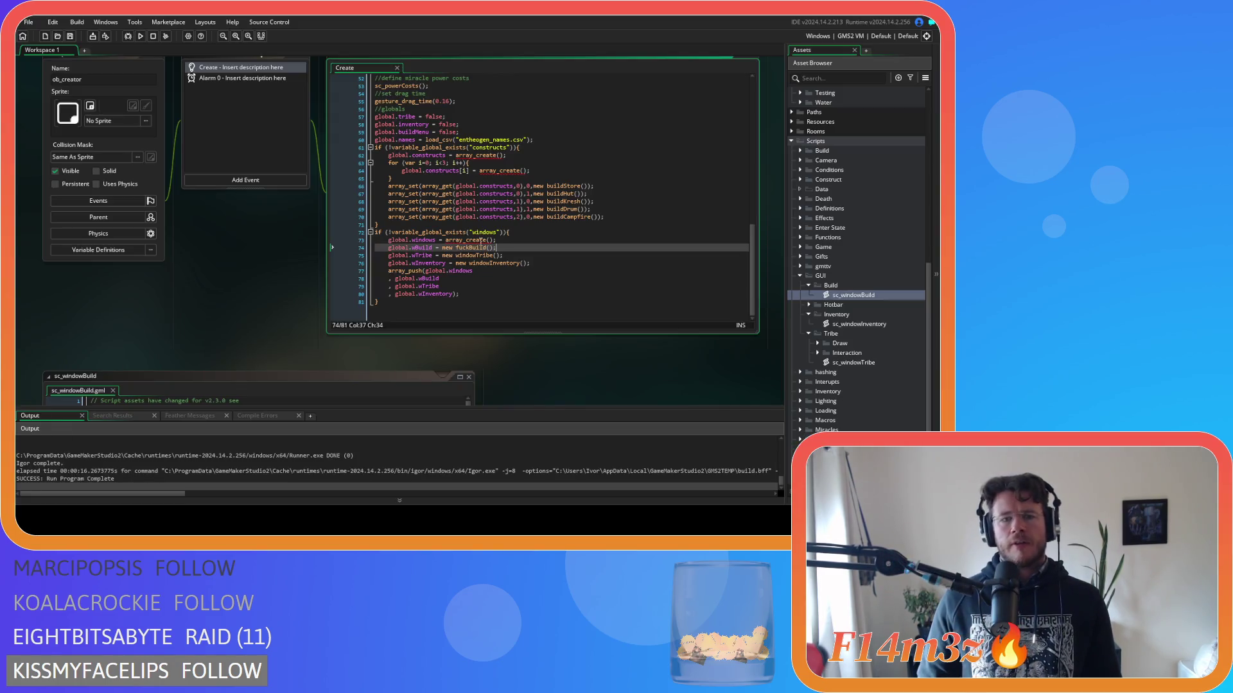
pyautogui.scroll(-3, 224, 292)
pyautogui.click(259, 304)
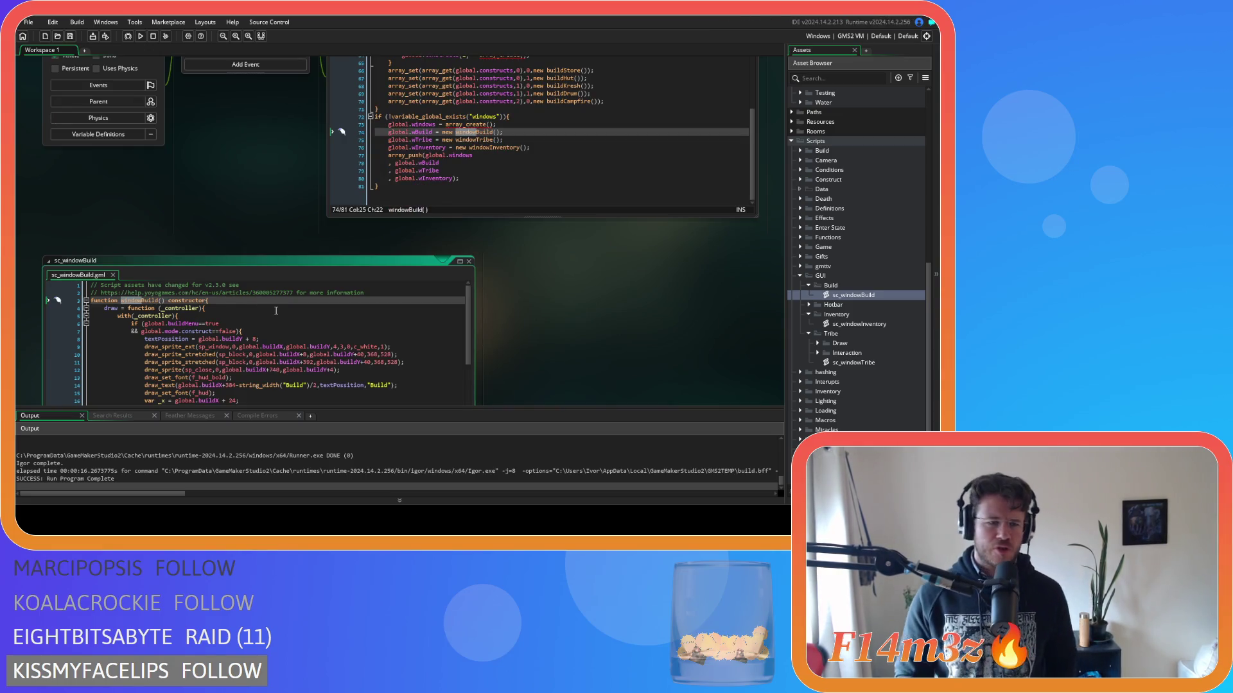
# Review the build menu check, draw code line 31 and input code line 45 in sc_windowBuild.
pyautogui.click(250, 323)
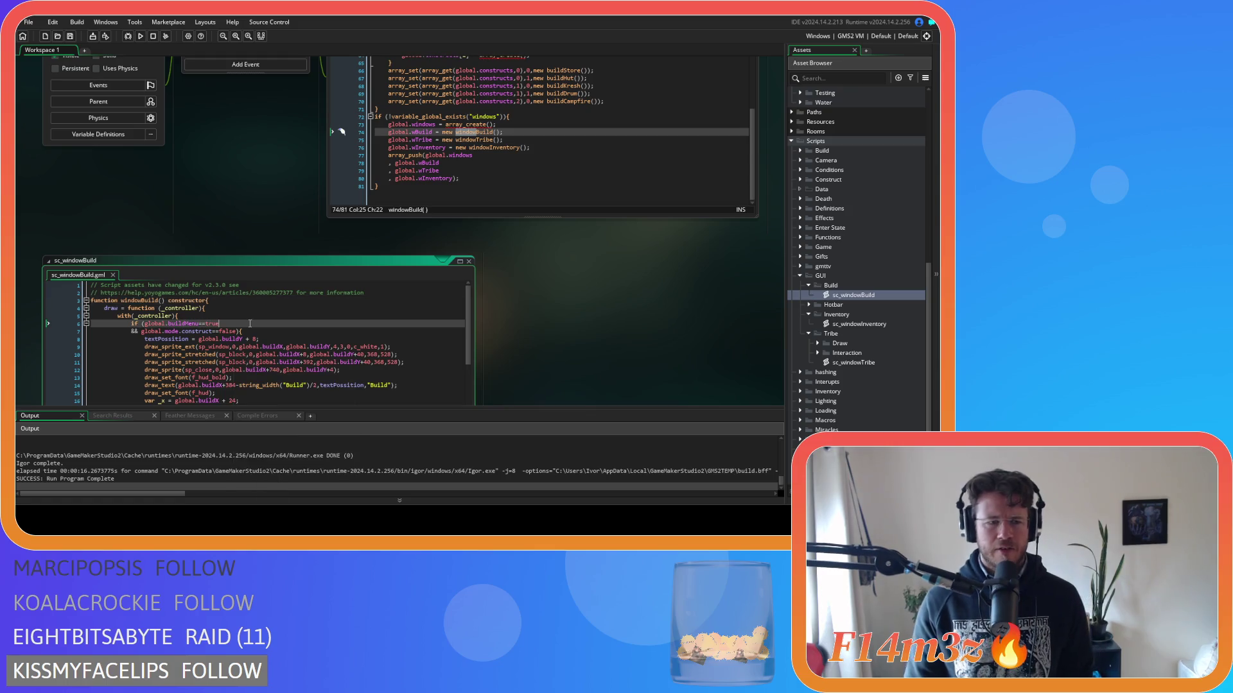
pyautogui.scroll(-4, 256, 334)
pyautogui.scroll(-4, 552, 319)
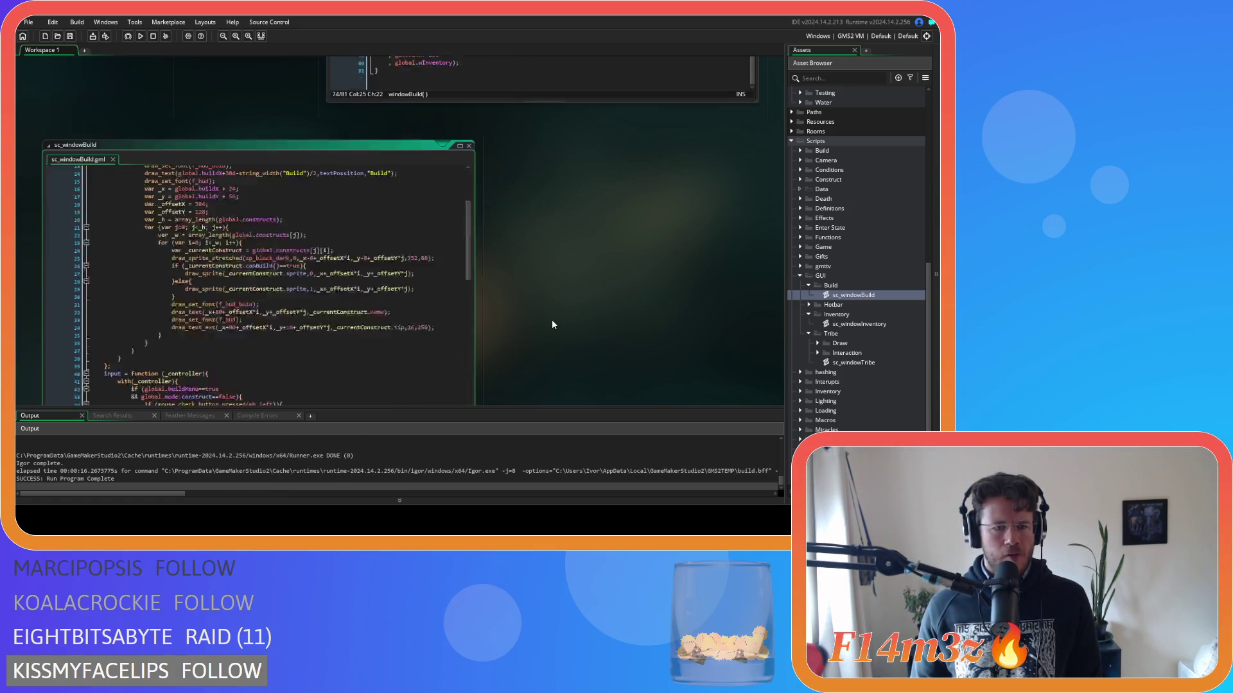
pyautogui.click(351, 275)
pyautogui.scroll(-3, 351, 275)
pyautogui.scroll(6, 542, 290)
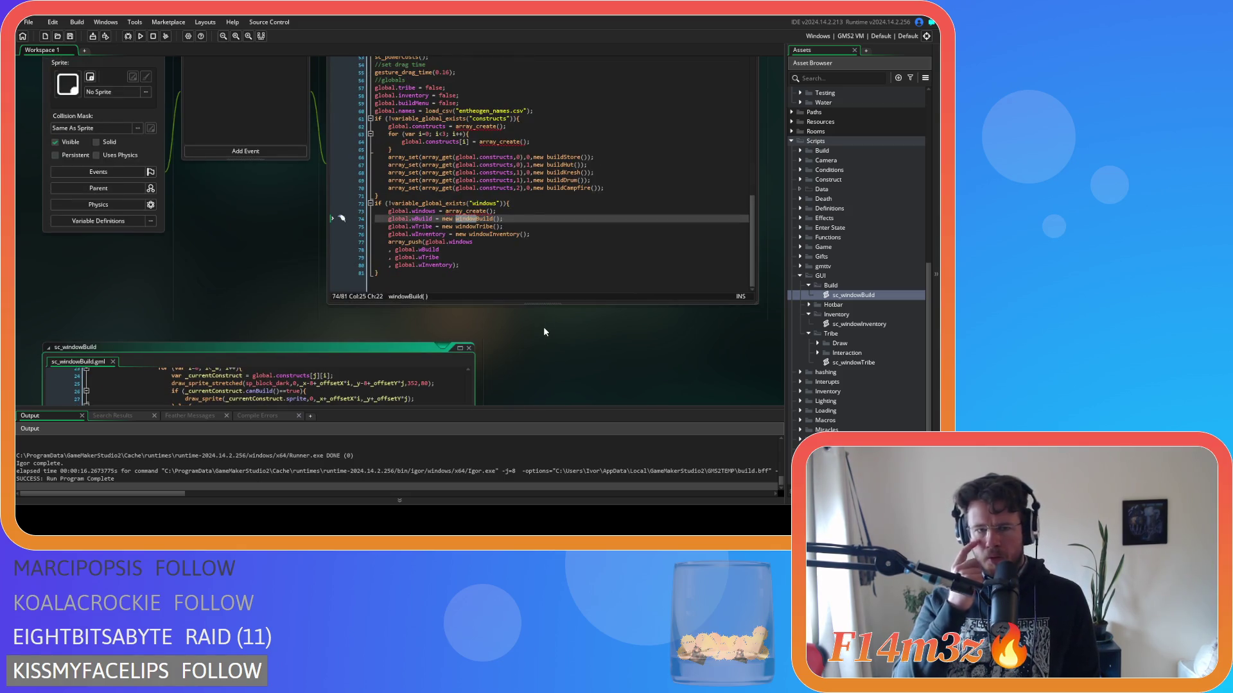
pyautogui.scroll(-6, 544, 328)
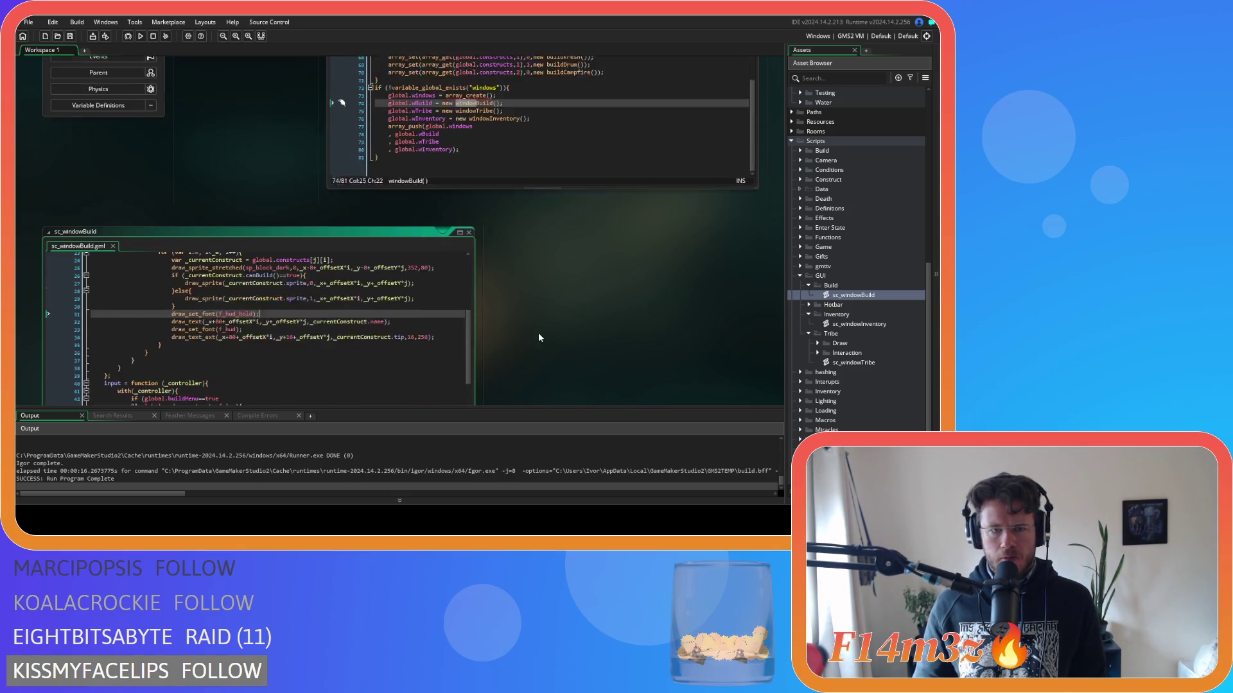
pyautogui.click(406, 305)
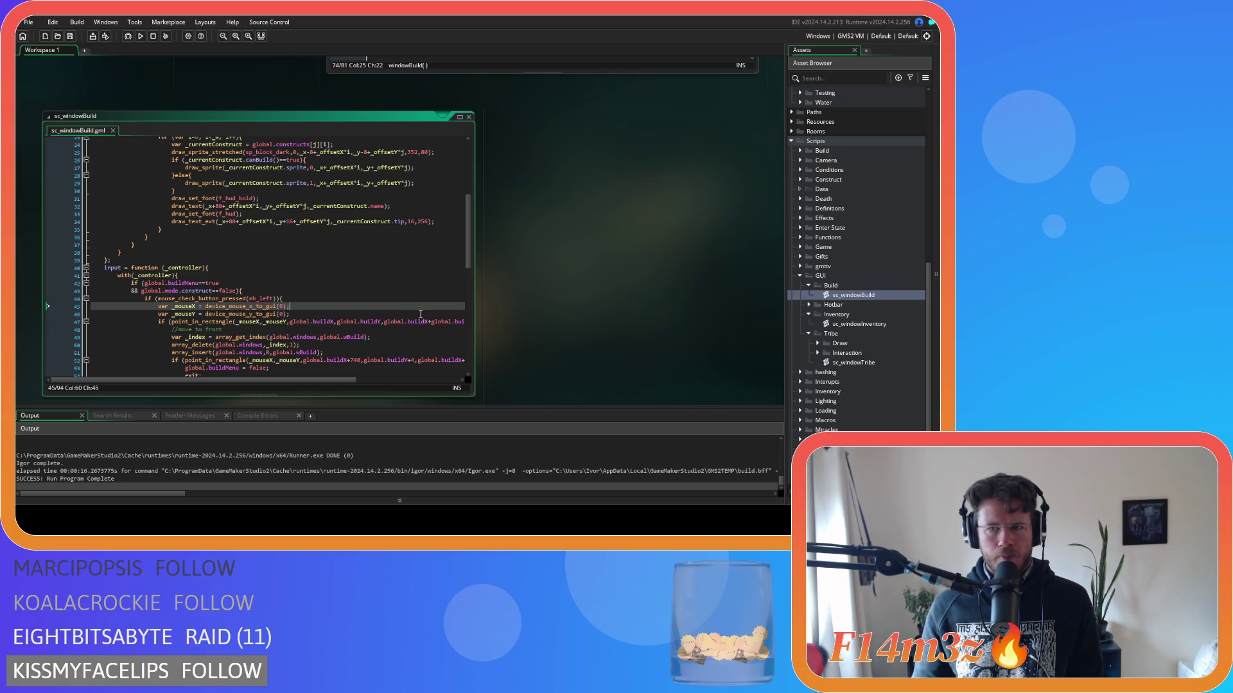
pyautogui.click(603, 249)
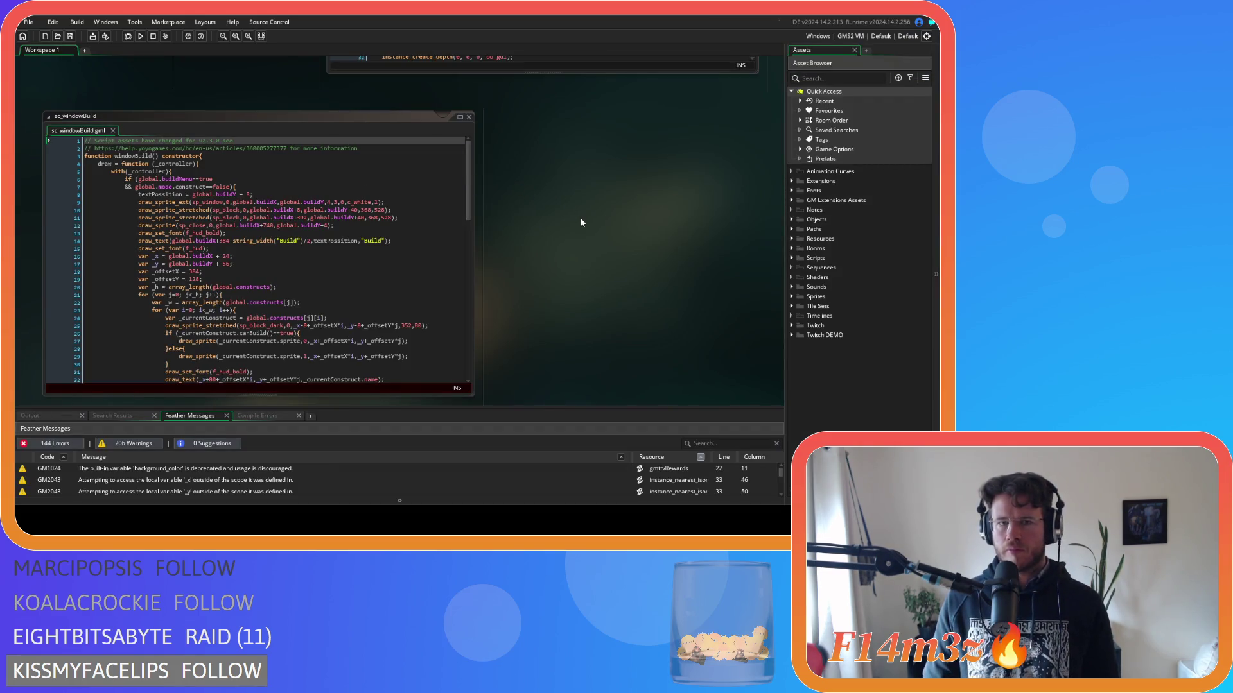
# Run the game up to its title screen, close it, and return to the draw code.
pyautogui.press('F5')
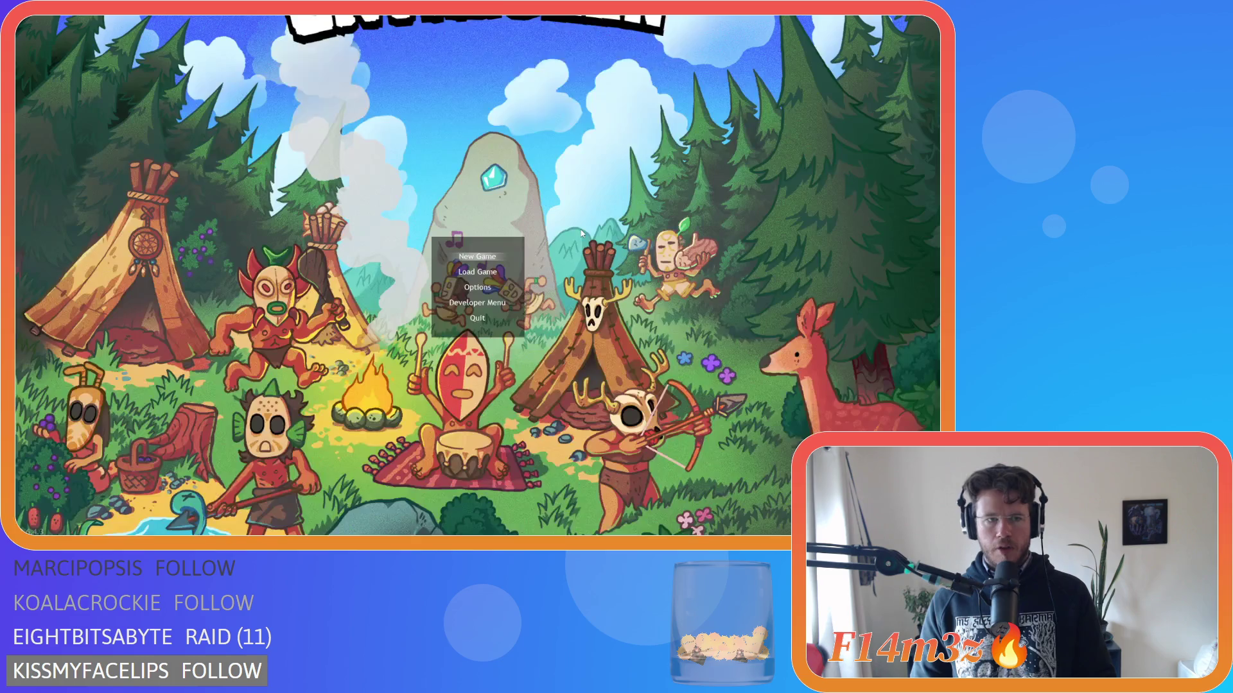
pyautogui.hotkey('alt', 'F4')
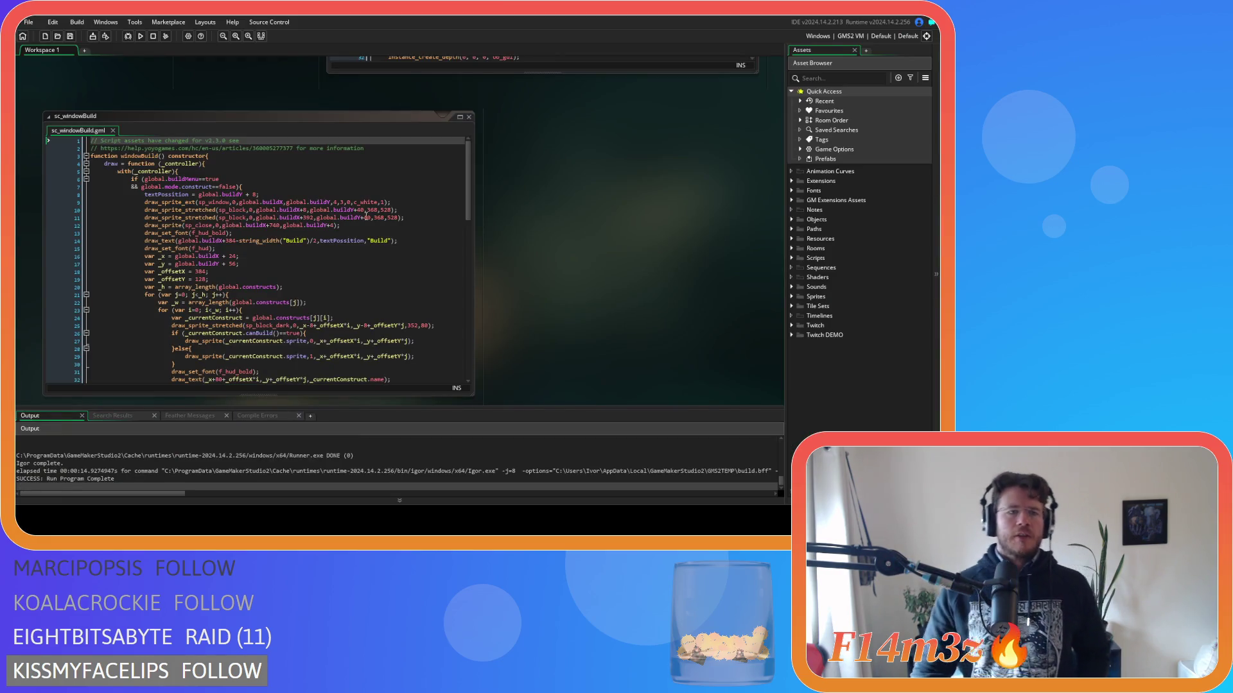
pyautogui.click(317, 219)
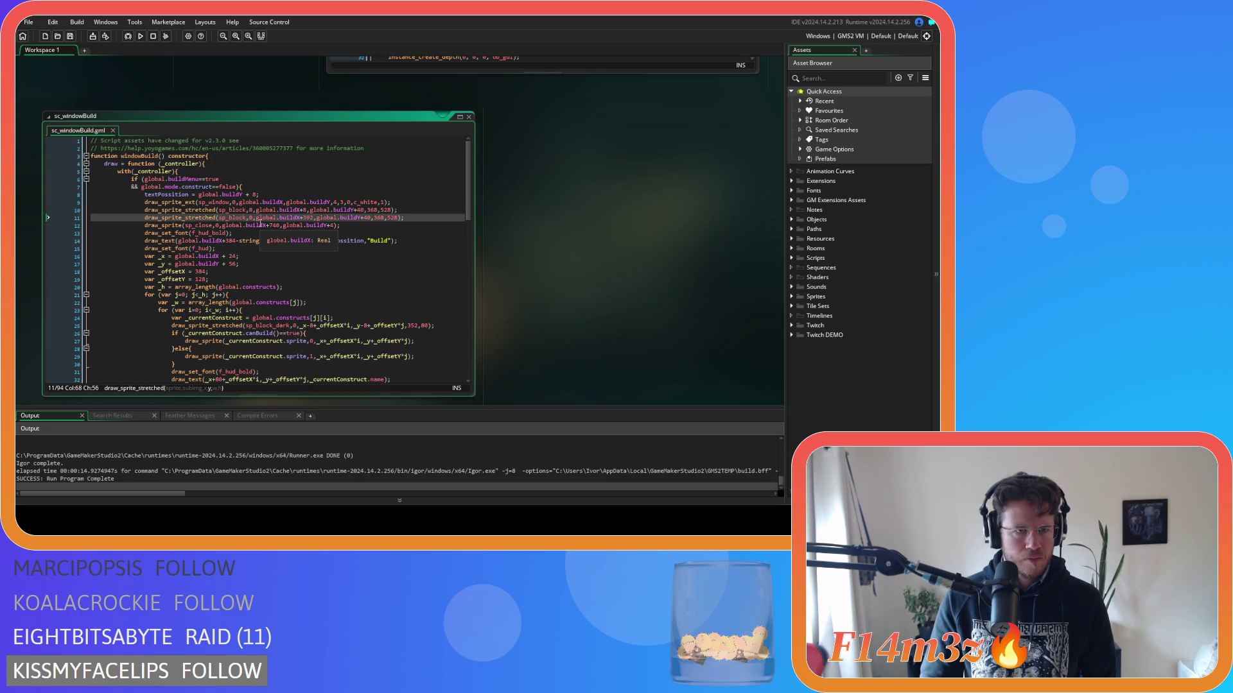
# Scroll through the code back to ob_creator's camera globals and instance-creation checks.
pyautogui.scroll(-8, 260, 224)
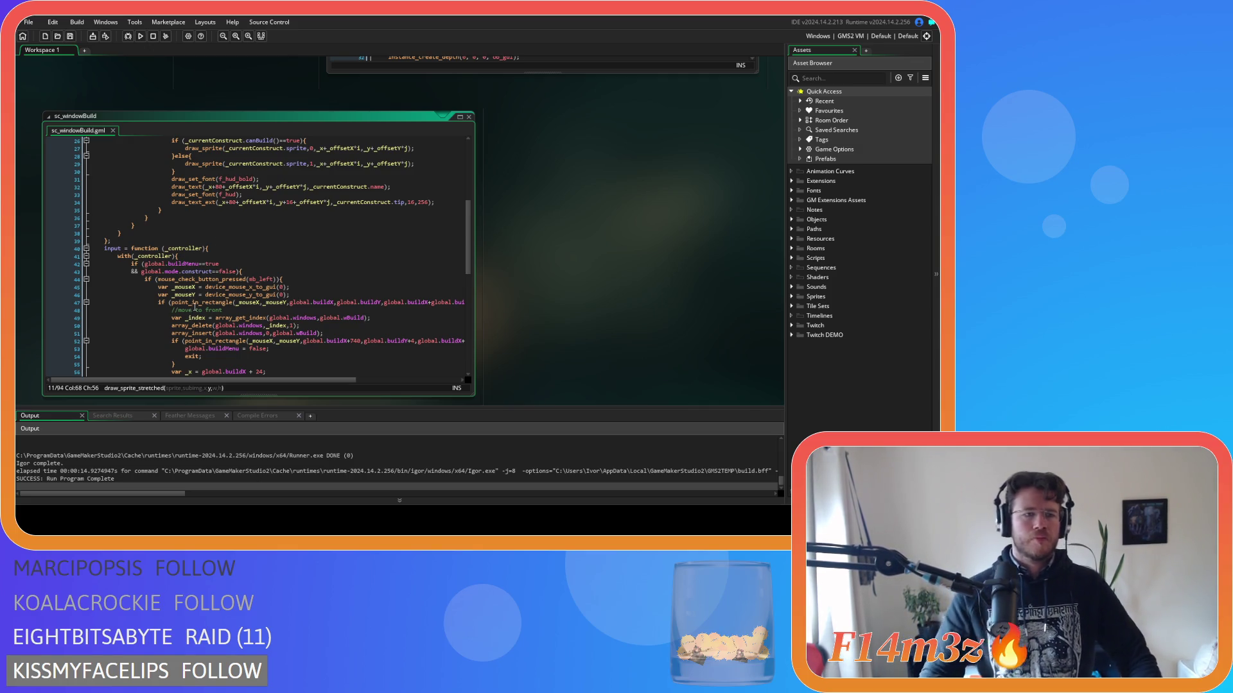
pyautogui.scroll(-3, 465, 295)
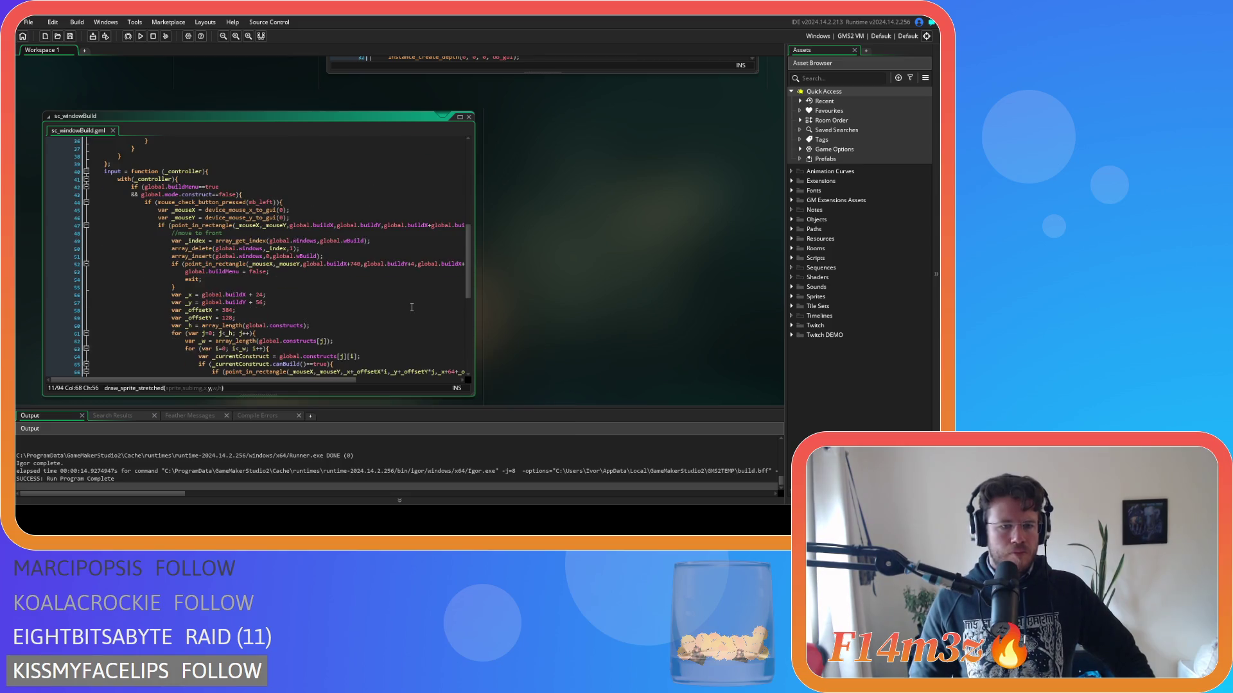
pyautogui.scroll(-3, 411, 307)
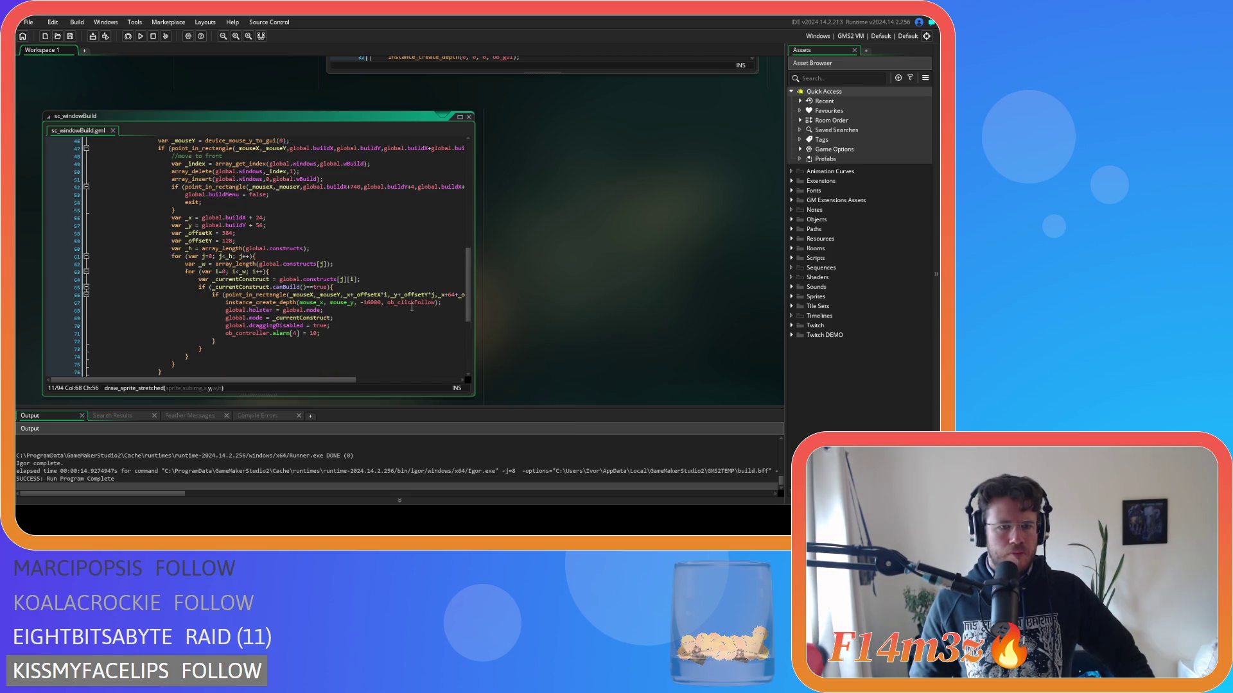
pyautogui.scroll(15, 412, 308)
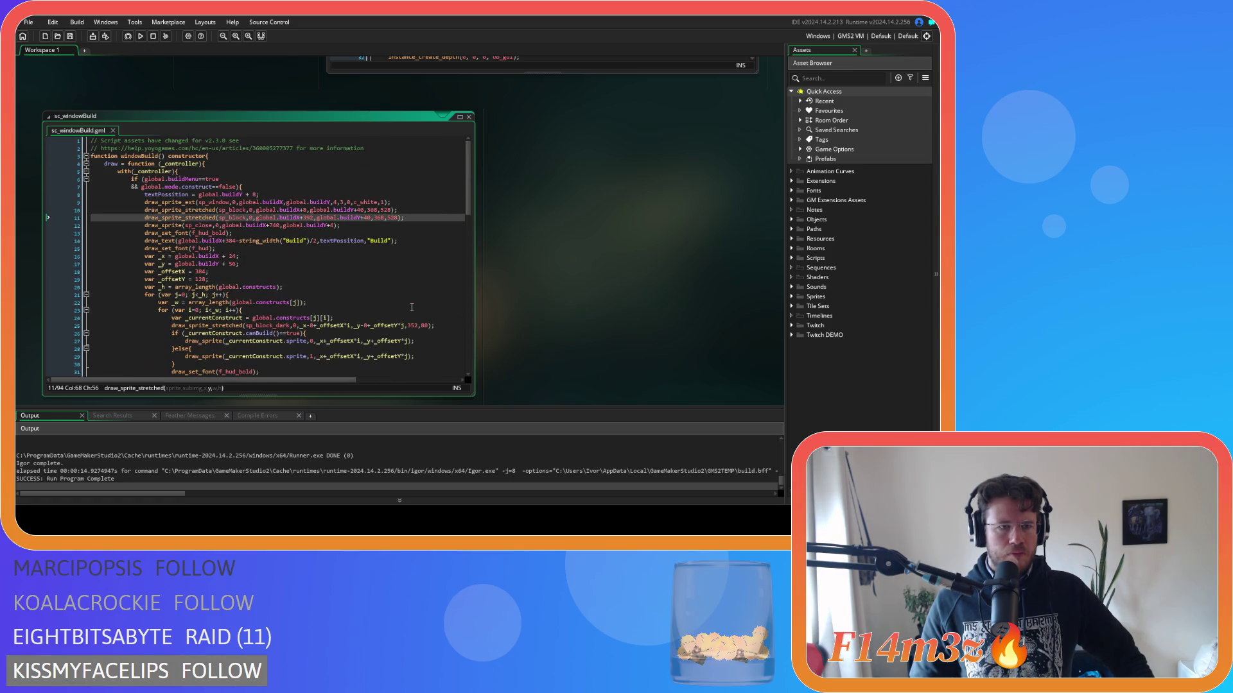
pyautogui.scroll(-12, 411, 308)
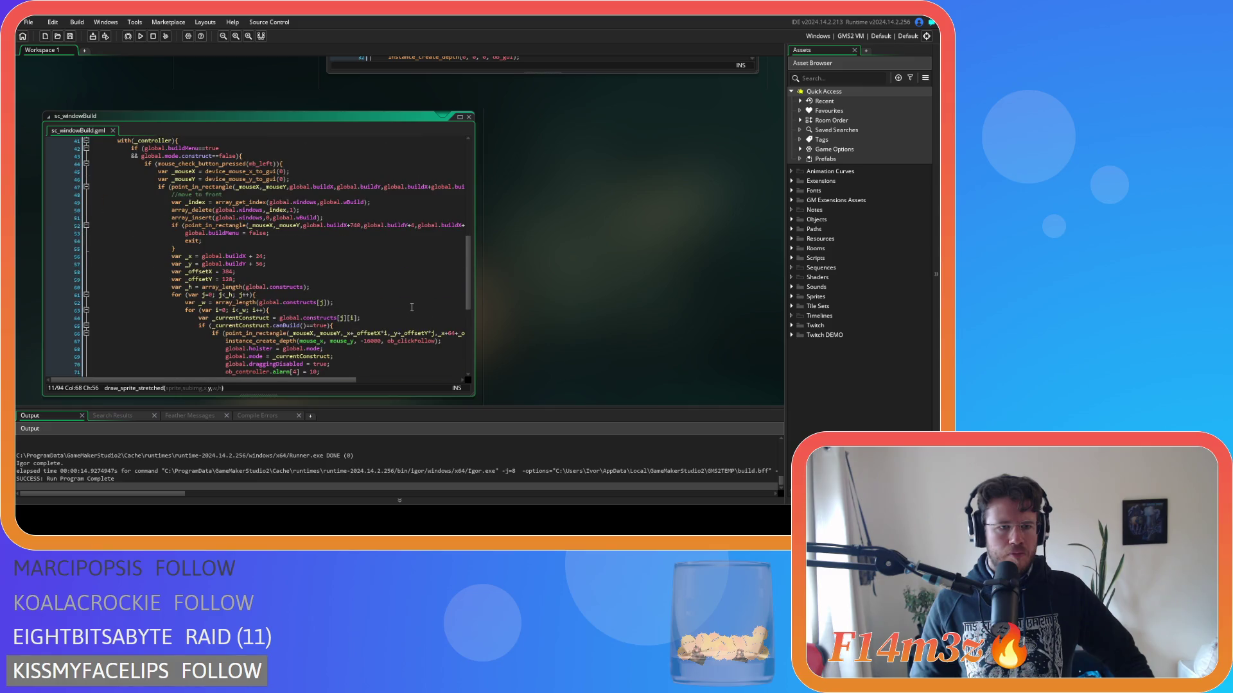
pyautogui.scroll(-5, 411, 308)
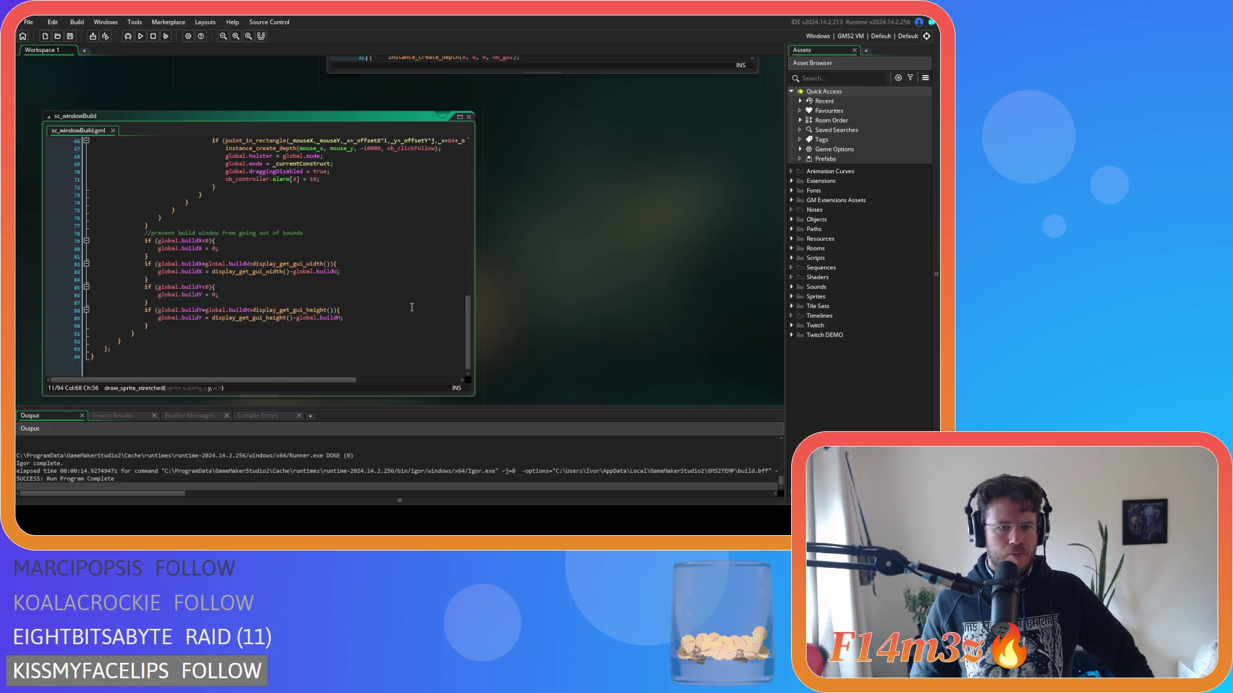
pyautogui.scroll(5, 412, 308)
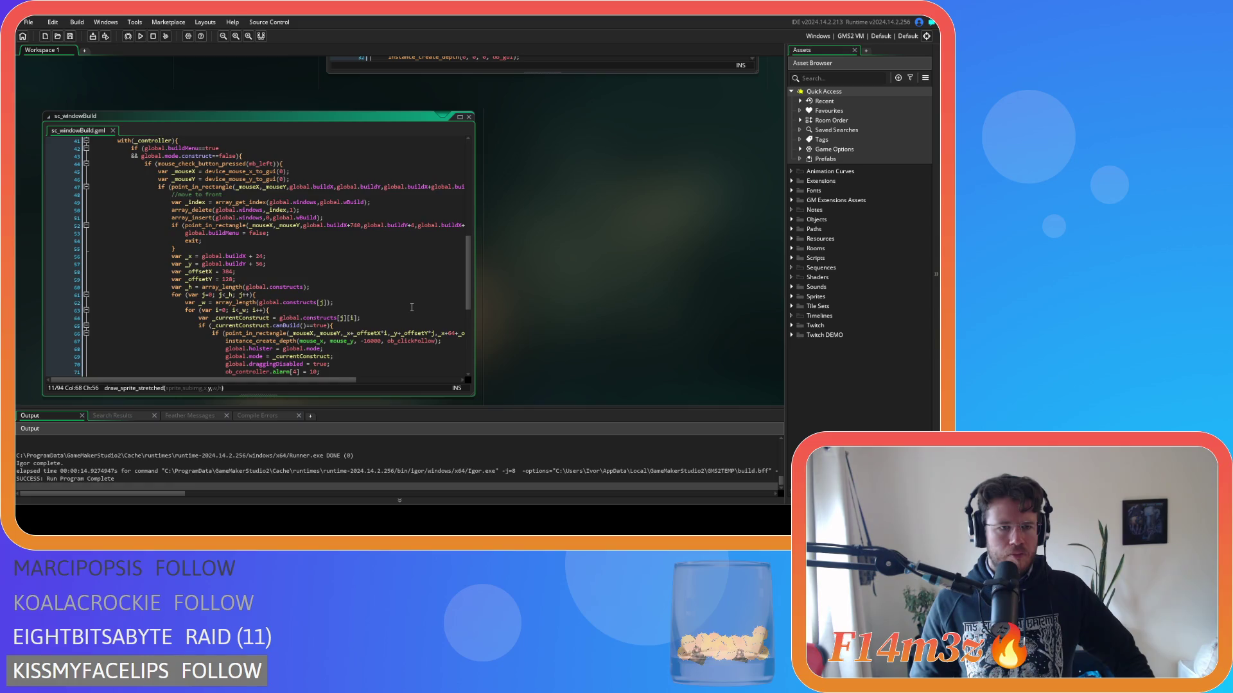
pyautogui.scroll(4, 412, 308)
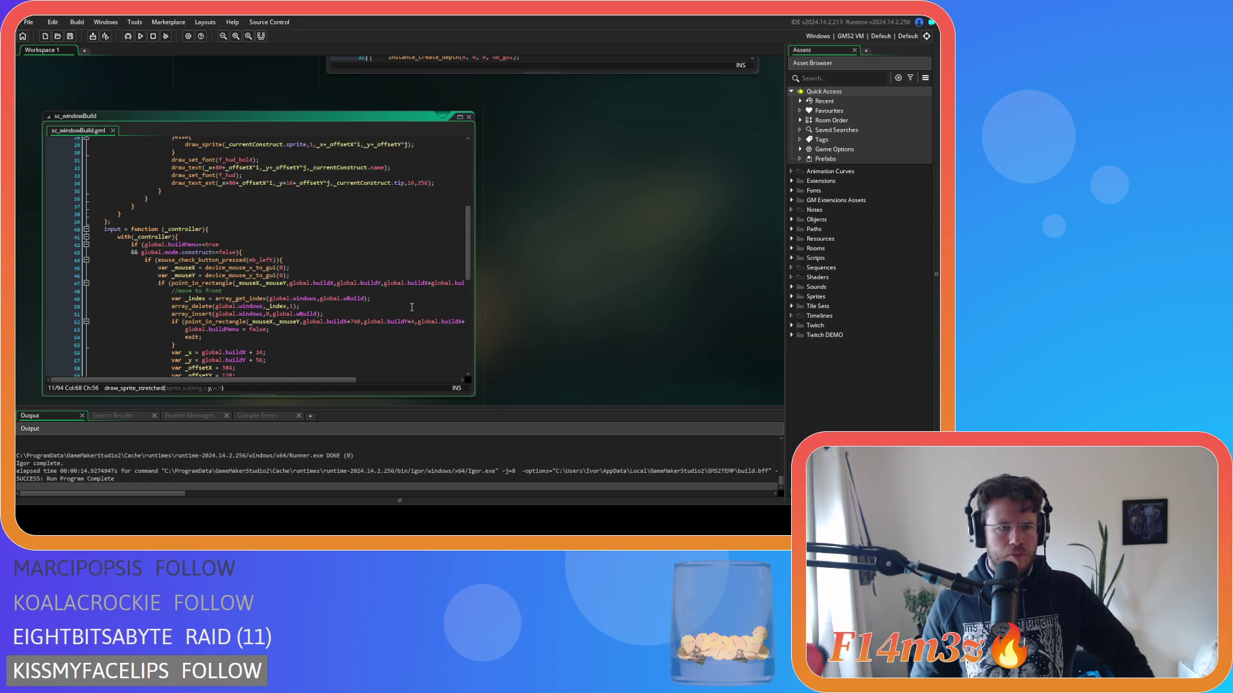
pyautogui.scroll(9, 411, 308)
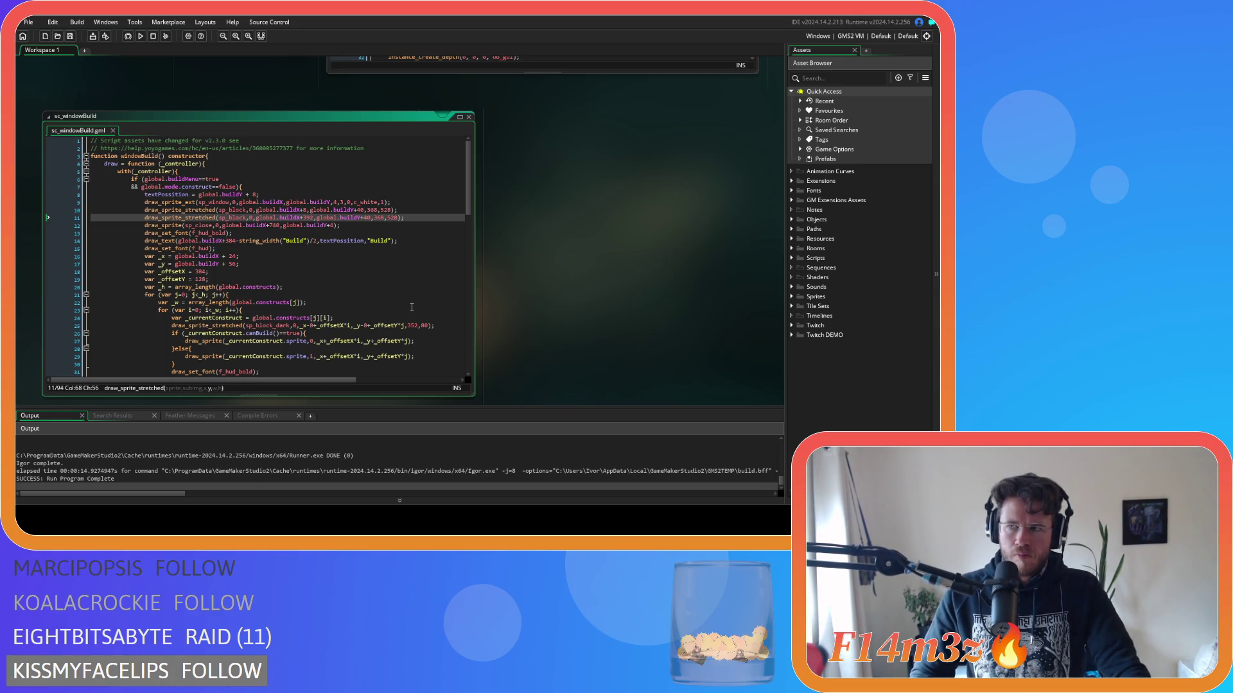
pyautogui.scroll(5, 636, 307)
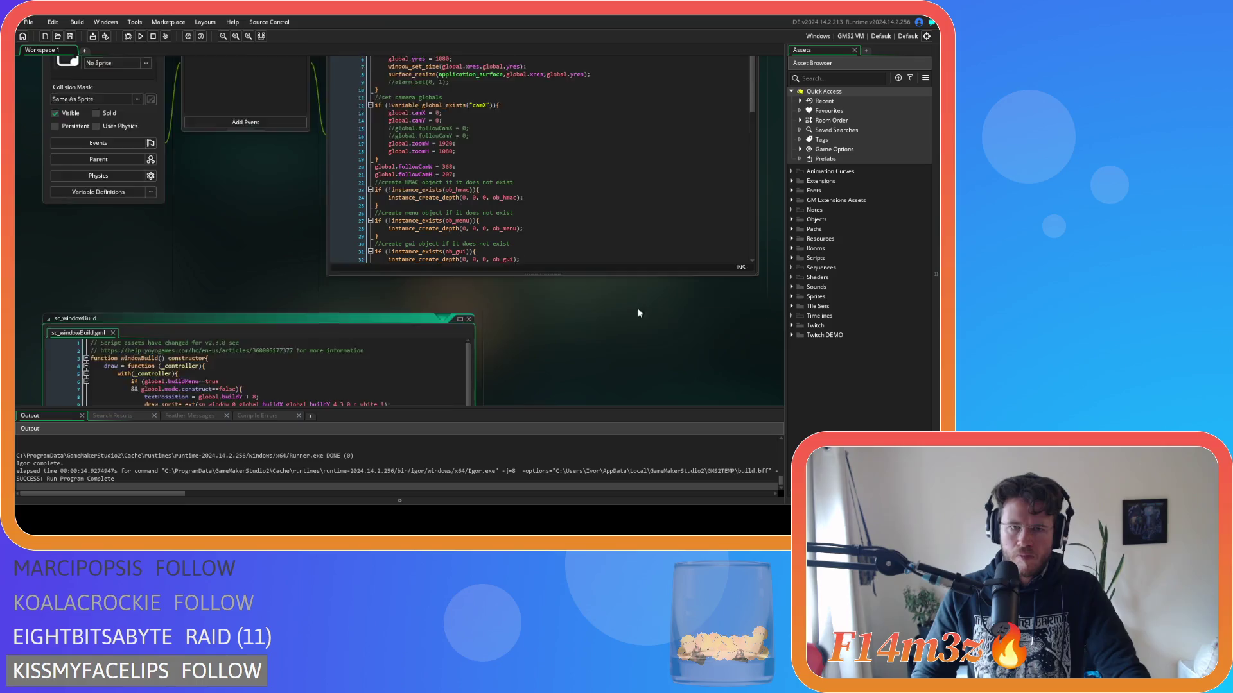
# Comment out the array_push of wBuild, wTribe and wInventory on lines 77–80 with Ctrl+K.
pyautogui.scroll(-10, 509, 261)
pyautogui.click(586, 273)
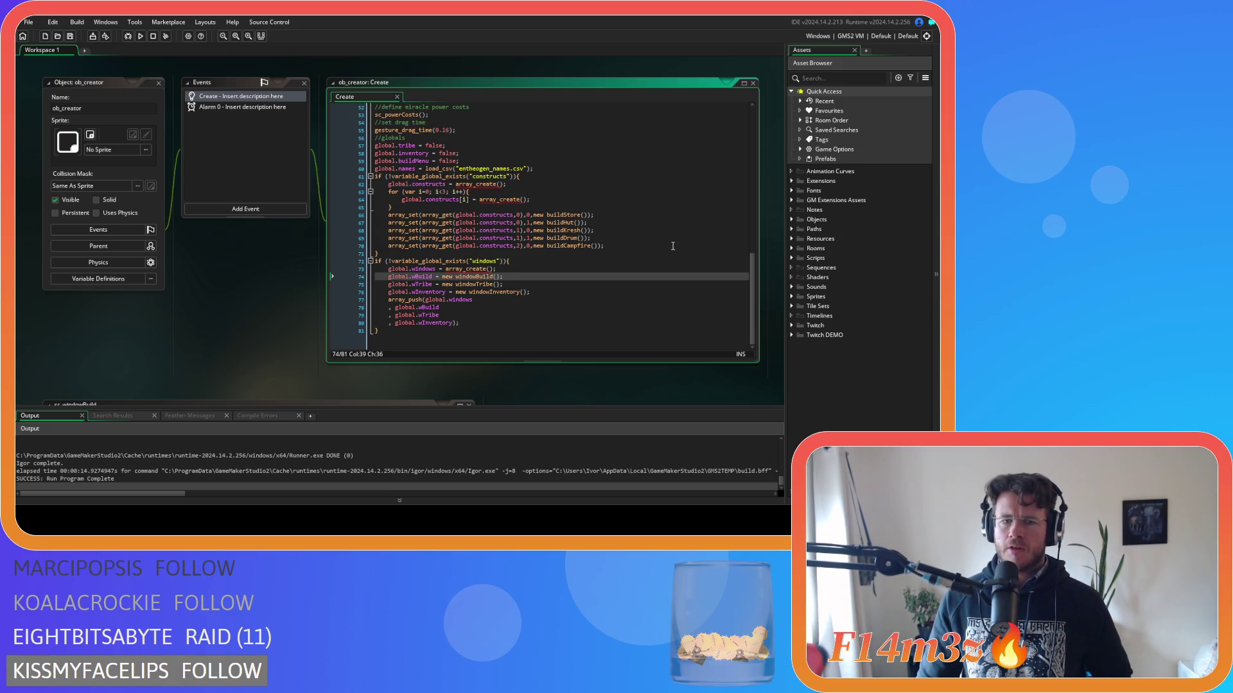
pyautogui.moveTo(460, 324); pyautogui.dragTo(316, 300)
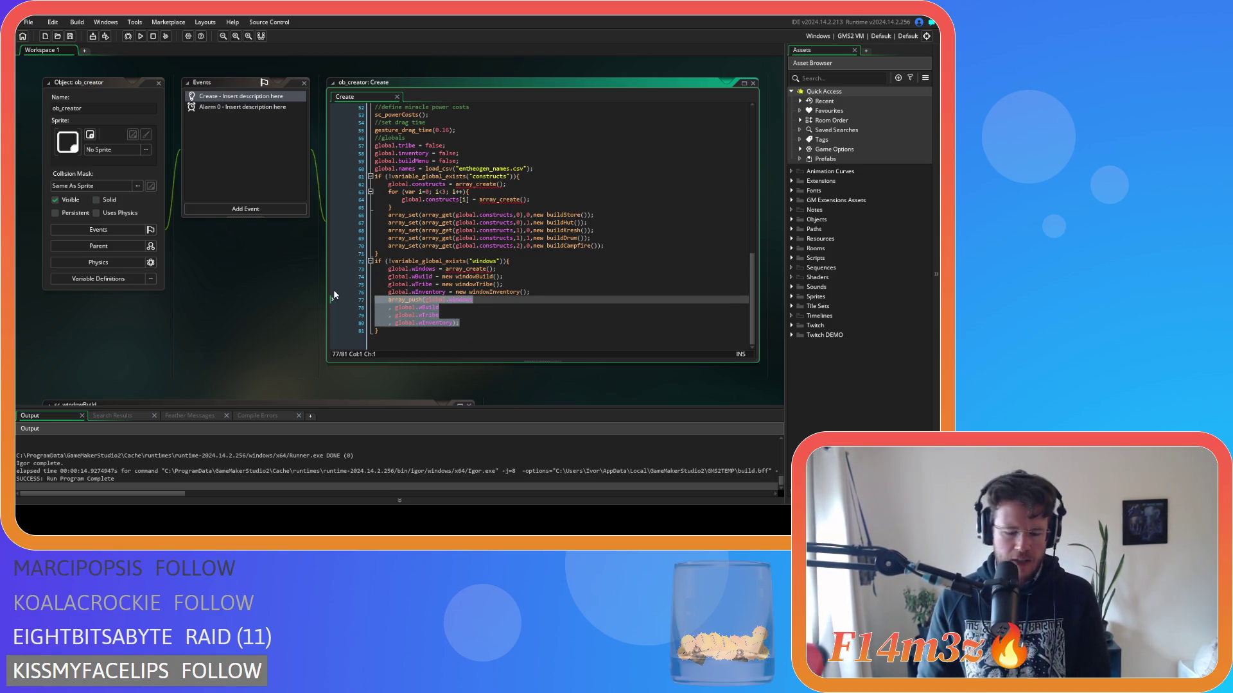
pyautogui.hotkey('ctrl', 'k')
# Jump from line 74's windowBuild() call to its constructor script, then close that window.
pyautogui.moveTo(393, 276); pyautogui.dragTo(530, 292)
pyautogui.click(419, 277)
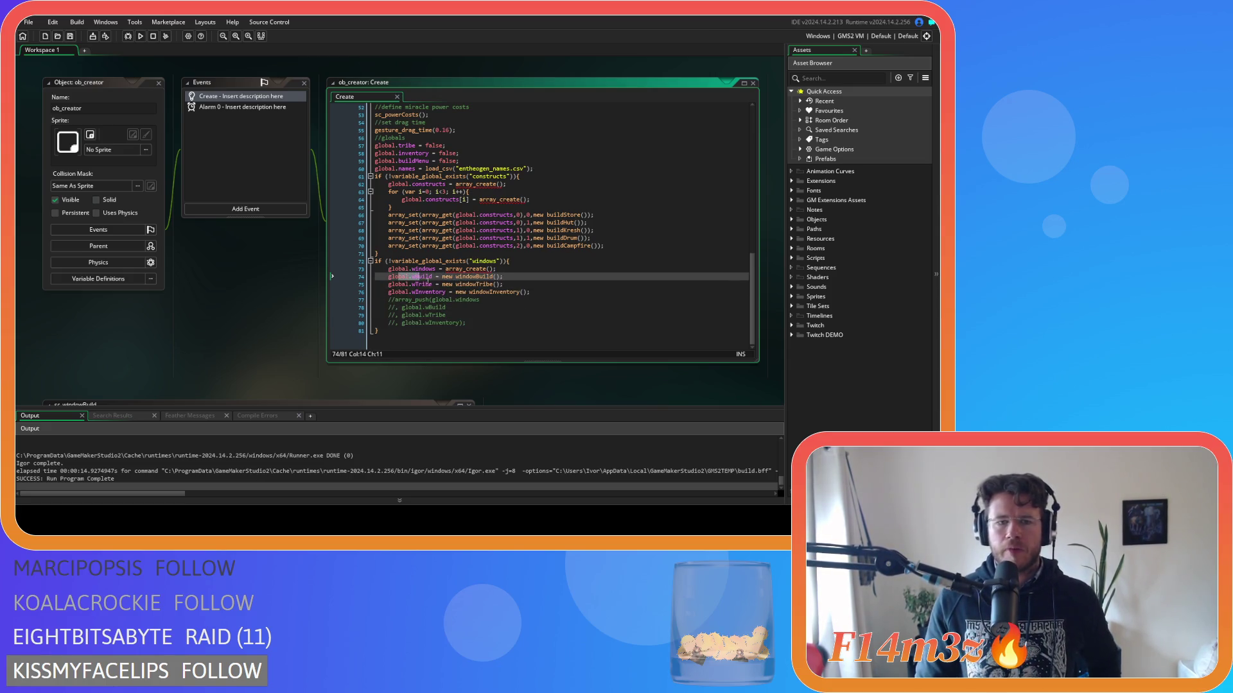
pyautogui.middleClick(502, 277)
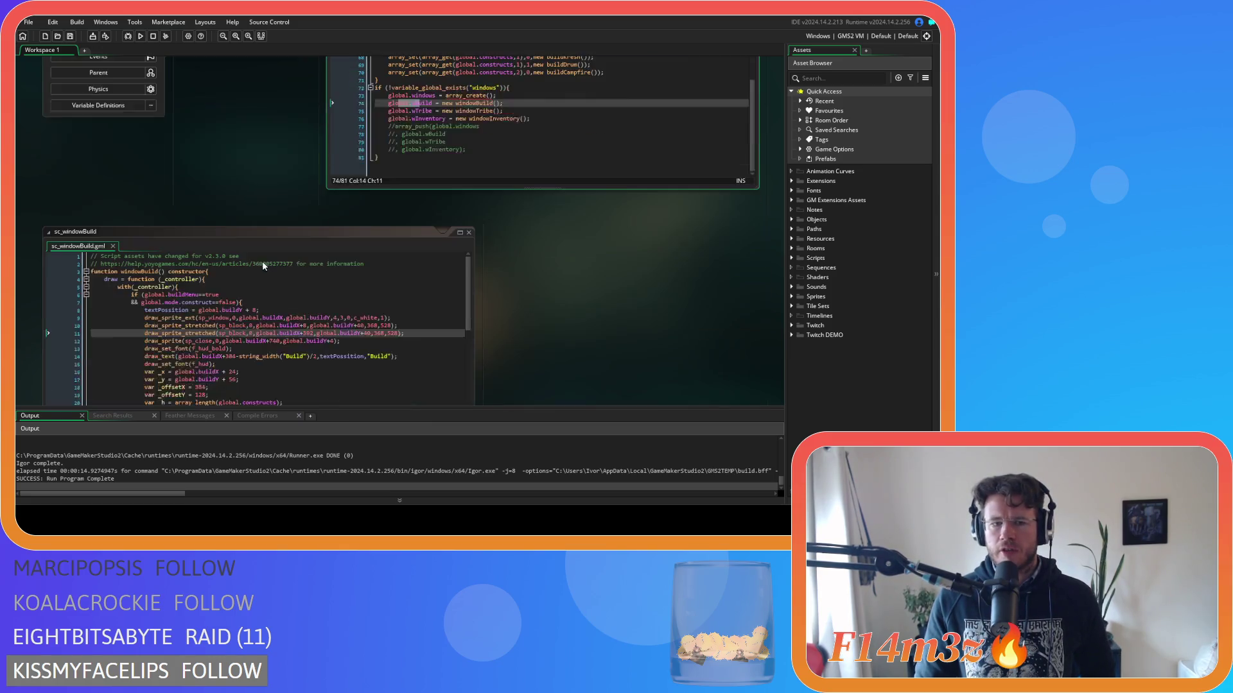
pyautogui.click(469, 88)
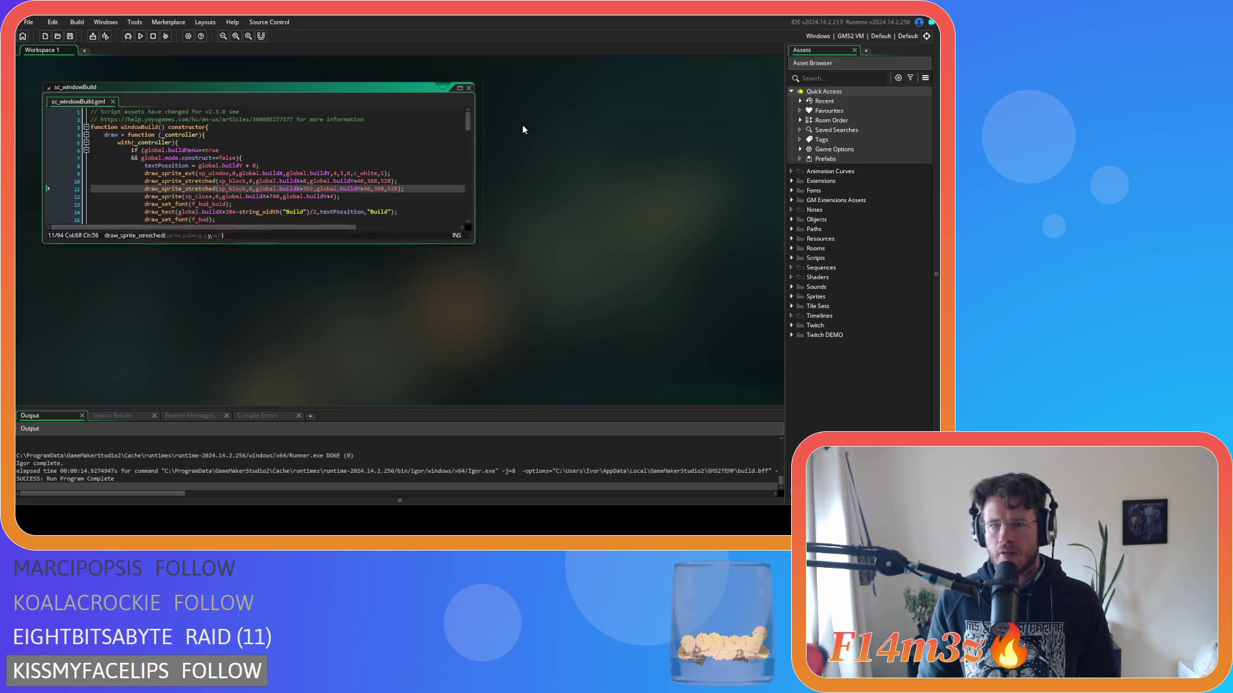
# Open the Key Up - B event code of ob_gui from the Game objects folder.
pyautogui.click(792, 219)
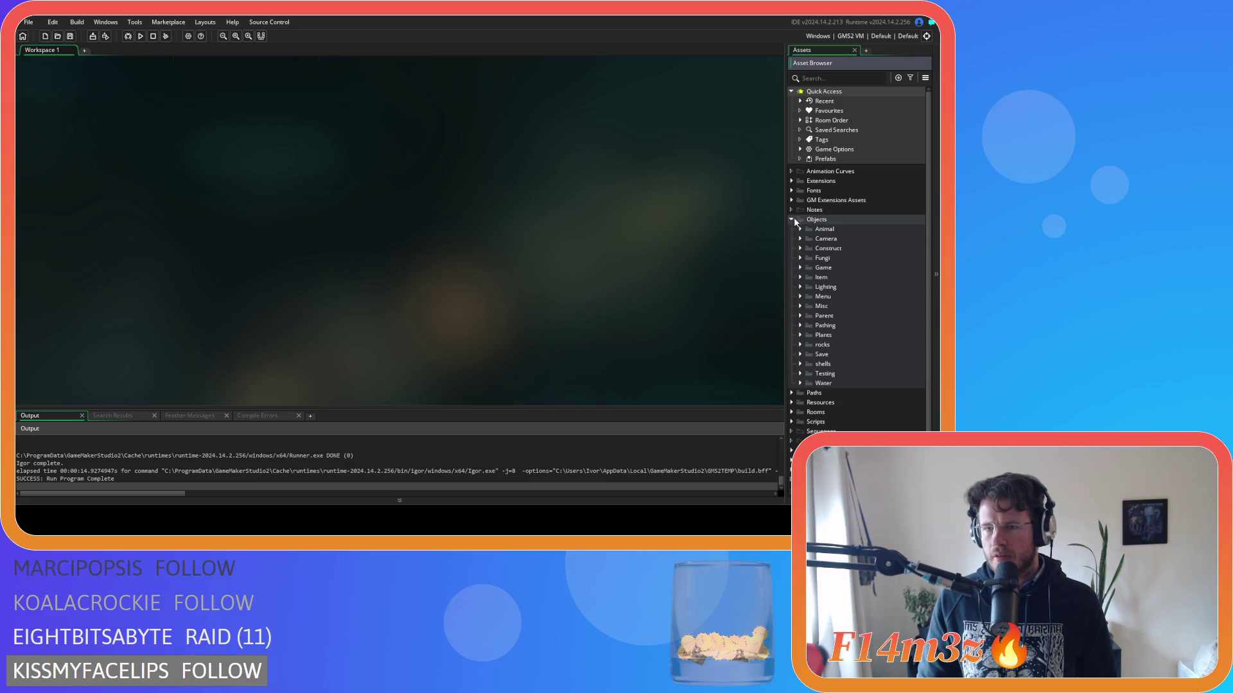
pyautogui.click(800, 267)
pyautogui.doubleClick(832, 297)
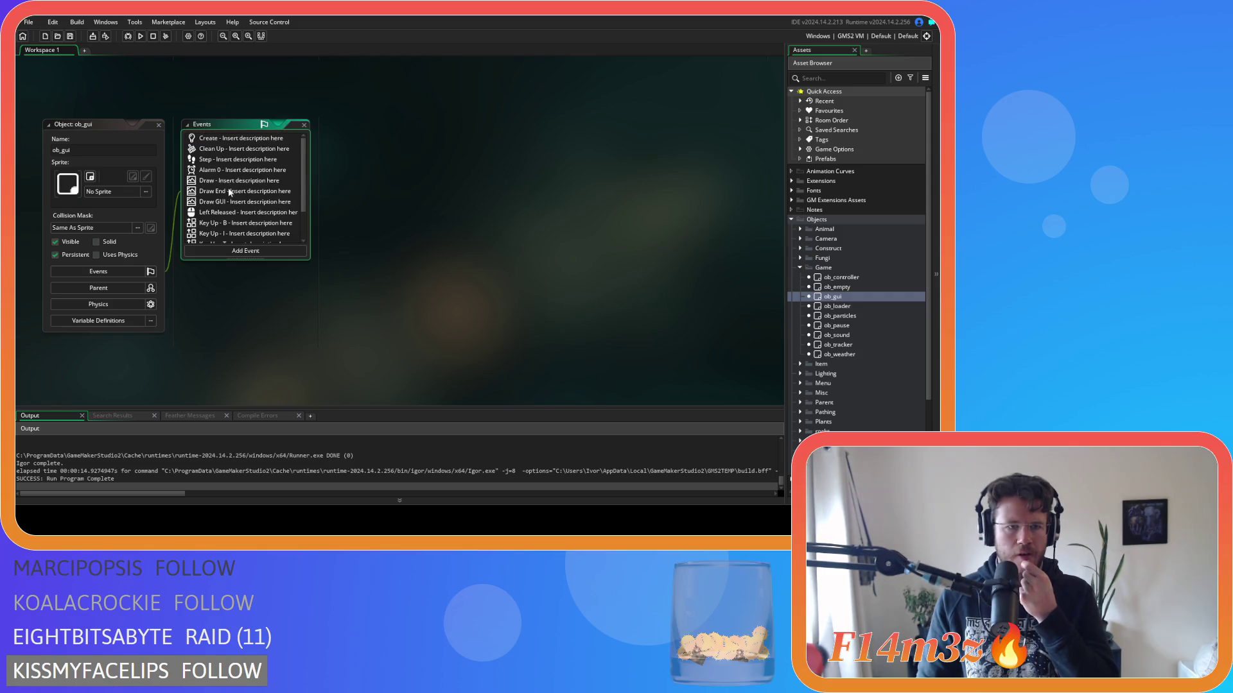
pyautogui.scroll(-1, 235, 201)
pyautogui.doubleClick(235, 185)
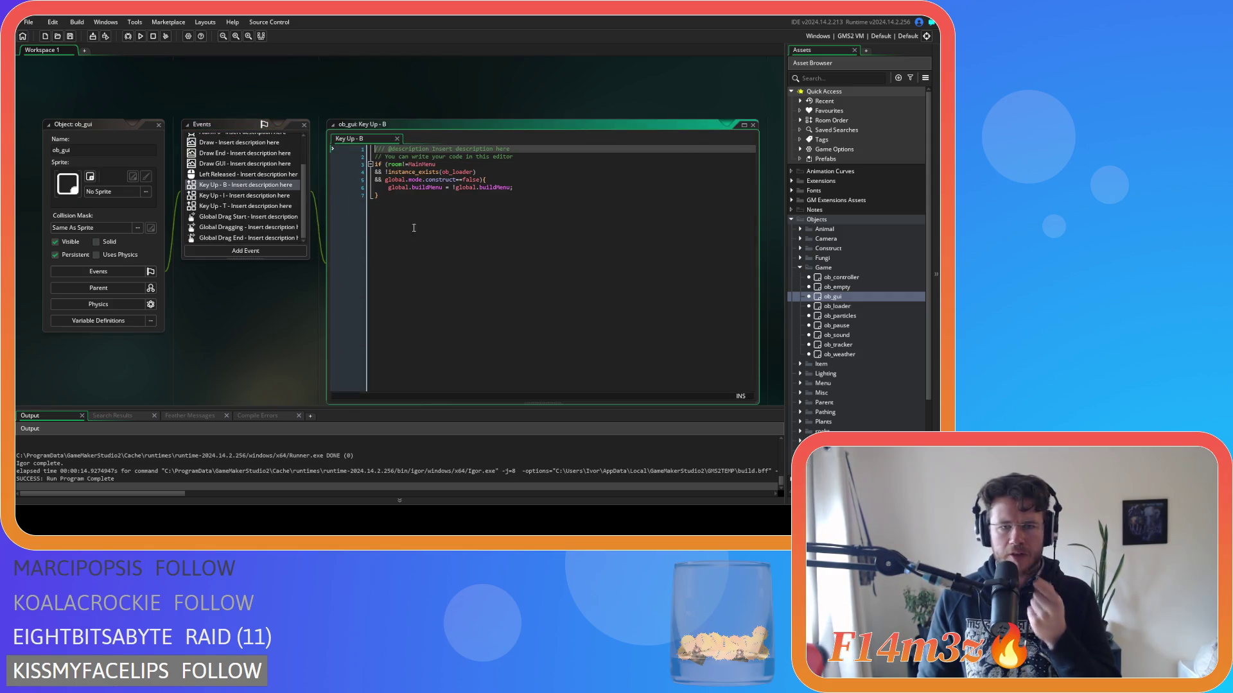
# Comment out the global.buildMenu toggle line.
pyautogui.moveTo(513, 188); pyautogui.dragTo(393, 191)
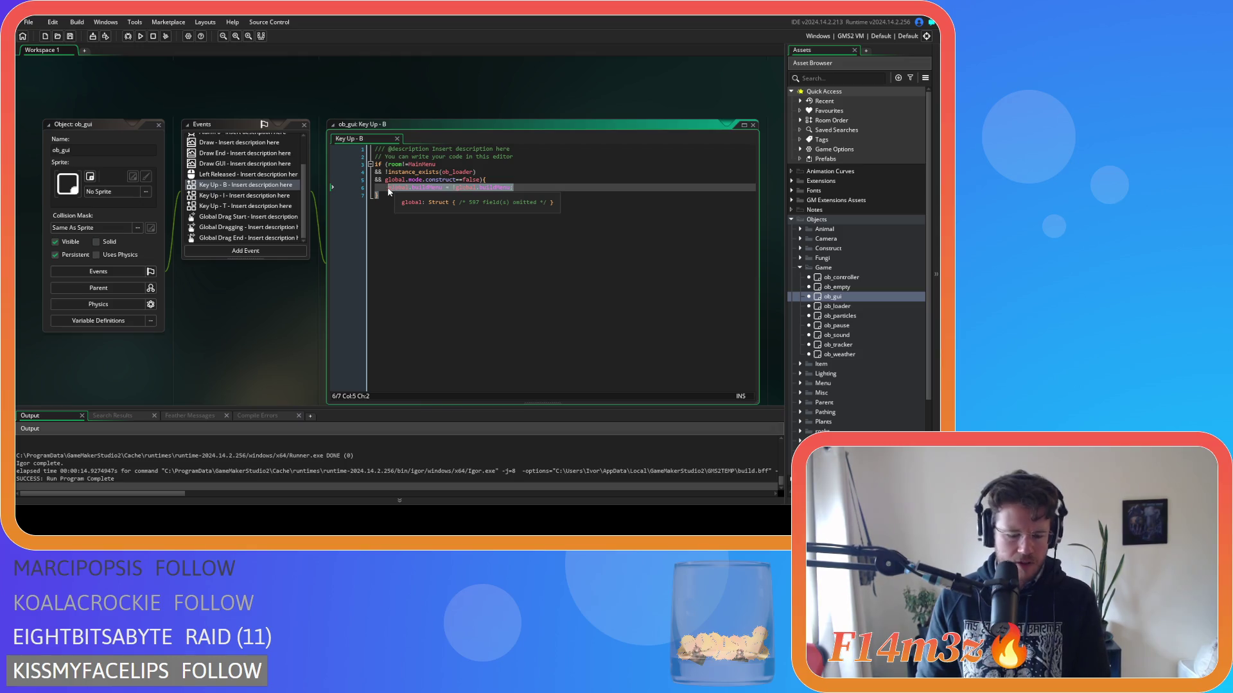
pyautogui.hotkey('ctrl', 'k')
pyautogui.hotkey('ctrl', 'z')
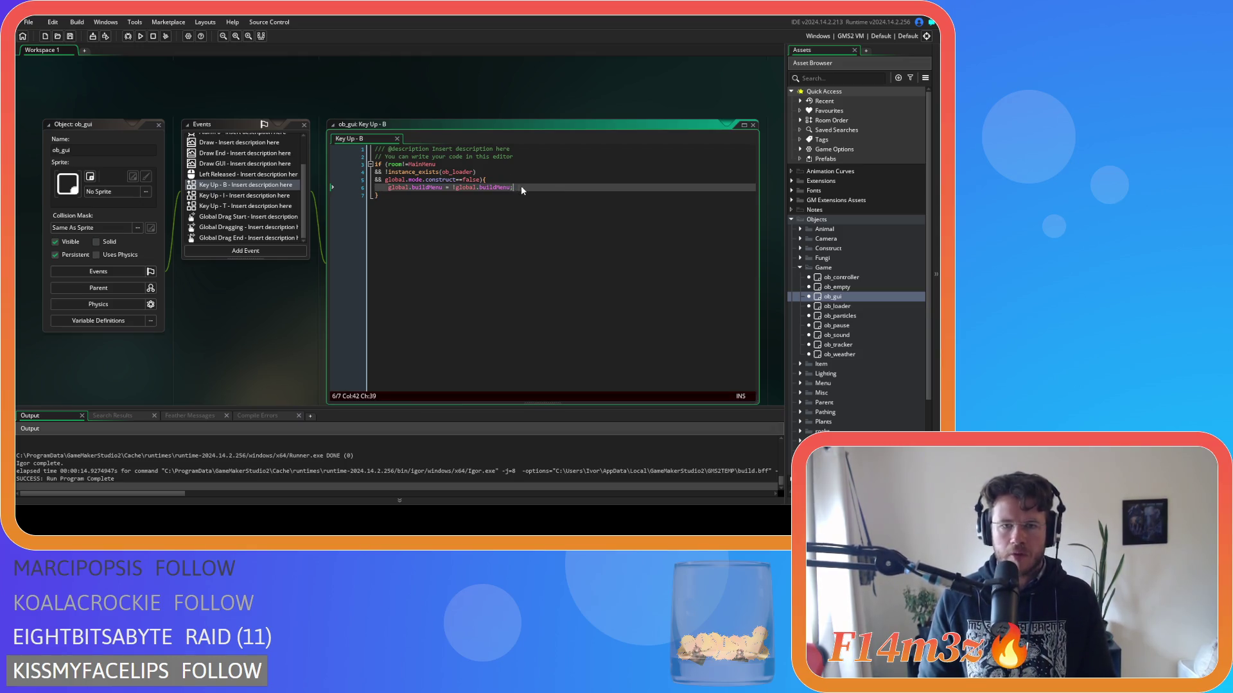
pyautogui.hotkey('ctrl', 'k')
# Add array_insert(global.windows,0,global.wBuild); on a new line.
pyautogui.click(576, 181)
pyautogui.press('Return')
pyautogui.write('array')
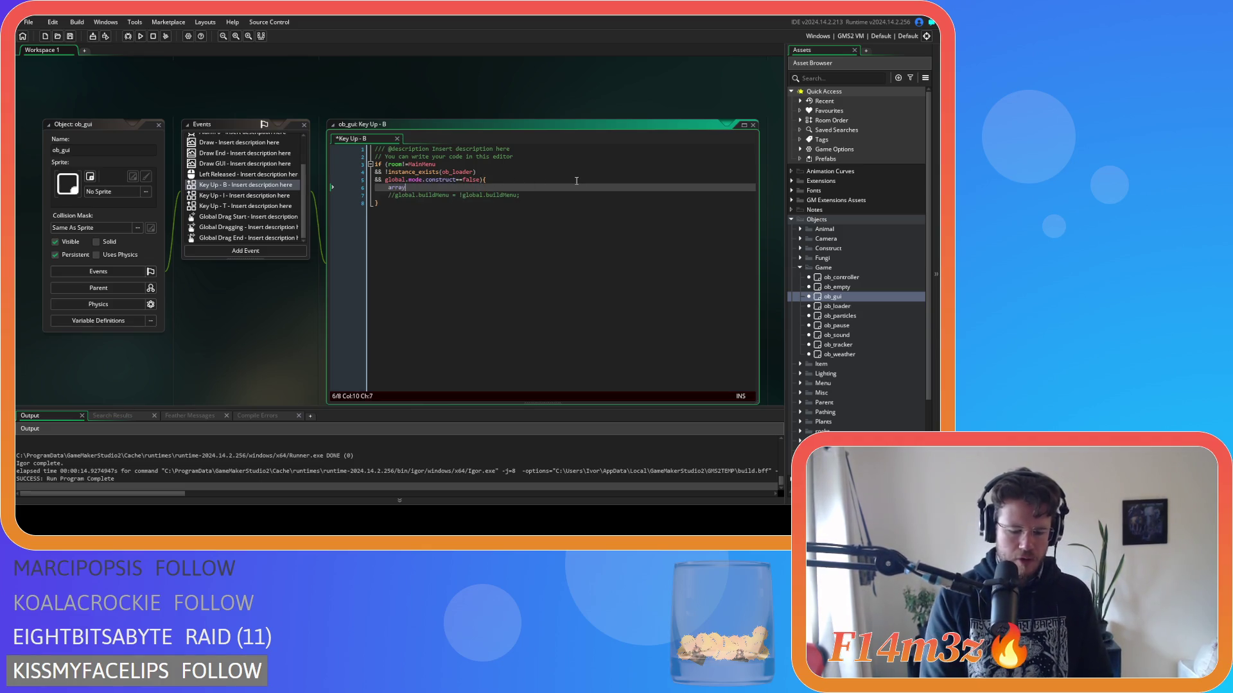
pyautogui.write('_ins')
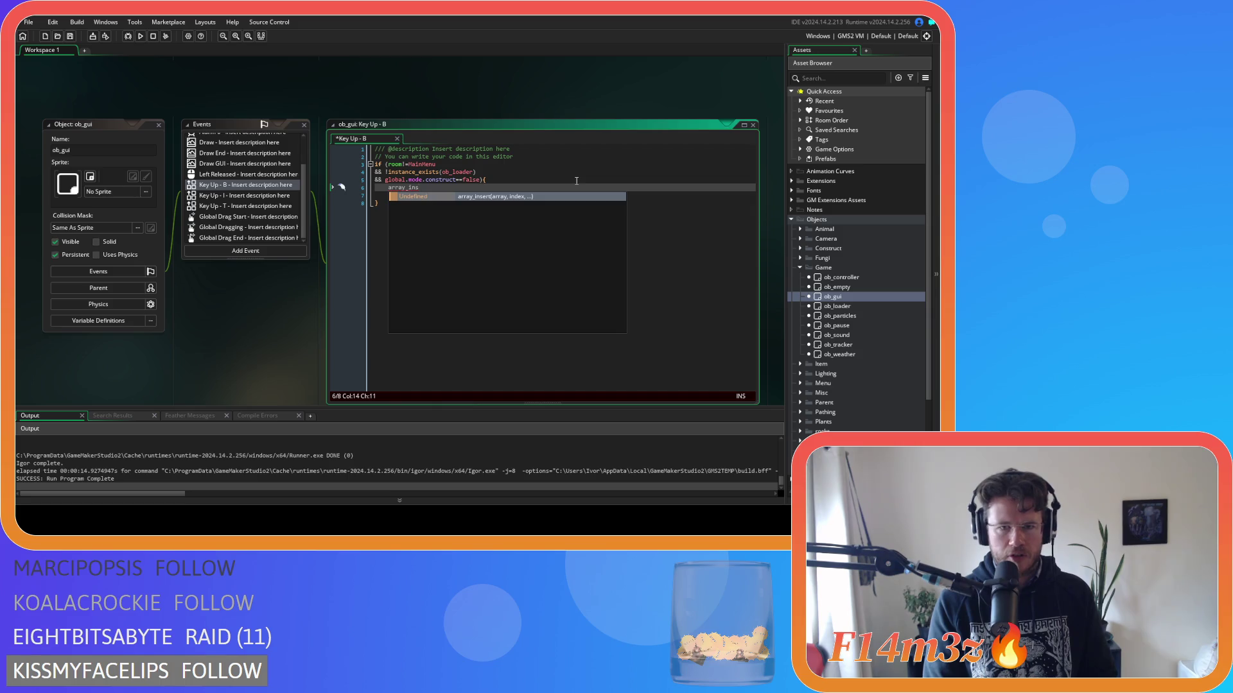
pyautogui.press('Return')
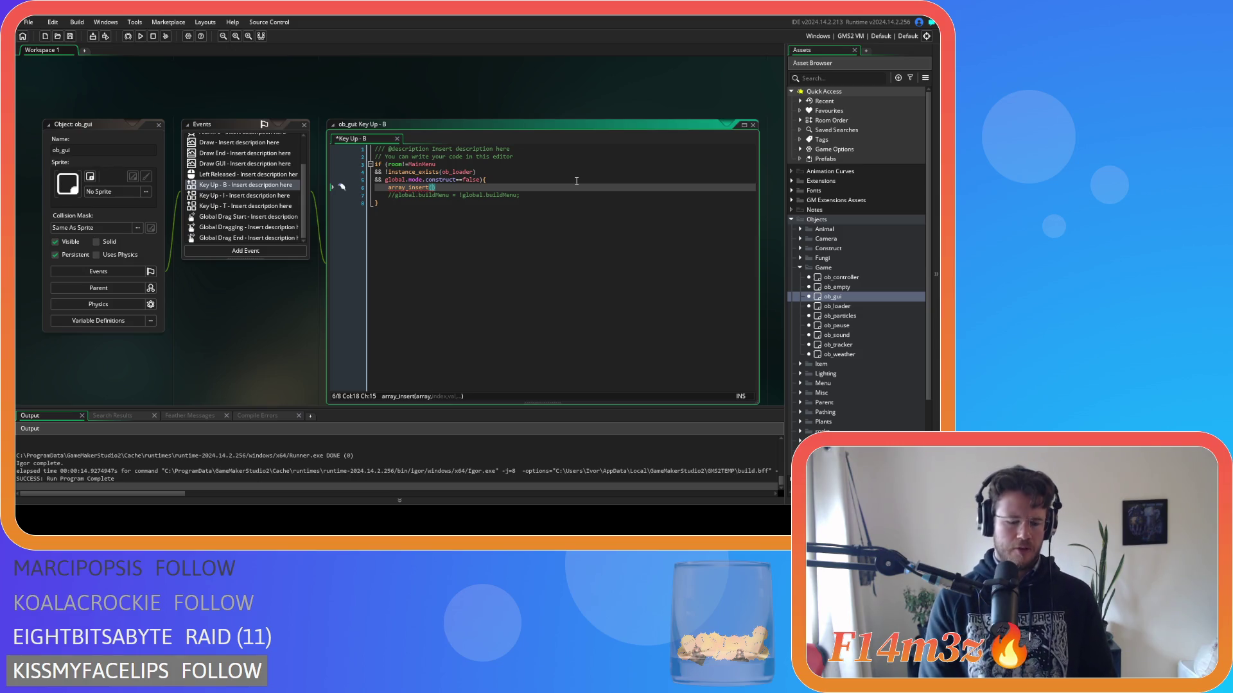
pyautogui.write('global.')
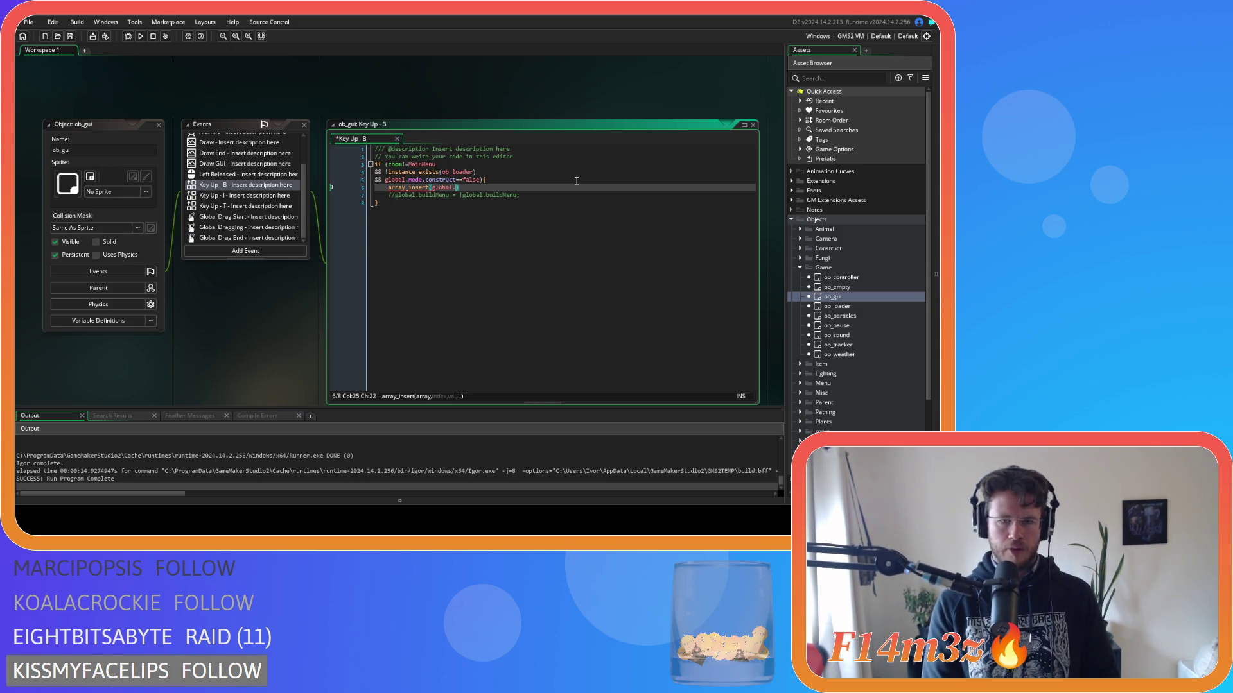
pyautogui.write('windows,')
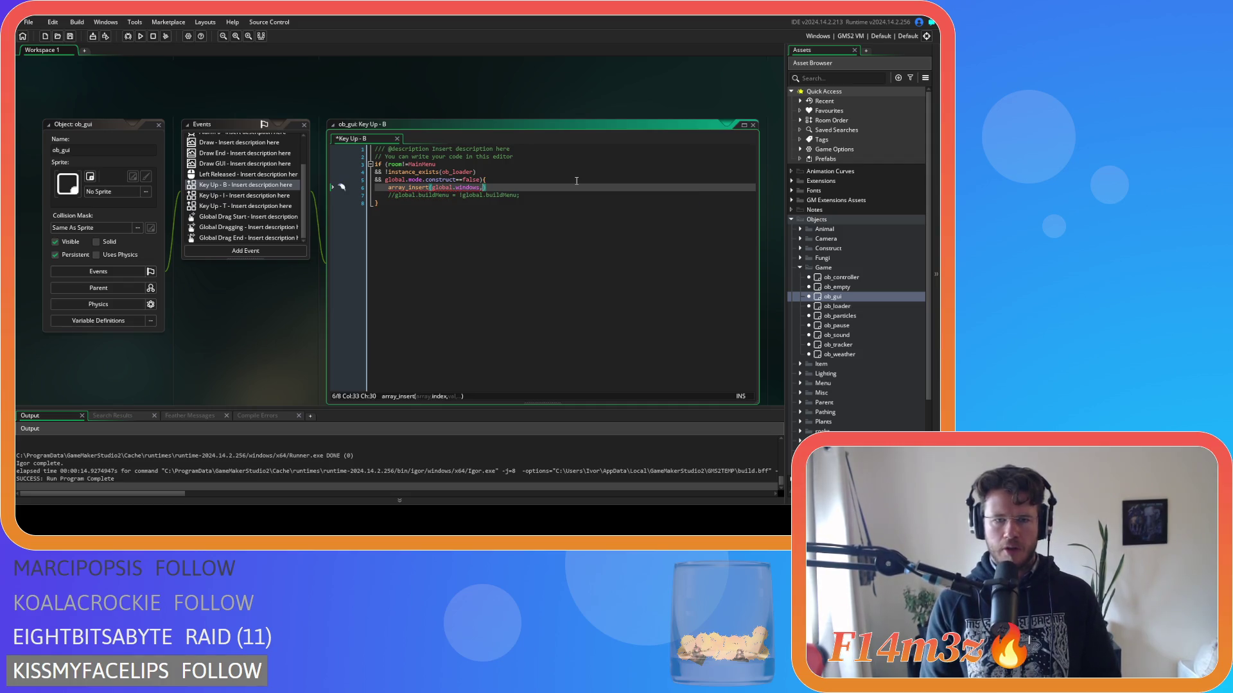
pyautogui.write('0,')
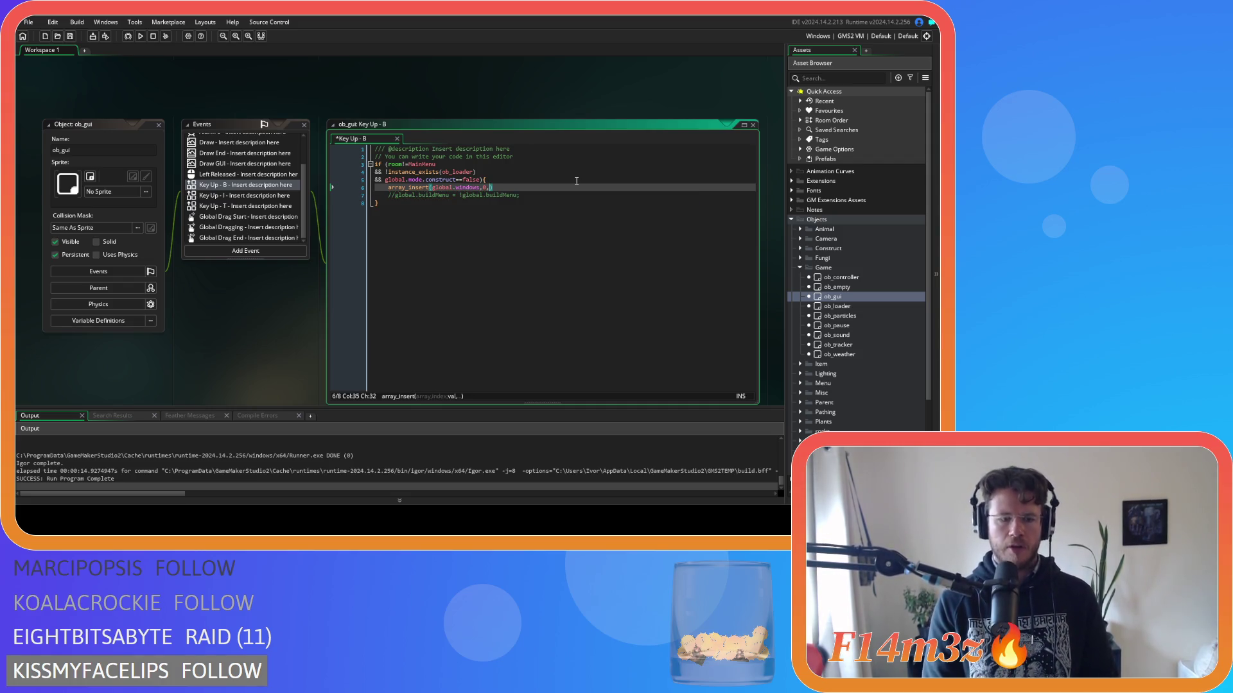
pyautogui.write('global.w')
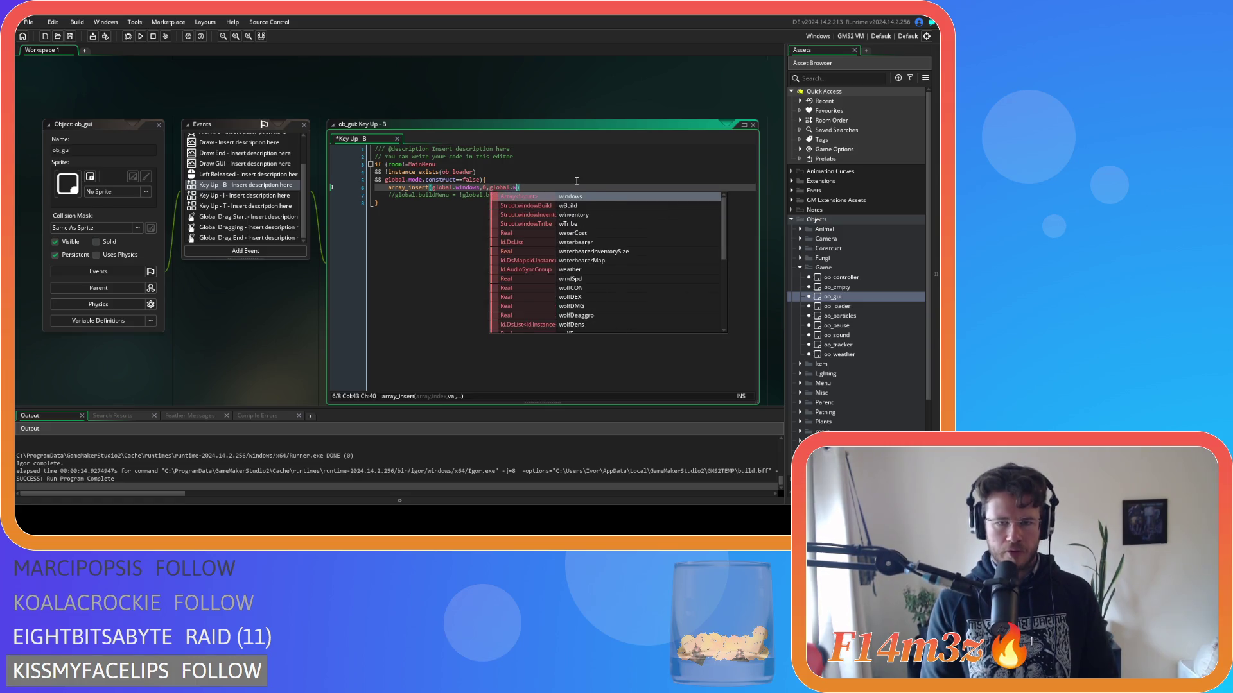
pyautogui.write('Build);')
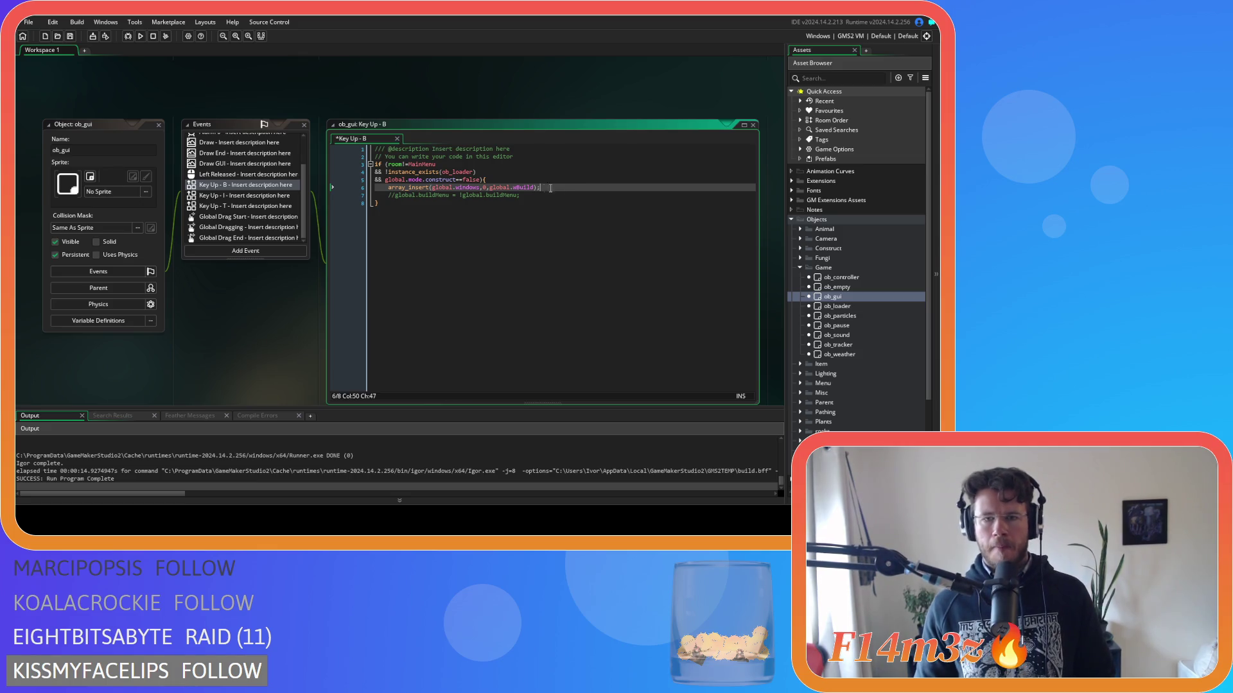
# Insert an empty indented line above the array_insert call.
pyautogui.moveTo(541, 187); pyautogui.dragTo(389, 192)
pyautogui.click(561, 185)
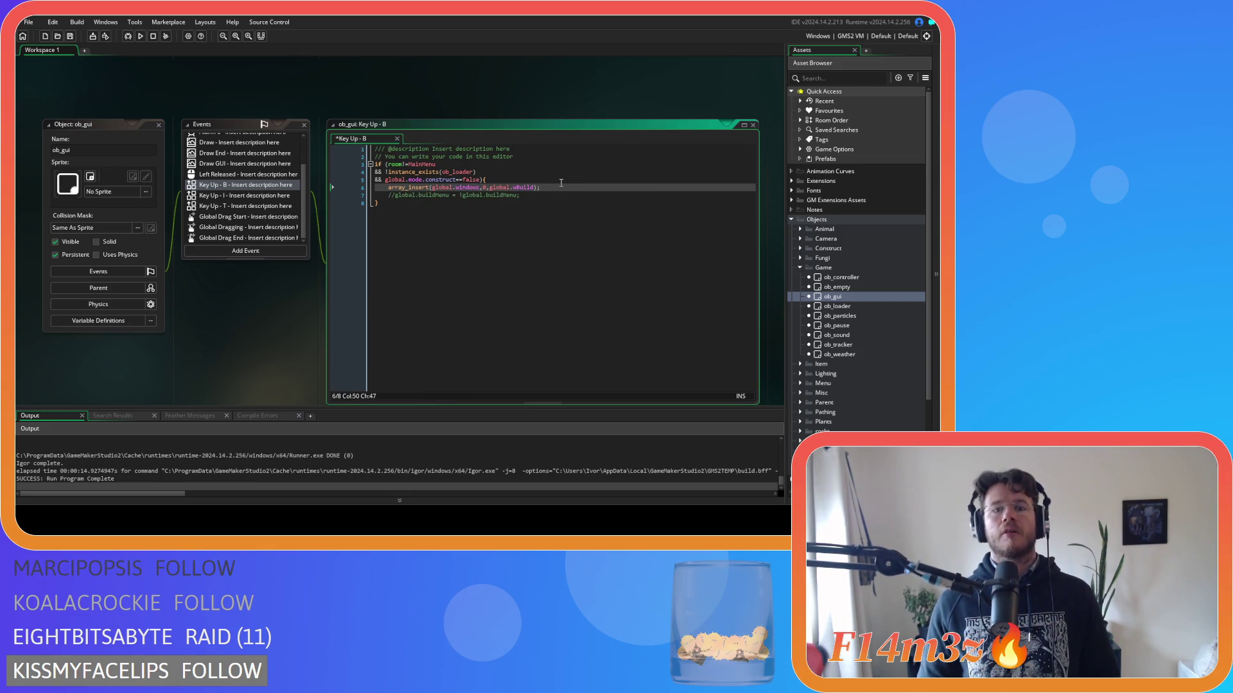
pyautogui.press('Home')
pyautogui.press('Return')
pyautogui.press('Up')
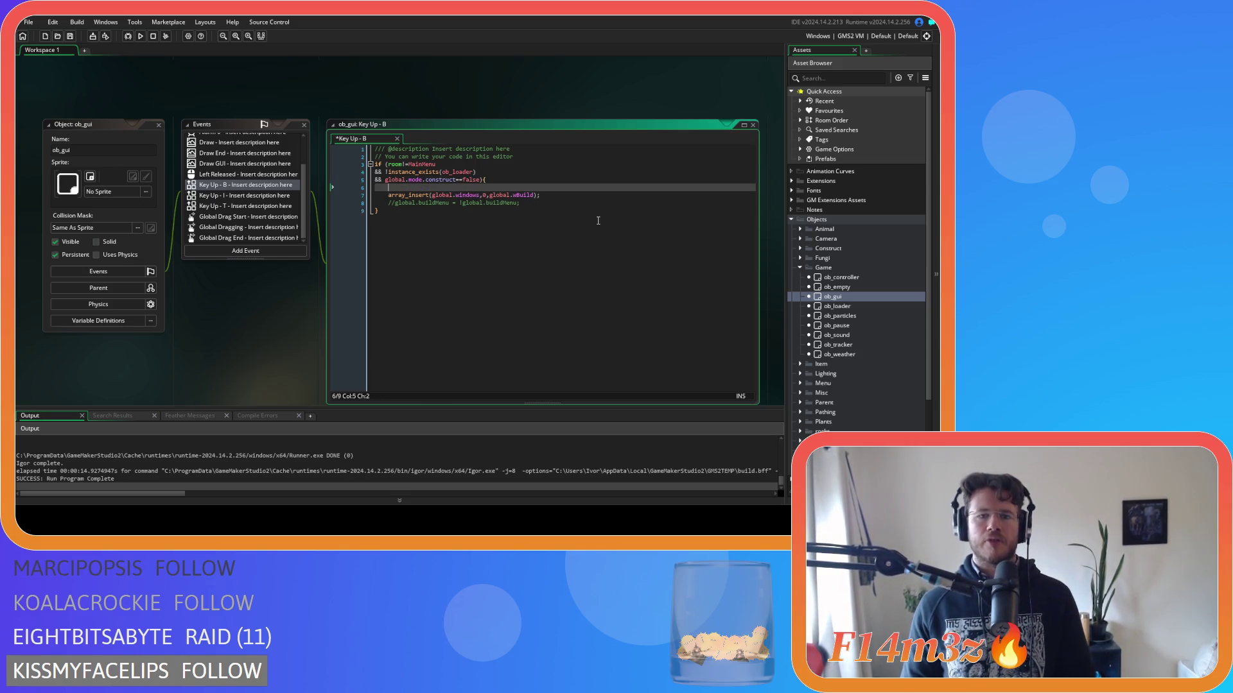
# Start an array_find_index call above array_insert, dismissing the GM1020 error box.
pyautogui.write('array_find')
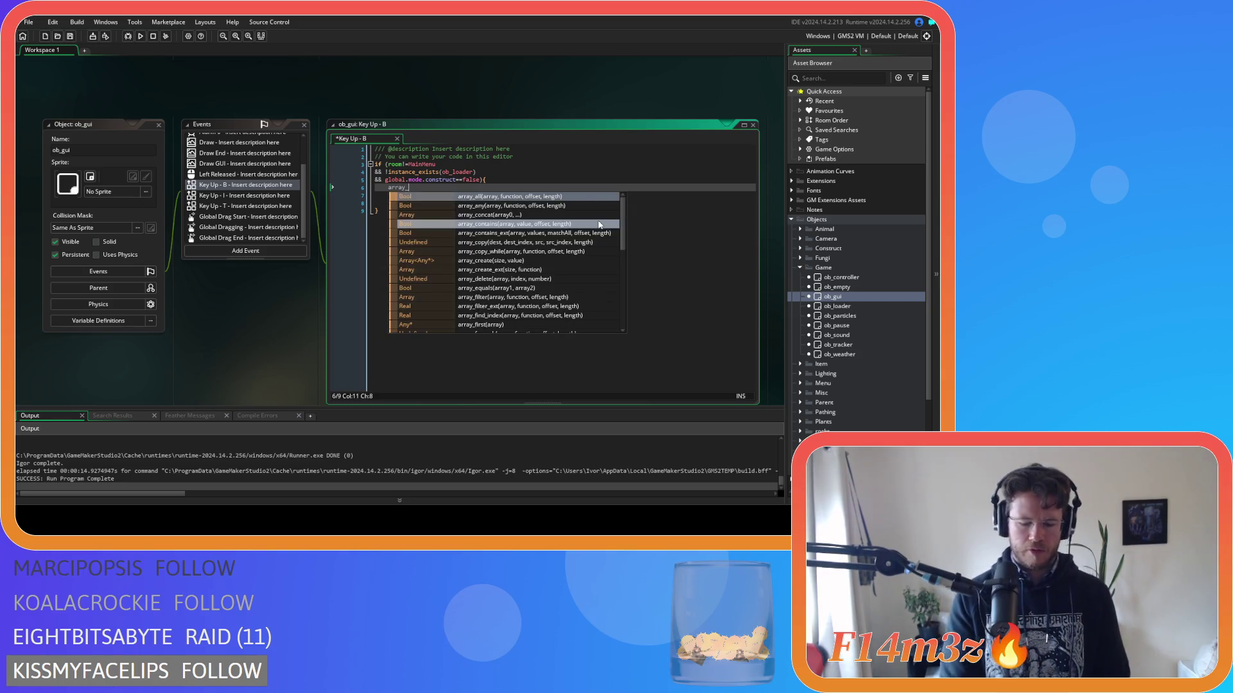
pyautogui.press('Return')
pyautogui.write('(')
pyautogui.moveTo(420, 189)
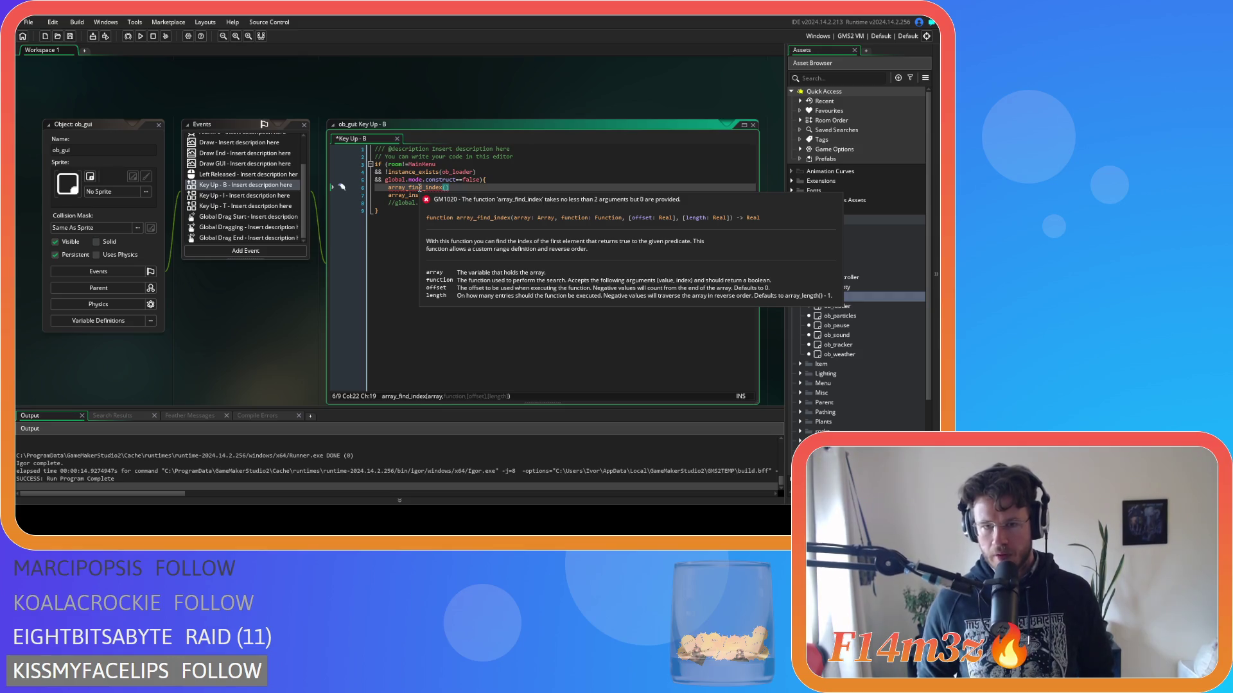
pyautogui.click(420, 187)
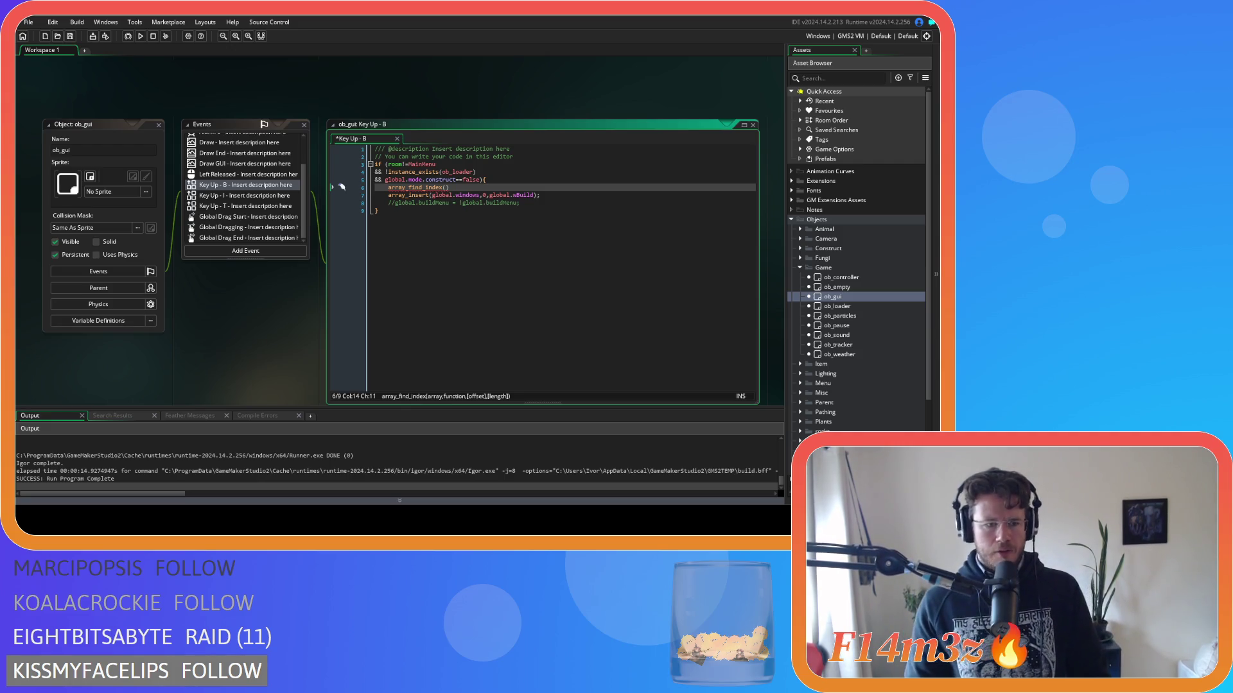
pyautogui.click(449, 270)
pyautogui.click(449, 187)
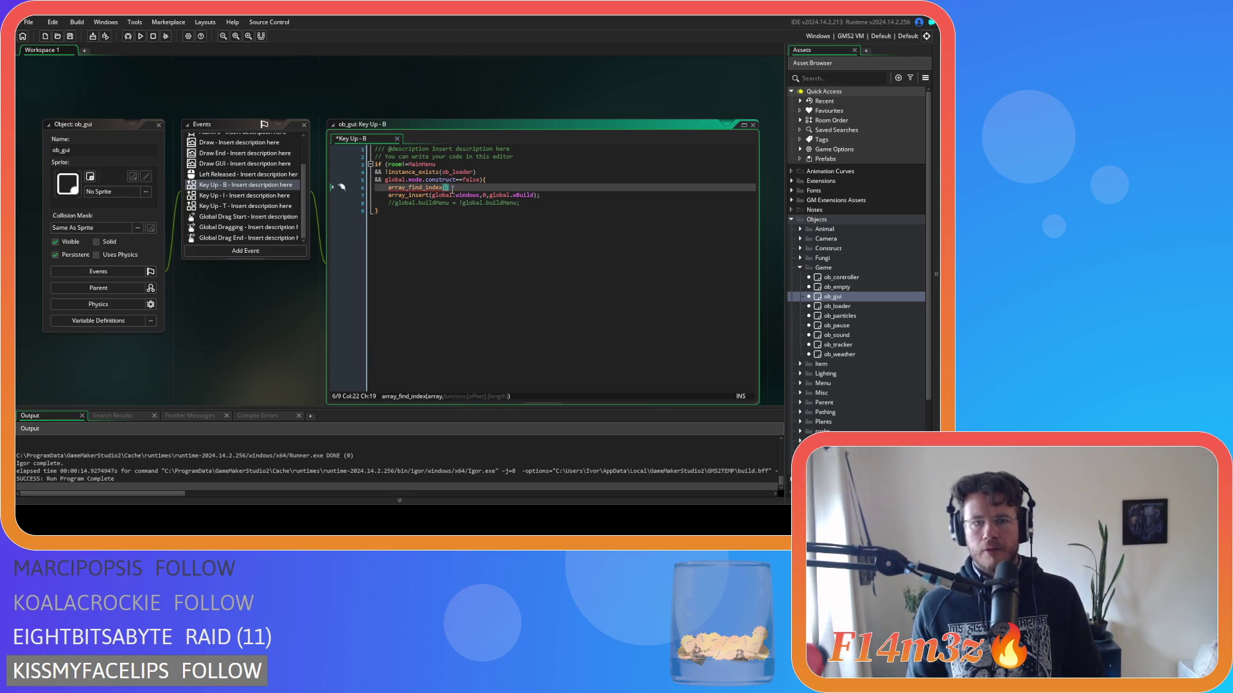
# Make it the condition if (array_find_index(global.windows,global.wBuild)==-1).
pyautogui.click(383, 188)
pyautogui.write('if (')
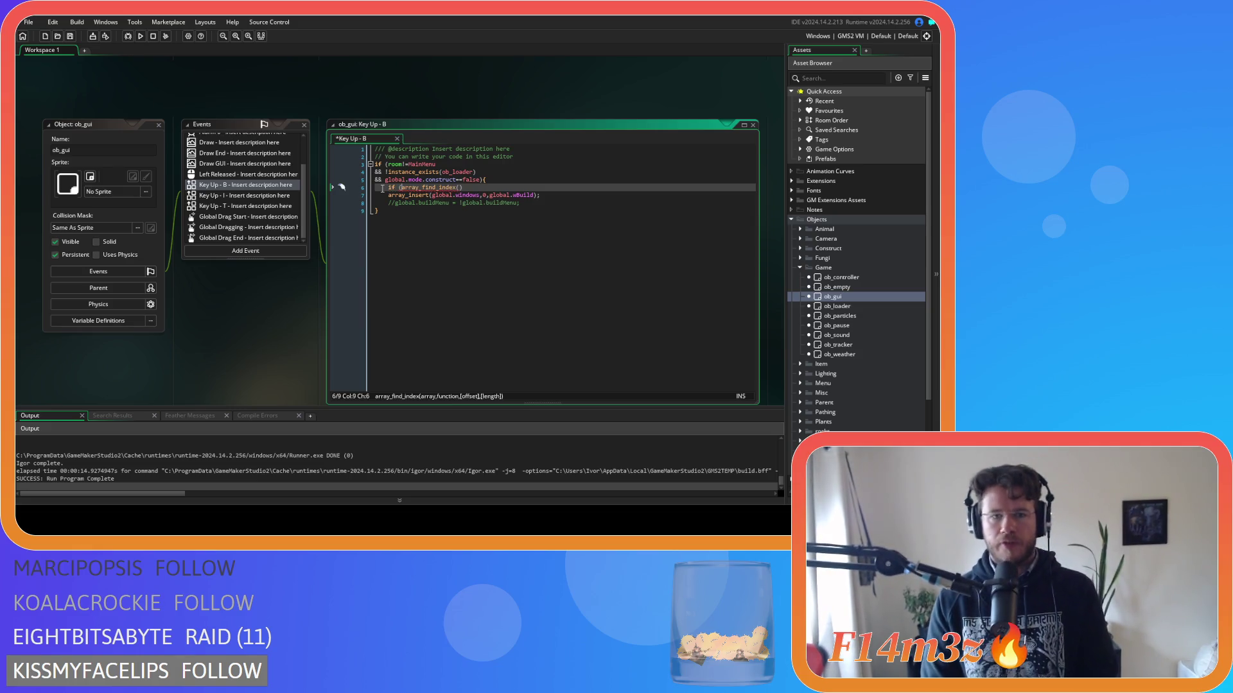
pyautogui.click(462, 187)
pyautogui.write(')')
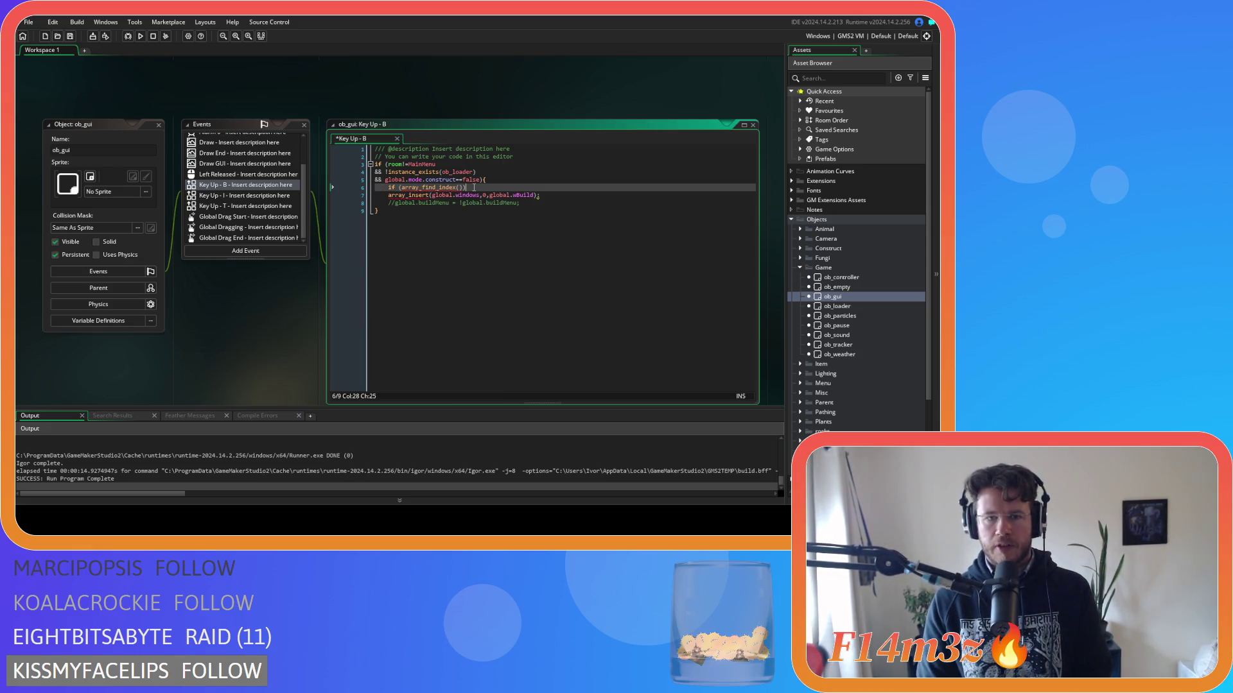
pyautogui.write('global.windows,')
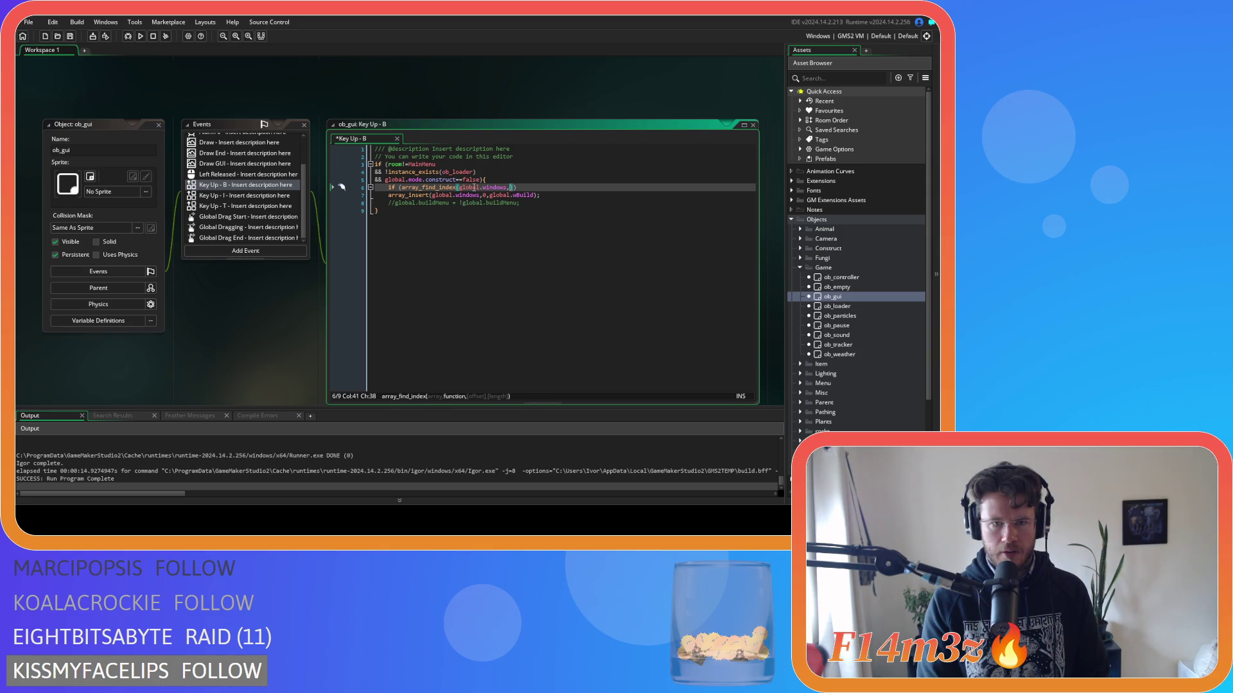
pyautogui.write('global.')
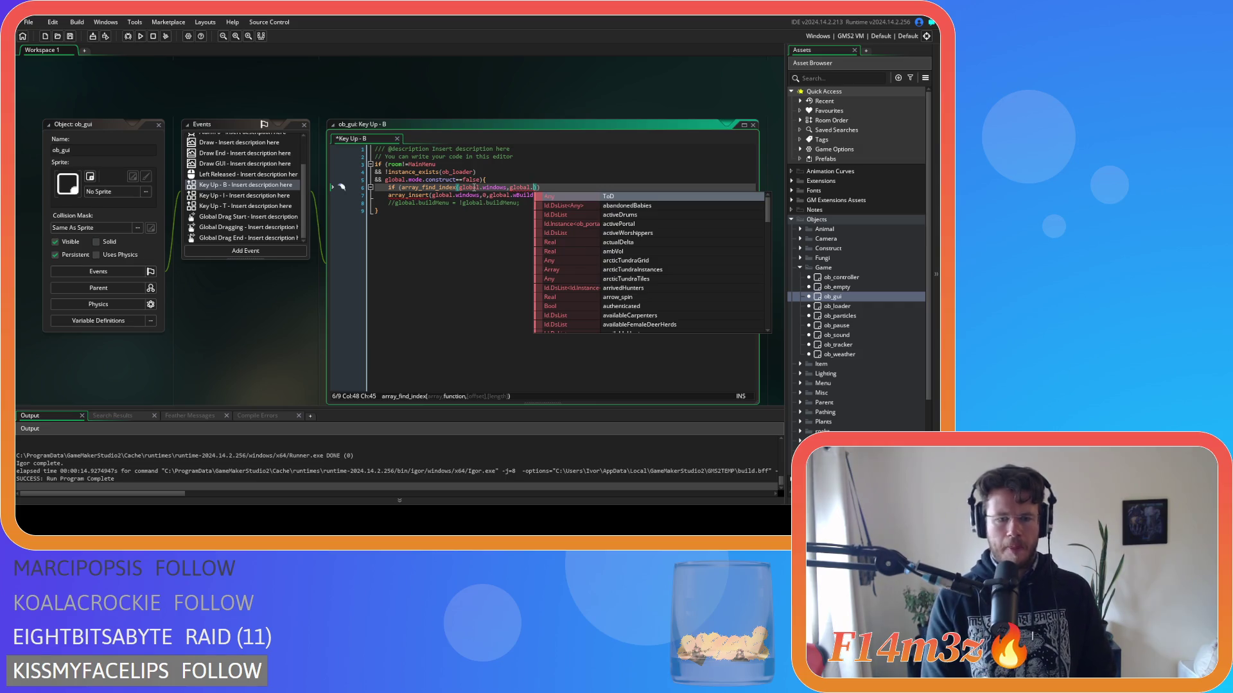
pyautogui.write('wBuild')
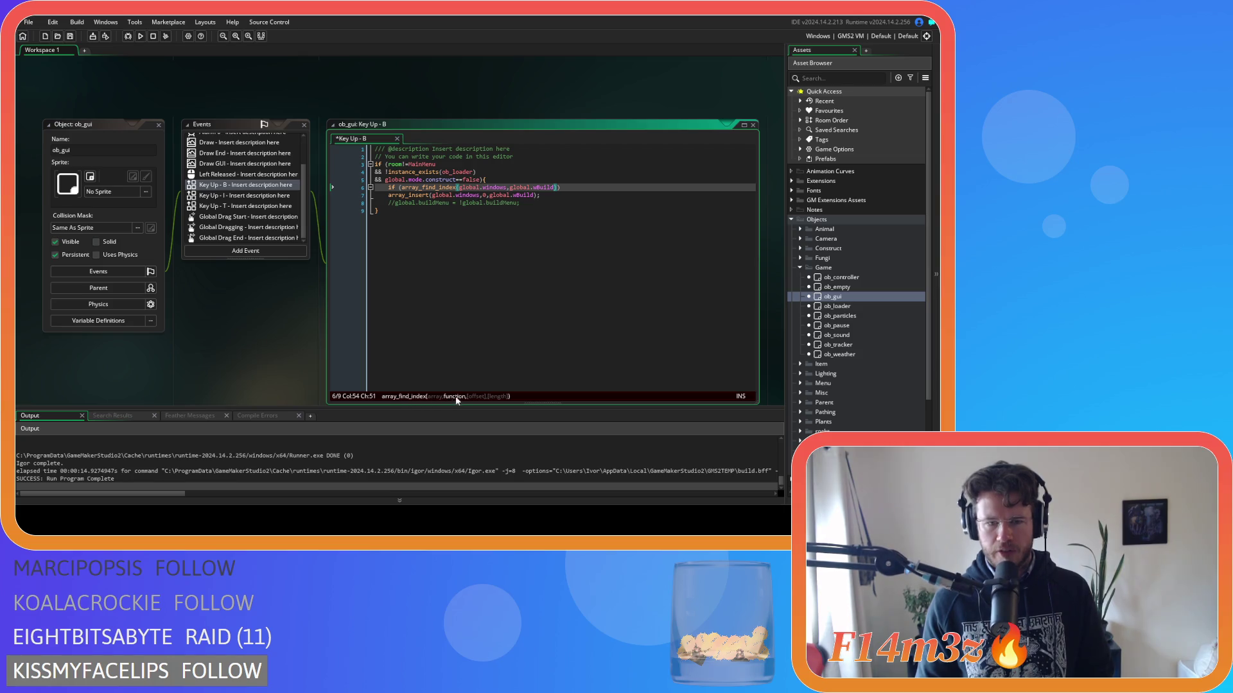
pyautogui.write('))')
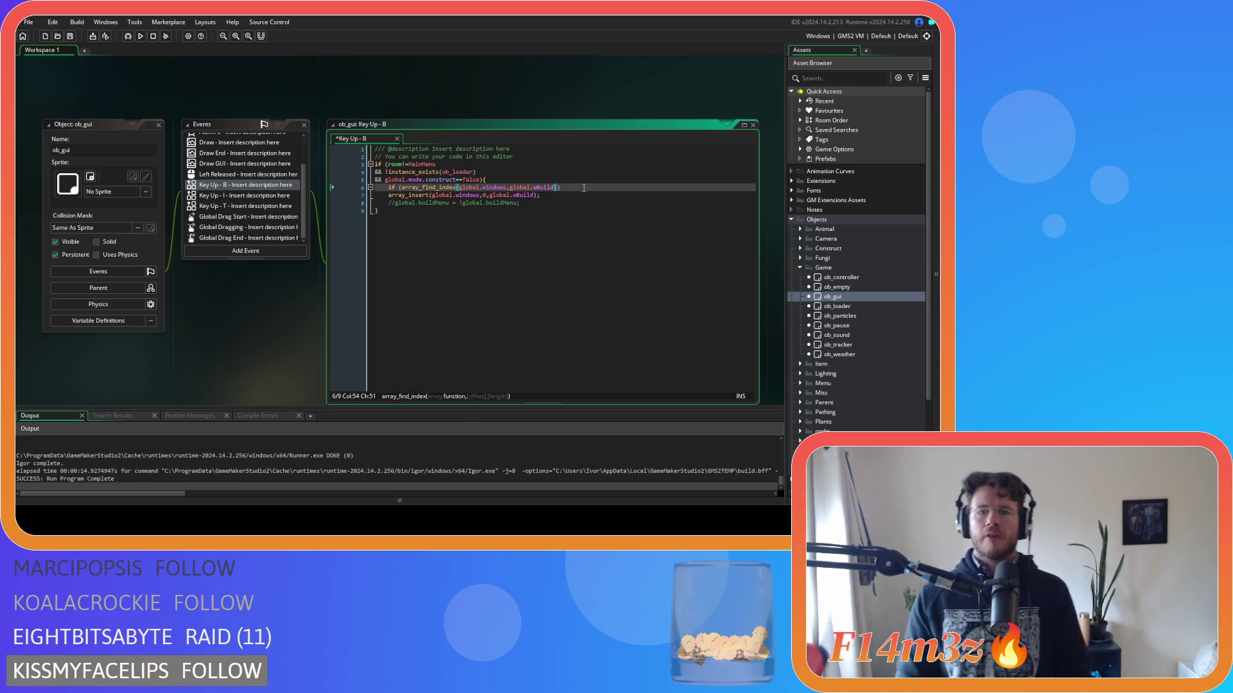
pyautogui.press('Left')
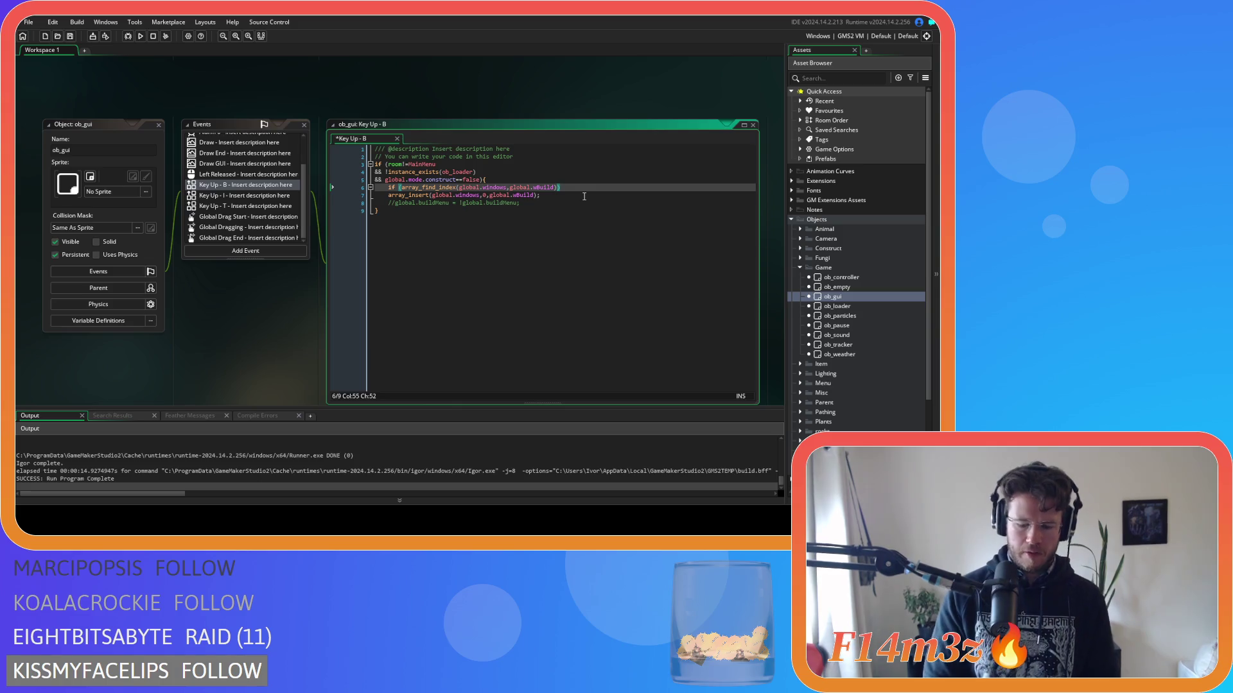
pyautogui.write('==-1')
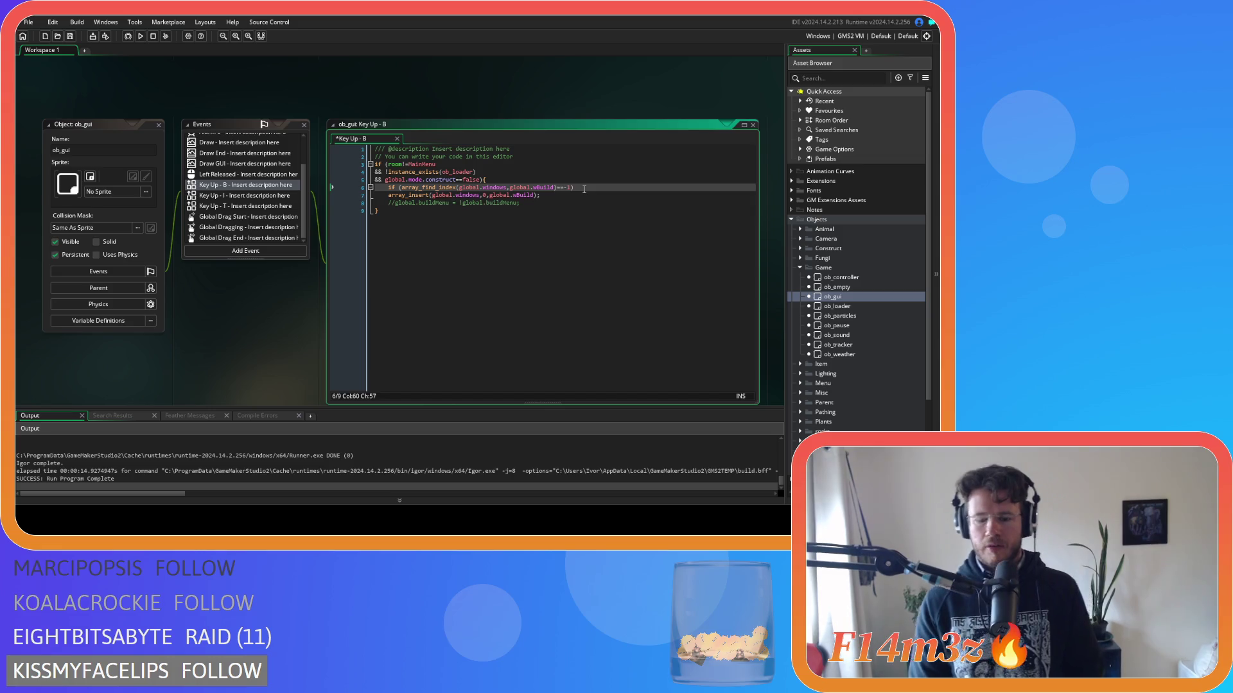
# Indent array_insert under the if and add an empty else block after it.
pyautogui.press('Tab')
pyautogui.click(573, 195)
pyautogui.press('Return')
pyautogui.write('else{')
pyautogui.press('Return')
pyautogui.press('Return')
pyautogui.write('}')
pyautogui.press('Up')
# Begin array_delete(global.windows, inside the else block.
pyautogui.write('arraty_del')
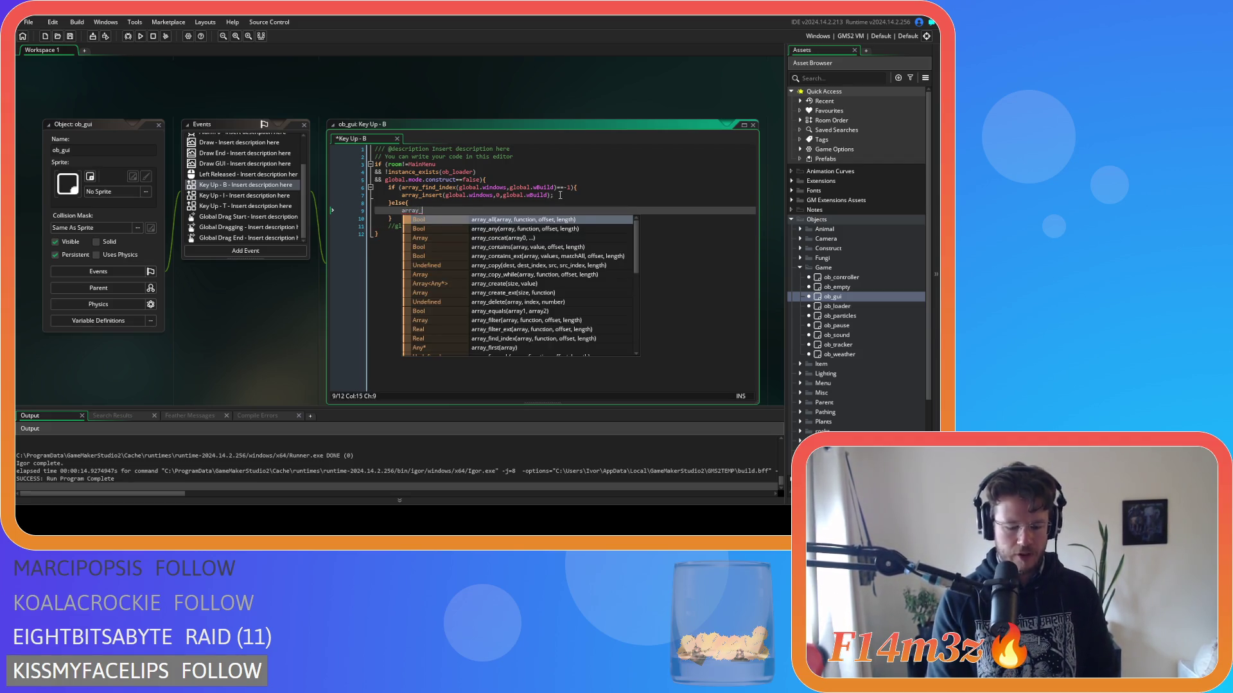
pyautogui.press('Return')
pyautogui.write('global.windows.')
pyautogui.press('BackSpace')
pyautogui.write(',')
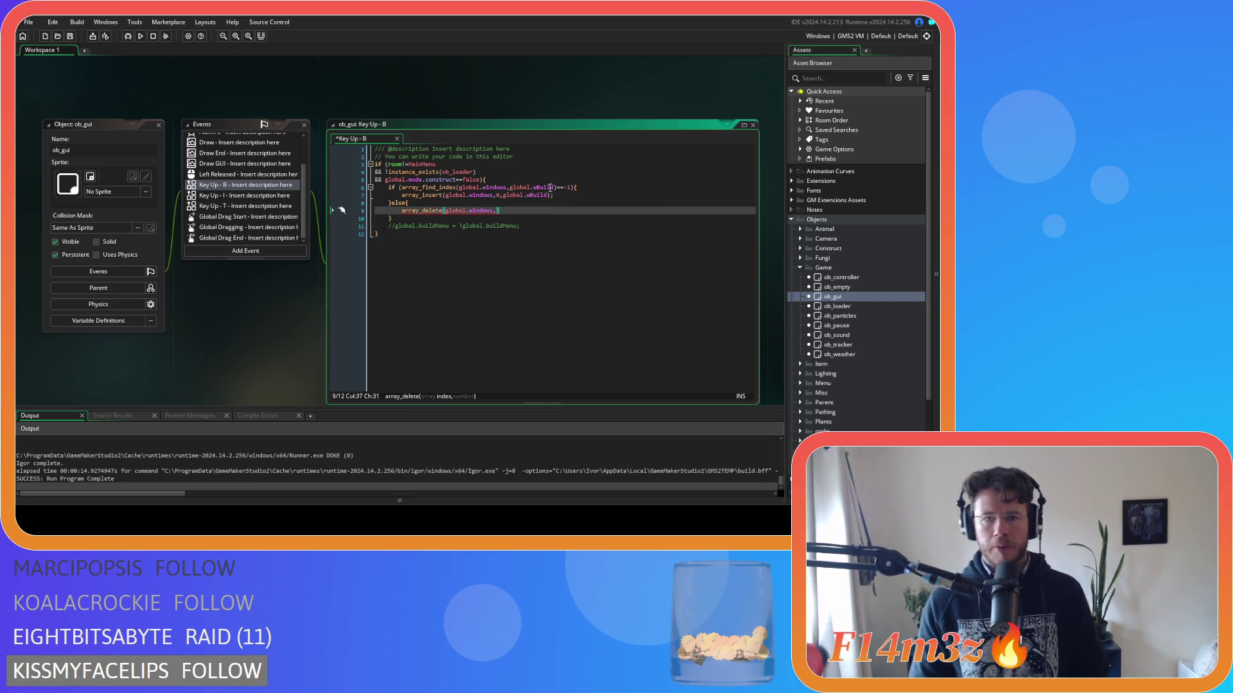
pyautogui.moveTo(556, 185)
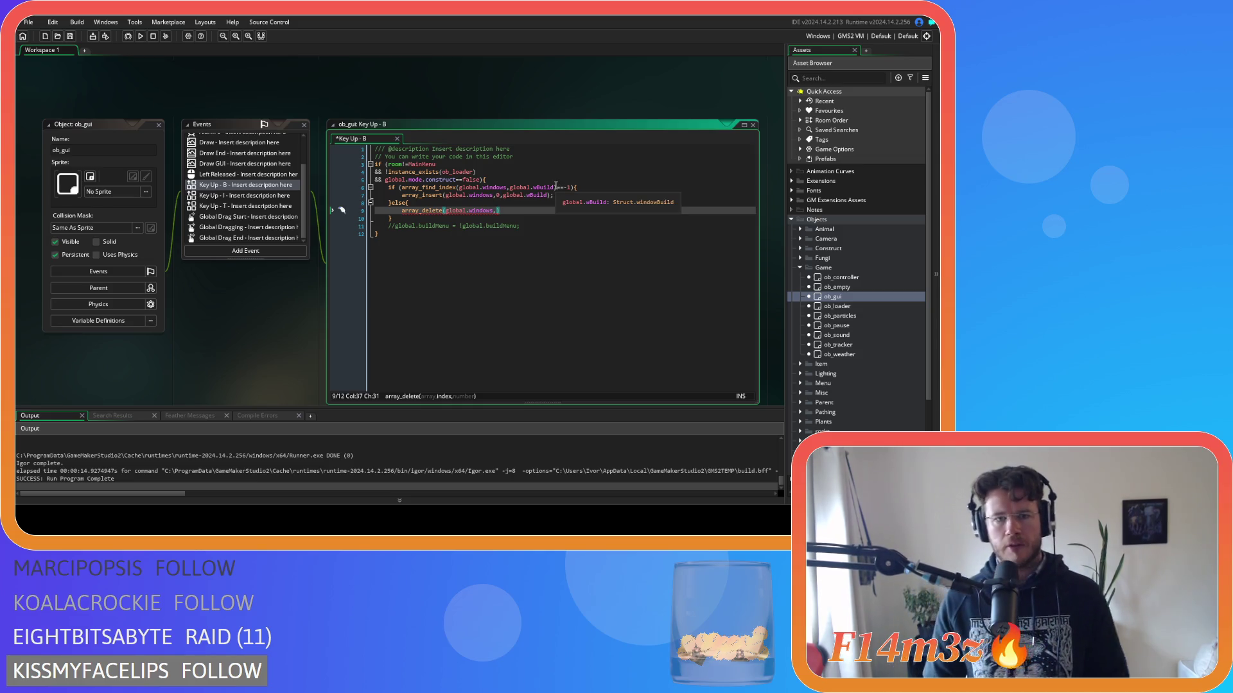